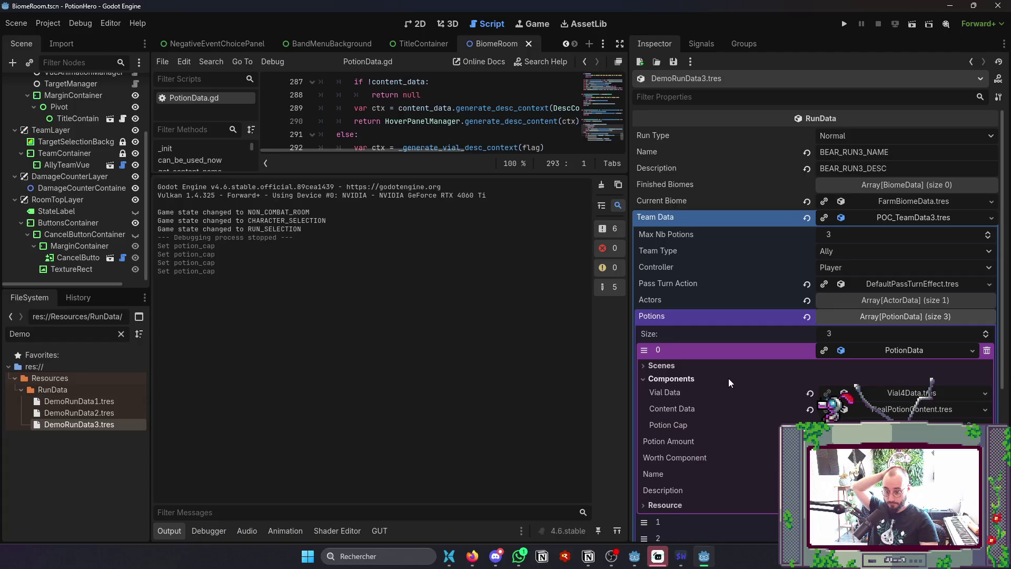
Replace the FileSystem filter 'Demo' with 'Cap' to narrow the list toward ClassicPotionCap.tres.
left_click(121, 334)
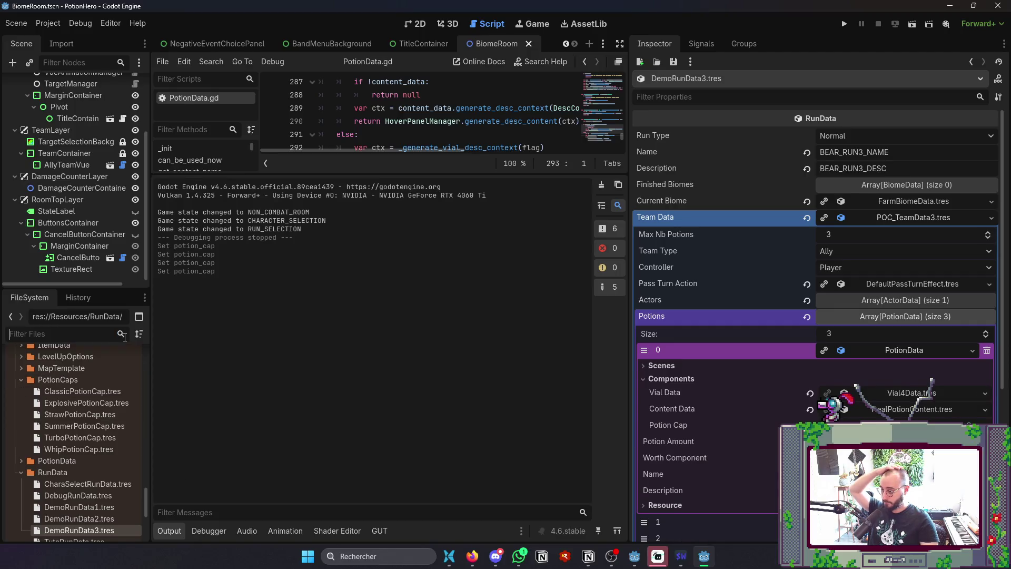
type("Run")
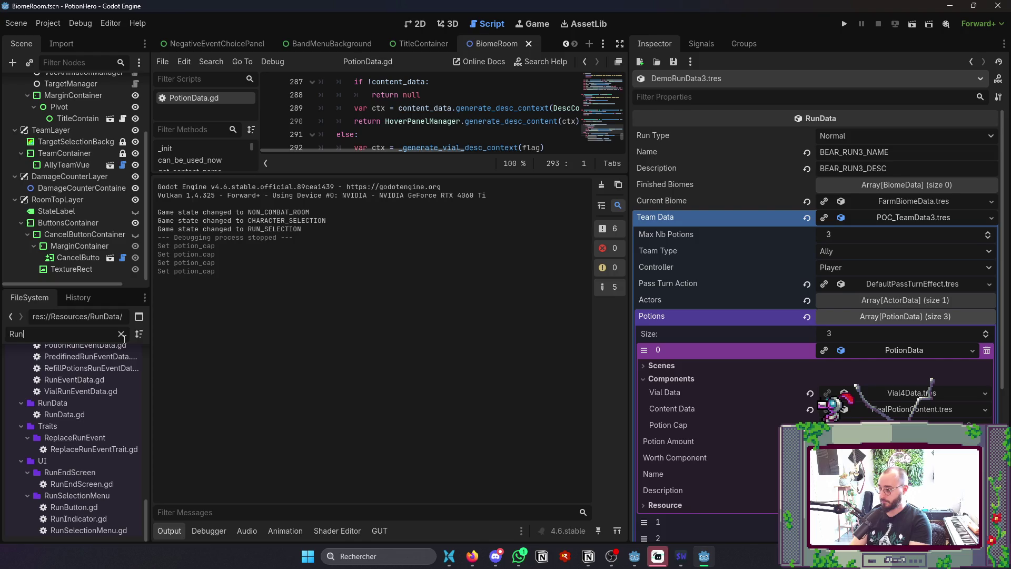
type("Da")
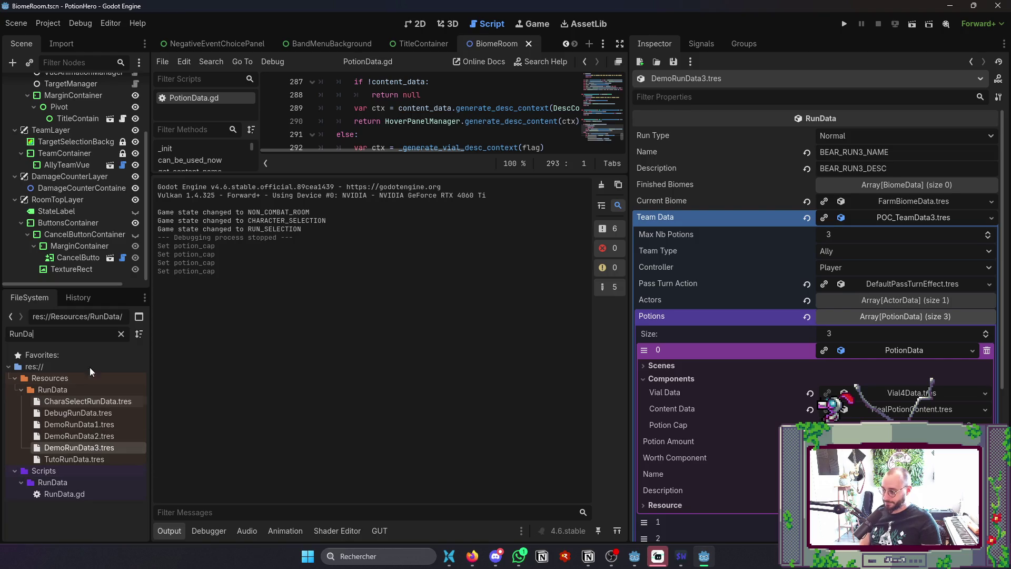
type("tr")
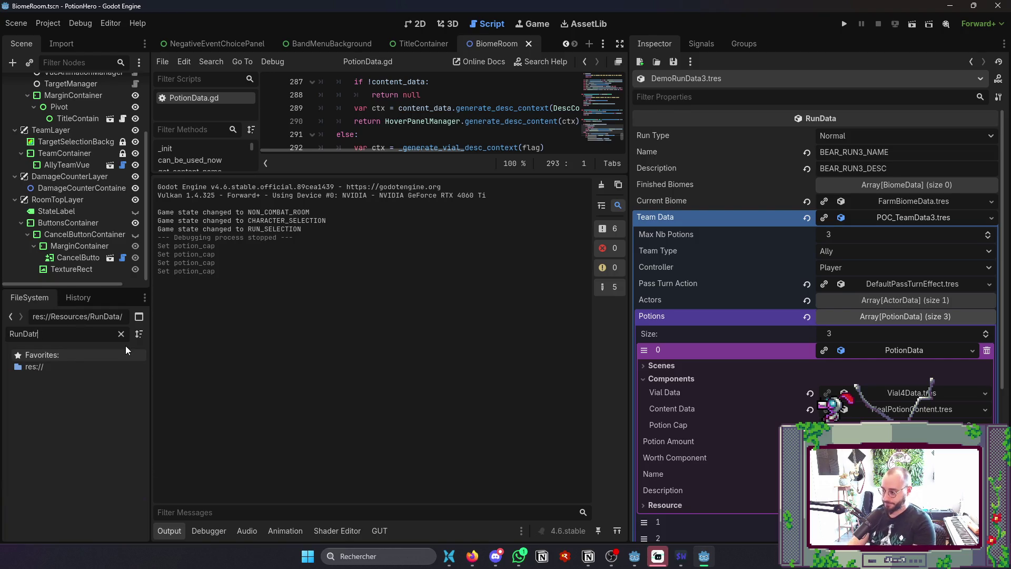
key("BackSpace")
key("BackSpace")
key("BackSpace")
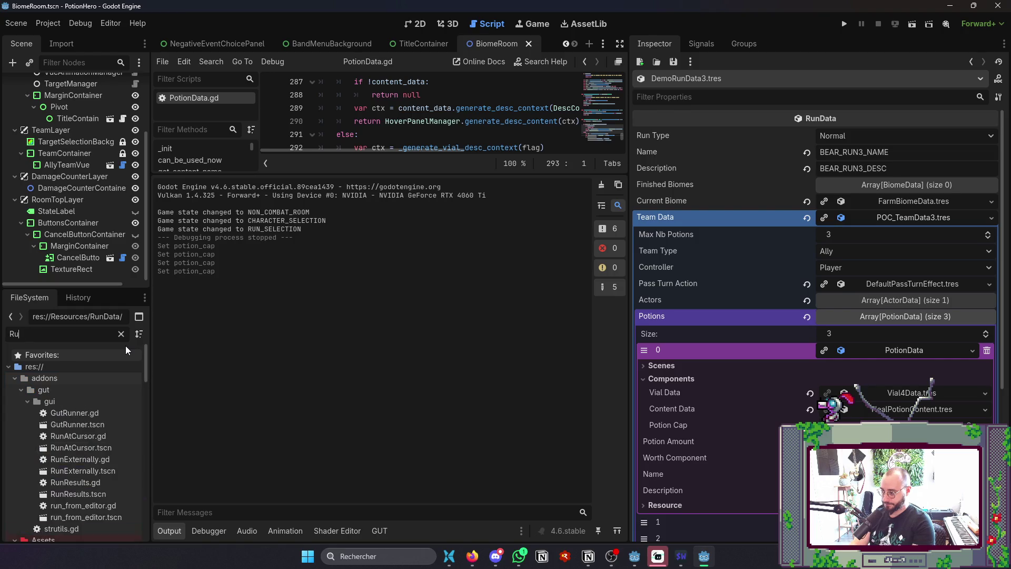
key("BackSpace")
key("BackSpace")
type("Cap")
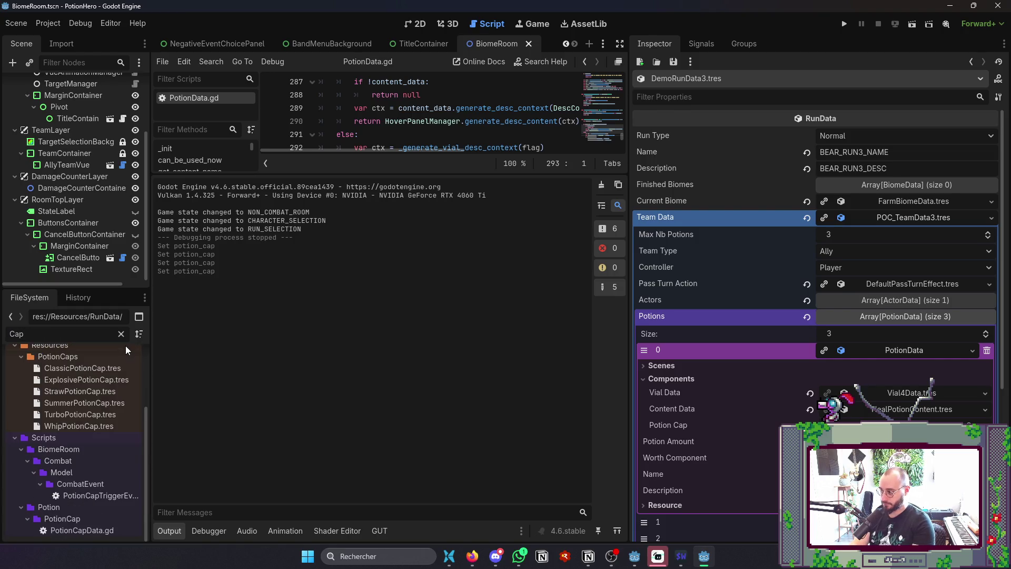
key("BackSpace")
key("BackSpace")
Set the first potion's Potion Cap to ClassicPotionCap.tres and save.
type("lass")
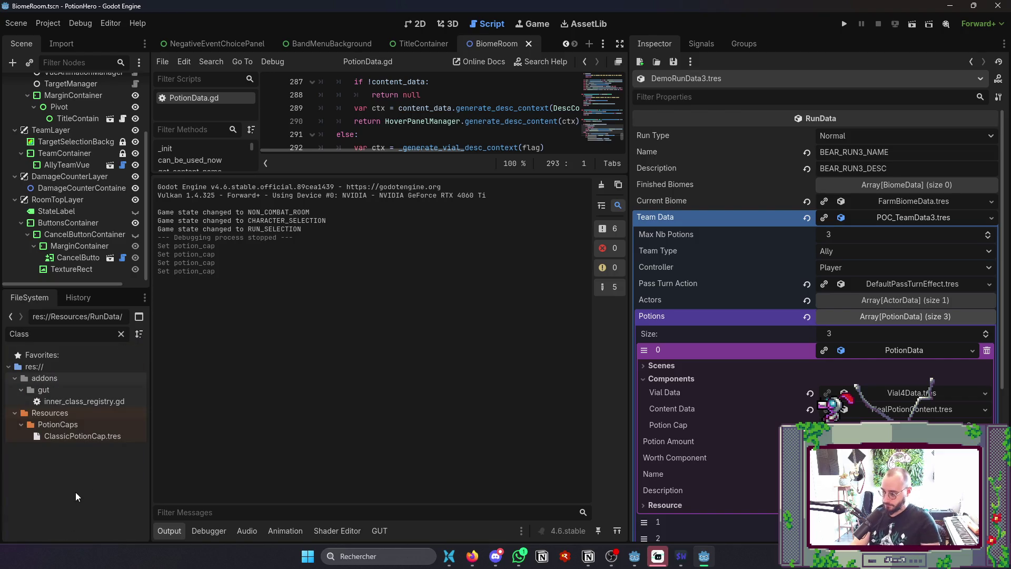
mouse_move(106, 437)
left_mouse_down()
mouse_move(768, 366)
mouse_move(895, 424)
left_mouse_up()
key("ctrl+s")
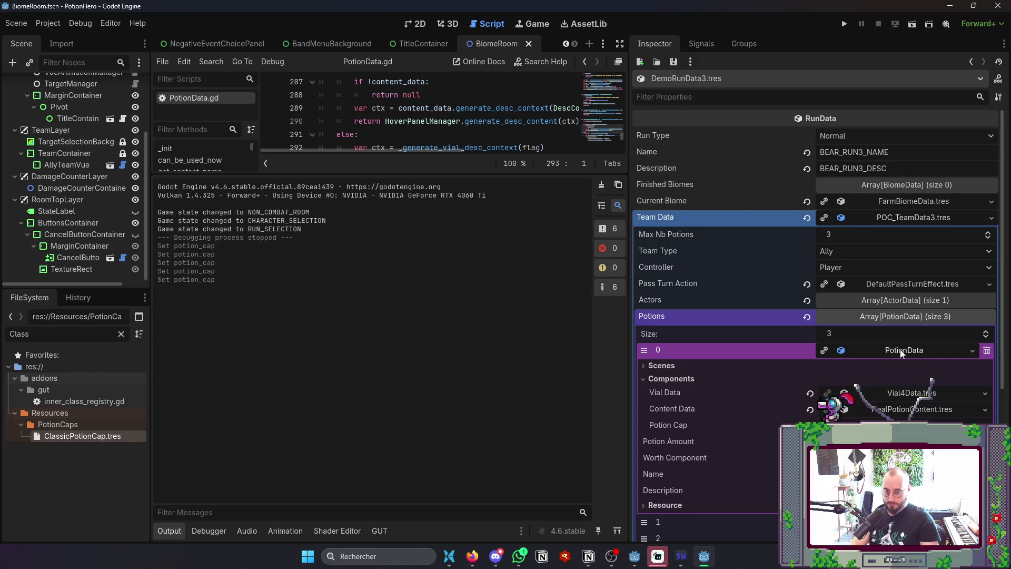
left_click(903, 350)
Set the second potion's Potion Cap to ClassicPotionCap.tres and save DemoRunData3.tres.
left_click(897, 367)
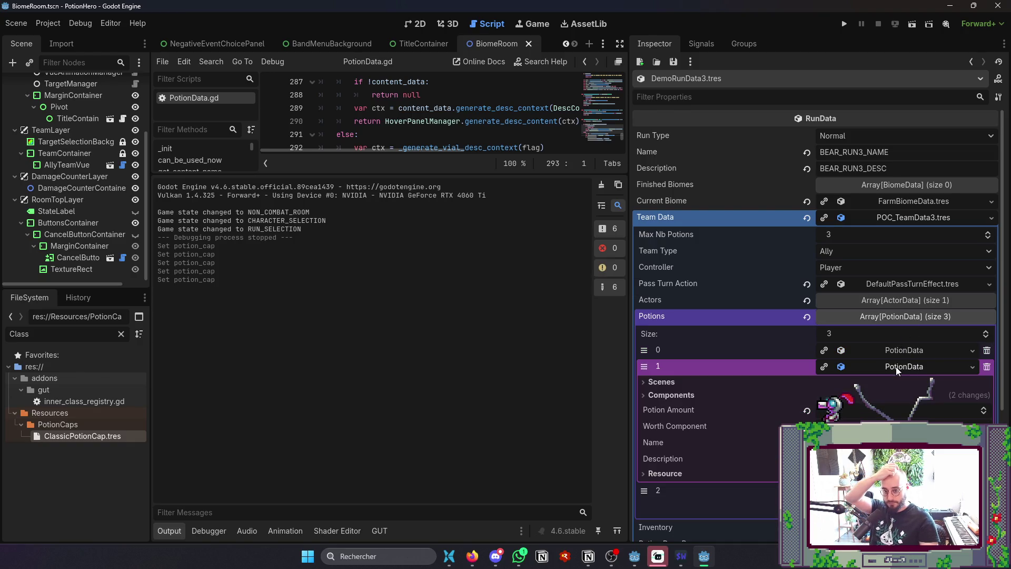
left_click(792, 395)
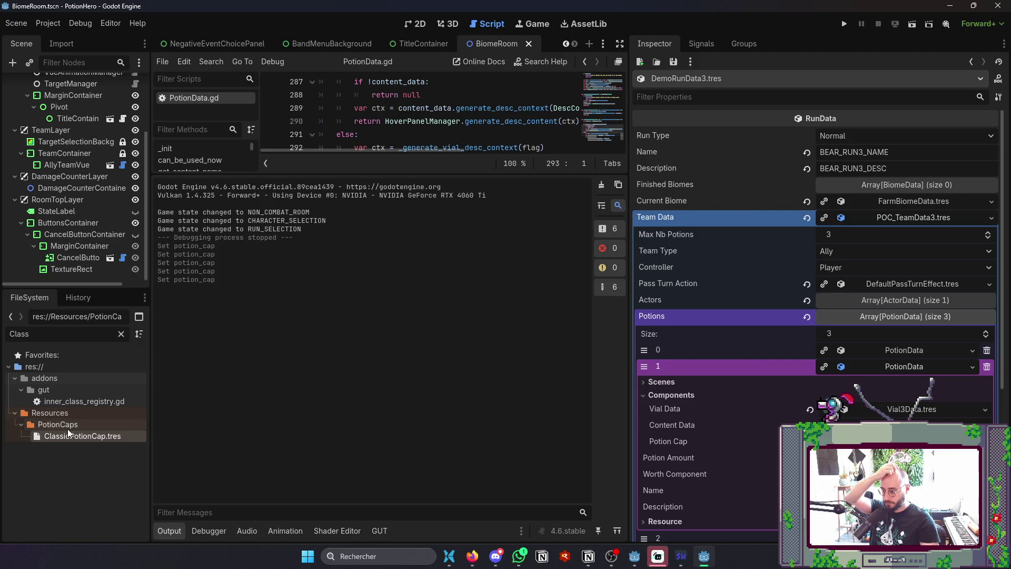
left_click_drag(79, 436, 811, 441)
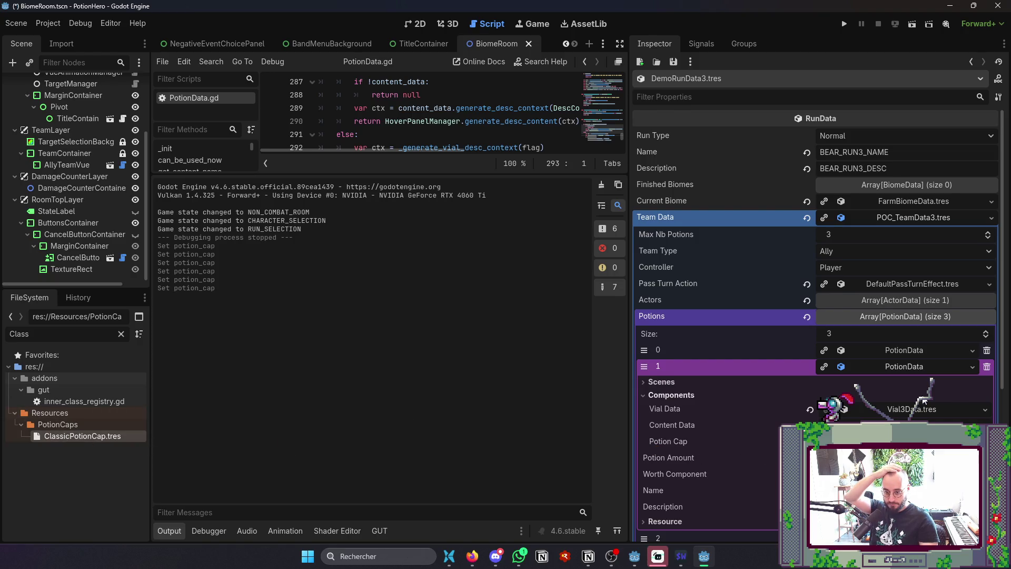
left_click(904, 366)
left_click(903, 383)
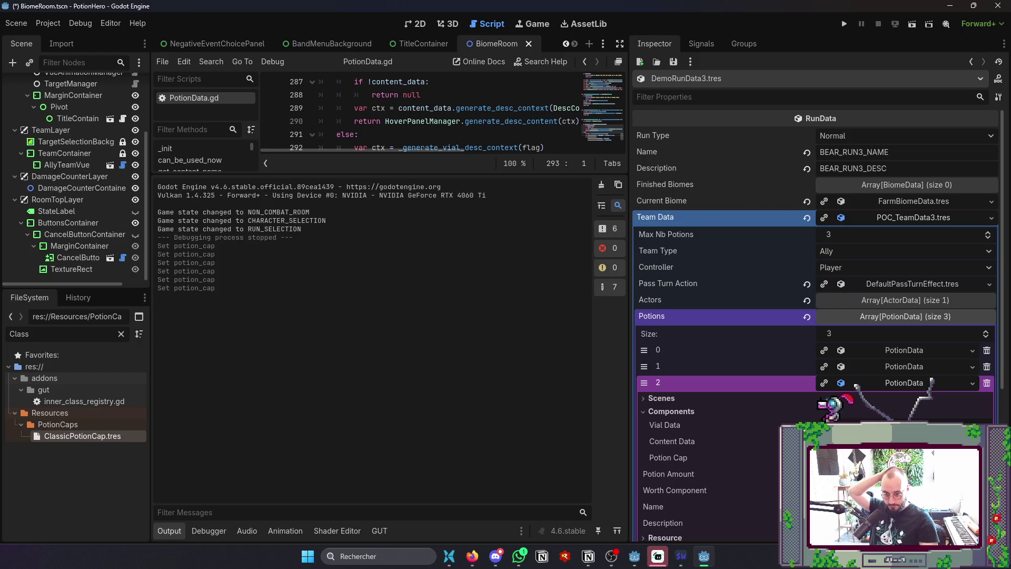
left_click(906, 383)
key("ctrl+s")
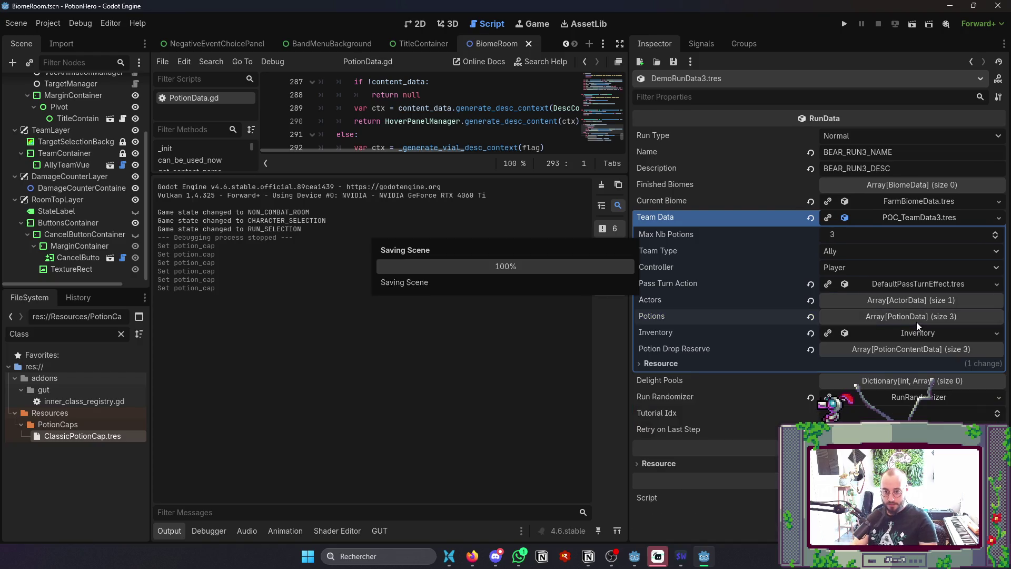
Filter the FileSystem for 'RunD' to list the RunData resources.
left_click(912, 218)
double_click(40, 331)
type("Run")
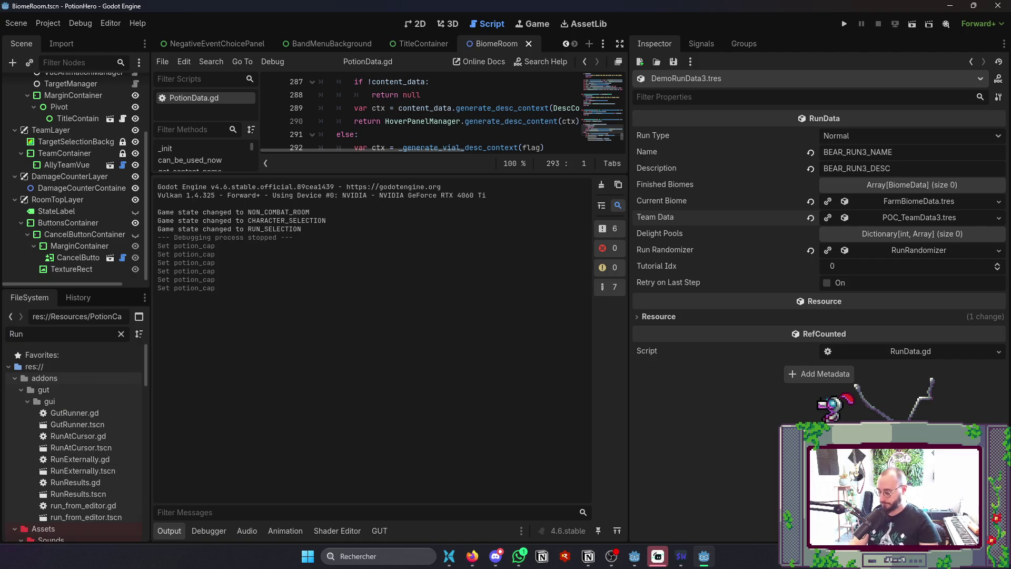
type("D")
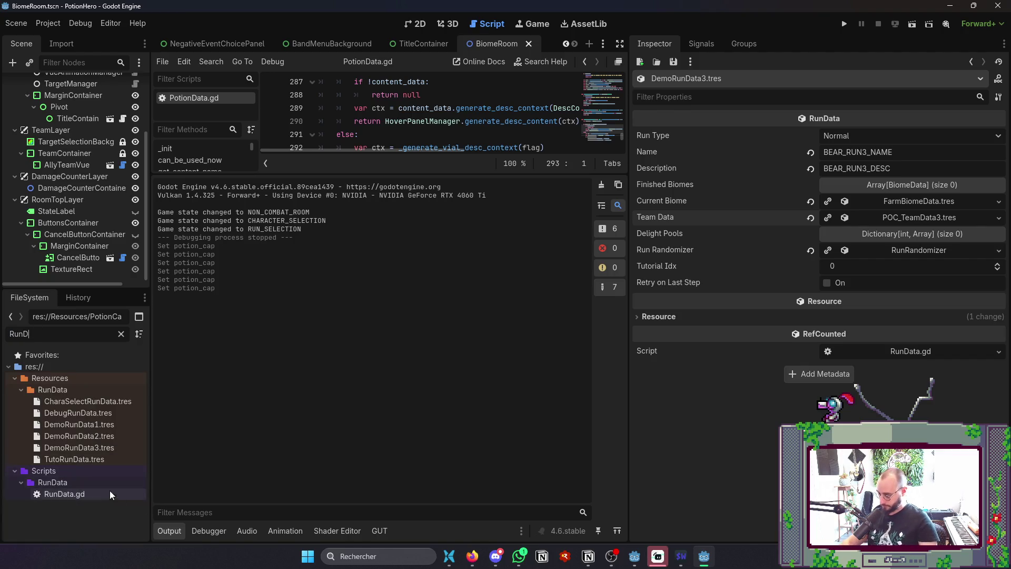
Inspect the three Team Data potions in DebugRunData.tres.
left_click(95, 414)
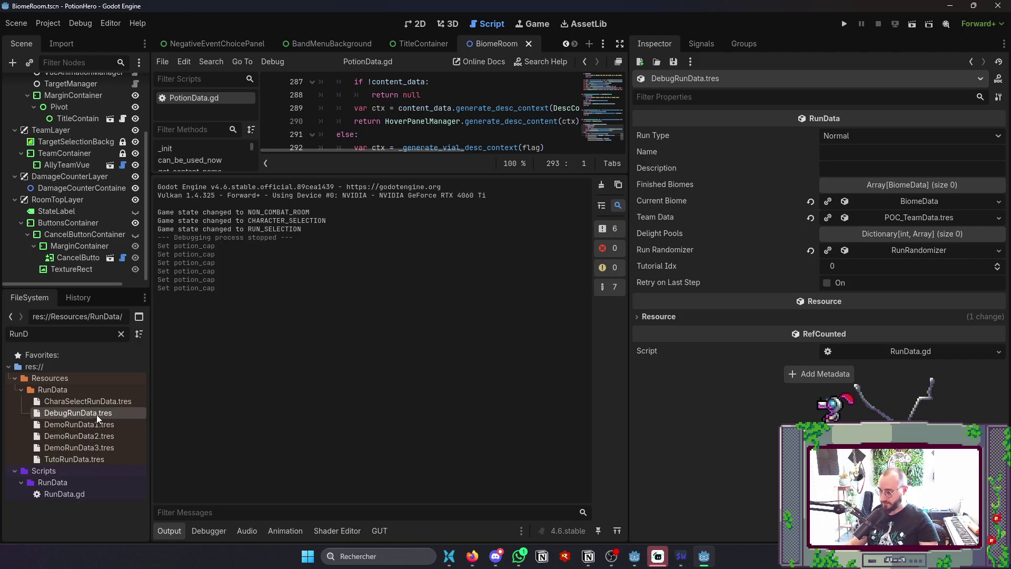
left_click(922, 218)
left_click(893, 354)
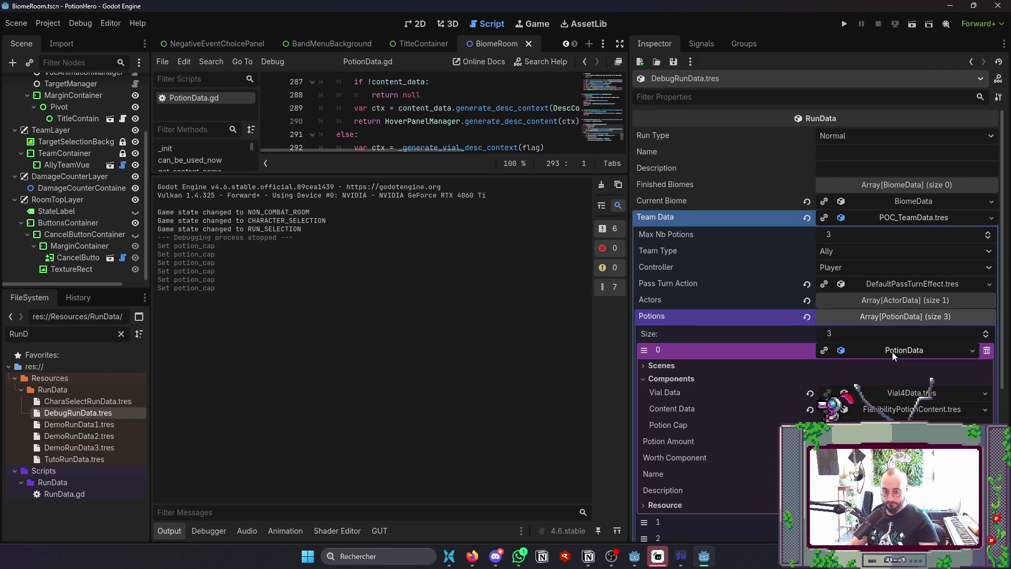
left_click(900, 357)
left_click(898, 367)
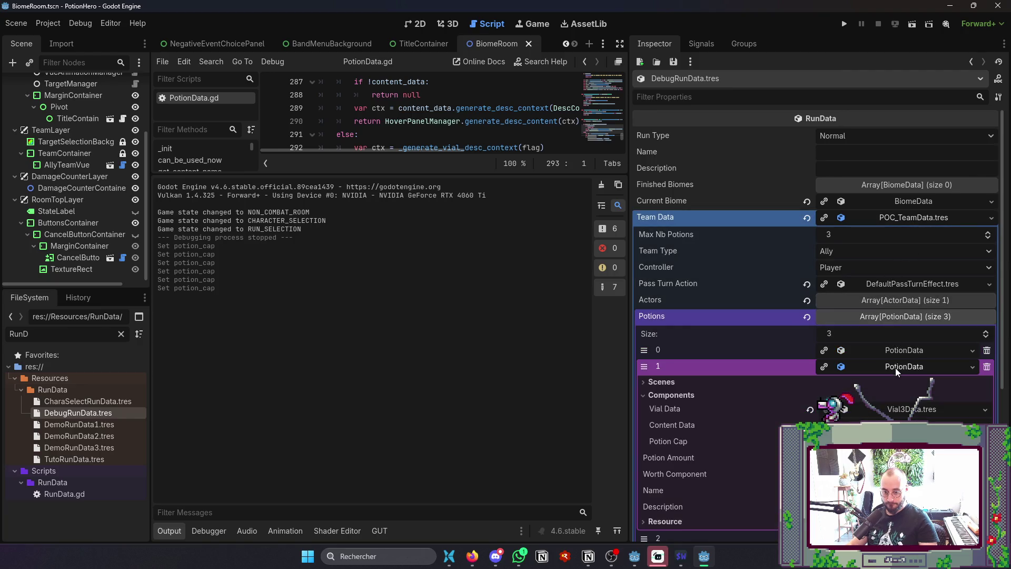
left_click(897, 367)
left_click(890, 384)
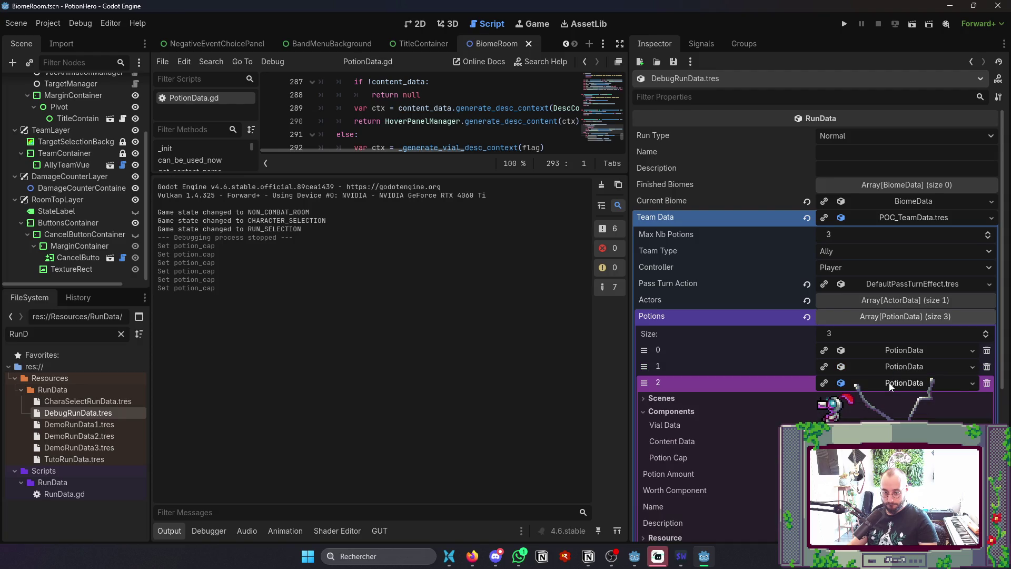
left_click(890, 385)
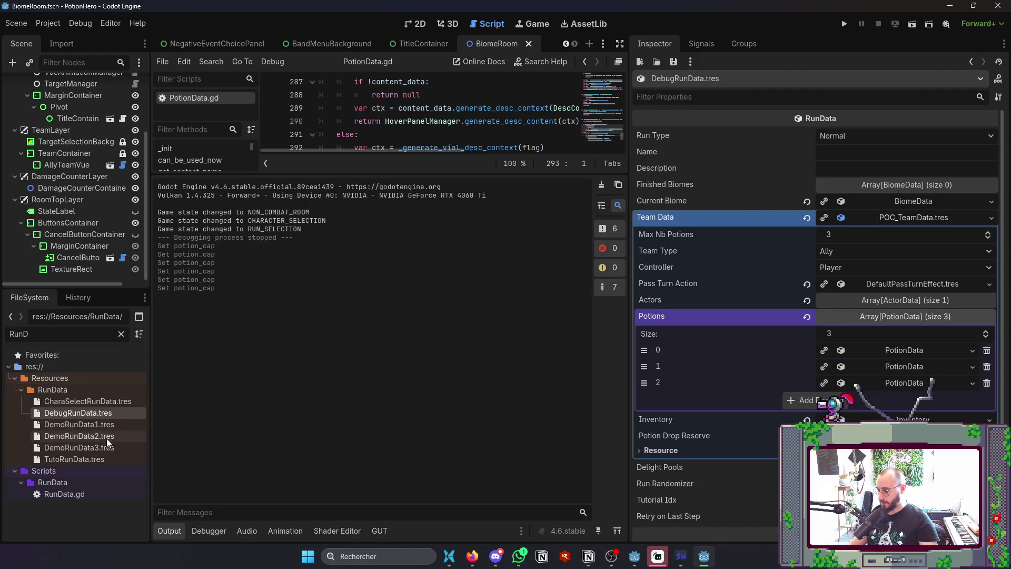
Check CharaSelectRunData.tres's Team Data Potions array, then run the project with F5.
left_click(93, 403)
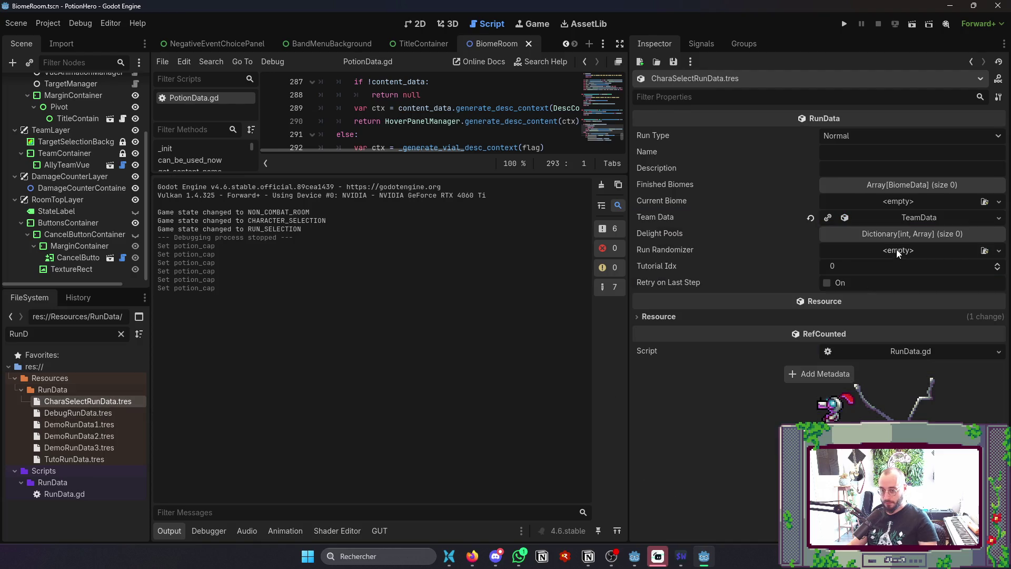
left_click(903, 220)
left_click(882, 318)
left_click(882, 318)
left_click(907, 225)
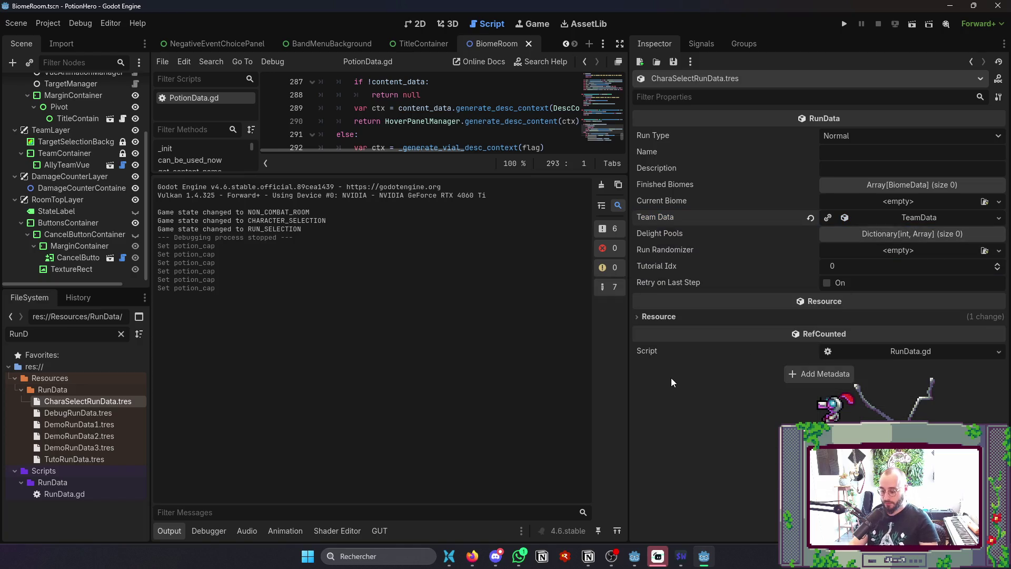
key("F5")
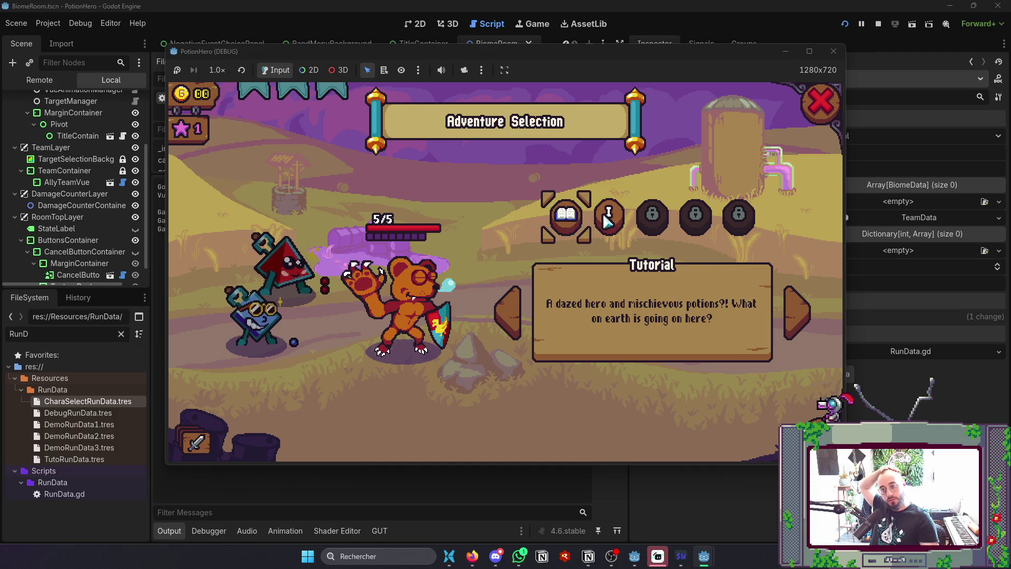
Pick The Bear's Awakening adventure in the game, then stop the running game.
left_click(608, 214)
left_click(819, 120)
left_click(834, 51)
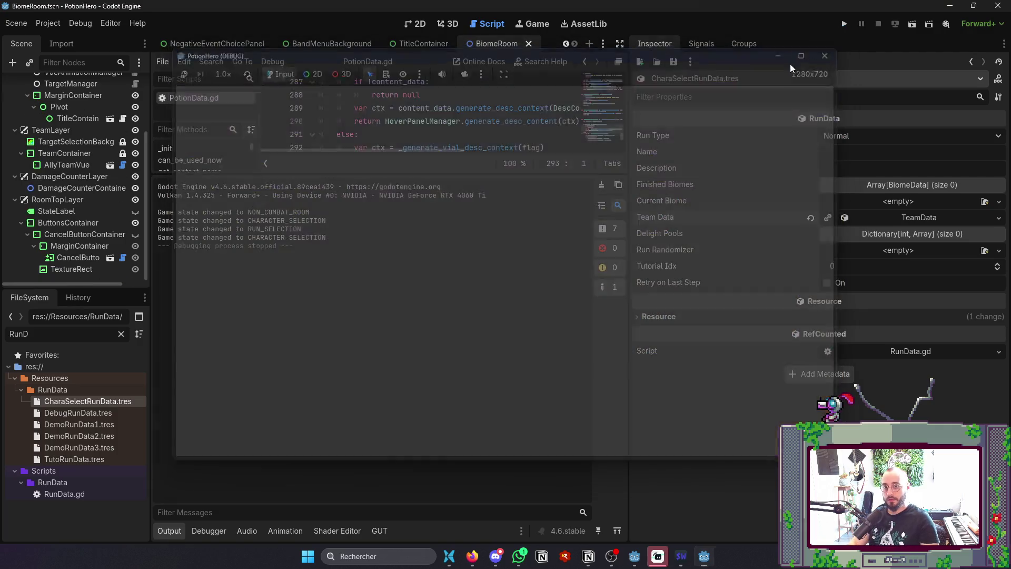
Re-export the Windows Desktop preset, overwriting build/PotionHero0.1.exe.
left_click(48, 23)
left_click(59, 86)
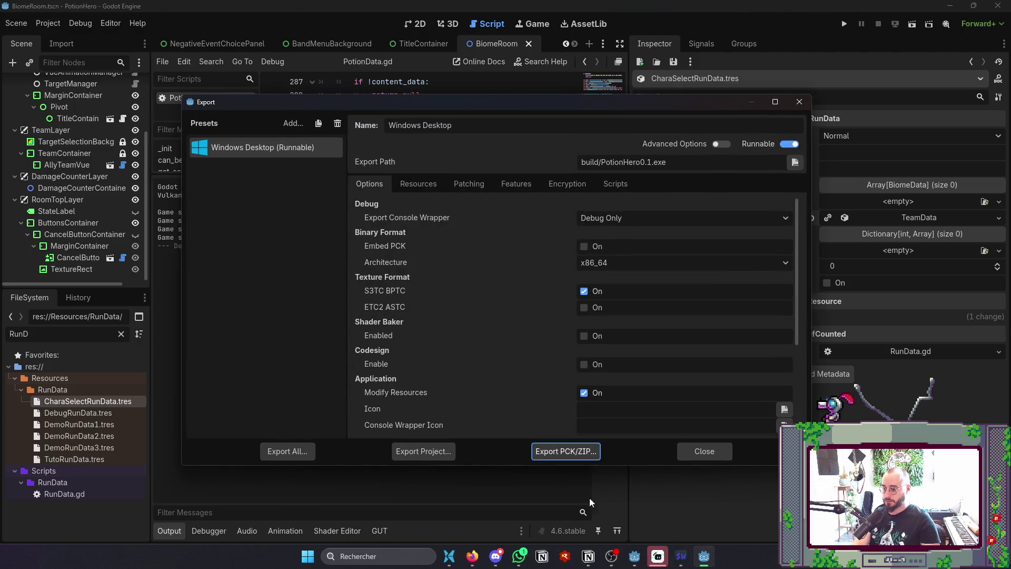
left_click(416, 451)
left_click(408, 453)
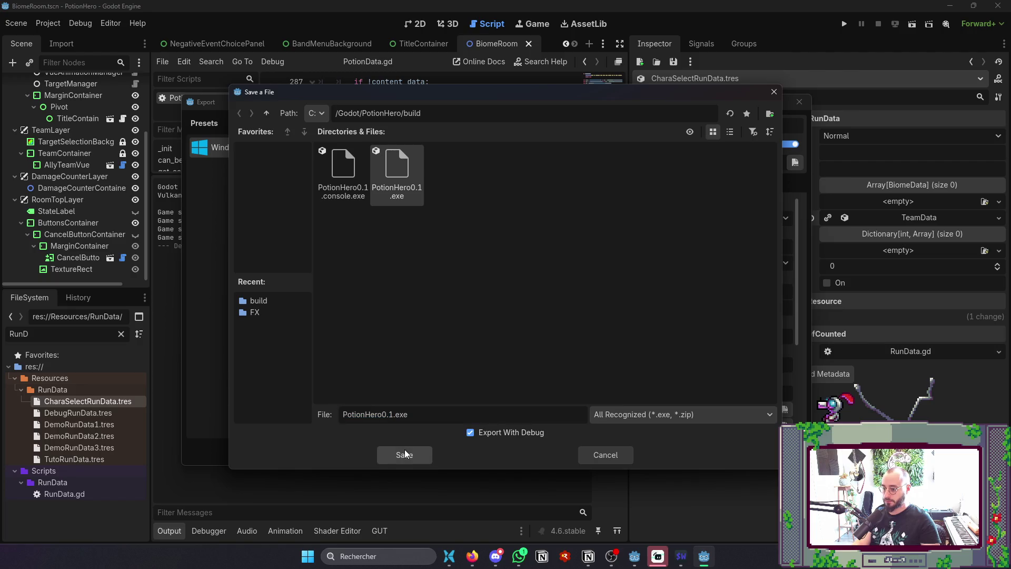
left_click(472, 298)
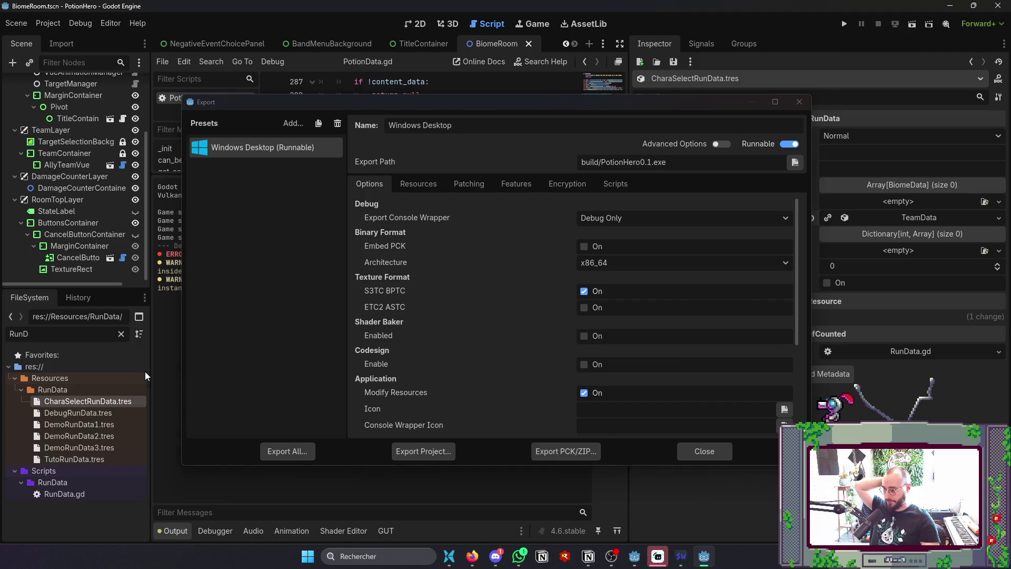
left_click(704, 452)
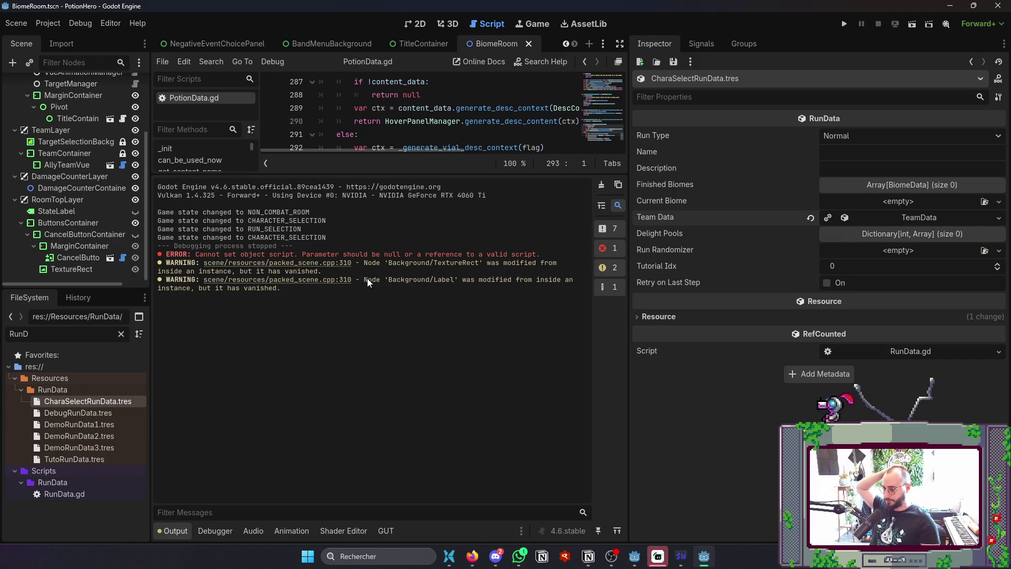
key("alt+Tab")
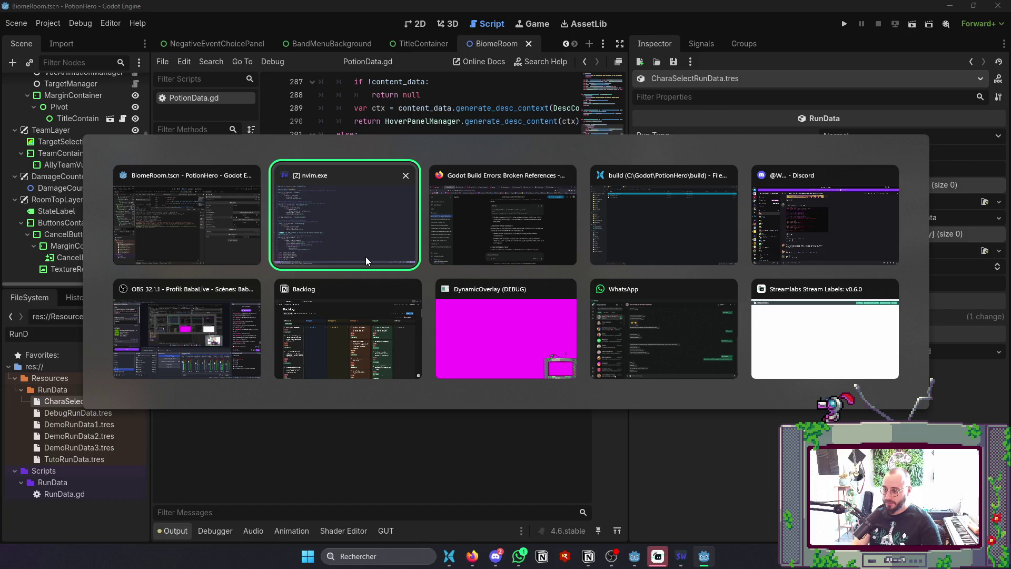
Tell Gemini removing the preload didn't help and suggest circular dependency as the likelier cause.
key("alt+Tab")
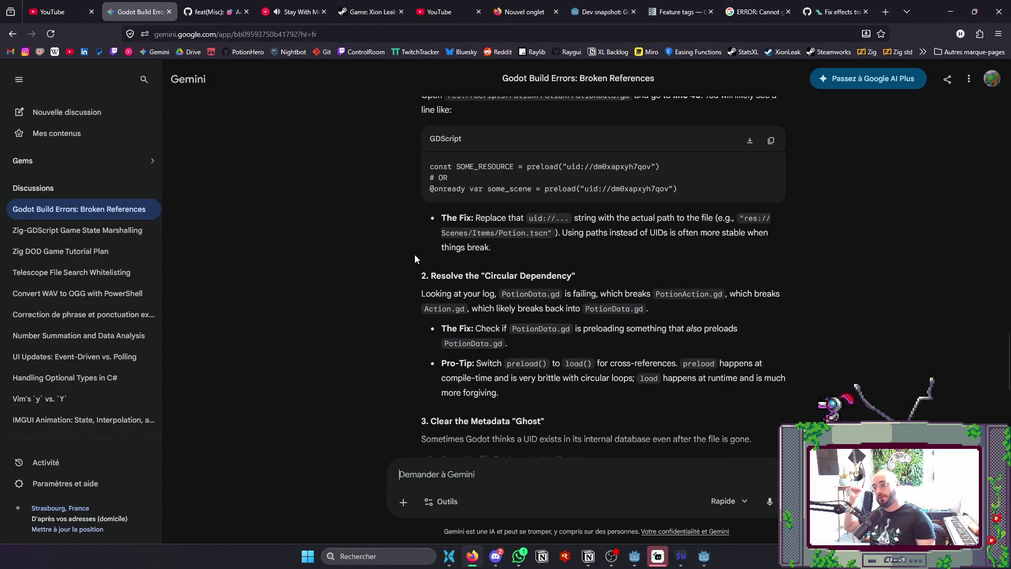
scroll(411, 269, "up", 2)
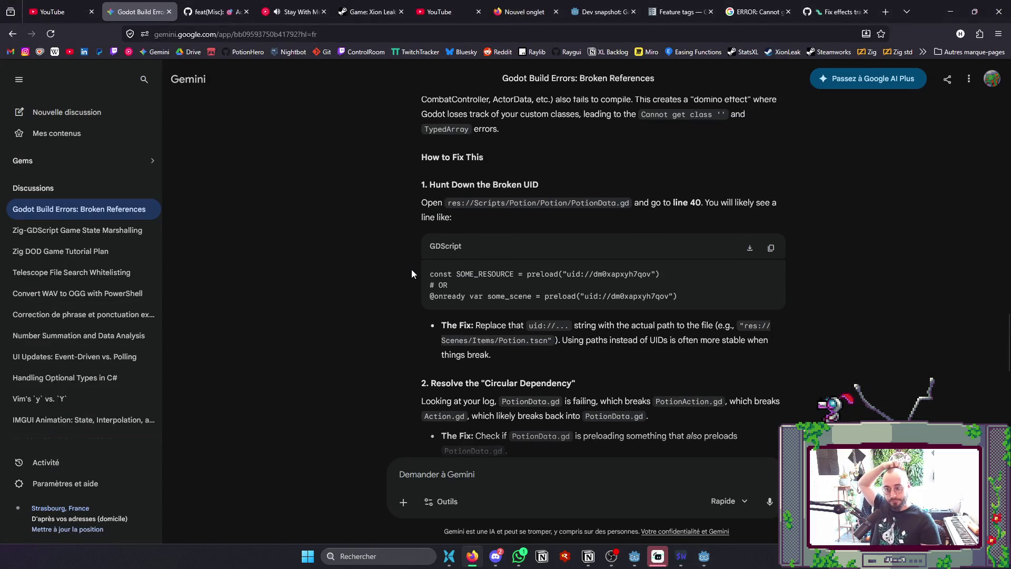
scroll(411, 269, "down", 2)
scroll(525, 330, "down", 2)
type("I el")
key("BackSpace")
key("BackSpace")
type("imin")
type("ate t")
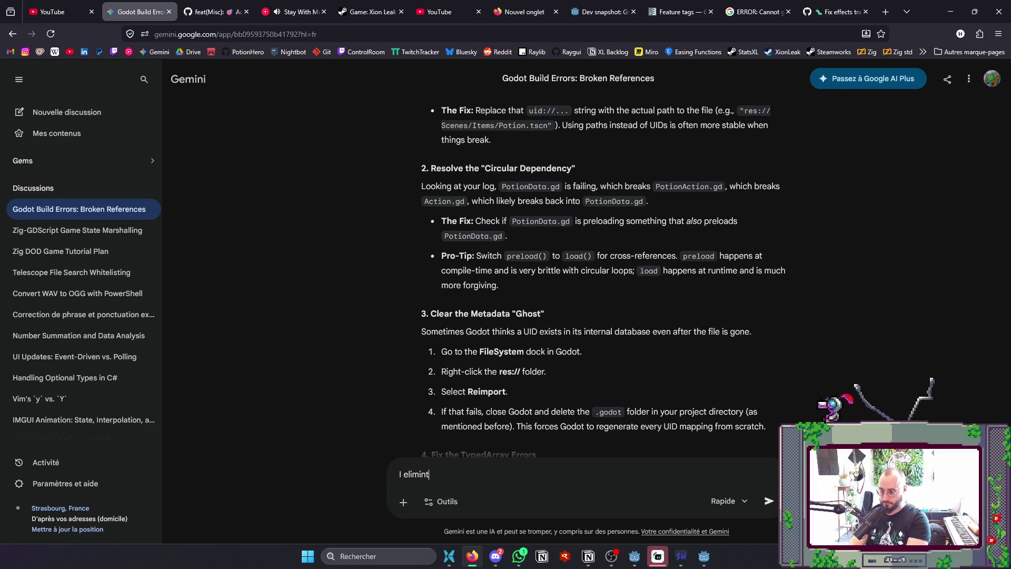
type("he preload al")
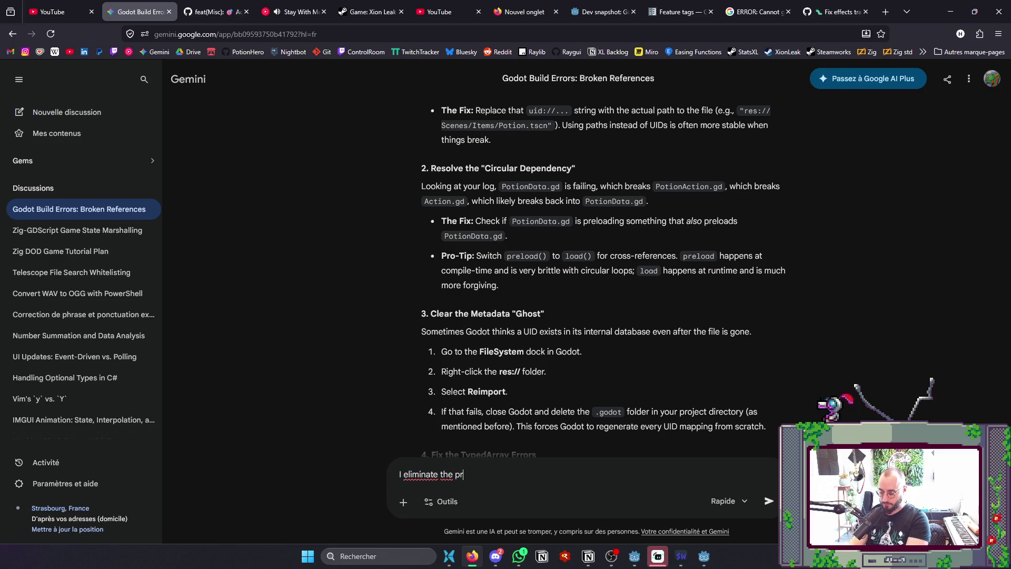
type("to")
type("gether ")
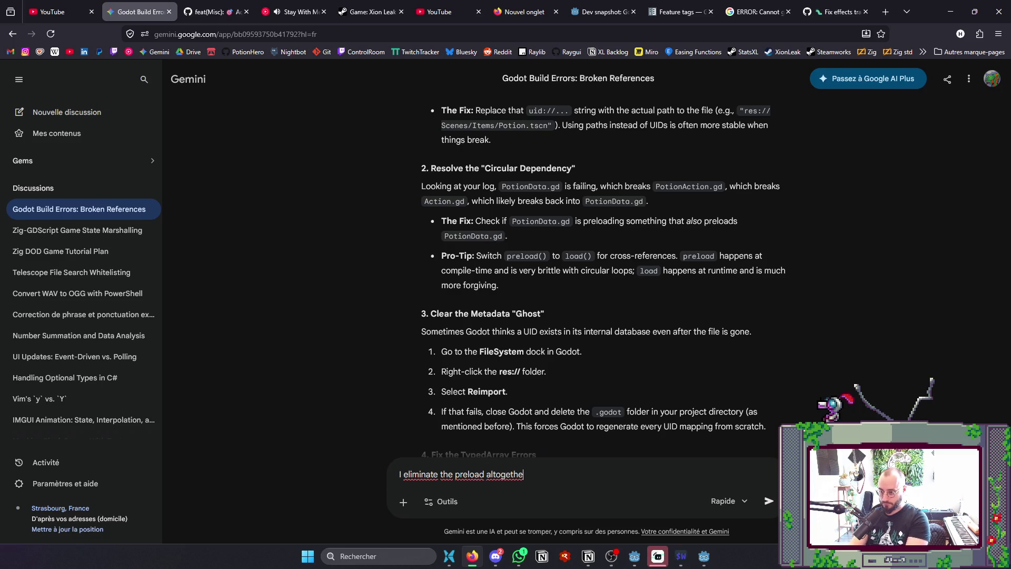
type("by onm")
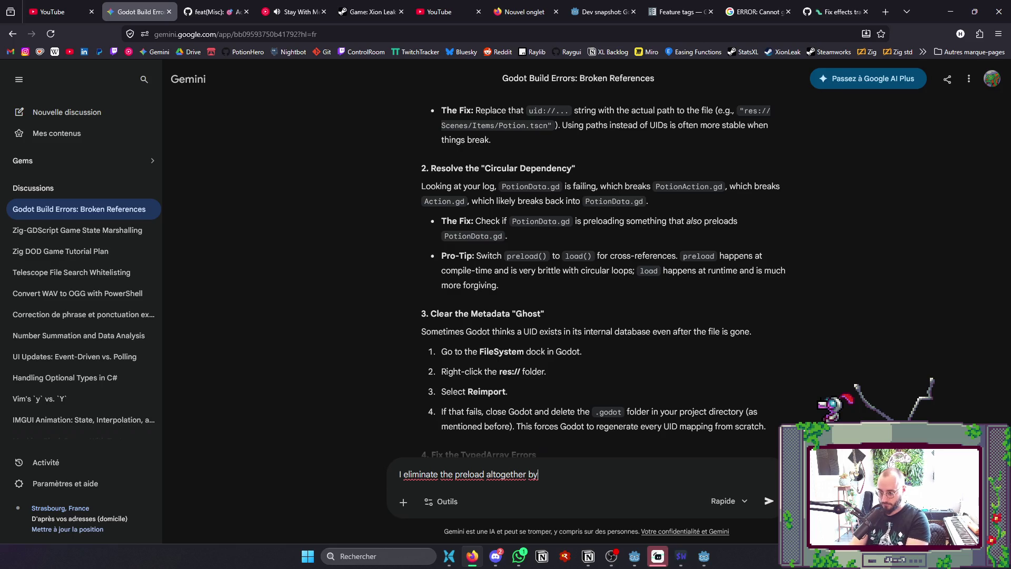
key("BackSpace")
type("referenc")
type("ing the res")
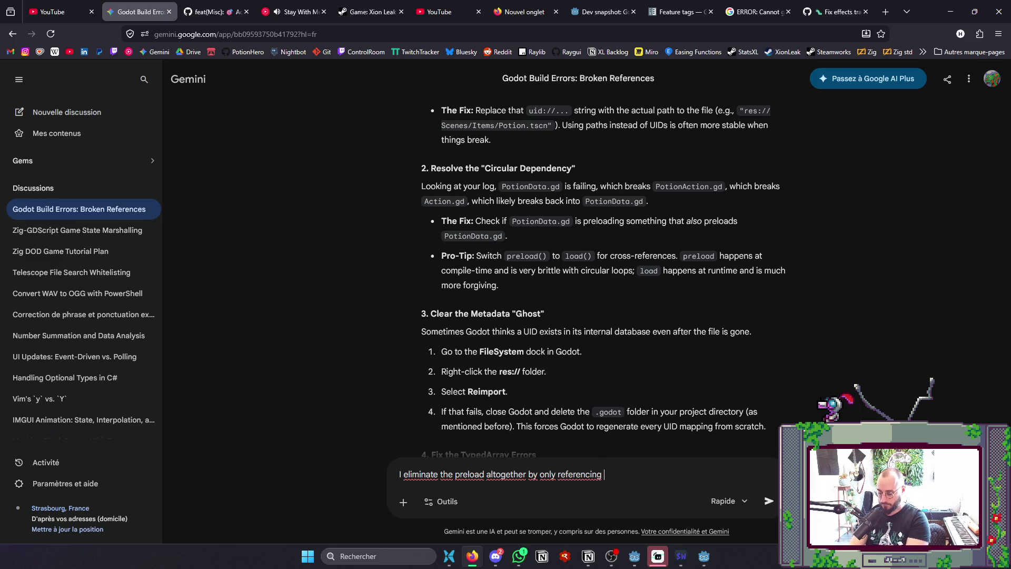
type("ource in the d")
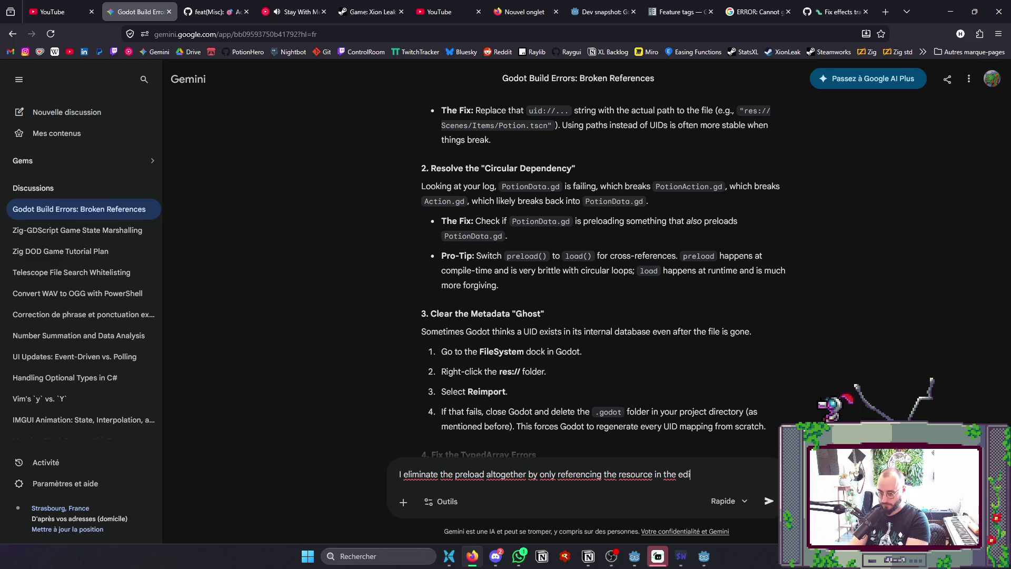
key("BackSpace")
type("or ")
type("vi")
type("@expor")
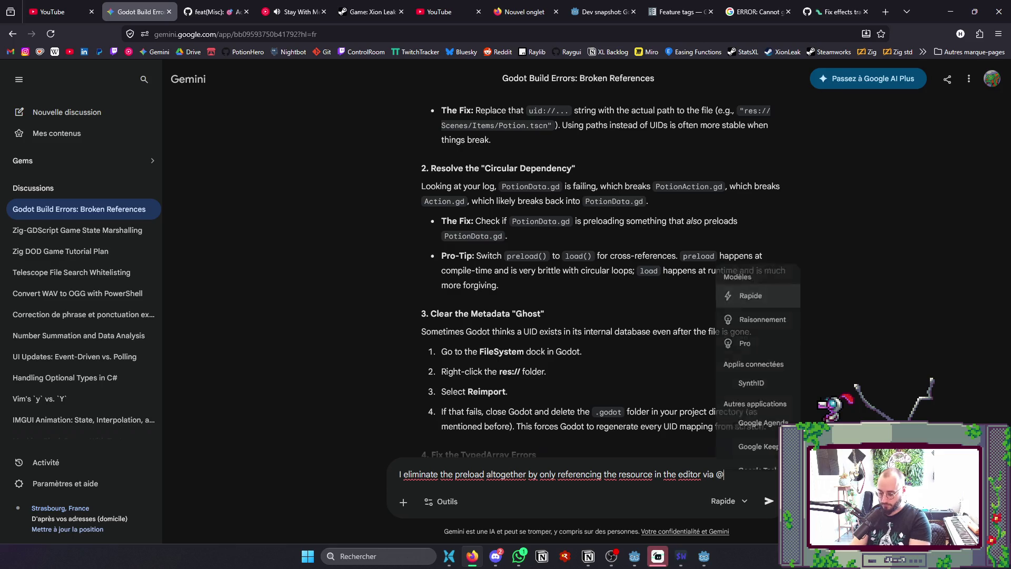
type("nd still ")
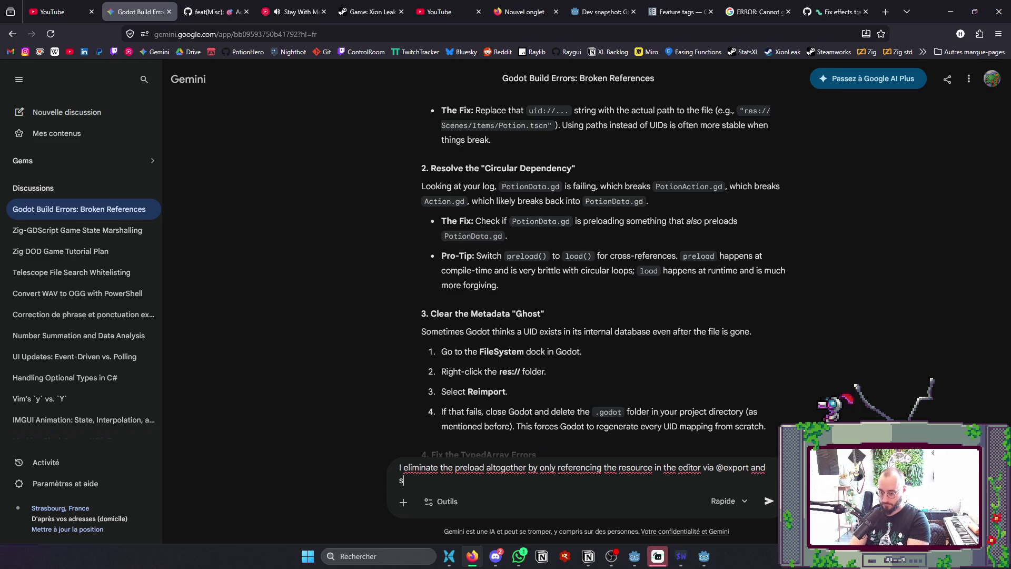
type("have the proble")
type(",")
type("m")
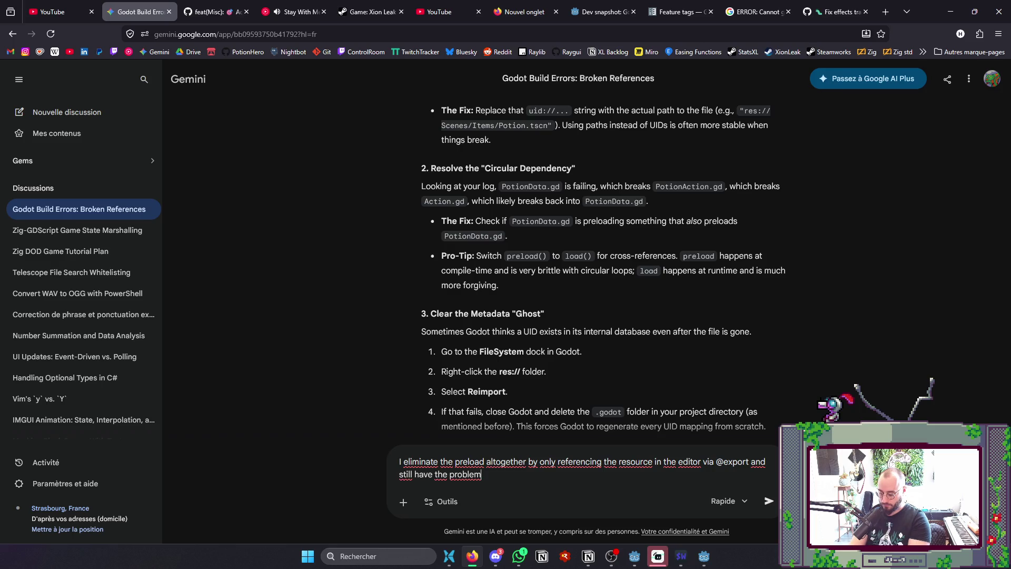
key("BackSpace")
key("BackSpace")
type("thing")
key("BackSpace")
type("k the ")
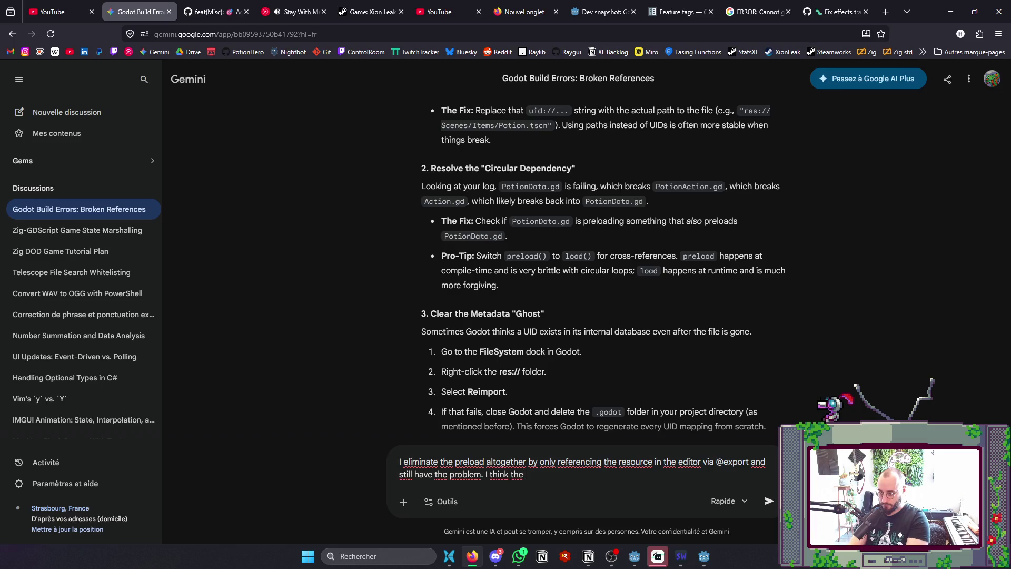
type("cular dependancy is")
type("better")
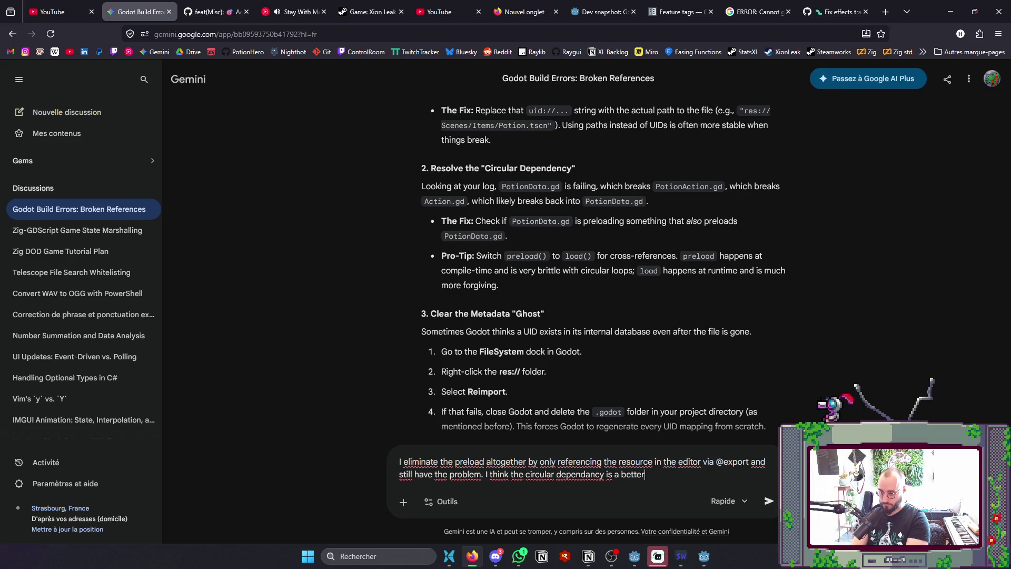
type(" h")
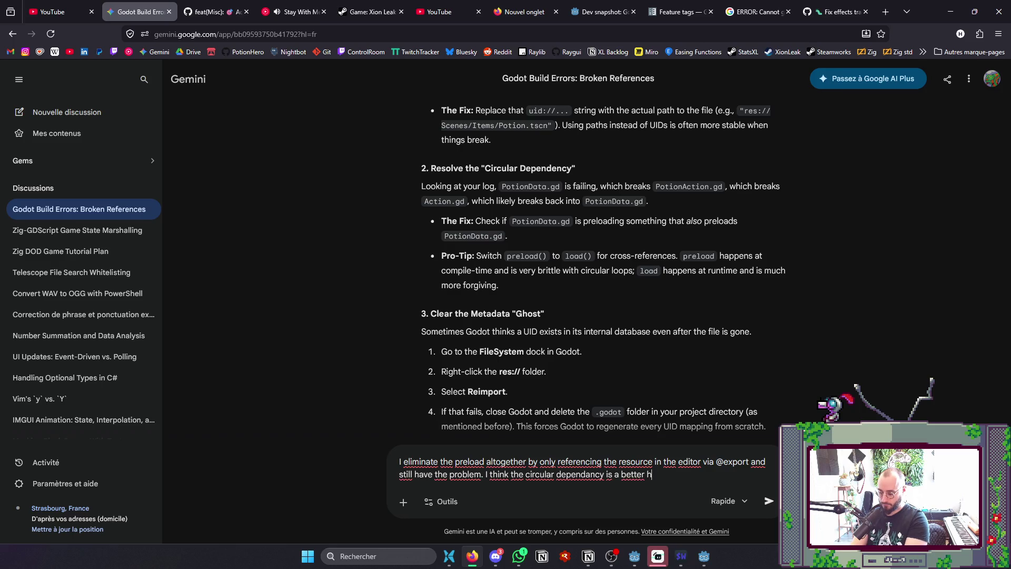
type("i")
type("oth")
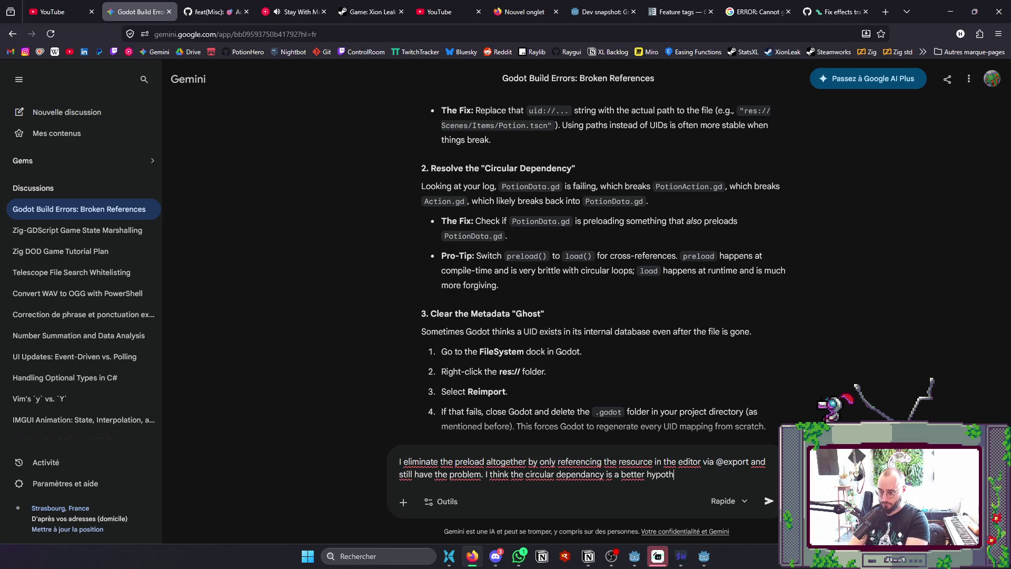
type("sis, but")
type("ight b")
type("h")
type("d to ")
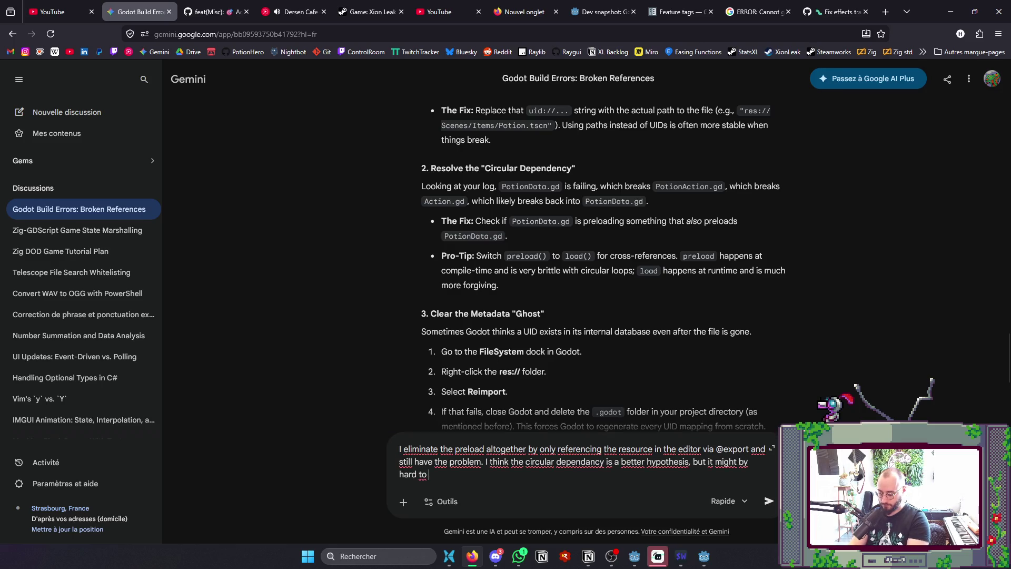
type("ack dow")
key("Return")
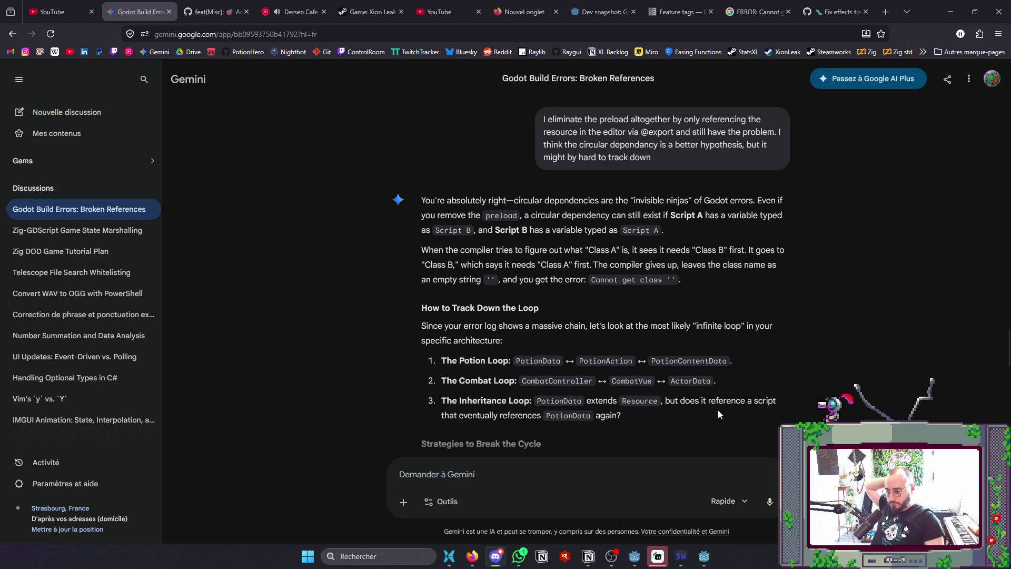
Read Gemini's reply, then bring PotionData.gd up in Neovim.
scroll(718, 409, "down", 3)
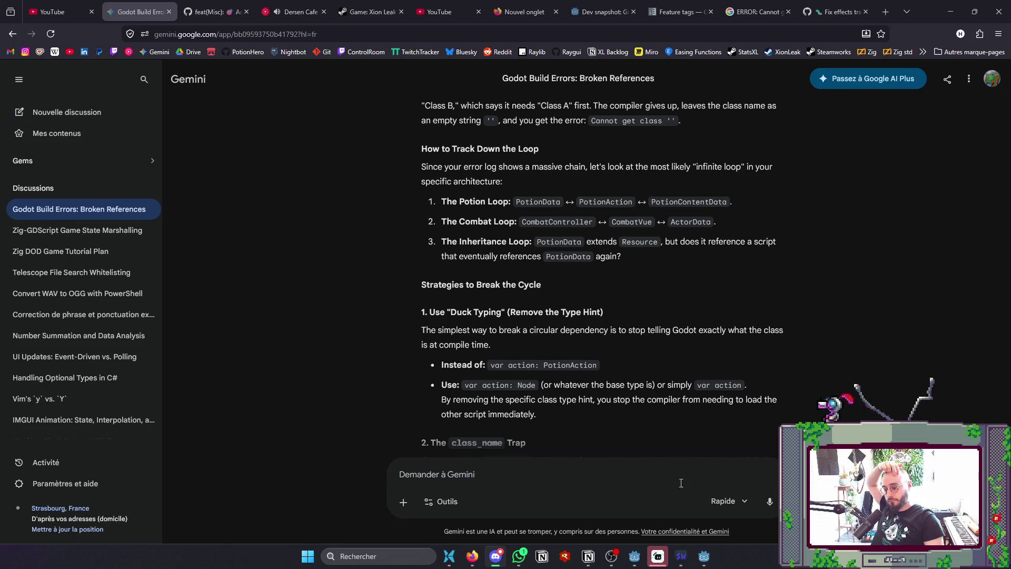
left_click(679, 558)
scroll(508, 431, "down", 6)
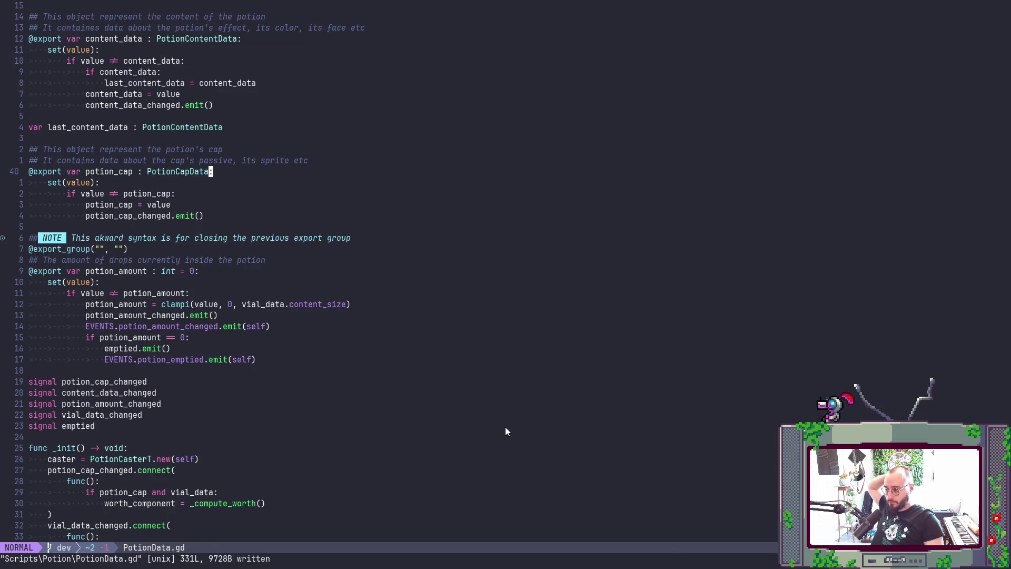
Glance back at Gemini, then scroll through PotionData.gd in Neovim.
scroll(503, 423, "down", 4)
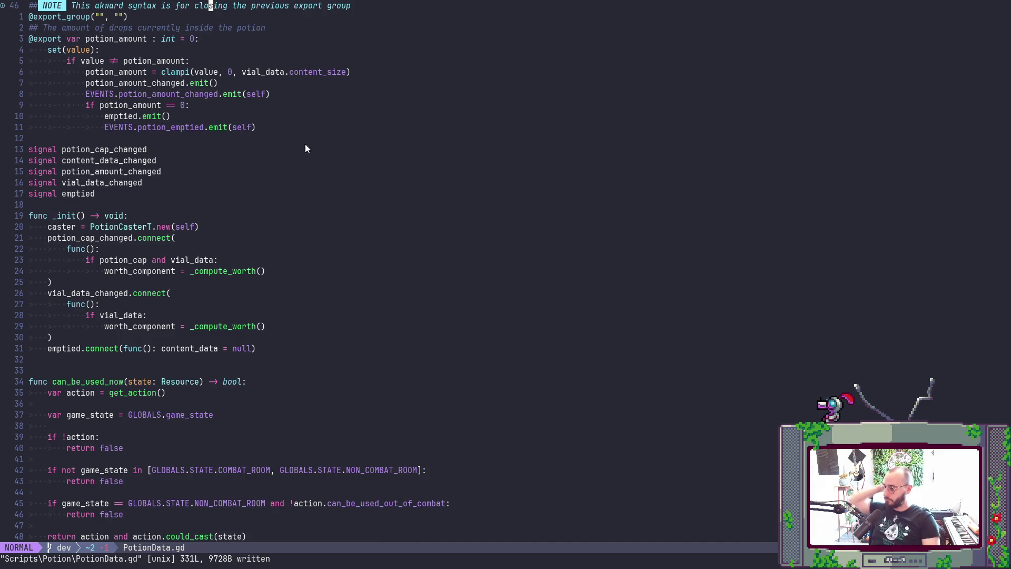
key("alt+Tab")
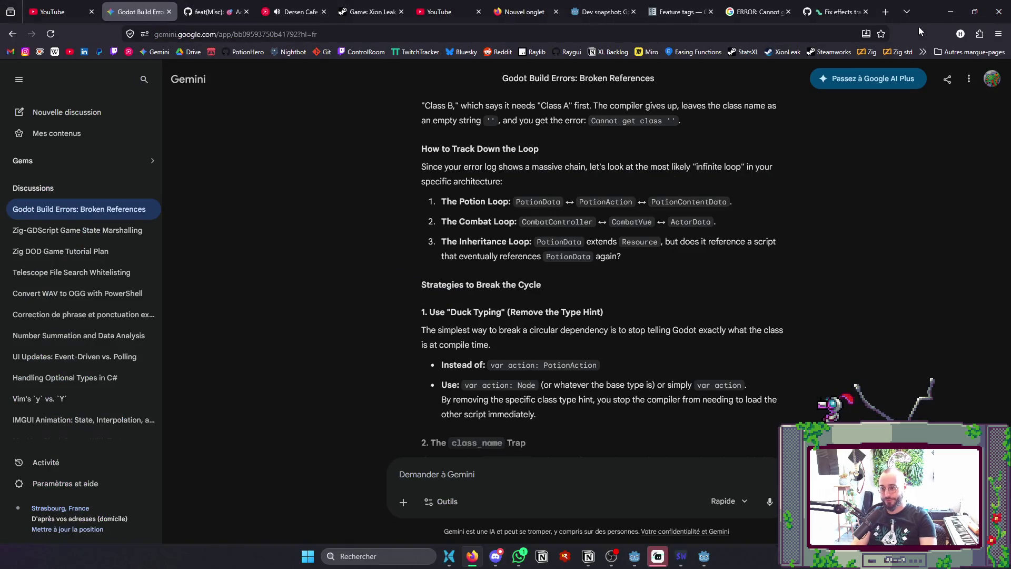
left_click(950, 10)
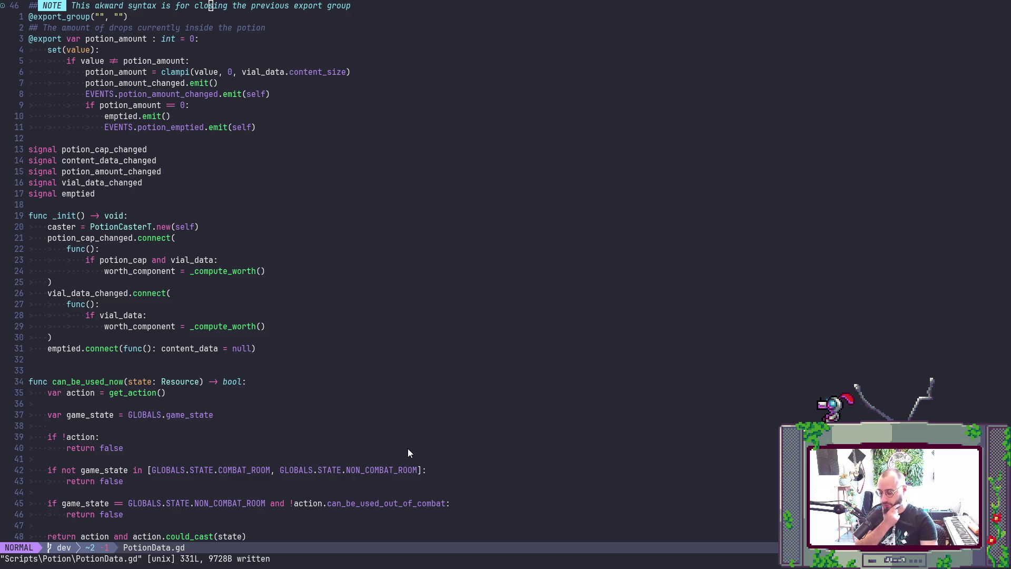
scroll(406, 452, "down", 2)
scroll(405, 454, "down", 4)
scroll(418, 442, "up", 3)
scroll(418, 439, "up", 6)
Review more of PotionData.gd, then return to Gemini's duck-typing advice on dropping type hints.
scroll(419, 440, "down", 12)
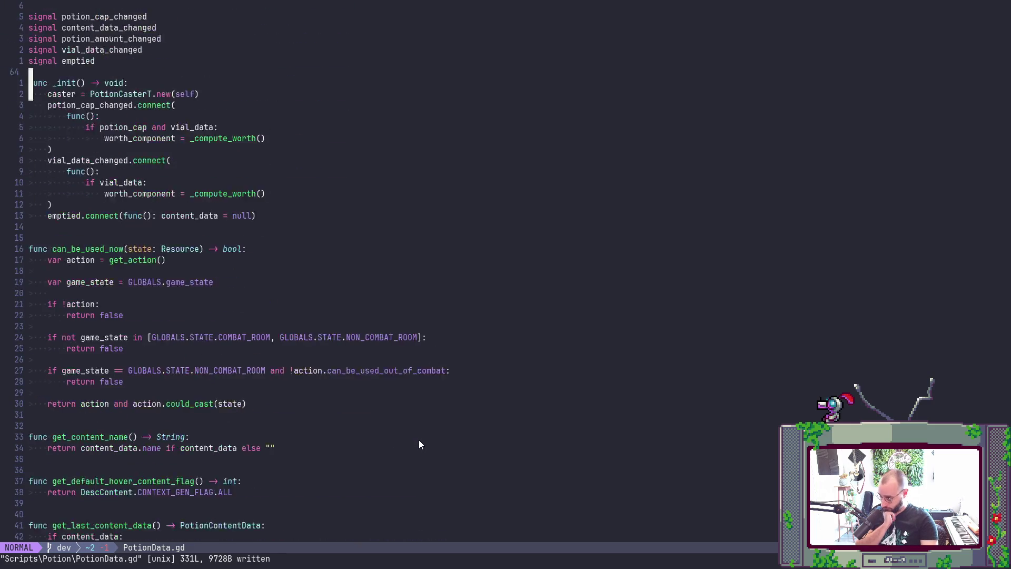
scroll(419, 440, "down", 2)
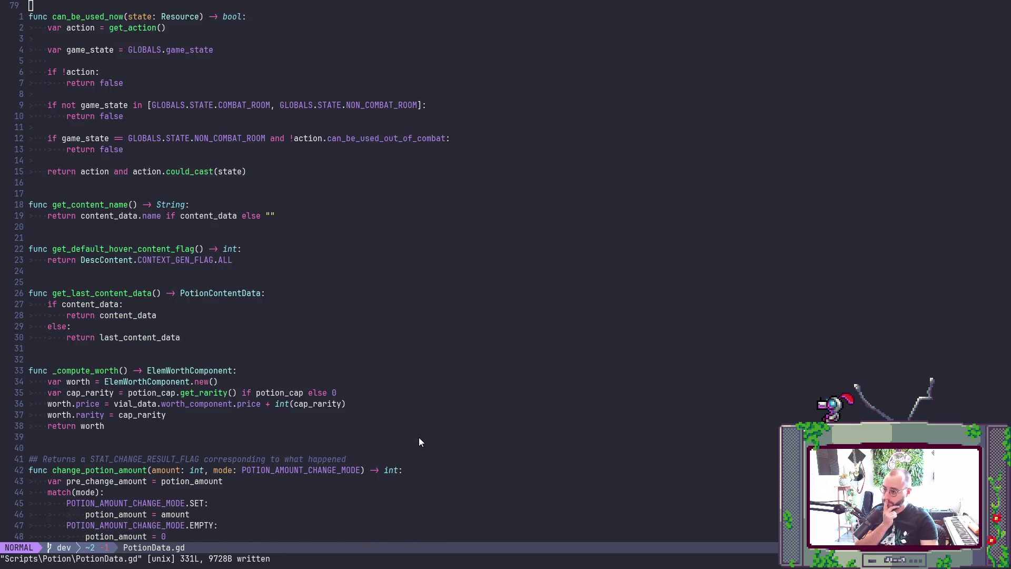
scroll(418, 437, "down", 4)
scroll(418, 440, "down", 2)
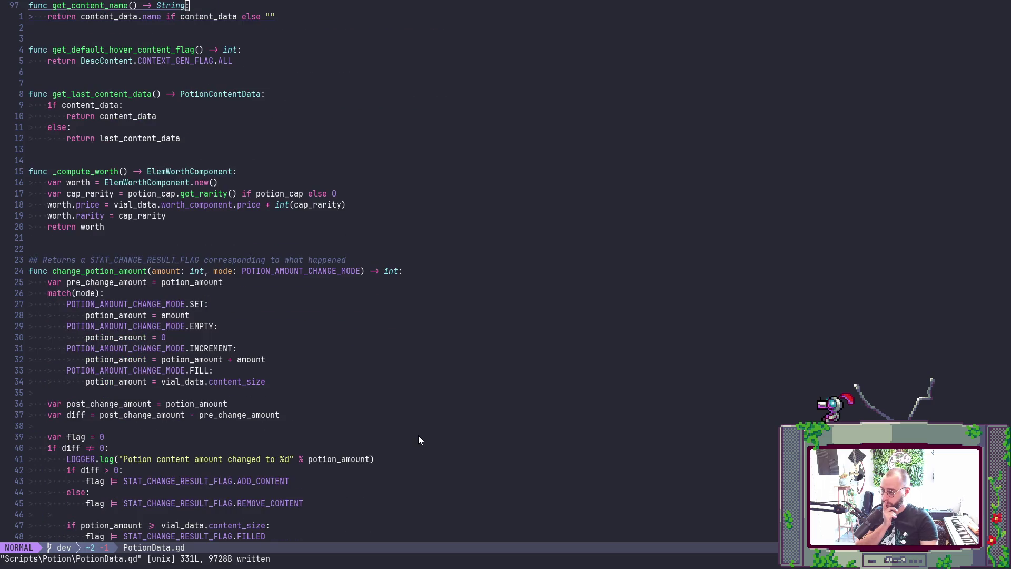
scroll(418, 435, "up", 14)
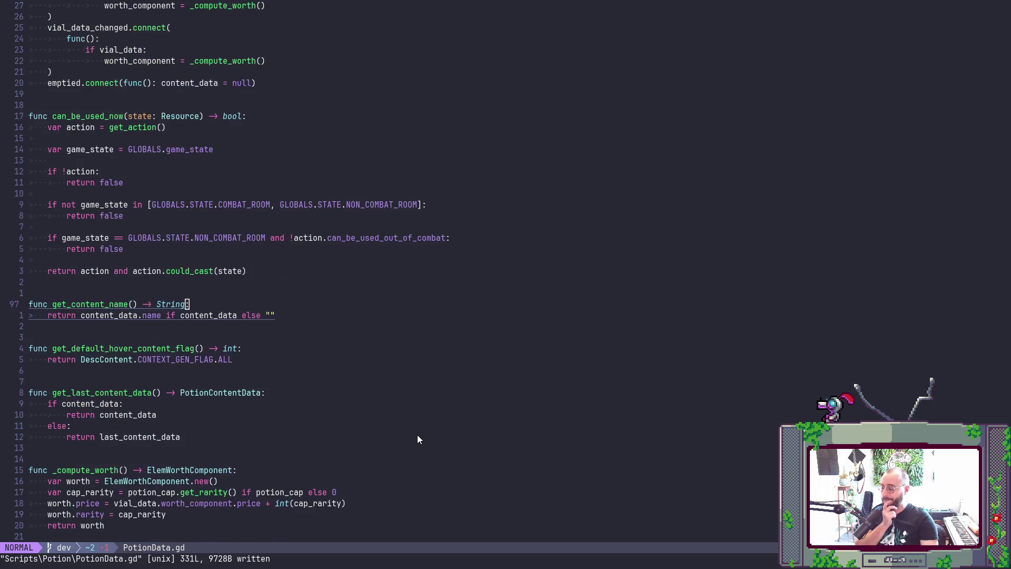
scroll(417, 434, "up", 7)
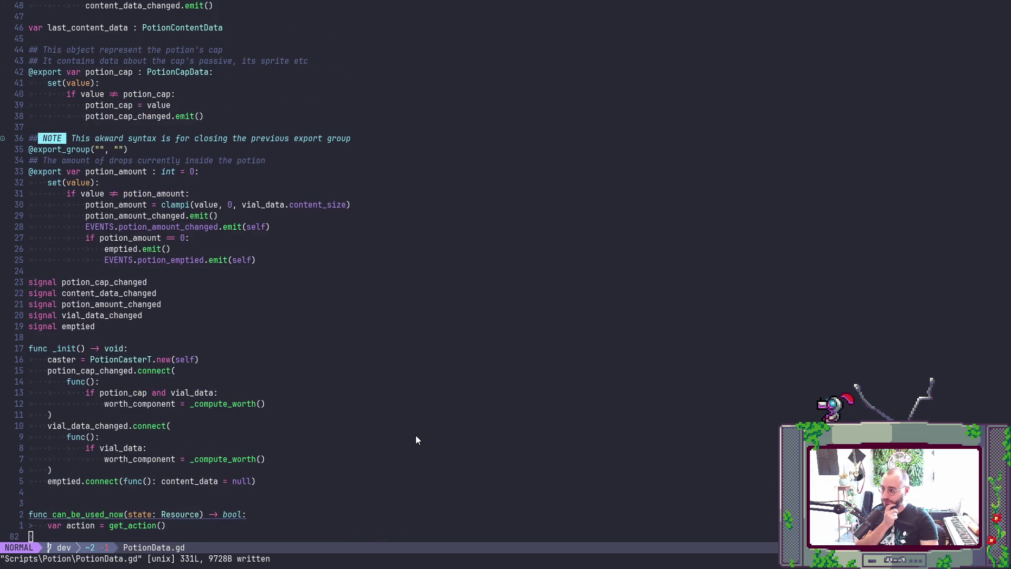
scroll(406, 437, "up", 8)
scroll(405, 437, "up", 2)
scroll(404, 439, "down", 6)
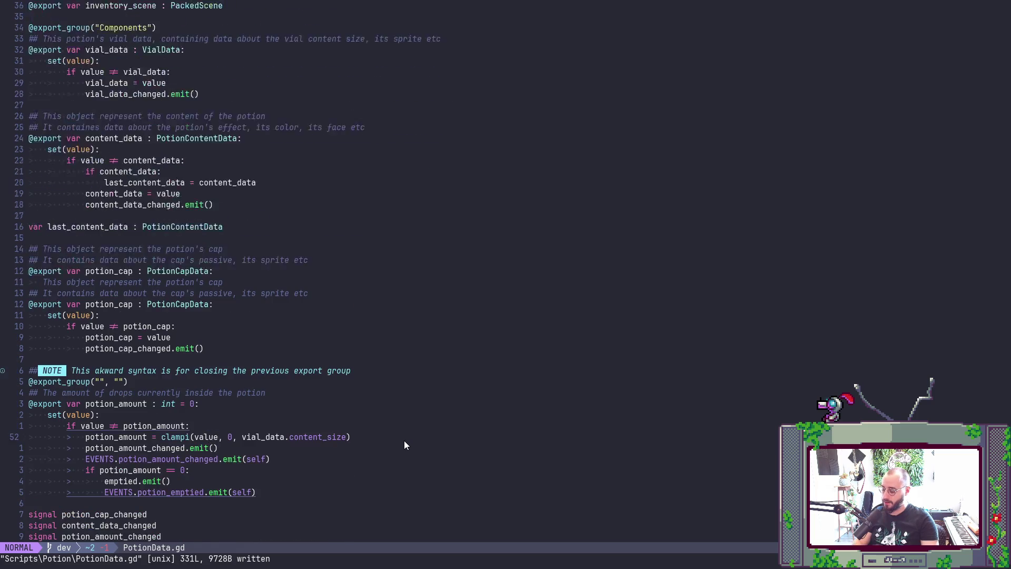
key("alt+Tab")
key("alt+Tab")
scroll(427, 396, "down", 3)
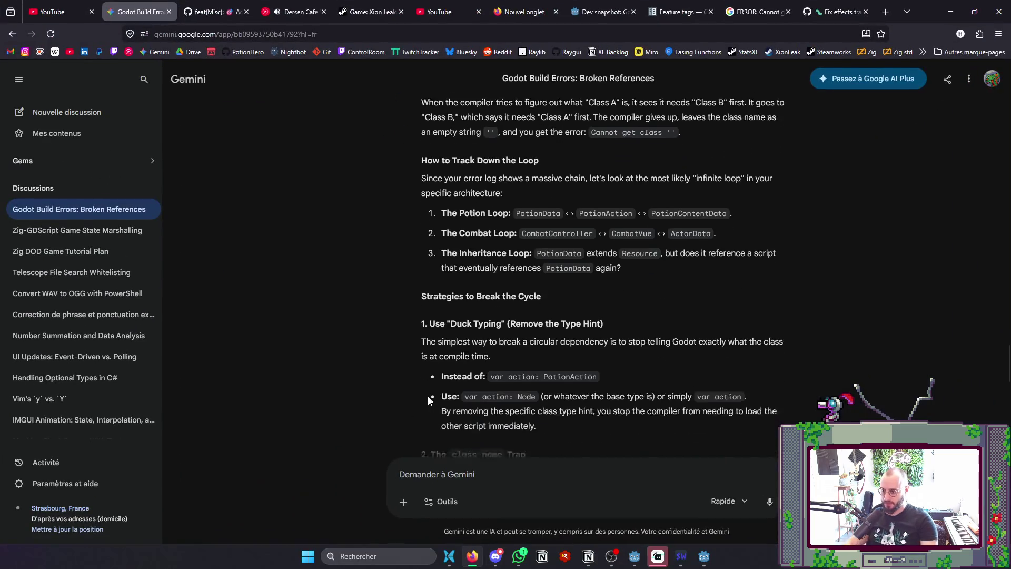
Ask Gemini 'Before breaking any cycle, how do I track it?' and read the answer.
scroll(428, 393, "down", 2)
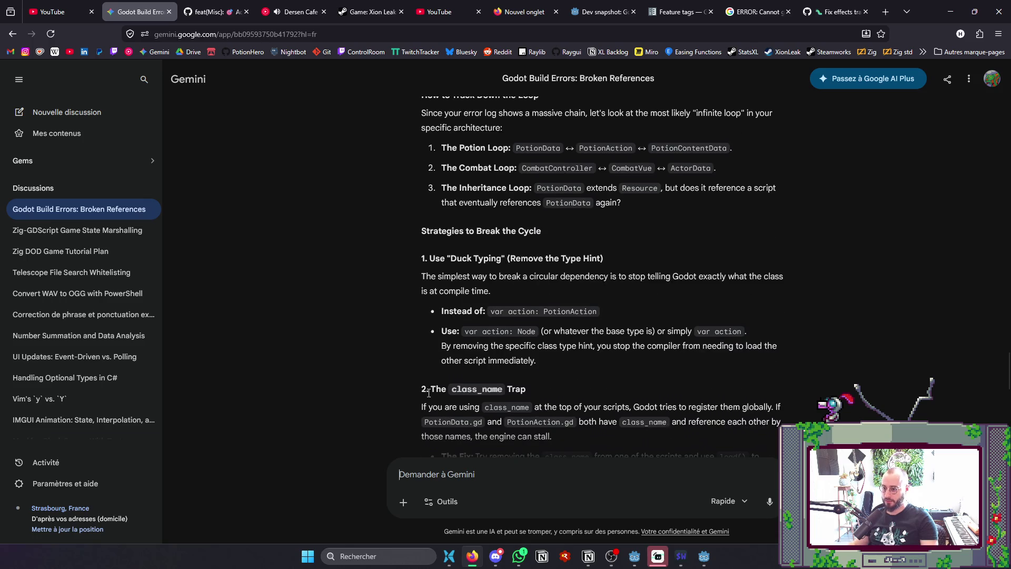
scroll(428, 390, "down", 4)
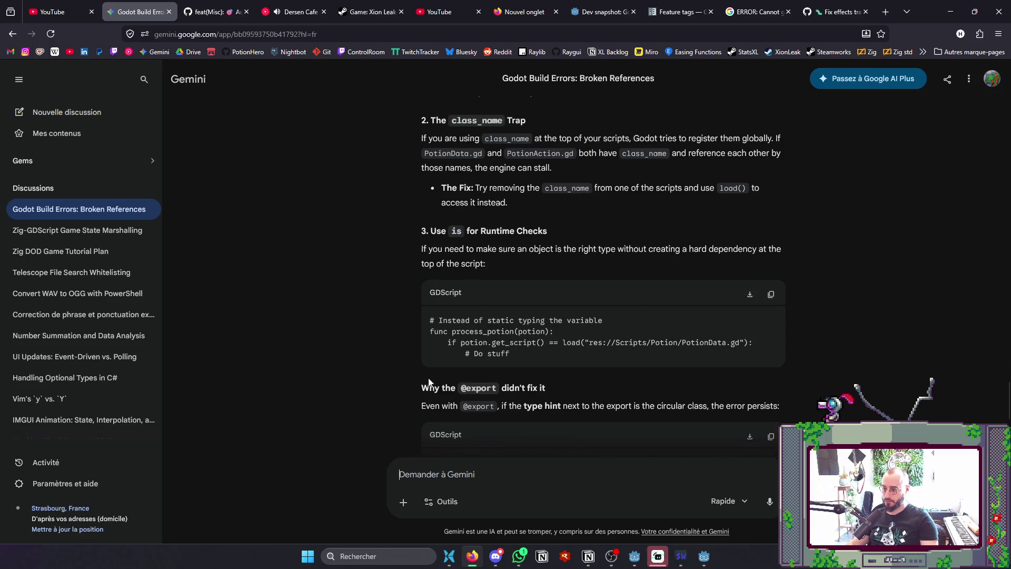
type("Before ")
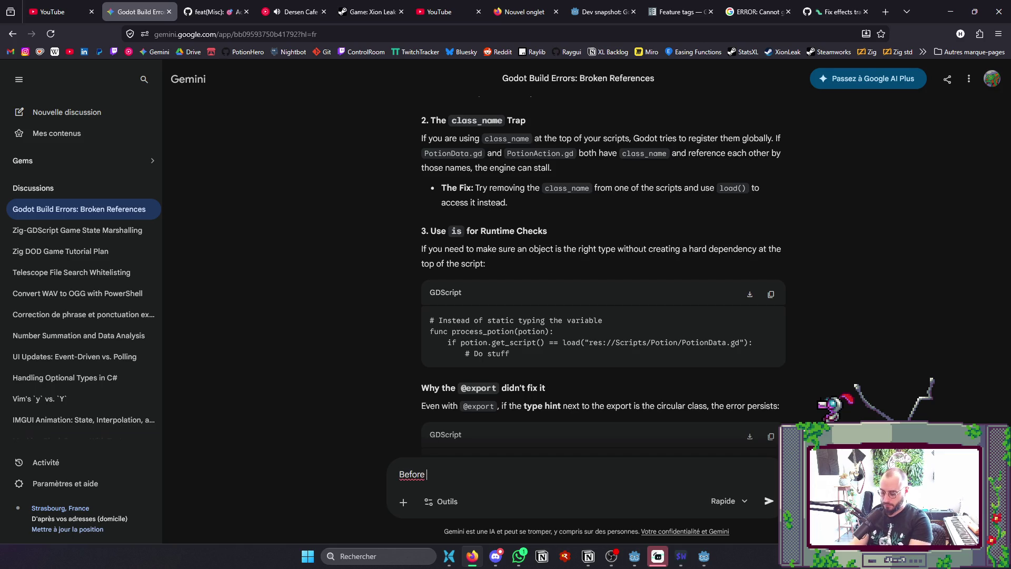
type("brak")
key("BackSpace")
key("BackSpace")
type("eaking")
type(" an")
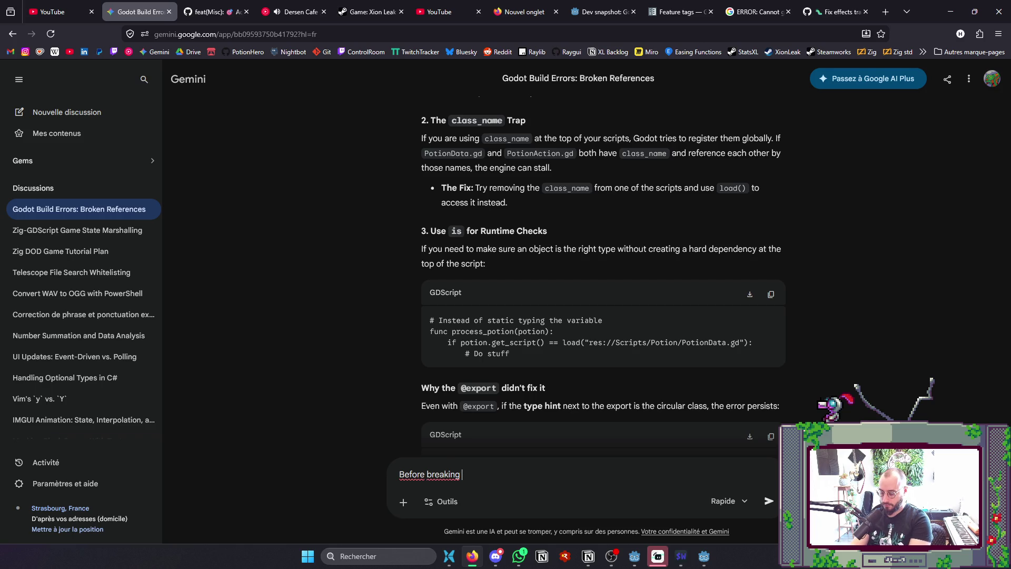
type("y cycle")
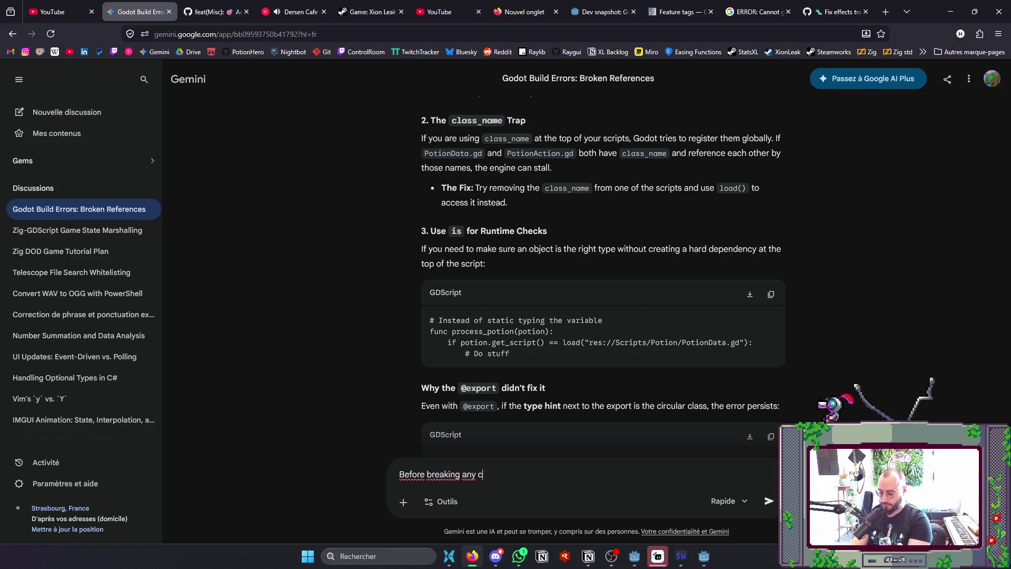
type(", ")
type("how do I tr")
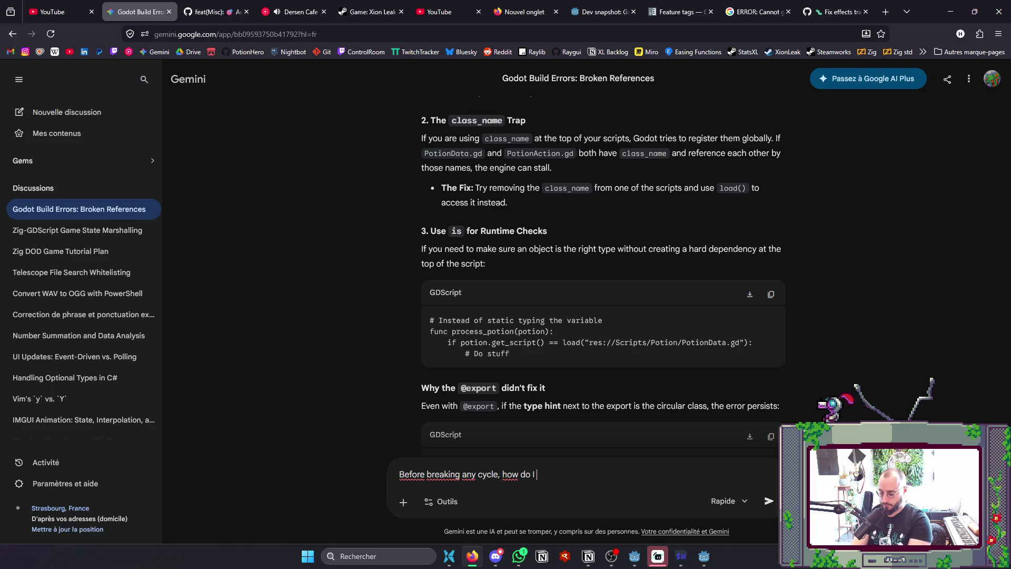
type("ack it?")
key("Return")
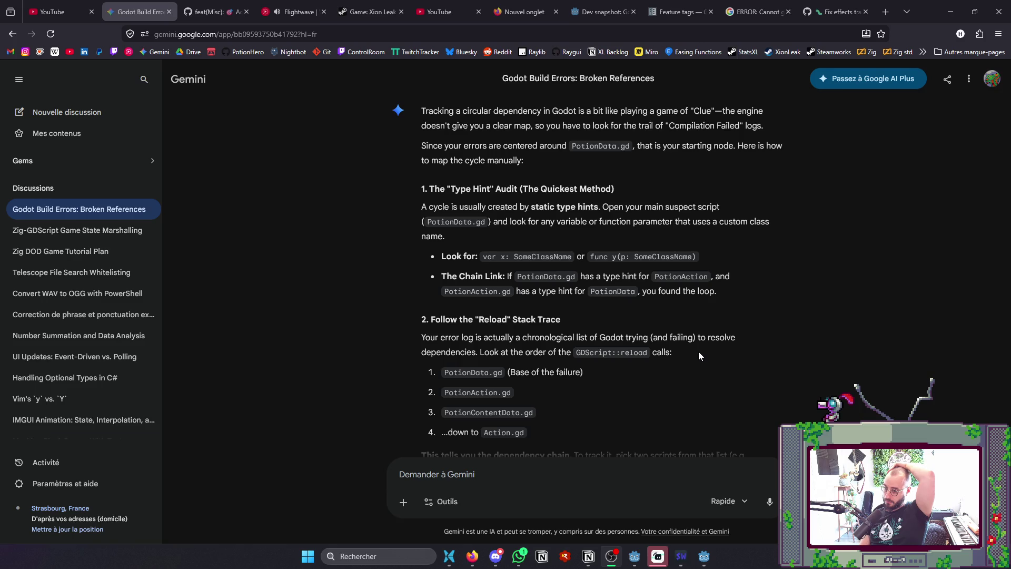
key("alt+Tab")
key("Tab")
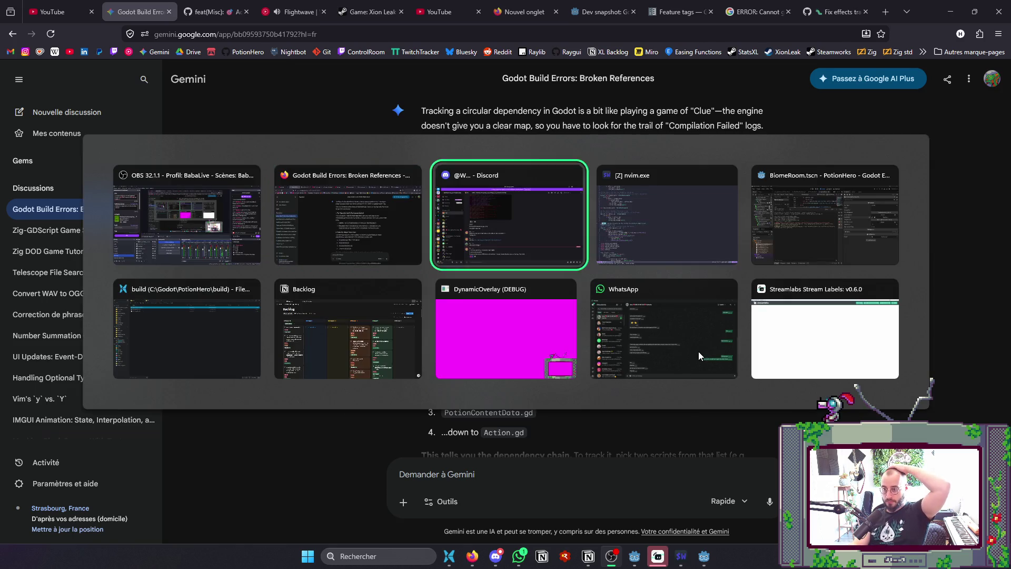
Undo the removed potion_cap preload in PotionData.gd, save with :w, and open a terminal split.
scroll(604, 320, "down", 6)
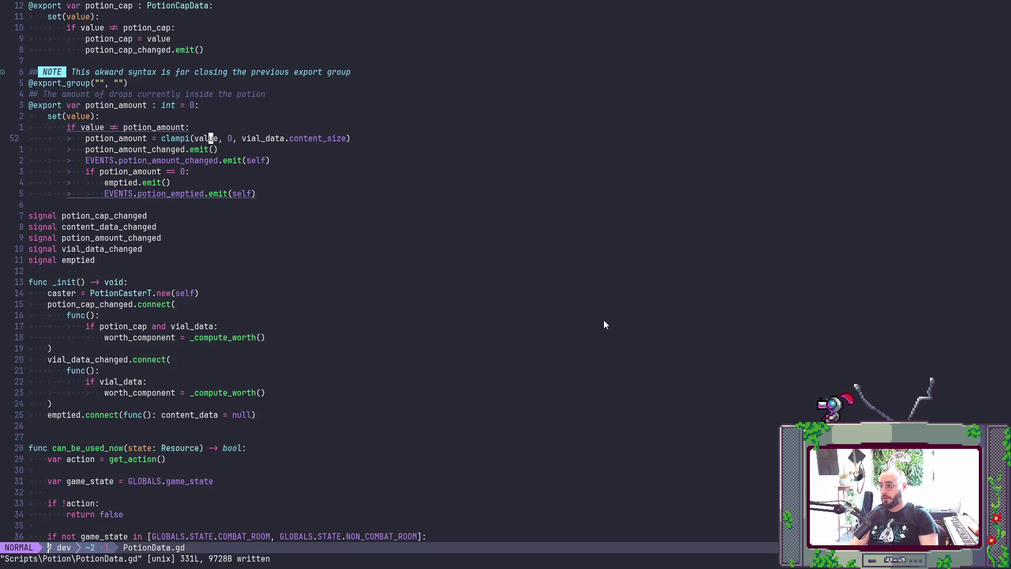
scroll(602, 311, "up", 4)
key("space")
key("f")
key("f")
key("Escape")
key("k")
key("k")
key("k")
key("k")
key("k")
key("k")
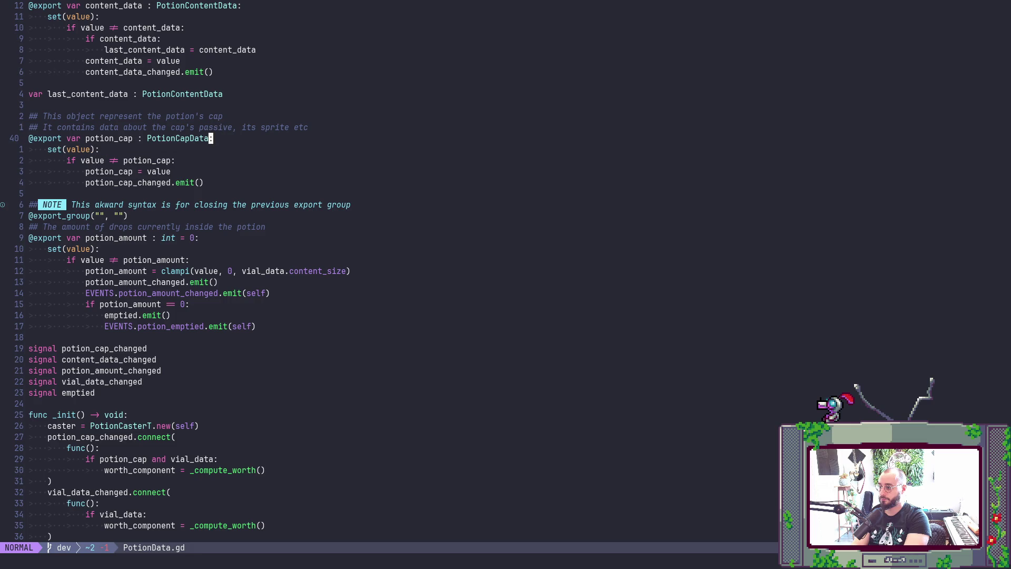
type("u:w")
key("Return")
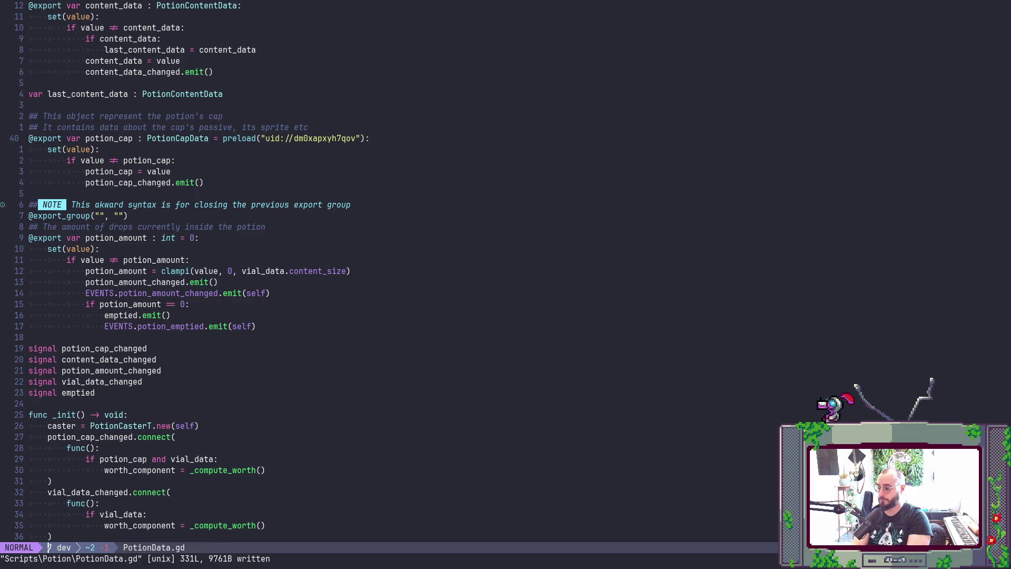
key("ctrl+backslash")
type("gi")
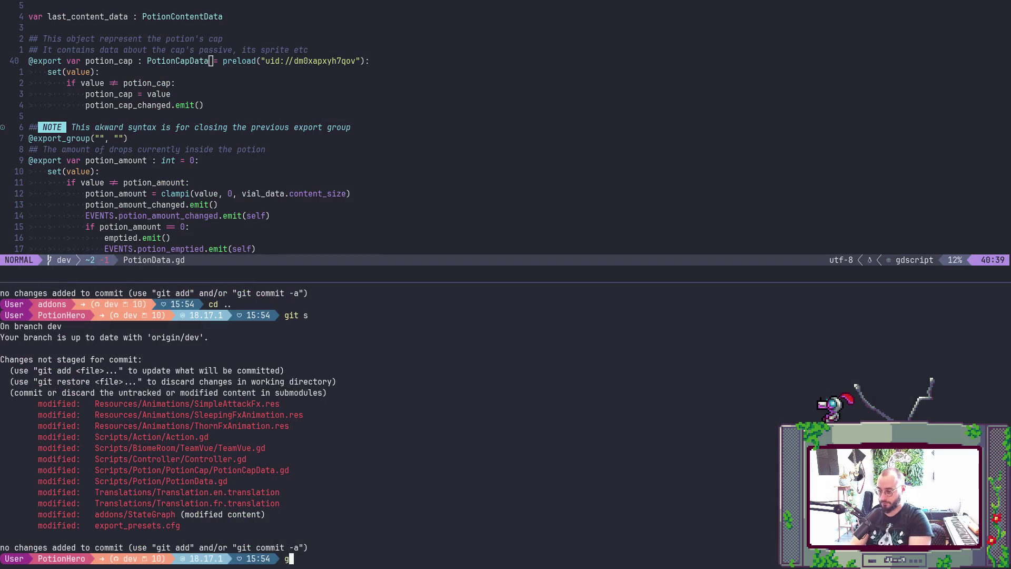
type("t r")
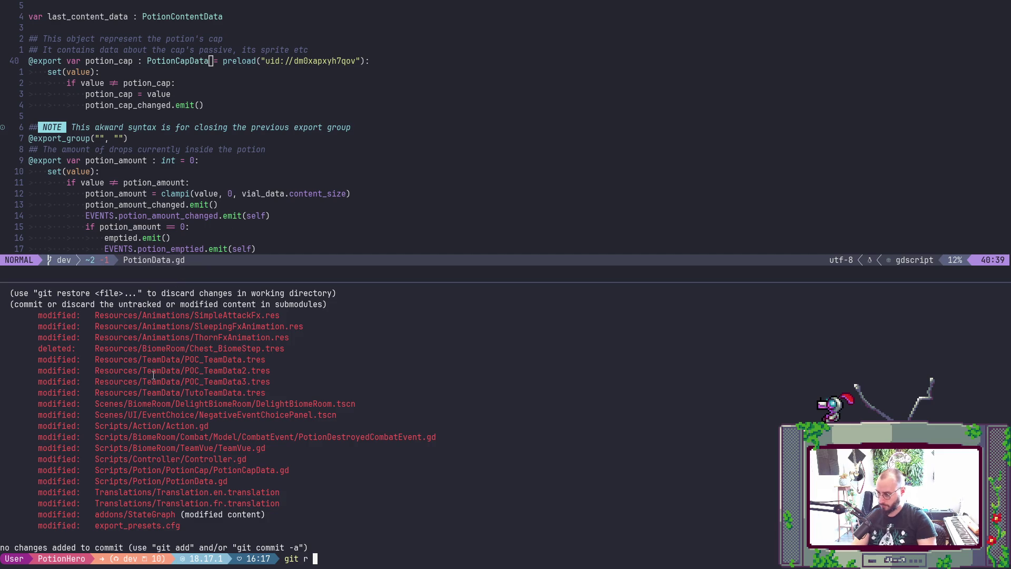
Run 'git r Resources/TeamData' to revert those files, then return to the full-screen editor.
mouse_move(180, 358)
left_mouse_down()
mouse_move(95, 359)
mouse_move(180, 360)
left_mouse_up()
key("super+c")
left_click(99, 359)
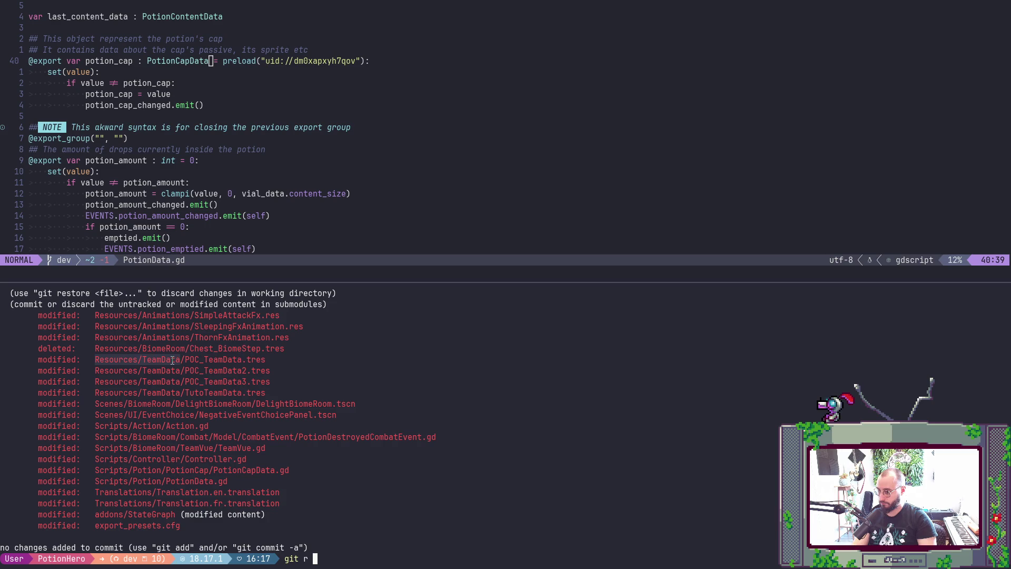
middle_click(169, 349)
key("Return")
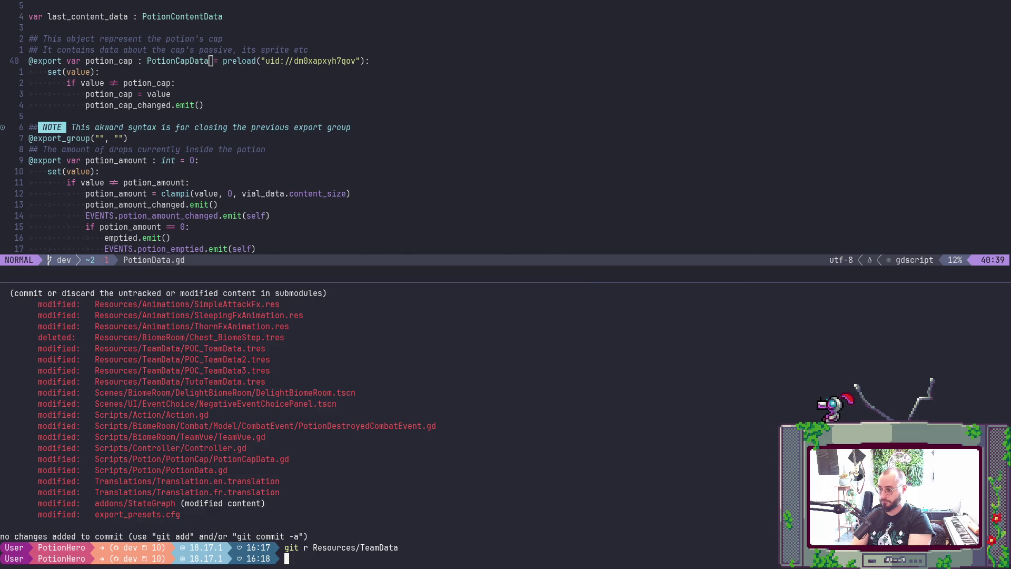
key("alt+Tab")
key("alt+shift+Tab")
left_click(215, 204)
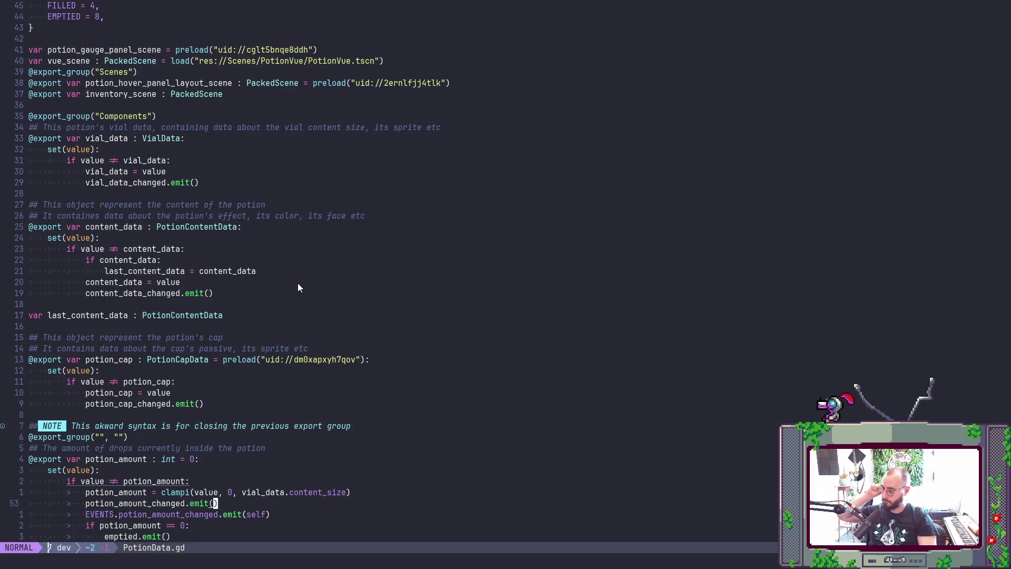
Follow go-to-definition from the PotionContentData type on to the PotionAction definition.
scroll(295, 288, "up", 3)
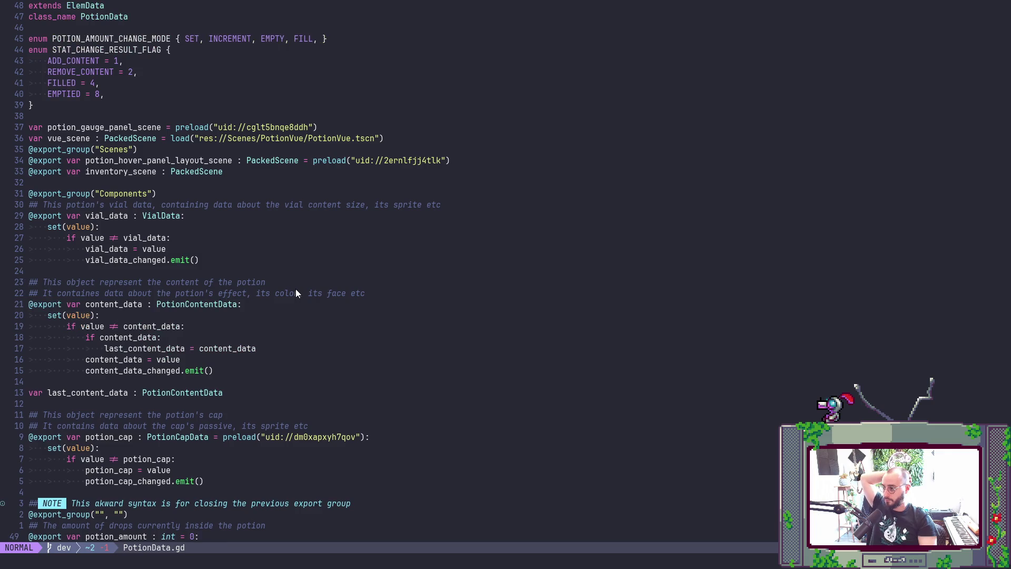
scroll(295, 288, "down", 5)
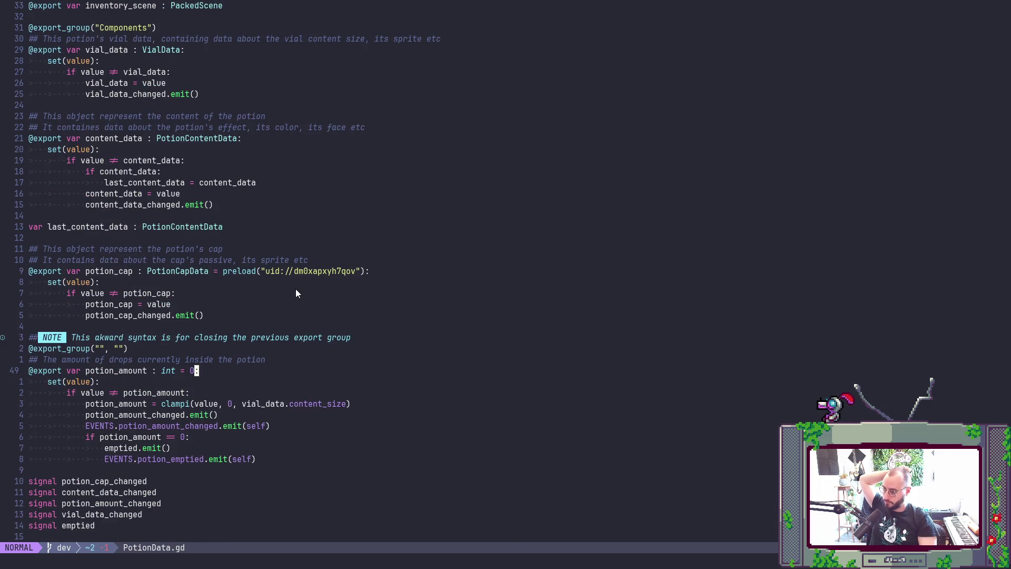
scroll(296, 288, "up", 3)
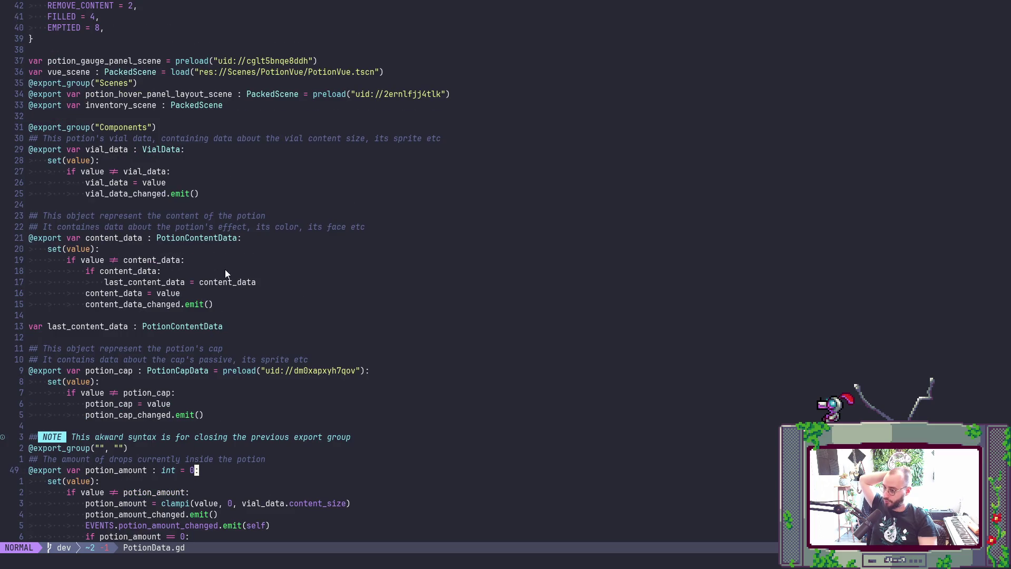
left_click(197, 237)
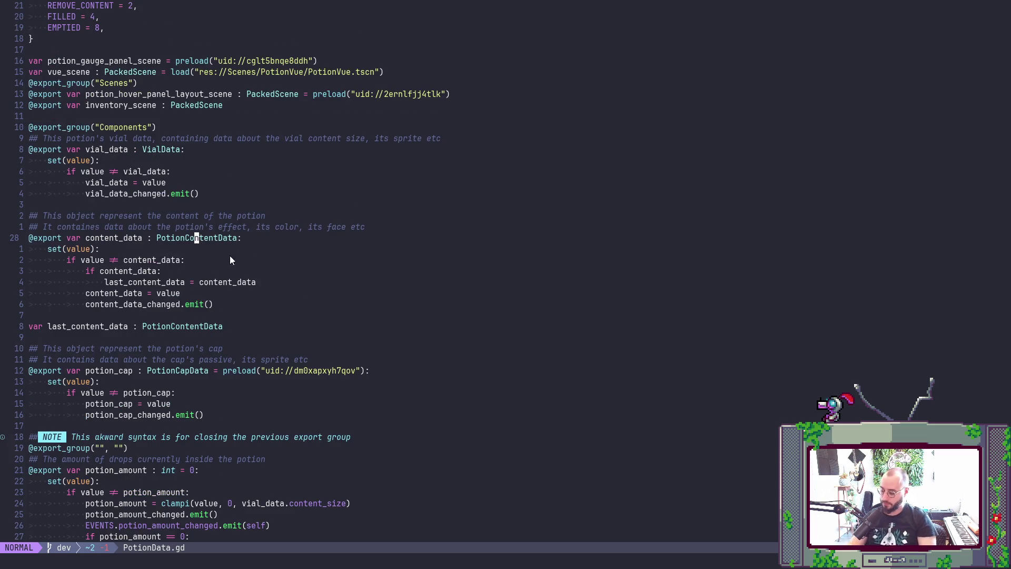
key("g")
key("d")
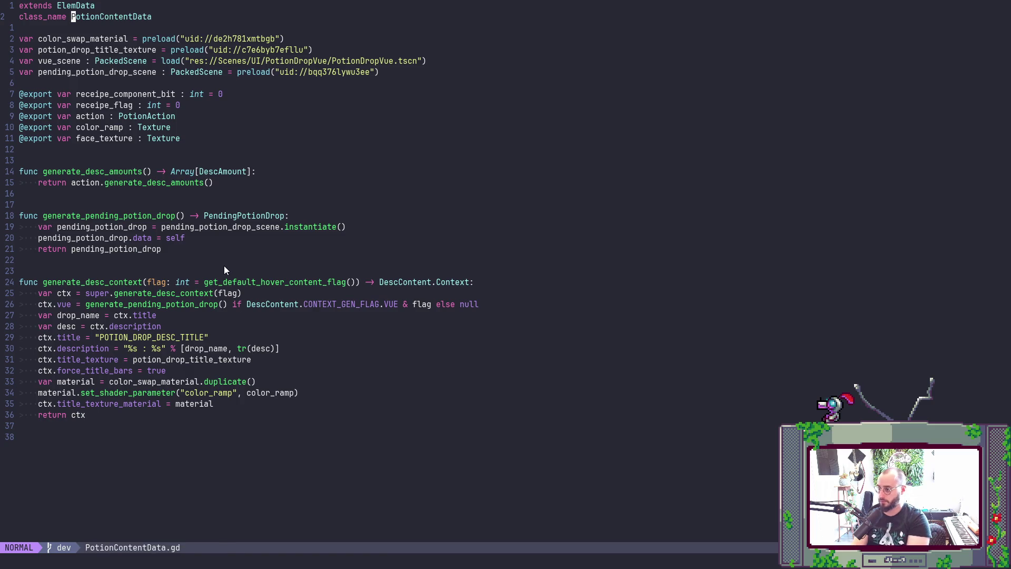
key("j")
key("j")
key("j")
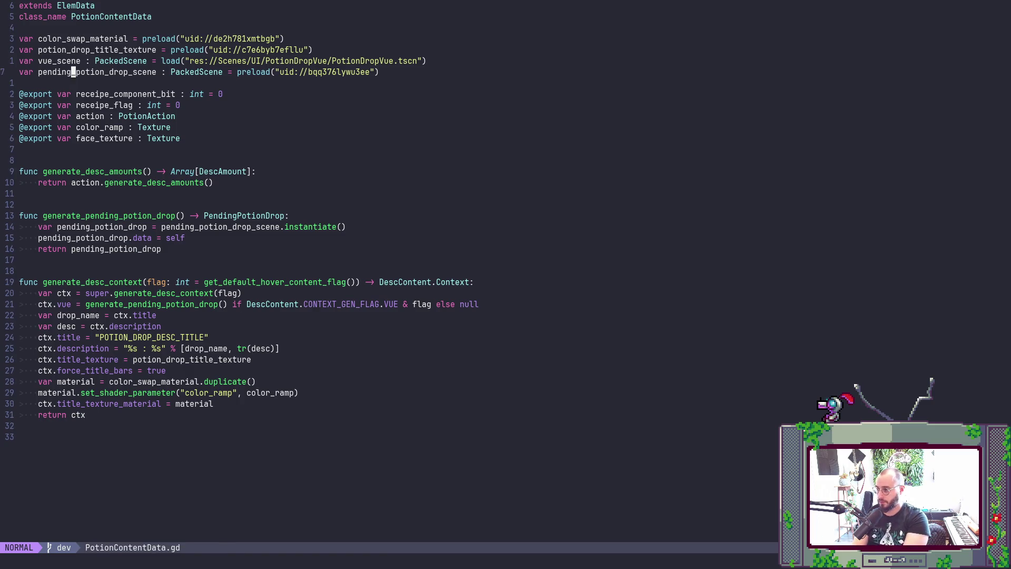
key("dollar")
key("g")
key("d")
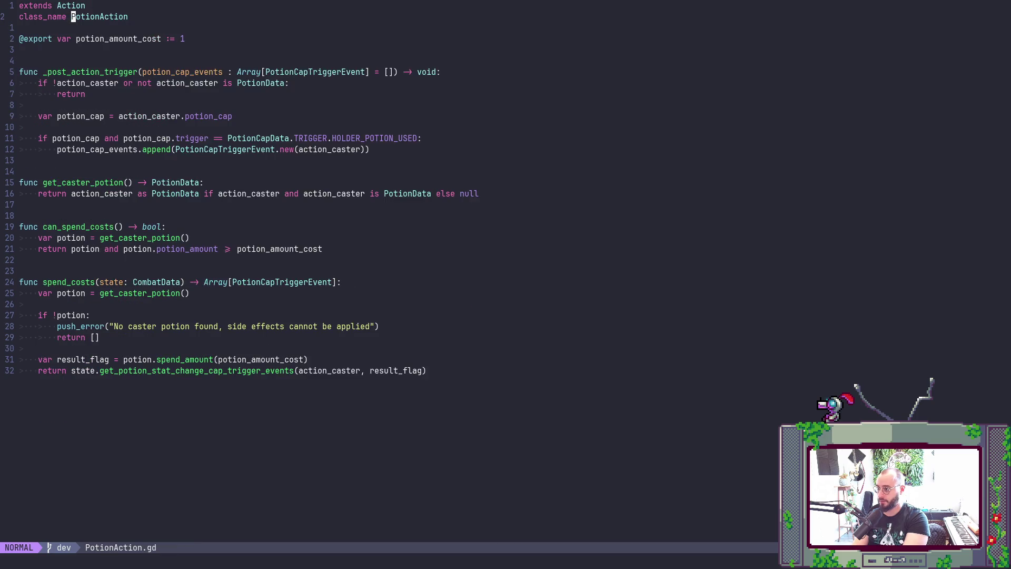
Inspect the _post_action_trigger signature, then jump back to PotionAction.gd's PotionData check.
key("j")
key("j")
key("j")
key("dollar")
key("h")
key("h")
key("h")
key("b")
key("b")
key("b")
key("j")
key("ctrl+o")
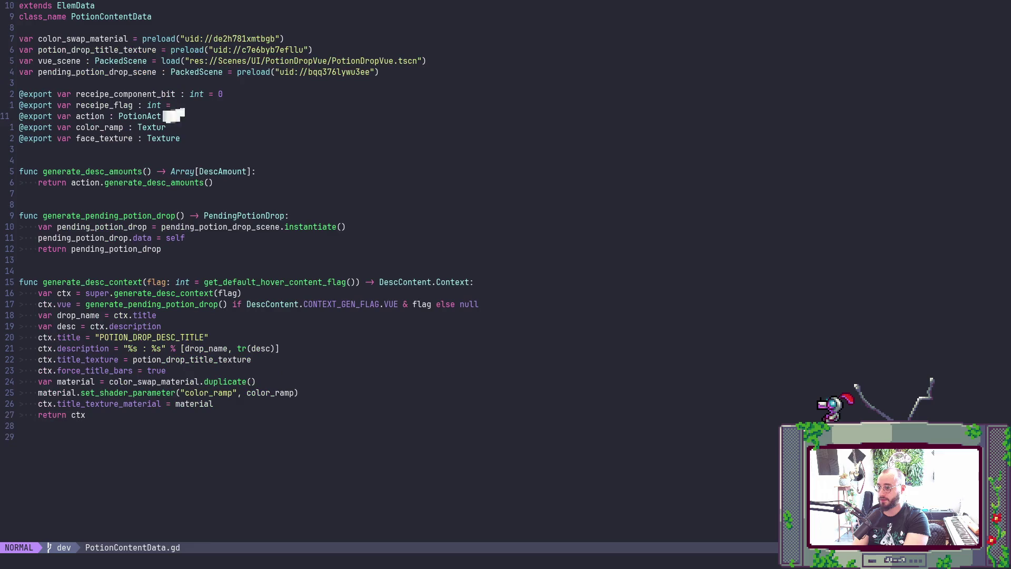
key("ctrl+o")
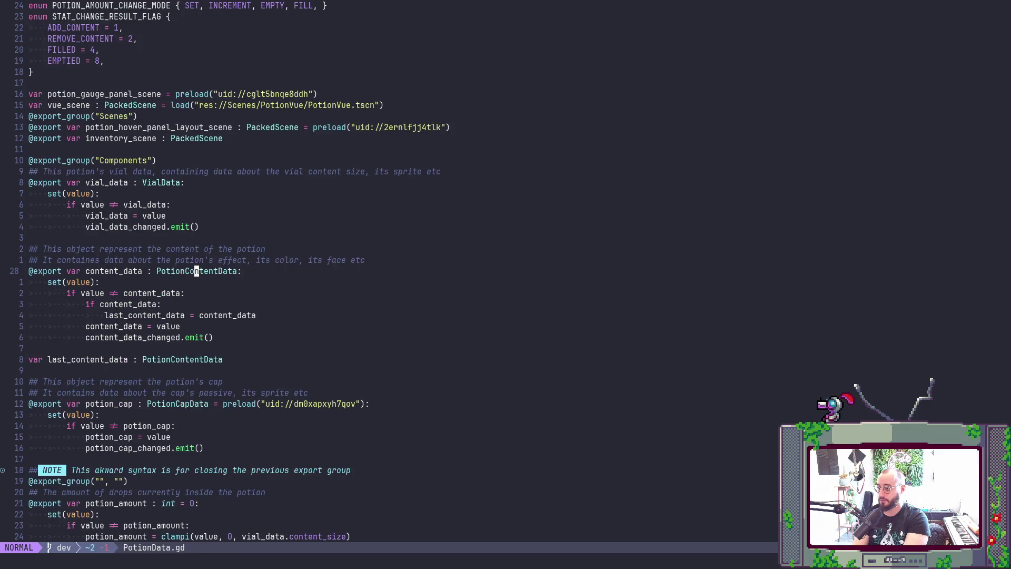
key("ctrl+o")
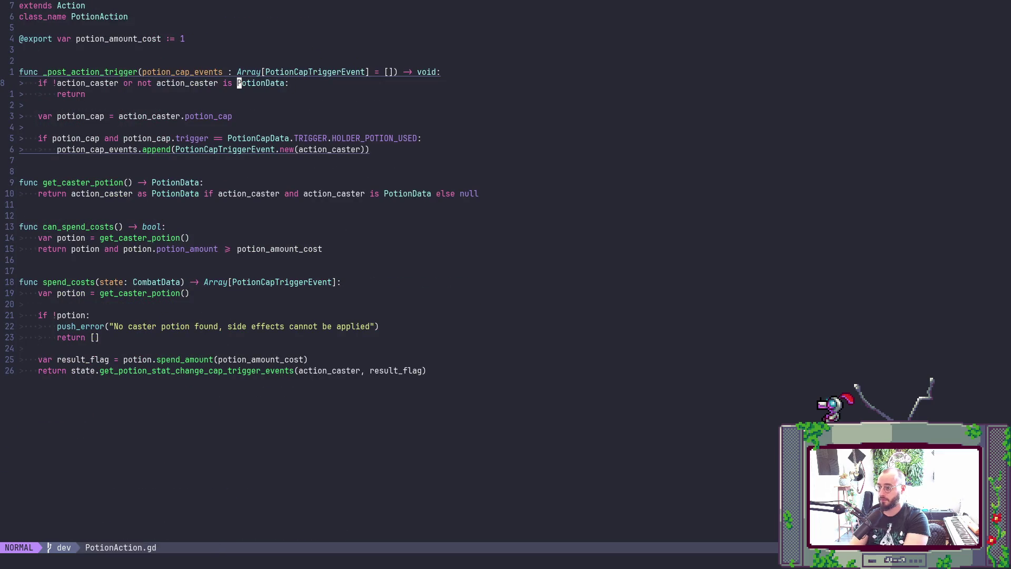
Change get_caster_potion's return type and cast from PotionData to ElemData, then save all files.
key("b")
key("b")
key("l")
key("h")
key("j")
key("j")
key("j")
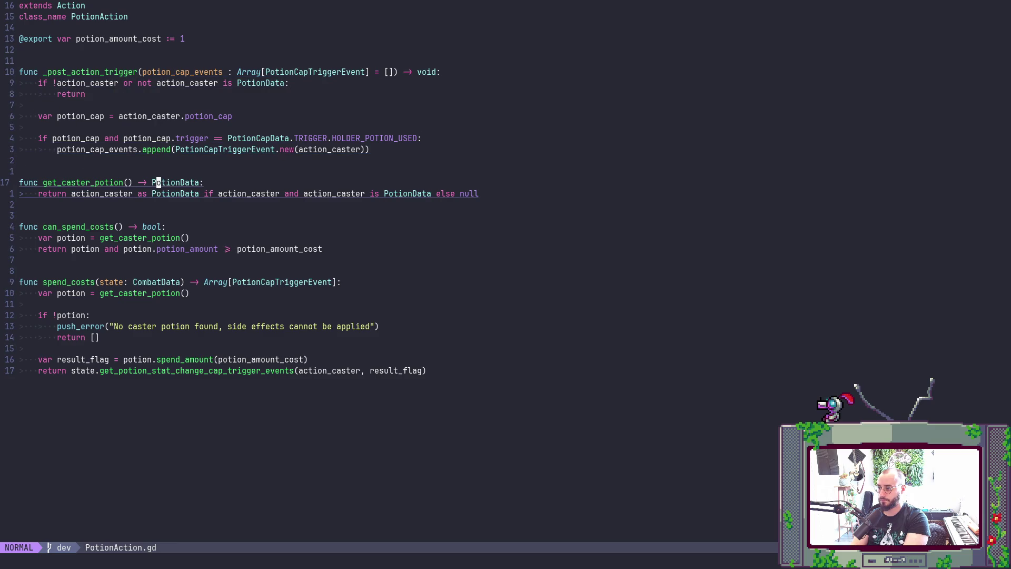
key("c")
key("w")
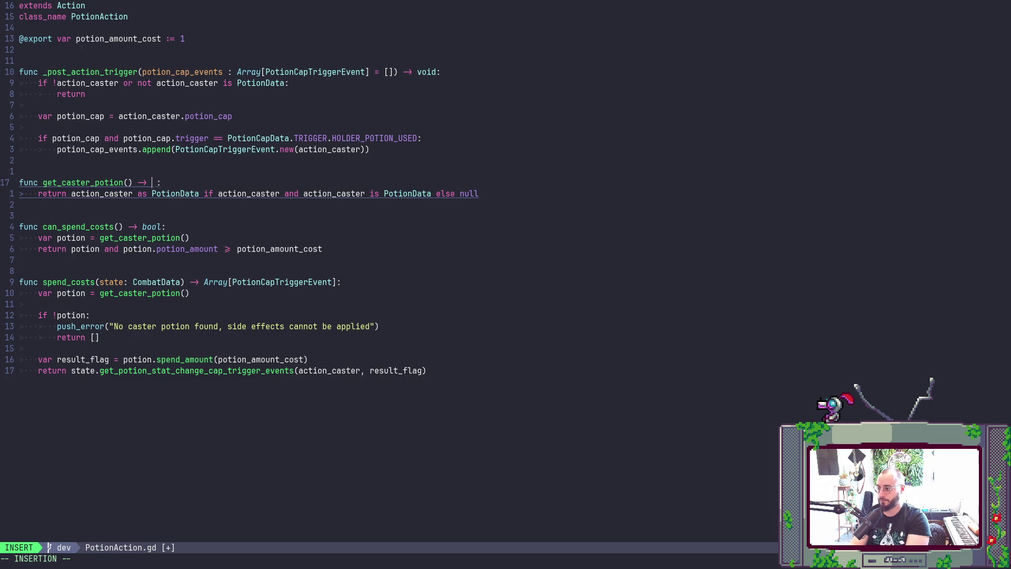
type("ElemData")
key("Escape")
type("j")
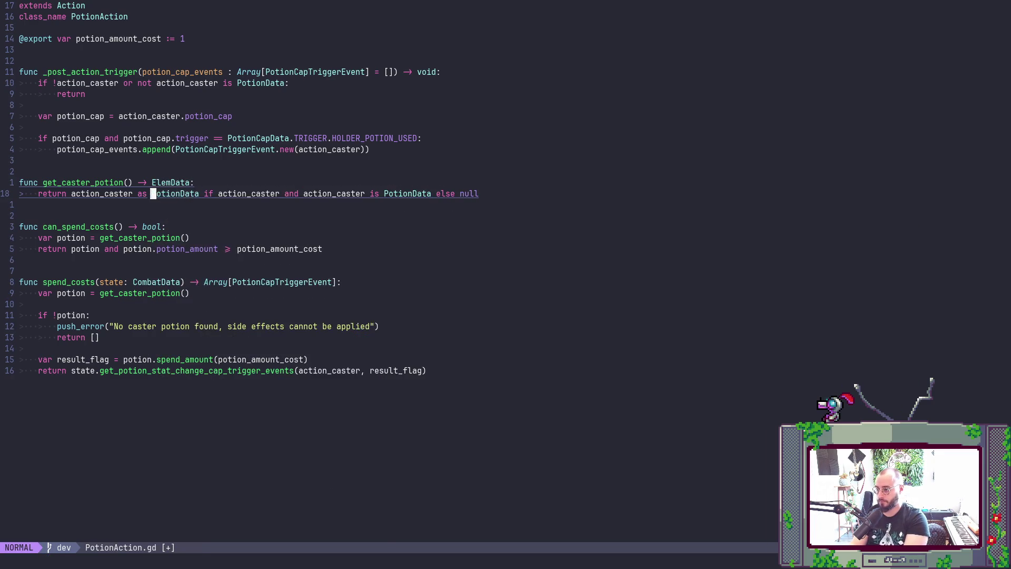
type("cw")
type("Elem")
key("Tab")
key("Escape")
type(":wa")
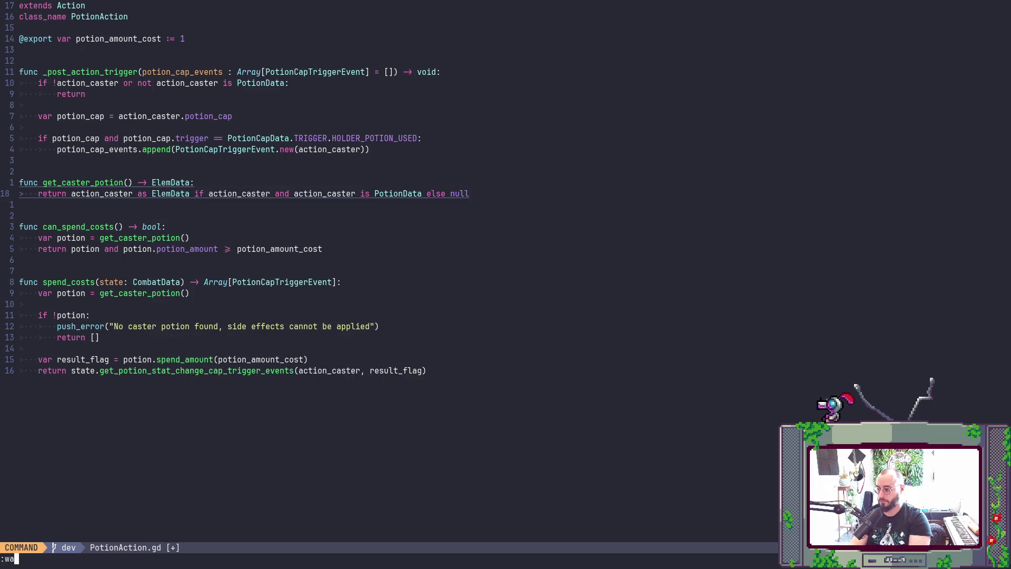
key("Return")
Shorten the guard to `if !action_caster:` and save PotionAction.gd.
key("k")
key("k")
key("k")
key("k")
key("k")
key("dollar")
key("b")
key("b")
key("b")
key("b")
key("b")
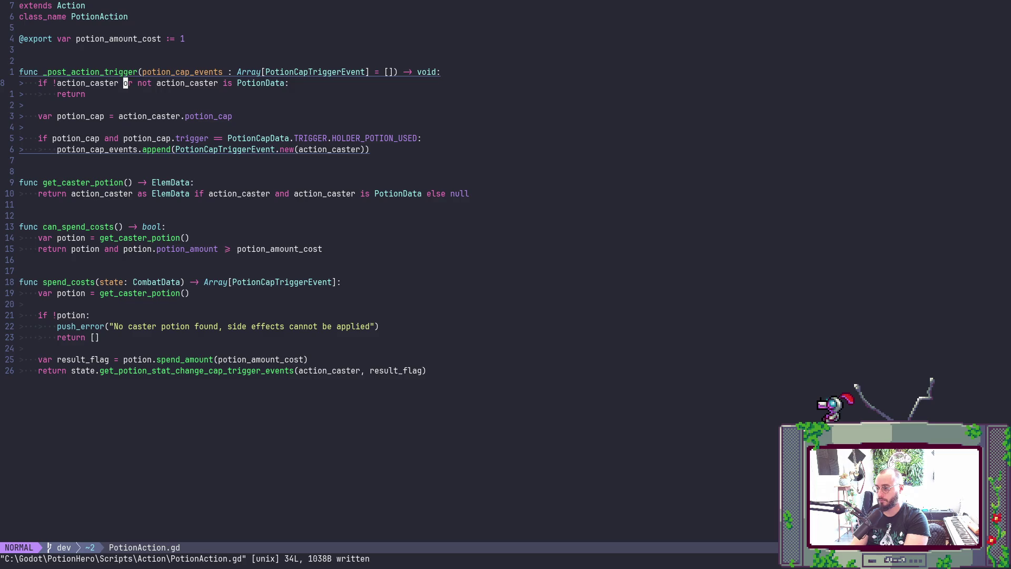
key("shift+c")
key("BackSpace")
type(":")
key("Escape")
type(":w")
key("Return")
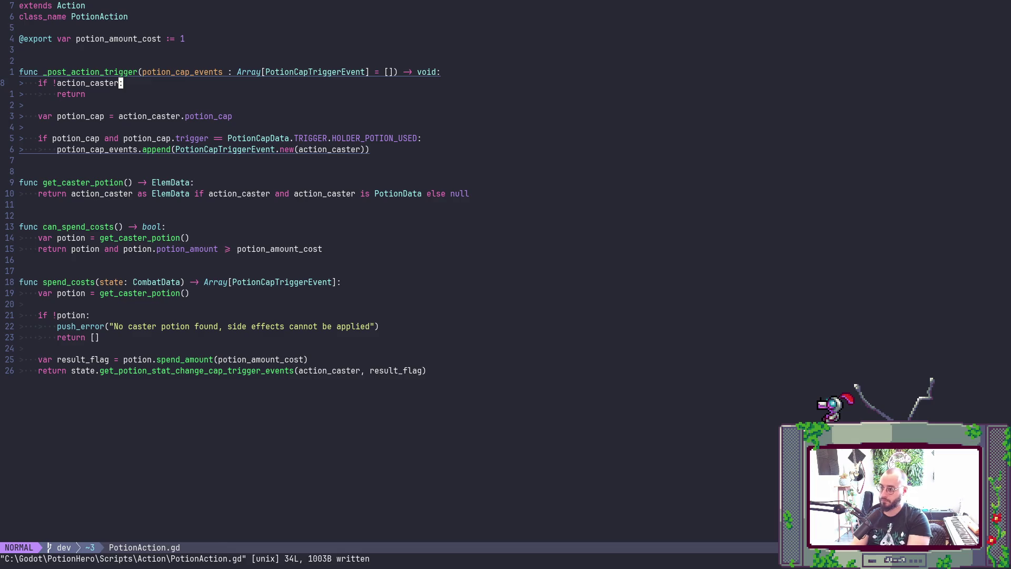
Move onto the PotionCapData class reference in the HOLDER_POTION_USED comparison.
key("j")
key("j")
key("j")
key("t")
key("shift+h")
key("b")
key("b")
key("b")
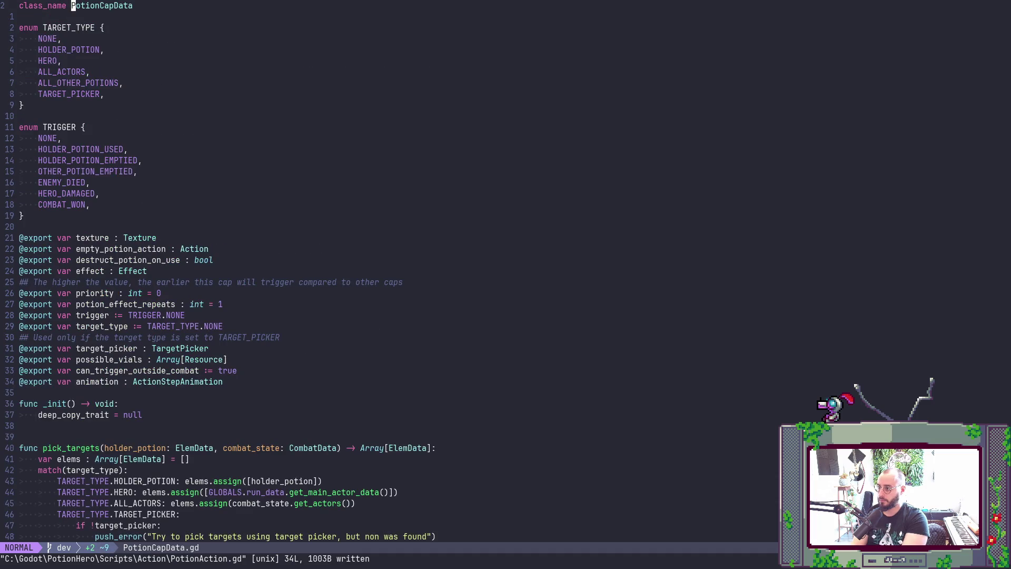
Search PotionCapData.gd for Potion references and jump into PotionDestroyedCombatEvent.gd.
key("ctrl+d")
key("ctrl+d")
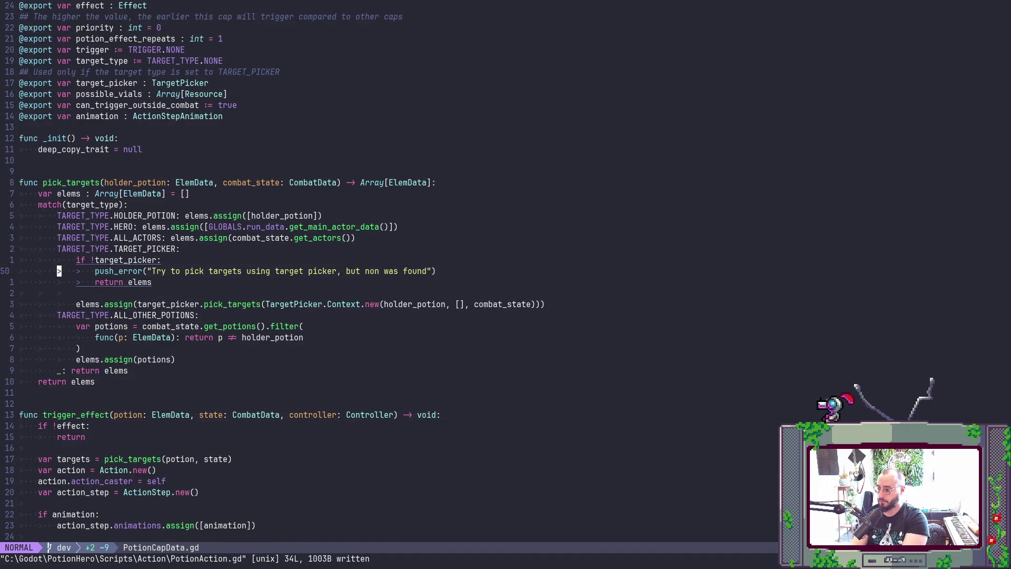
type("/PotionData")
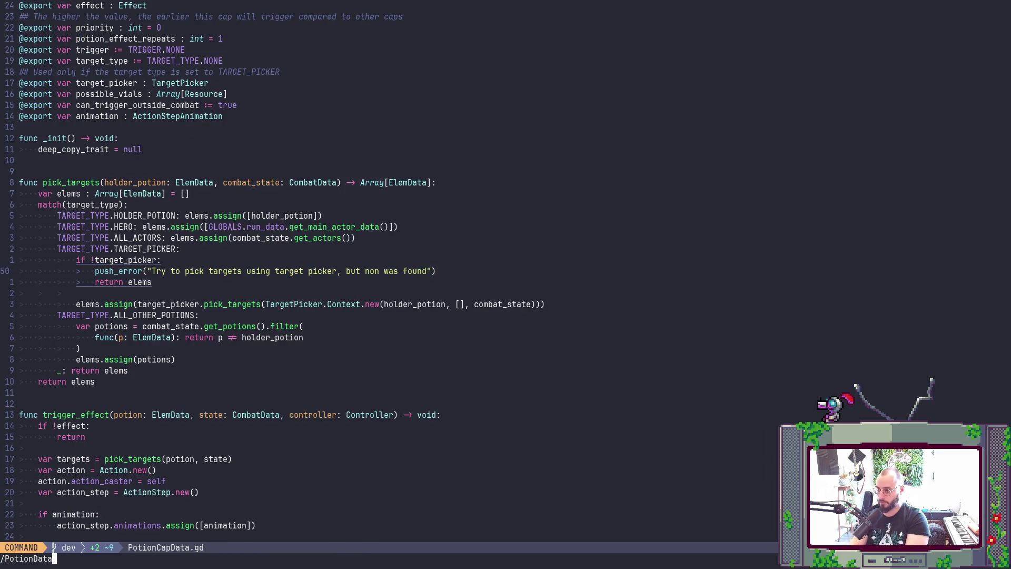
key("BackSpace")
key("BackSpace")
key("BackSpace")
key("Return")
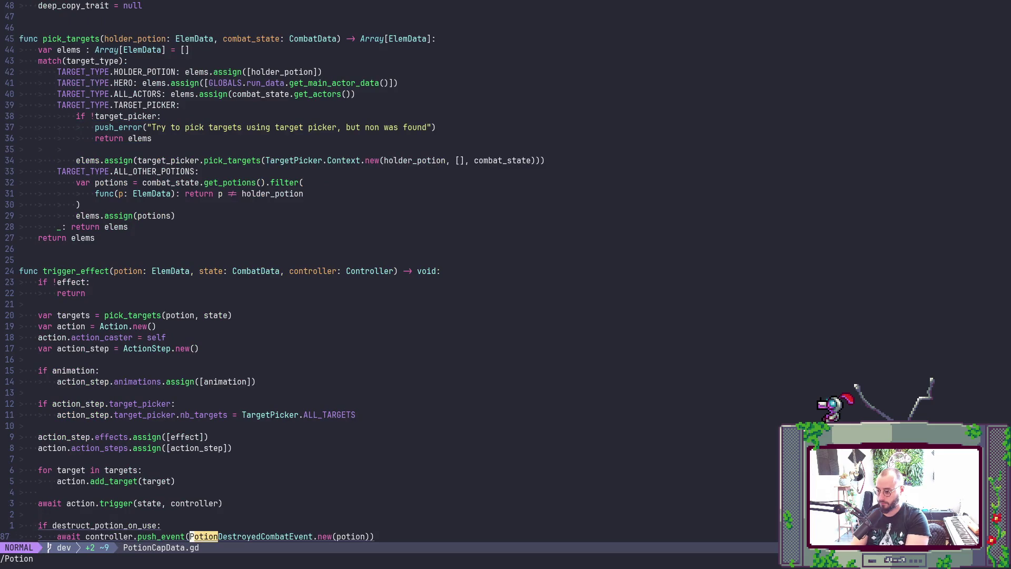
key("g")
key("d")
key("j")
key("j")
key("j")
Retype the _init parameter from PotionData to ElemData and save PotionDestroyedCombatEvent.gd.
key("w")
key("w")
key("w")
key("b")
key("b")
key("h")
key("h")
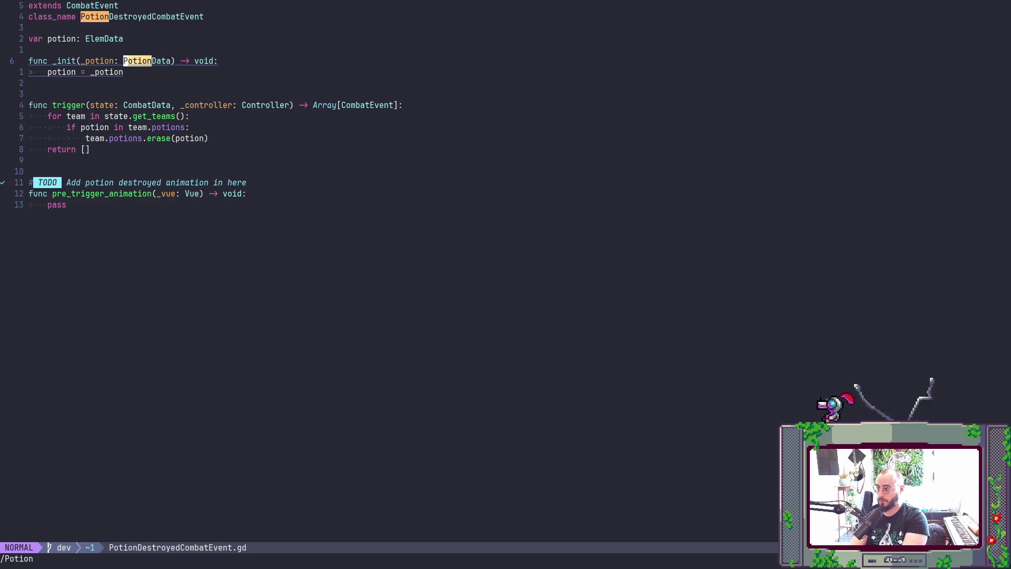
type("ciwElem")
key("Return")
key("Escape")
key("k")
key("k")
key("k")
key("k")
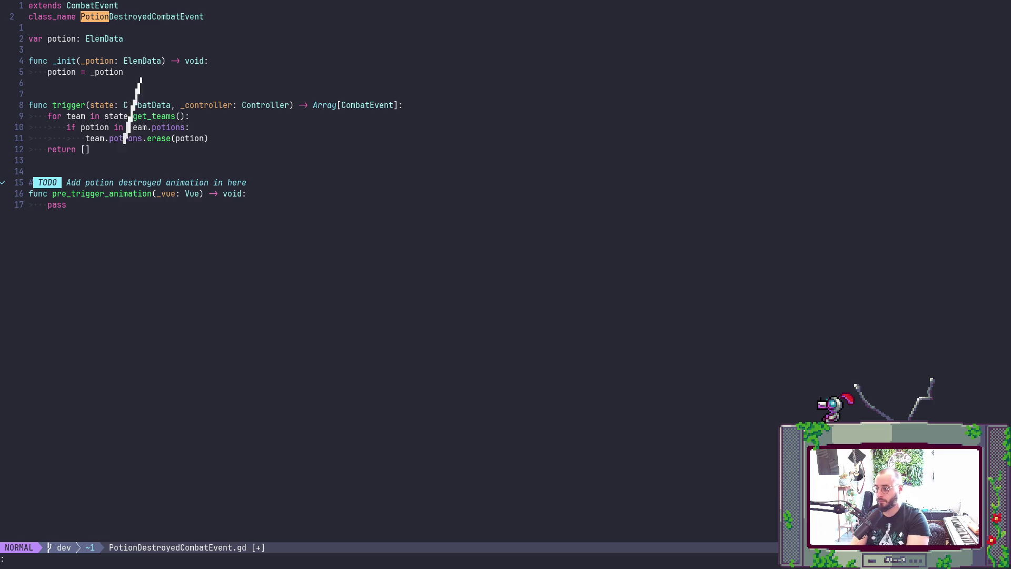
type(":w")
key("Return")
Return to line 50 of PotionCapData.gd and write all open buffers with :wa.
key("ctrl+o")
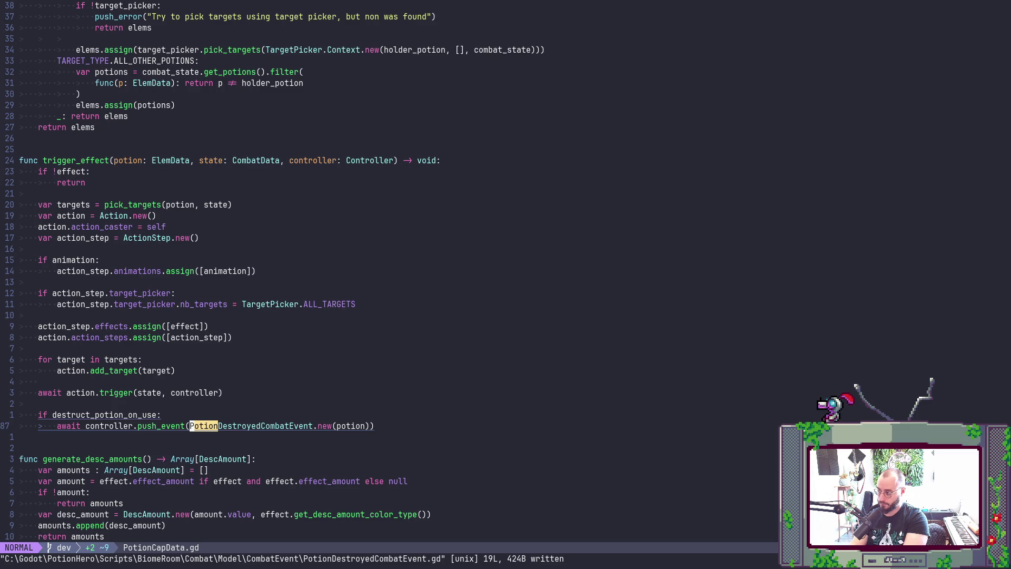
key("ctrl+o")
type(":wa")
key("Return")
Cycle through the Gemini conversation and bring the Godot Engine editor to the front.
key("alt+Tab")
key("alt+shift+Tab")
key("alt+Tab")
key("alt+Tab")
key("alt+shift+Tab")
key("alt+shift+Tab")
key("alt+Tab")
key("alt+Tab")
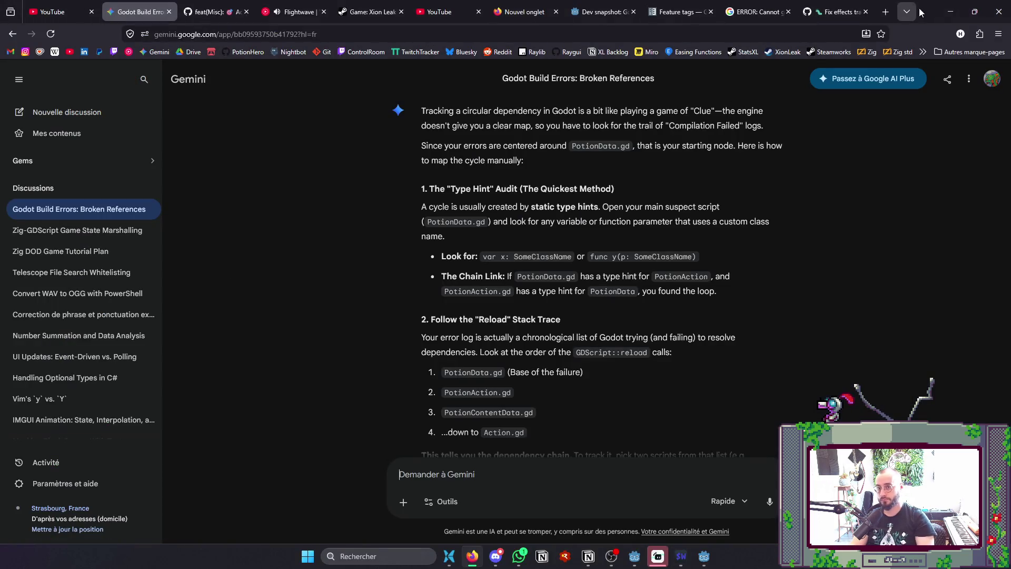
left_click(950, 12)
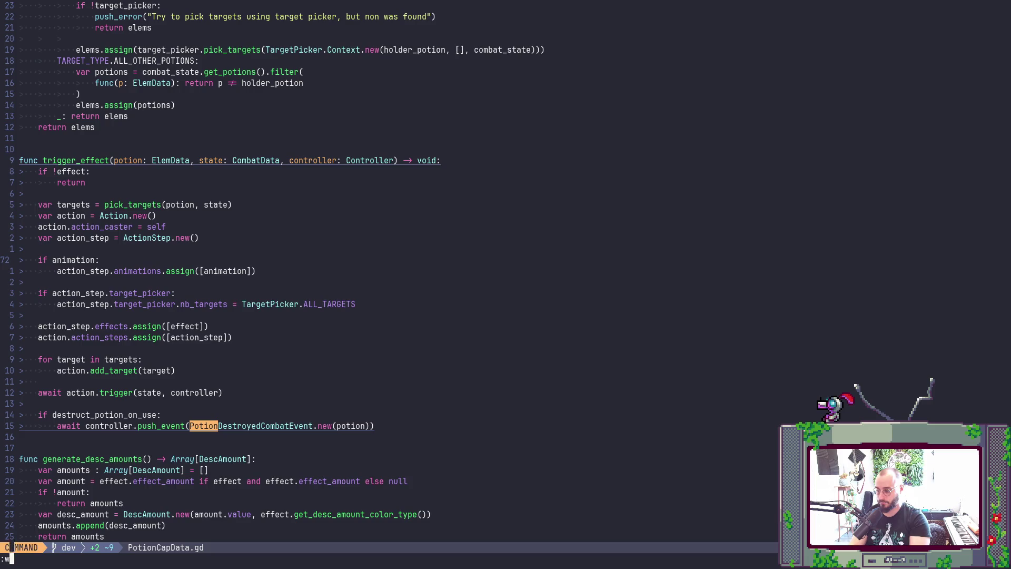
key("alt+Tab")
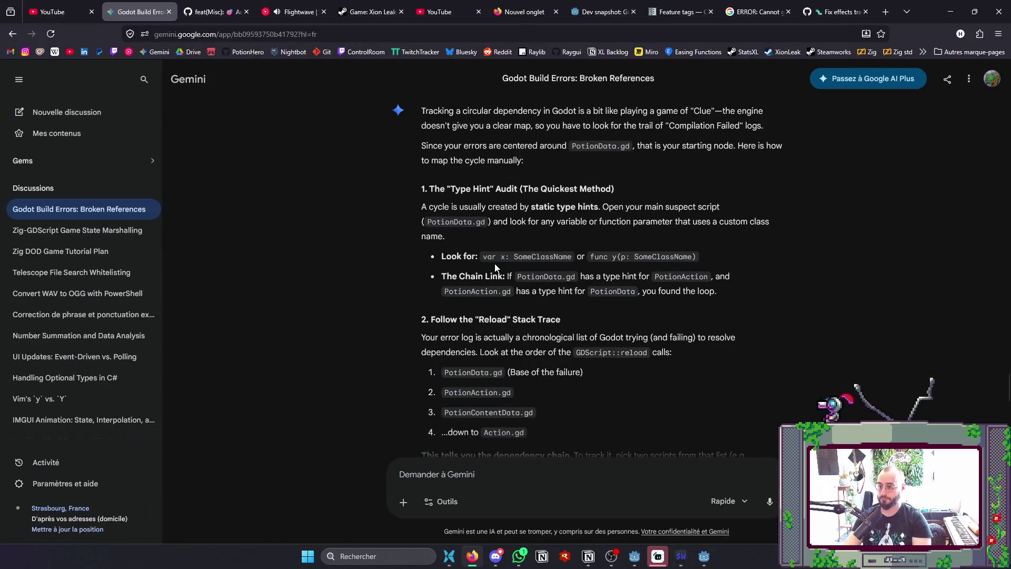
left_click(703, 556)
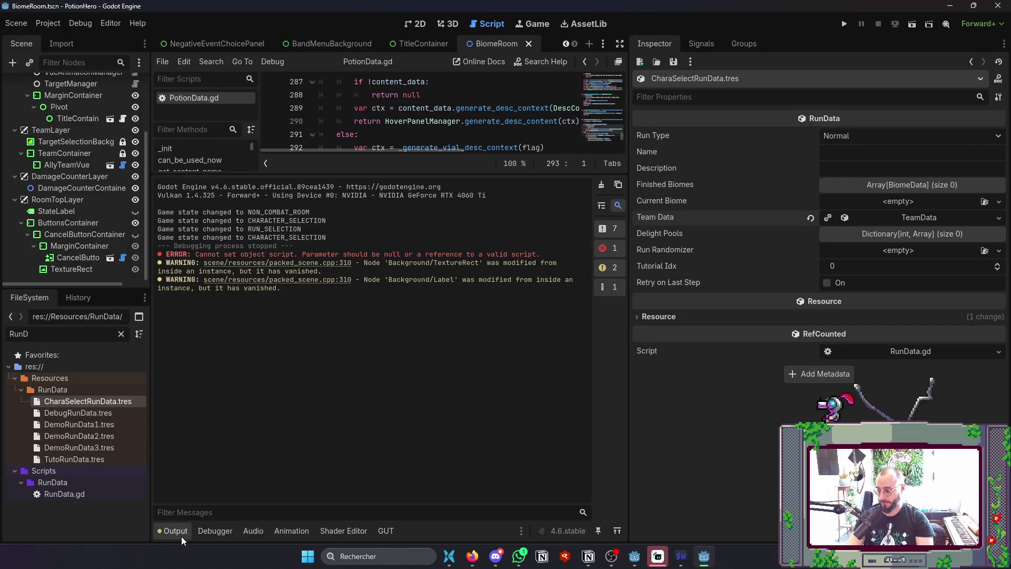
Widen the script view by collapsing the output and side panels, then test-run the game.
left_click(176, 531)
left_click_drag(628, 400, 811, 406)
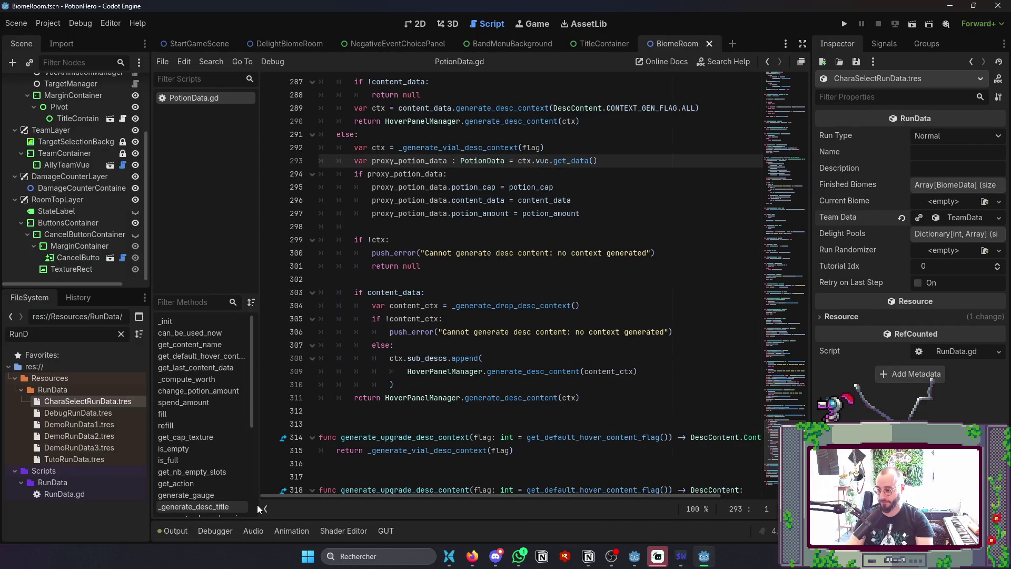
left_click(210, 506)
left_click(266, 509)
key("F5")
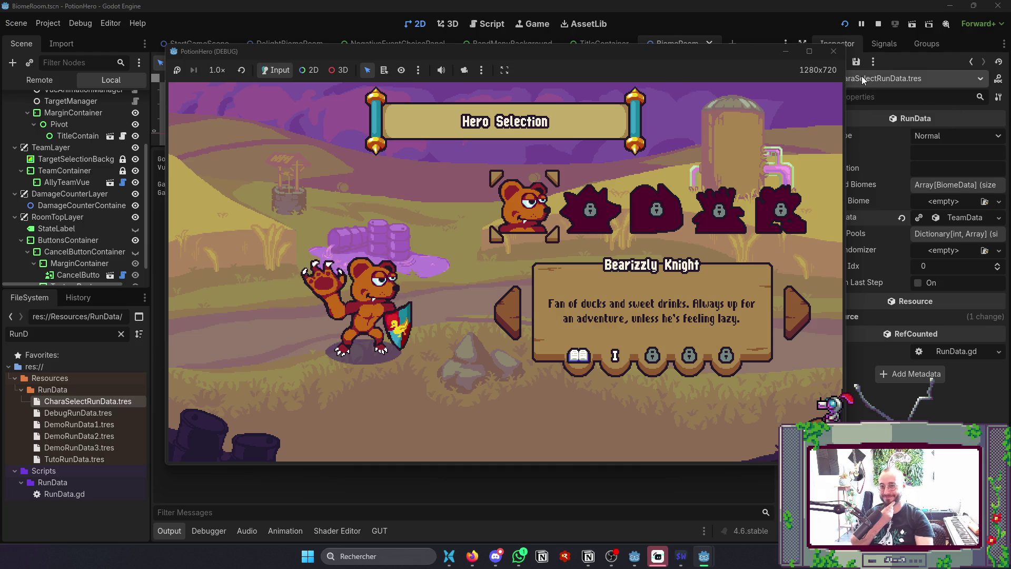
left_click(833, 51)
Re-export the Windows build over PotionHero0.1.exe, then return to Neovim.
left_click(55, 23)
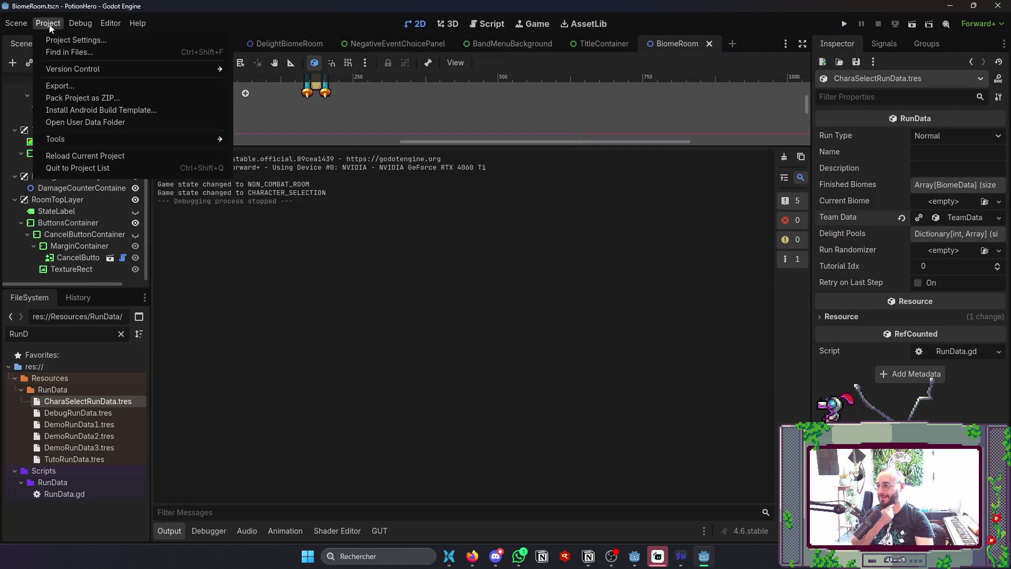
left_click(95, 82)
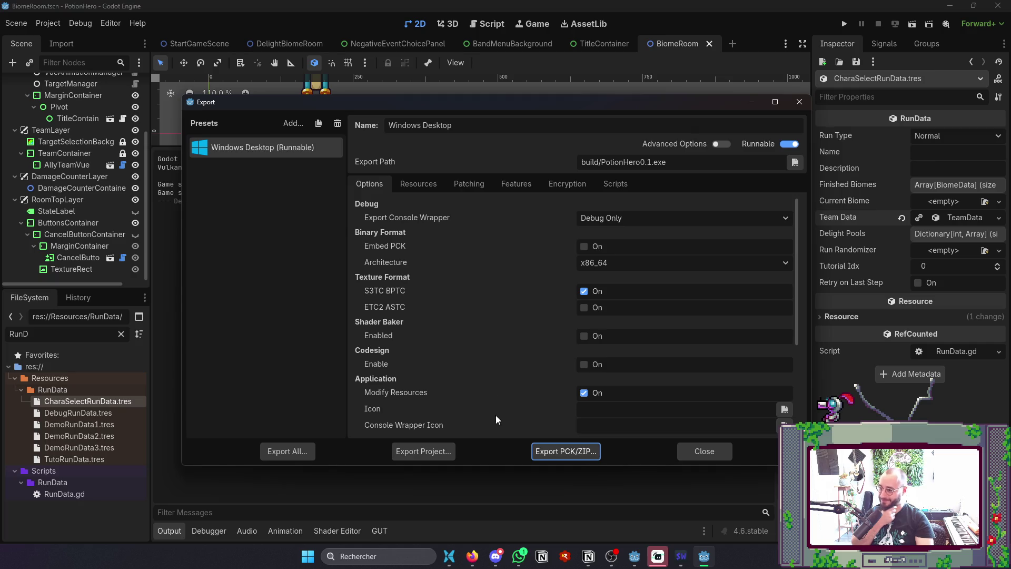
left_click(444, 457)
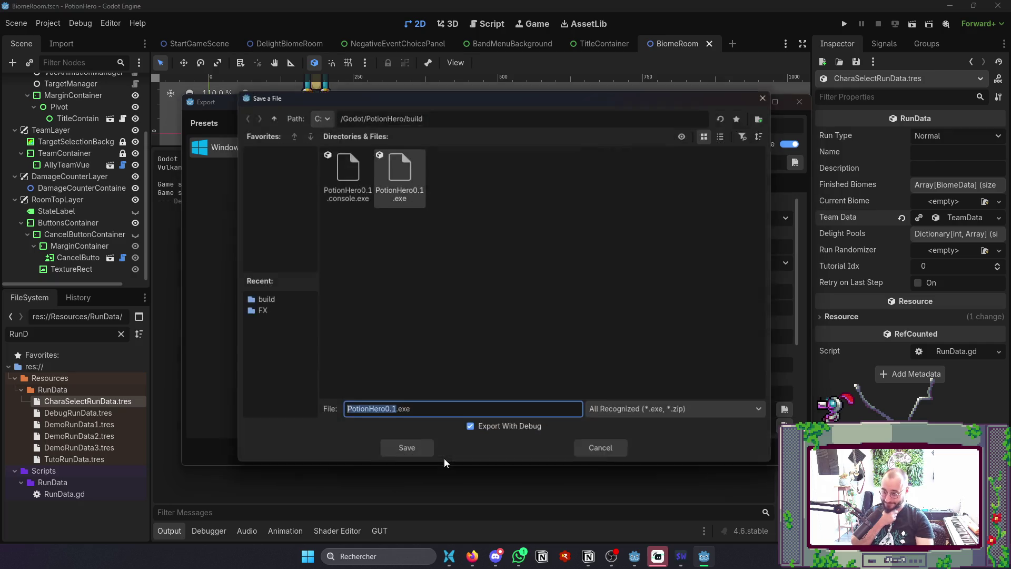
left_click(402, 454)
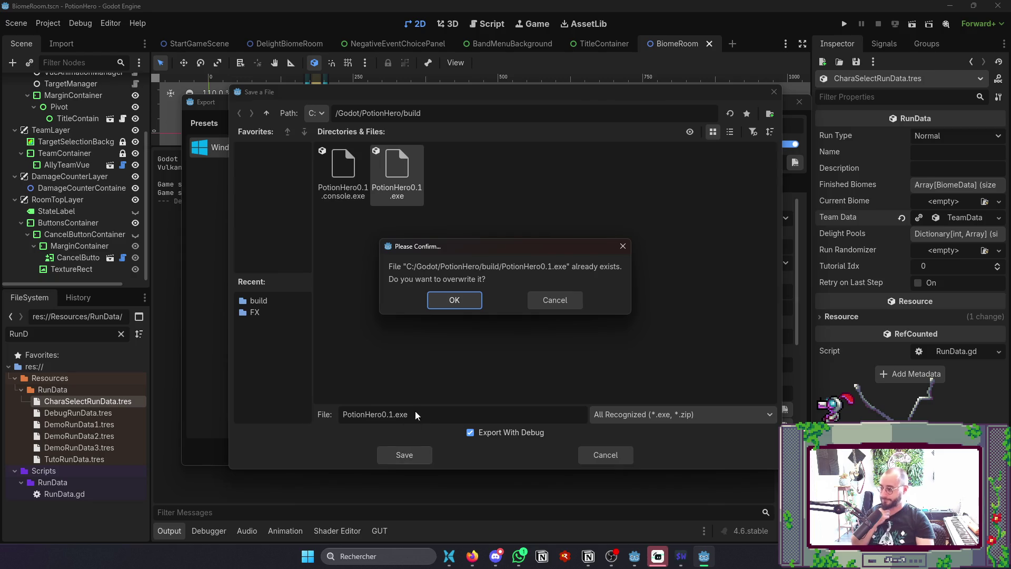
left_click(454, 298)
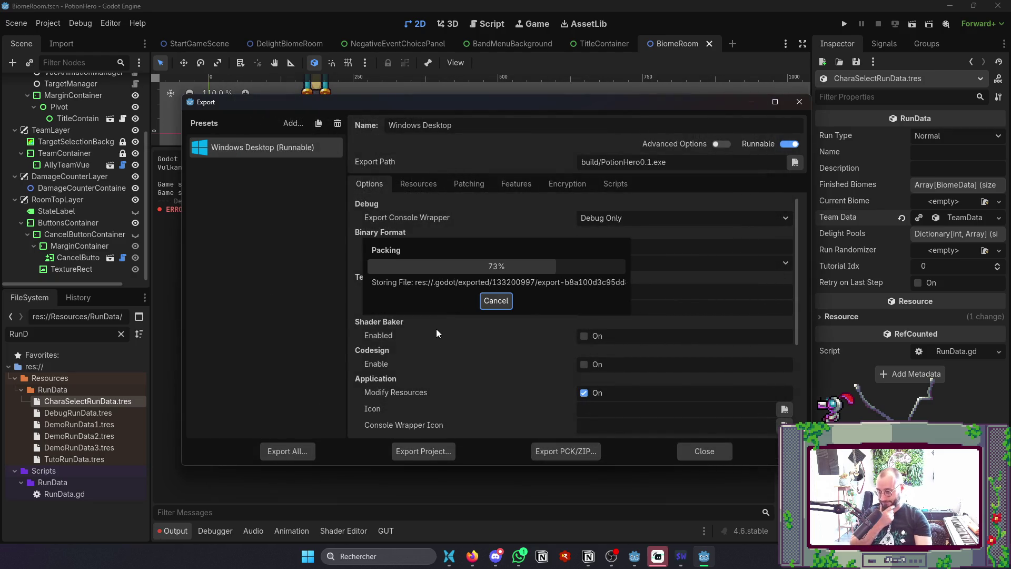
left_click(725, 455)
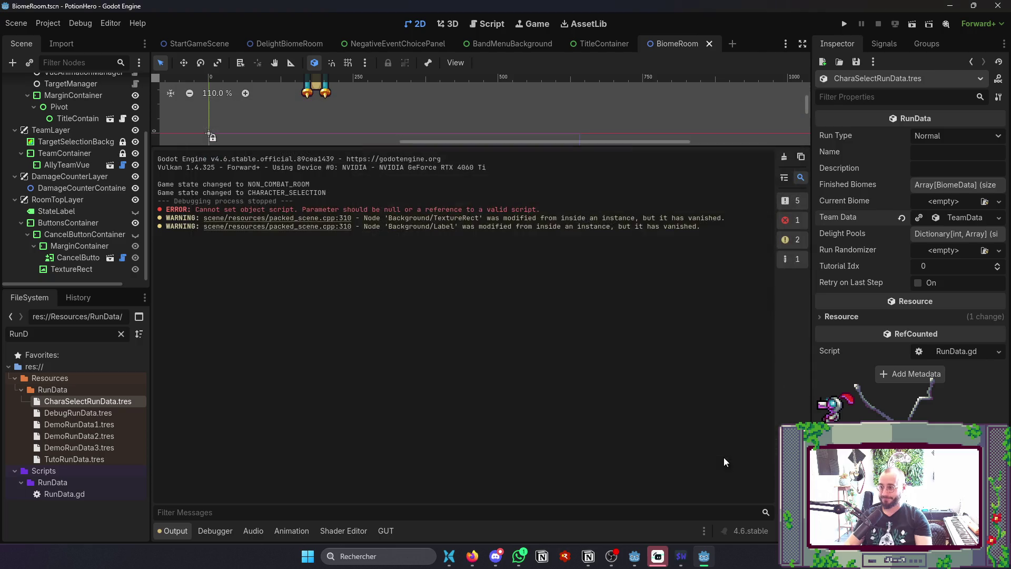
key("alt+Tab")
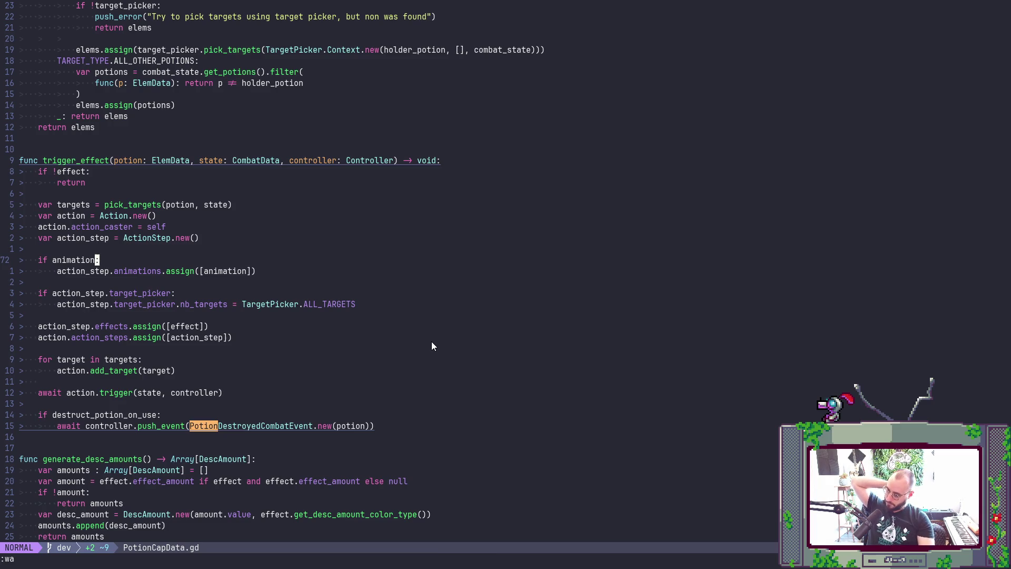
scroll(431, 345, "up", 9)
scroll(429, 336, "up", 7)
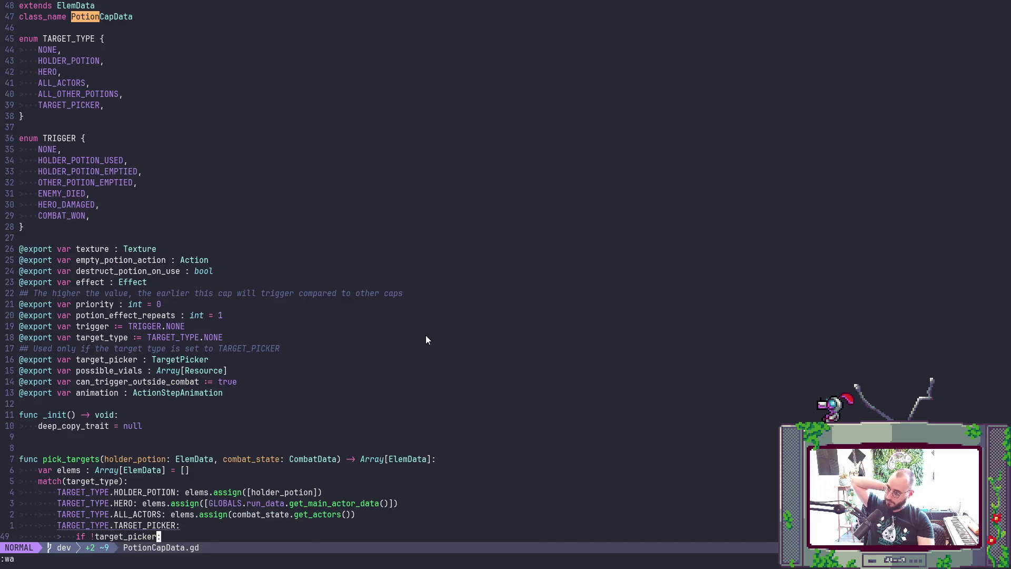
scroll(426, 340, "down", 12)
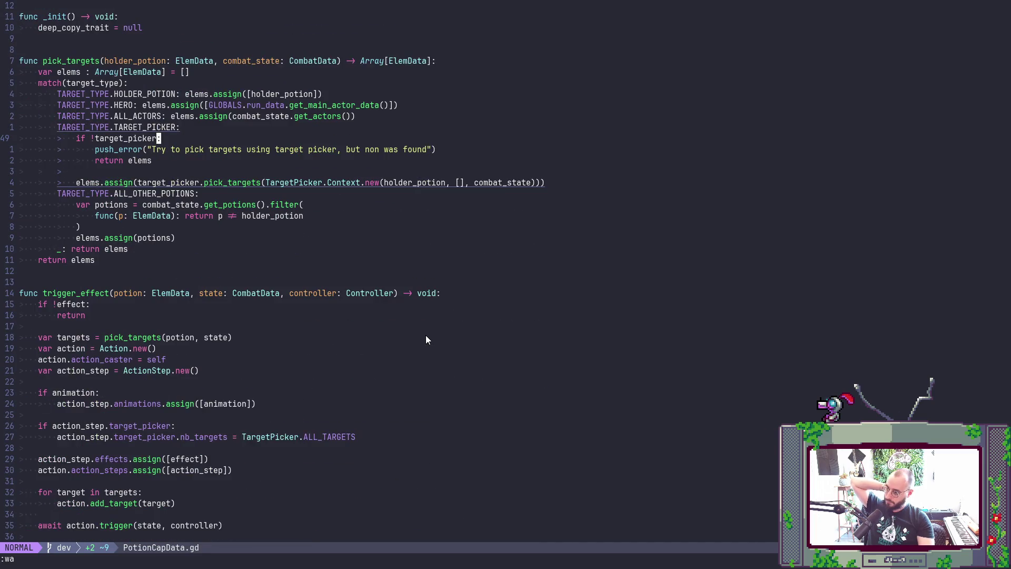
scroll(427, 340, "down", 3)
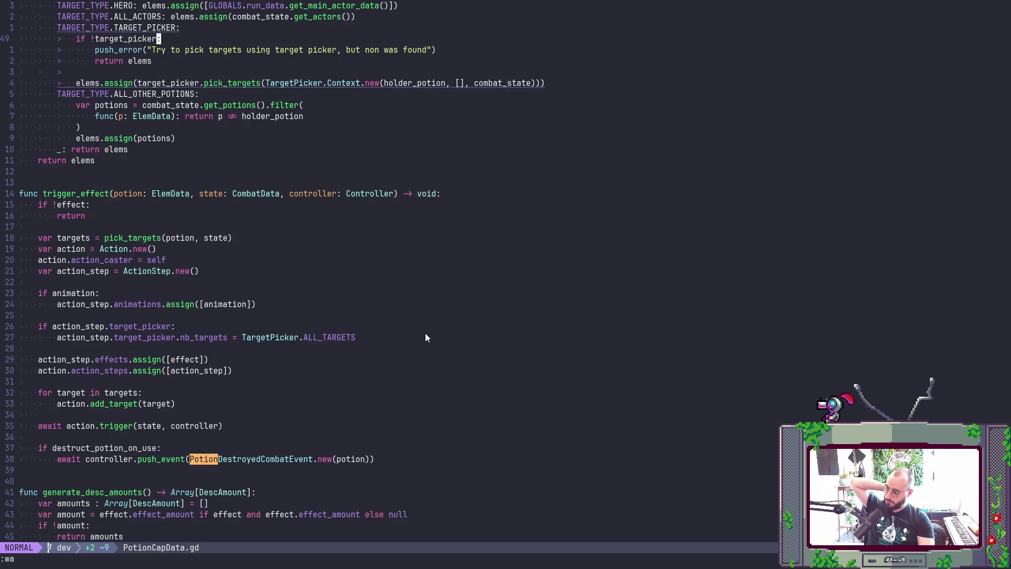
left_click(237, 193)
key("c")
key("e")
key("Escape")
key("j")
key("u")
key("u")
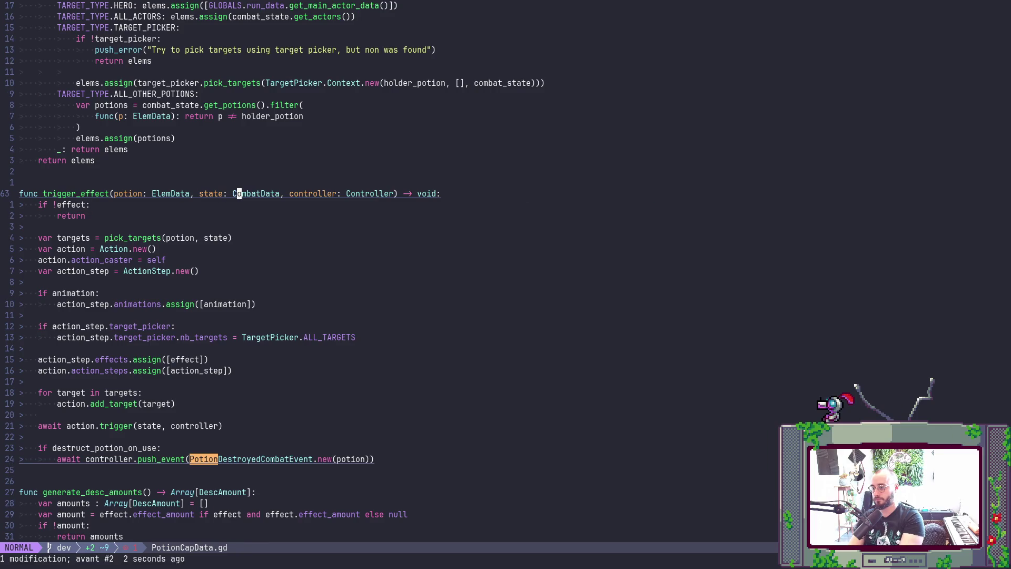
key("g")
key("d")
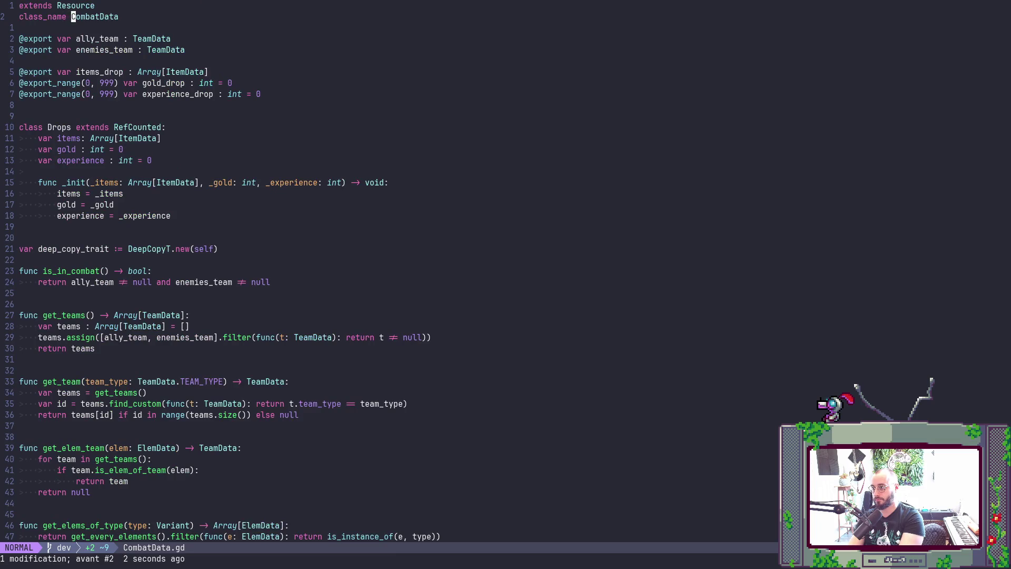
key("j")
key("j")
key("$")
key("g")
key("d")
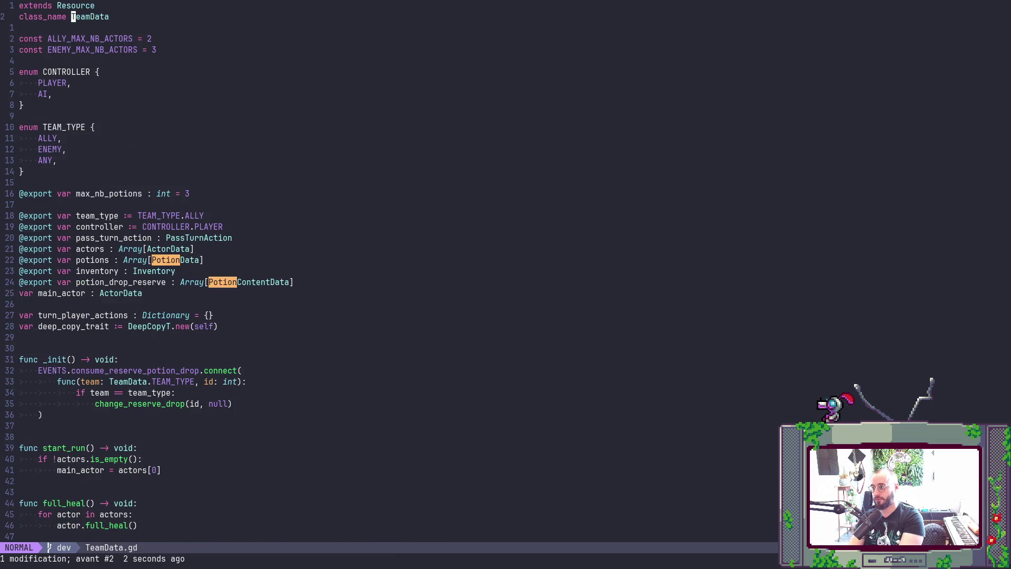
key("ctrl+o")
key("ctrl+o")
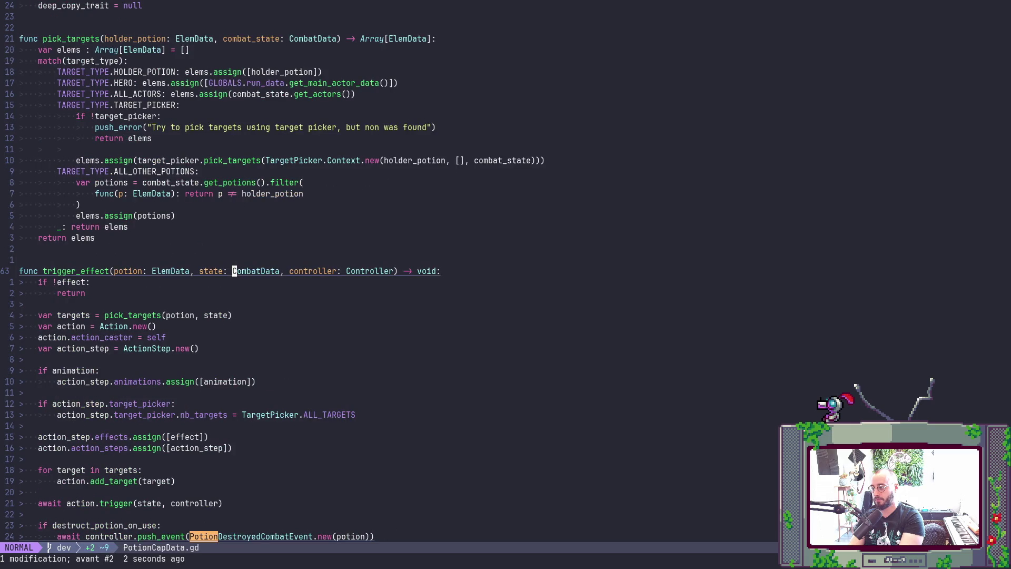
type(":wa")
key("Return")
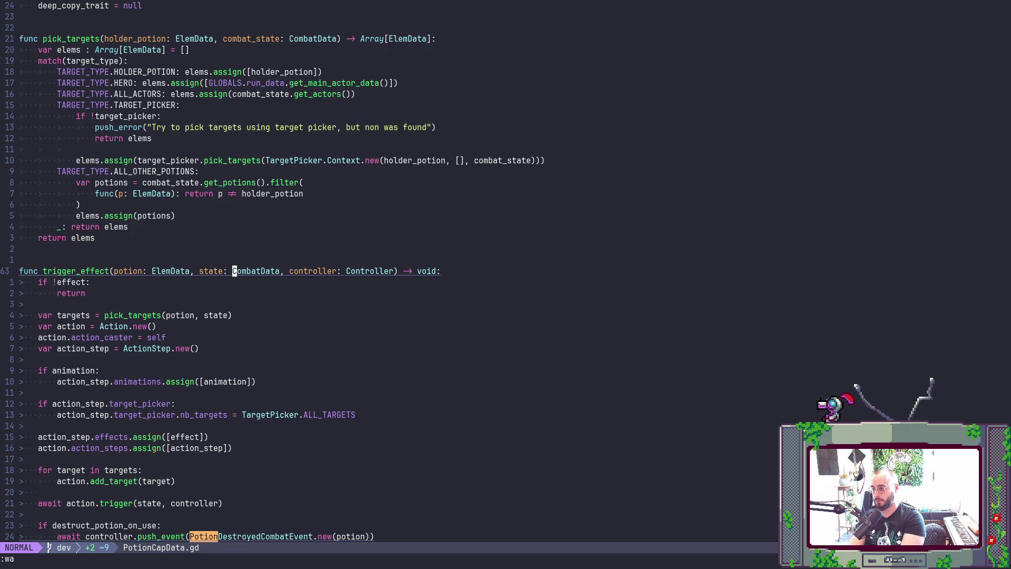
key("ctrl+d")
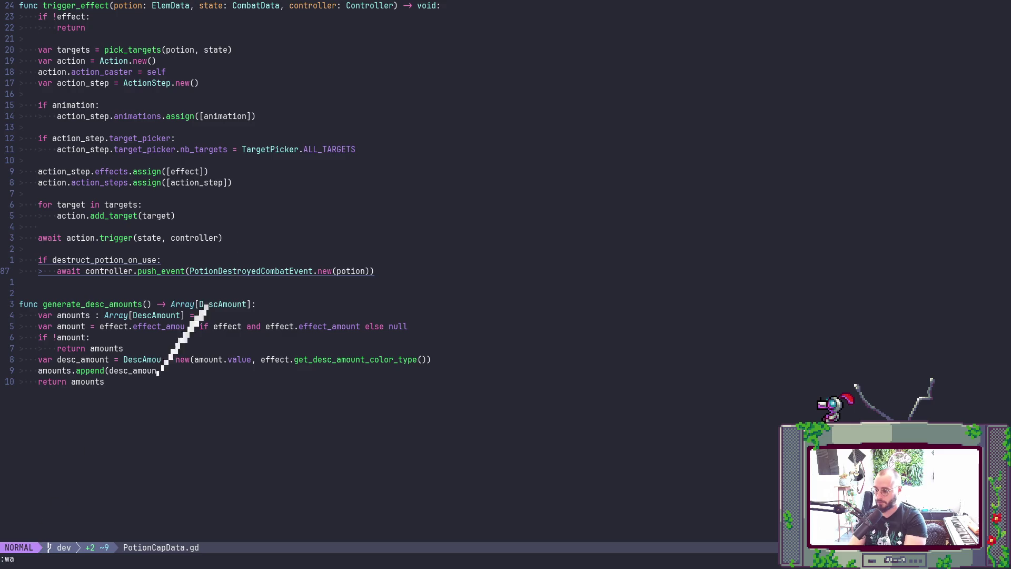
key("ctrl+u")
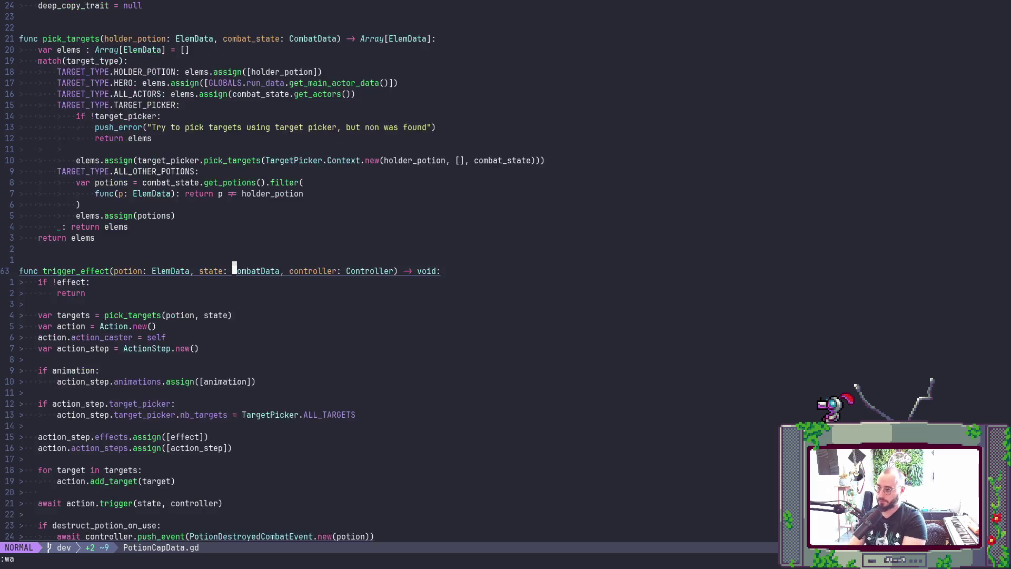
key("ctrl+u")
key("ctrl+u")
key("j")
key("j")
key("j")
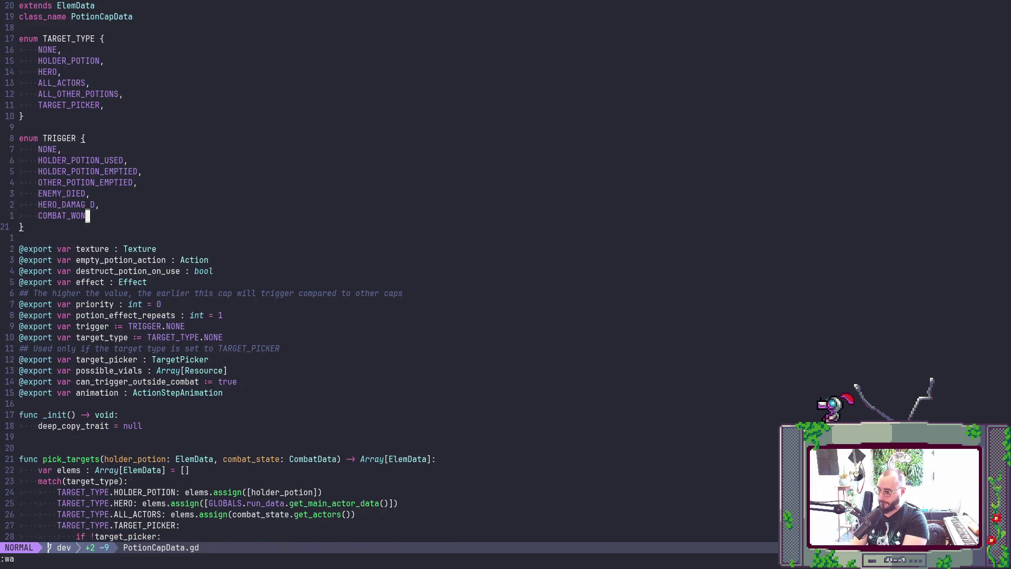
left_click(222, 392)
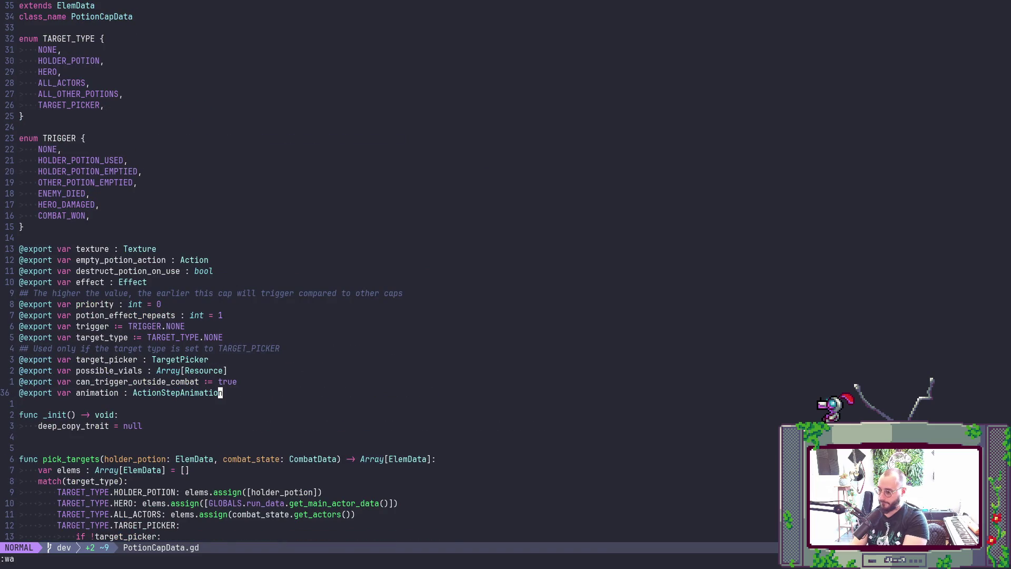
key("ctrl+d")
key("j")
key("j")
key("j")
Strip the CombatData and Controller hints from trigger_effect's state and controller parameters.
key("f")
key("C")
key("d")
key("f")
key("comma")
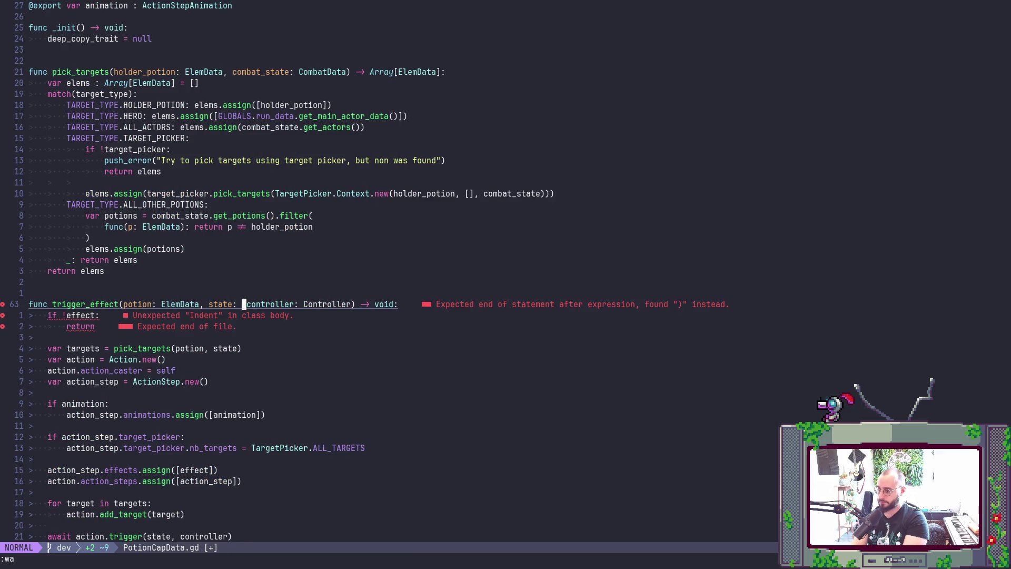
key("u")
key("u")
key("l")
key("l")
key("l")
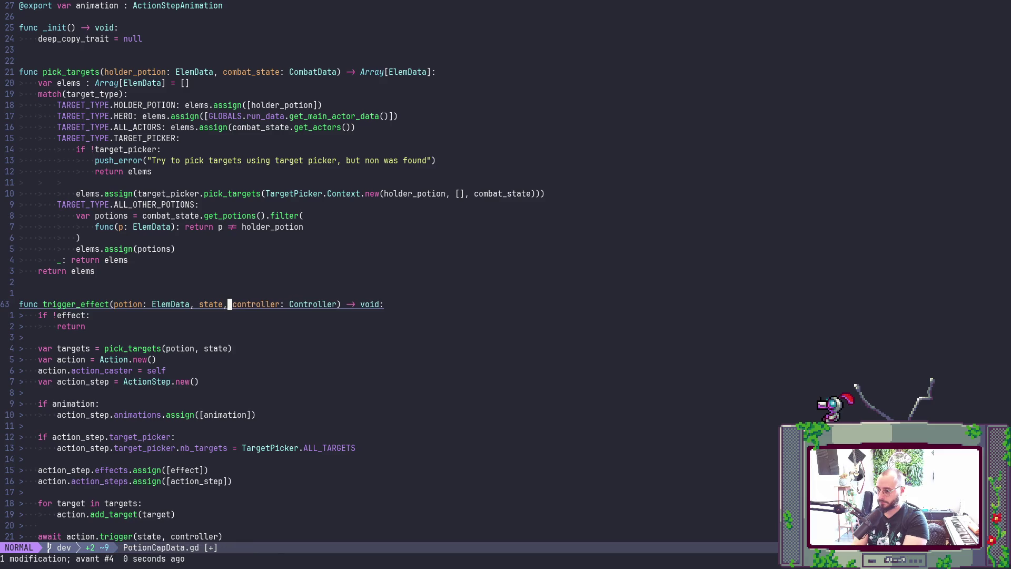
key("e")
key("l")
key("d")
key("t")
key("parenright")
Remove the ElemData hint from trigger_effect's potion parameter and save PotionCapData.gd.
key("b")
key("b")
key("b")
key("b")
key("b")
key("d")
key("t")
key("comma")
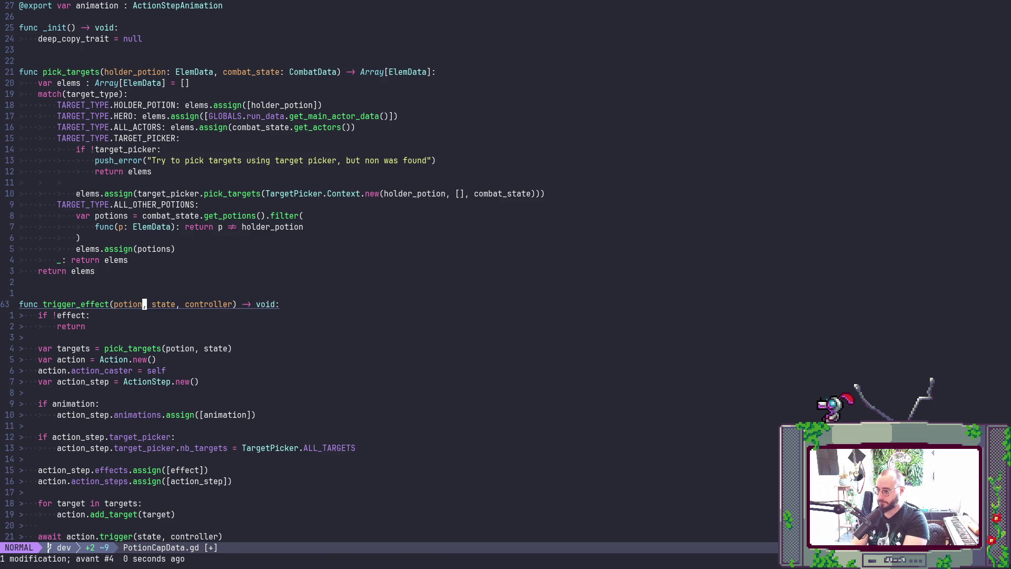
type(":w")
key("Return")
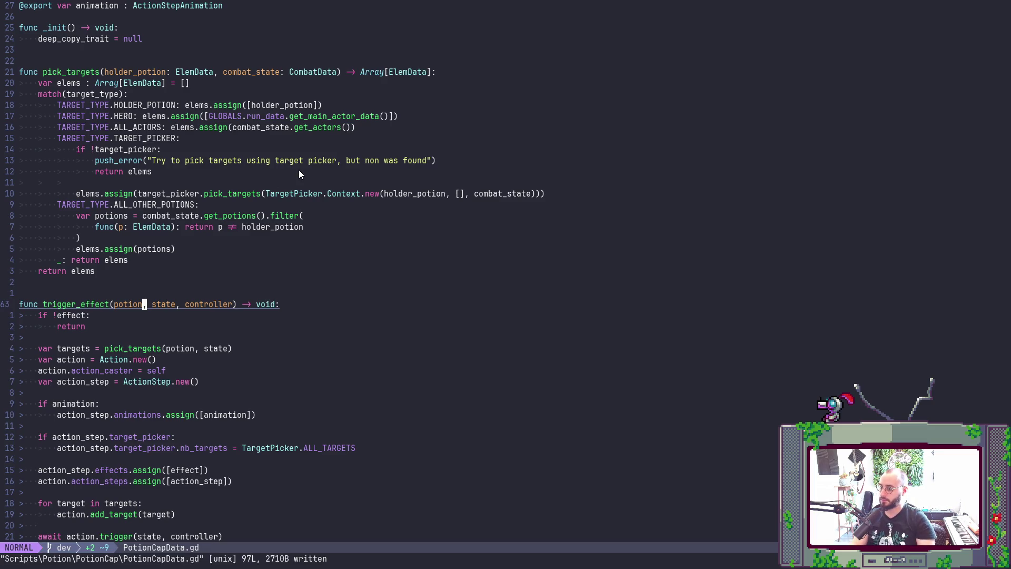
Untype pick_targets' combat_state and holder_potion parameters, saving after each edit.
left_click(280, 68)
key("d")
key("t")
key("parenright")
type(":w")
key("Return")
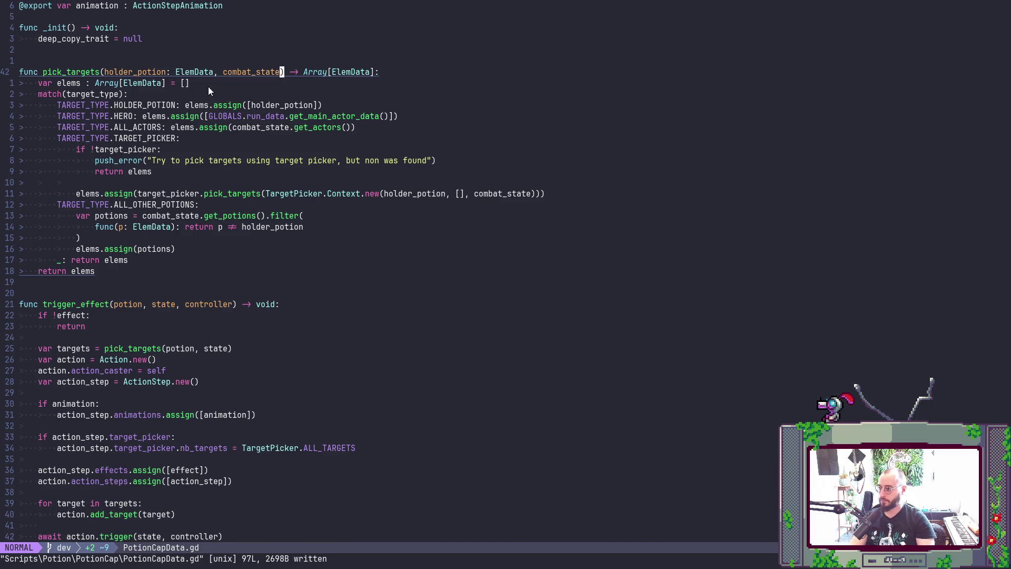
left_click(167, 71)
key("d")
key("t")
key("comma")
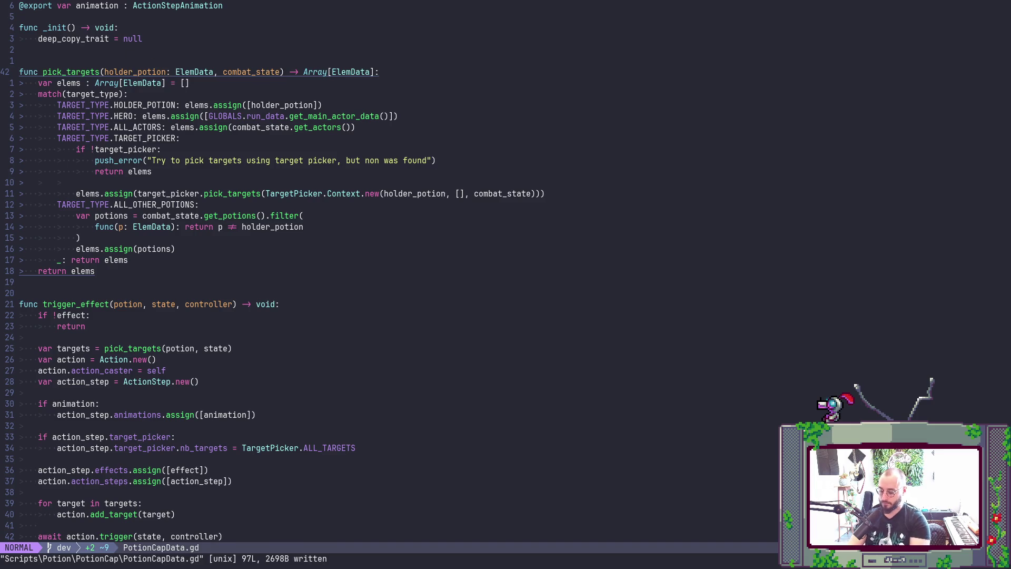
type(":w")
key("Return")
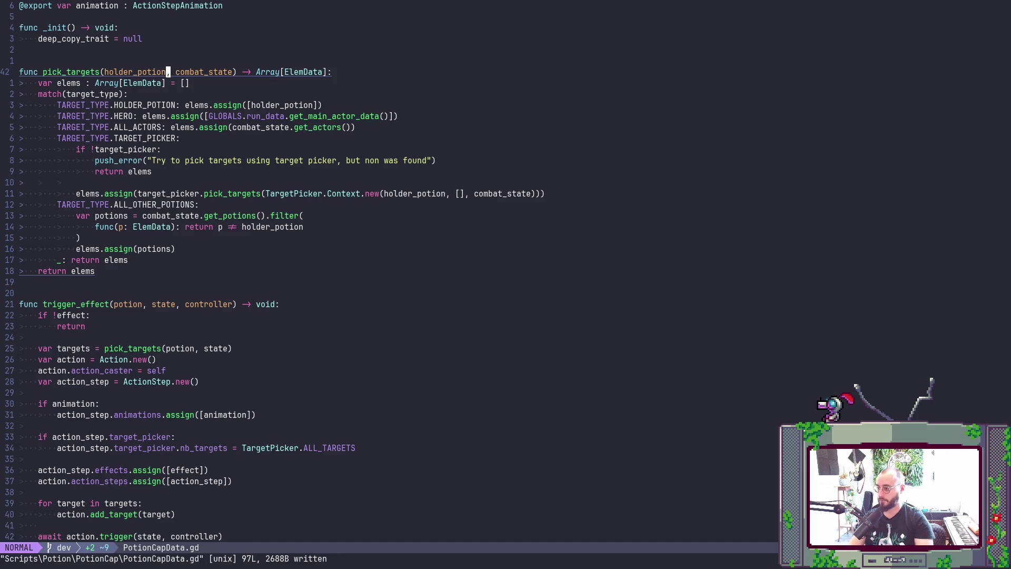
Review the edited PotionCapData.gd and switch over to Godot.
scroll(177, 95, "down", 6)
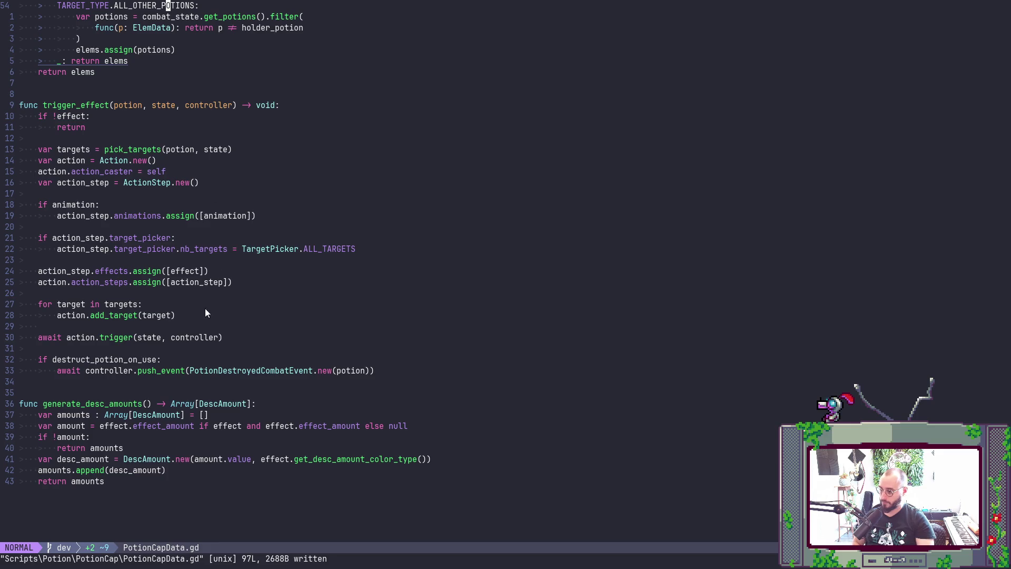
scroll(345, 365, "up", 9)
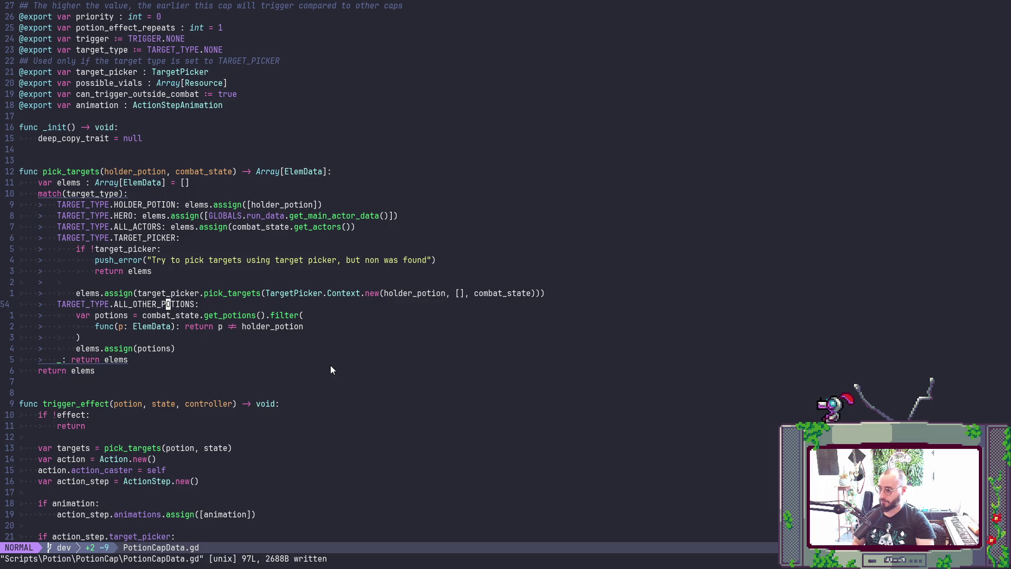
scroll(330, 365, "up", 7)
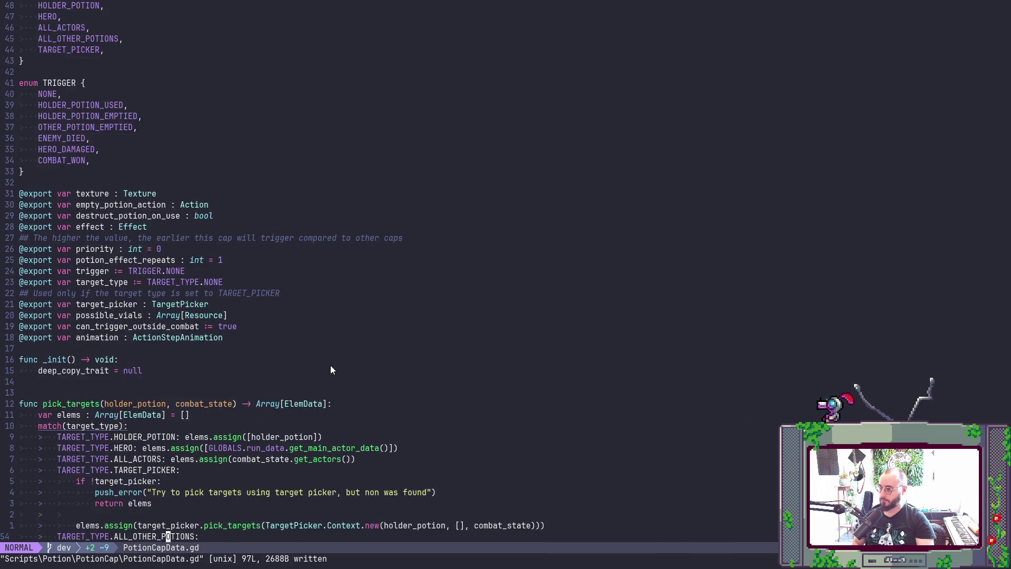
scroll(330, 365, "up", 2)
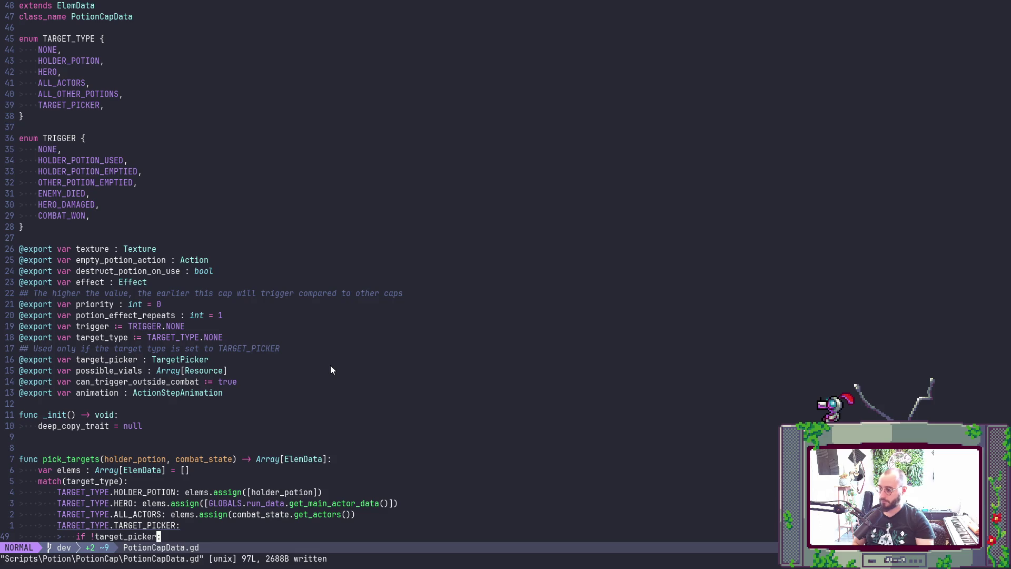
scroll(330, 368, "down", 2)
left_click(330, 371)
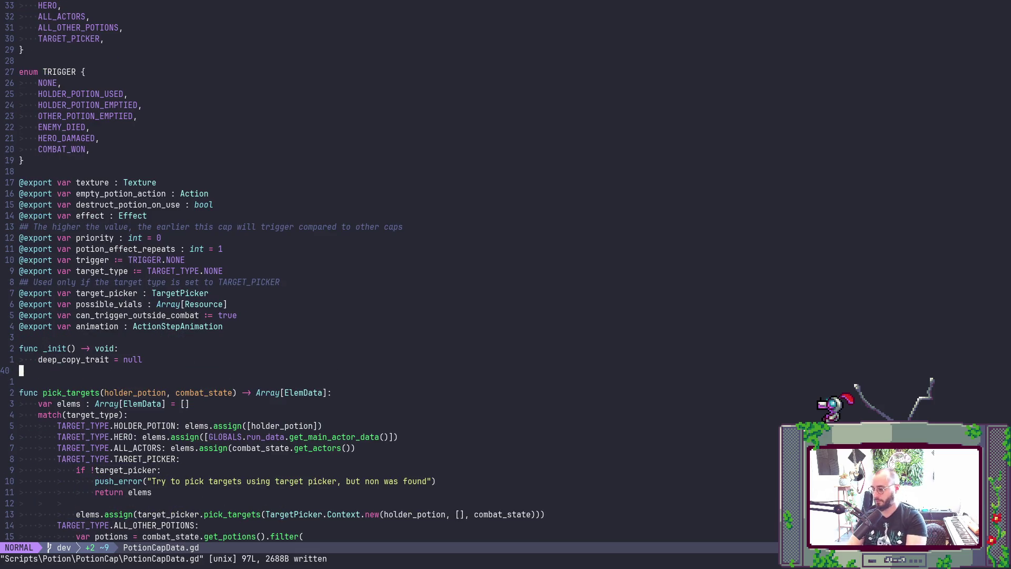
key("alt+Tab")
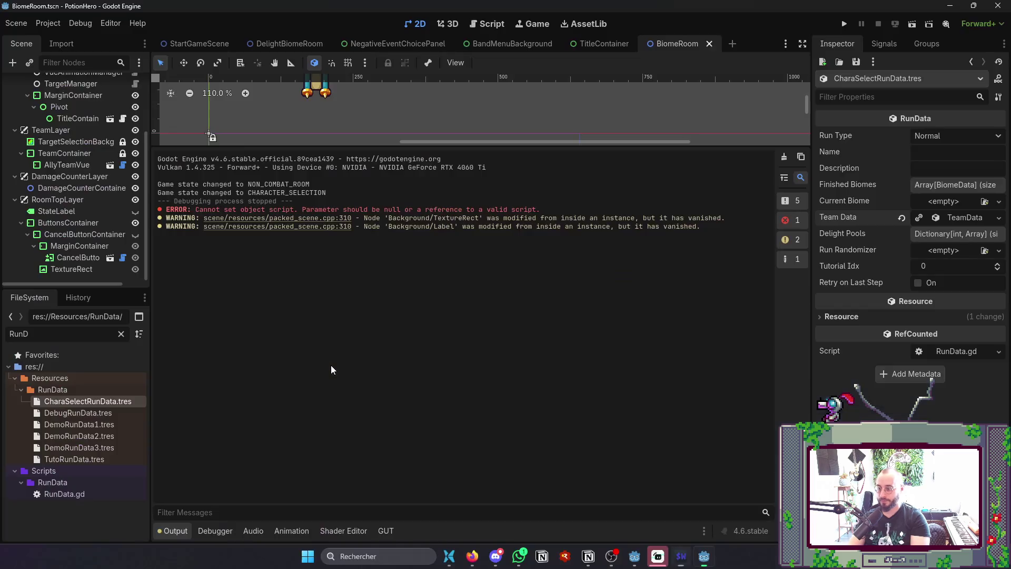
Test-run the game, then re-export PotionHero0.1.exe over the existing Windows build.
key("F5")
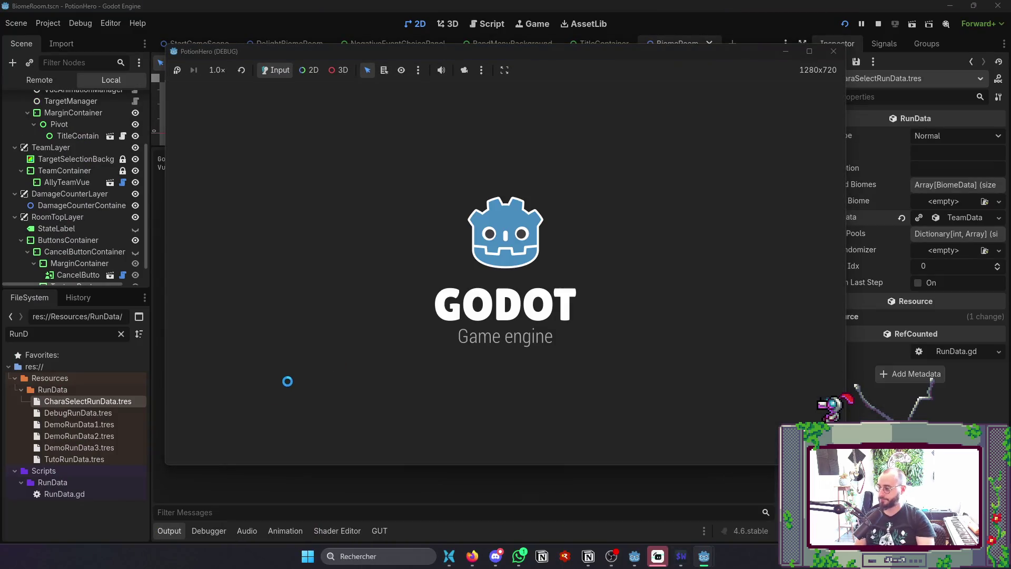
key("F8")
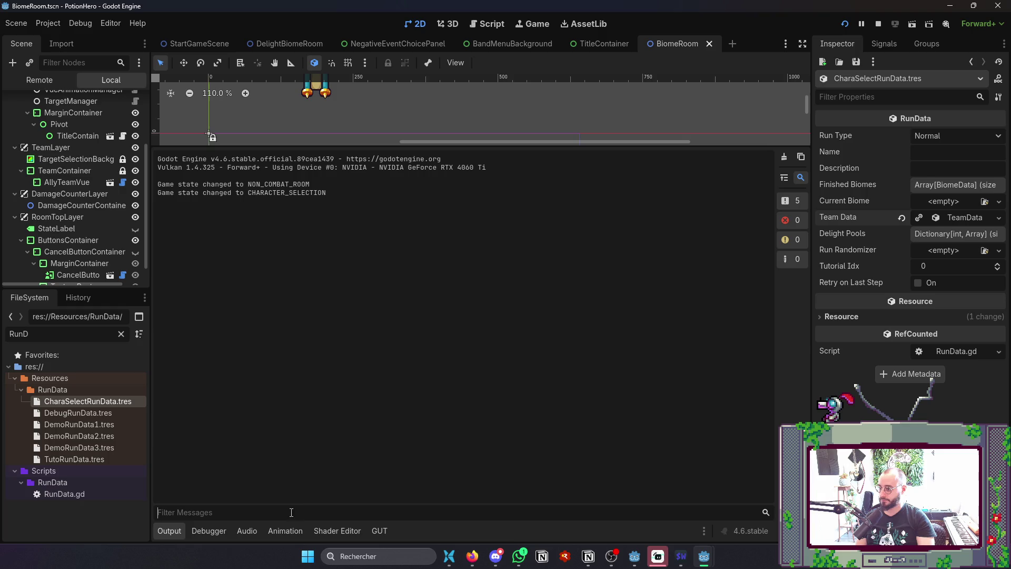
left_click(48, 23)
left_click(84, 91)
left_click(421, 455)
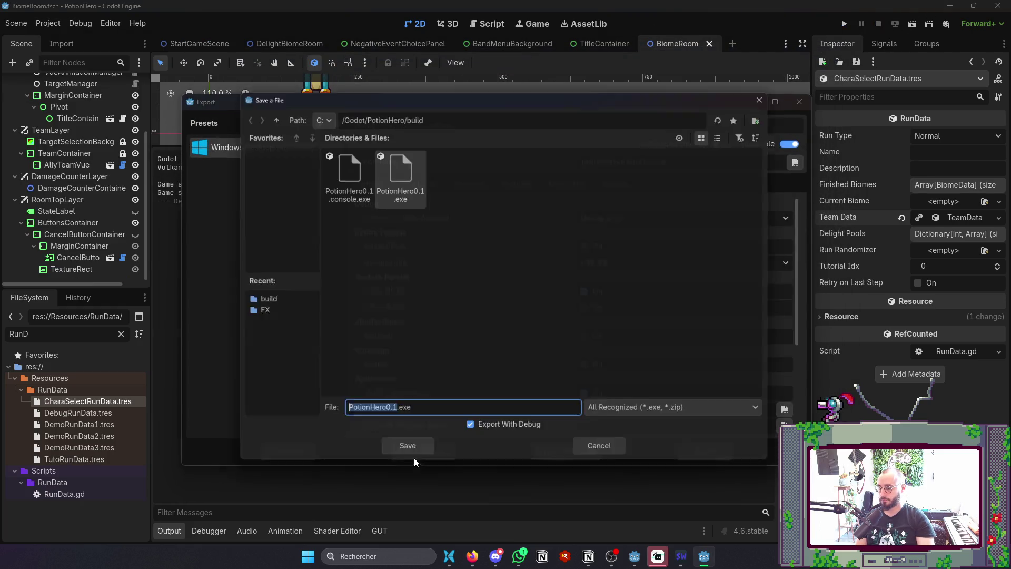
left_click(396, 453)
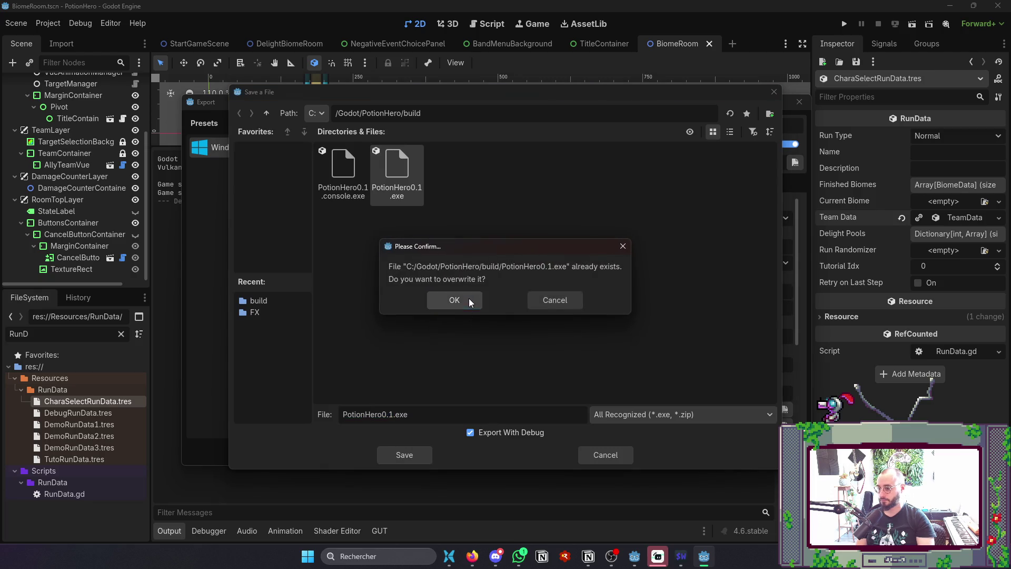
left_click(468, 300)
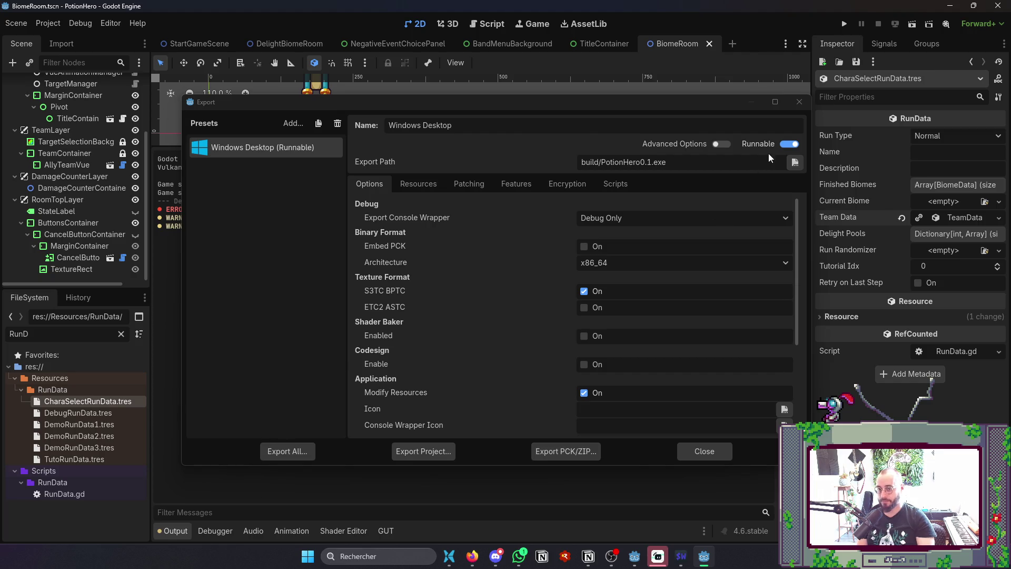
left_click(800, 102)
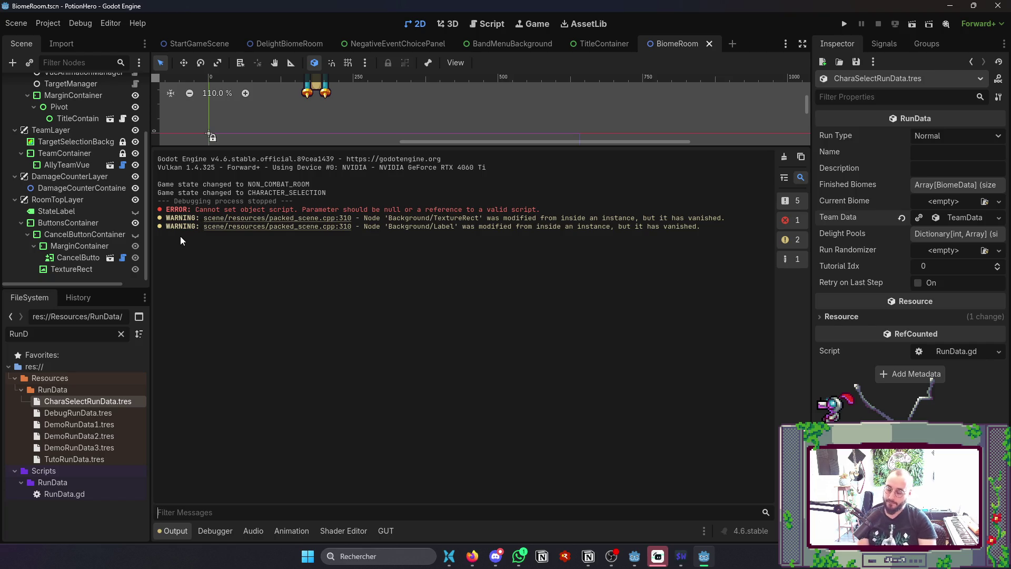
key("alt+Tab")
key("alt+Tab")
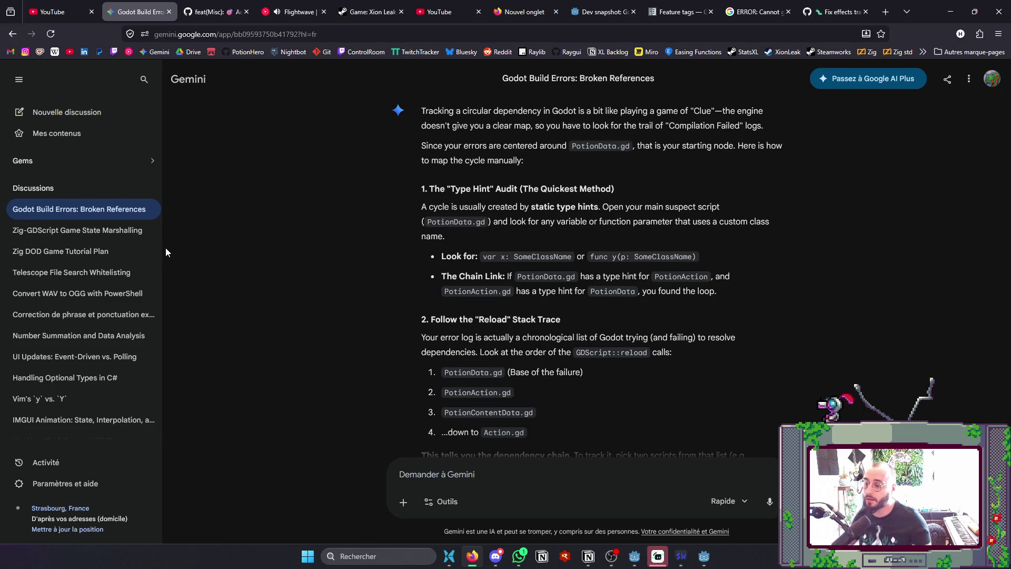
Read Gemini's advice on auditing static type hints, then return to Neovim.
scroll(592, 376, "down", 1)
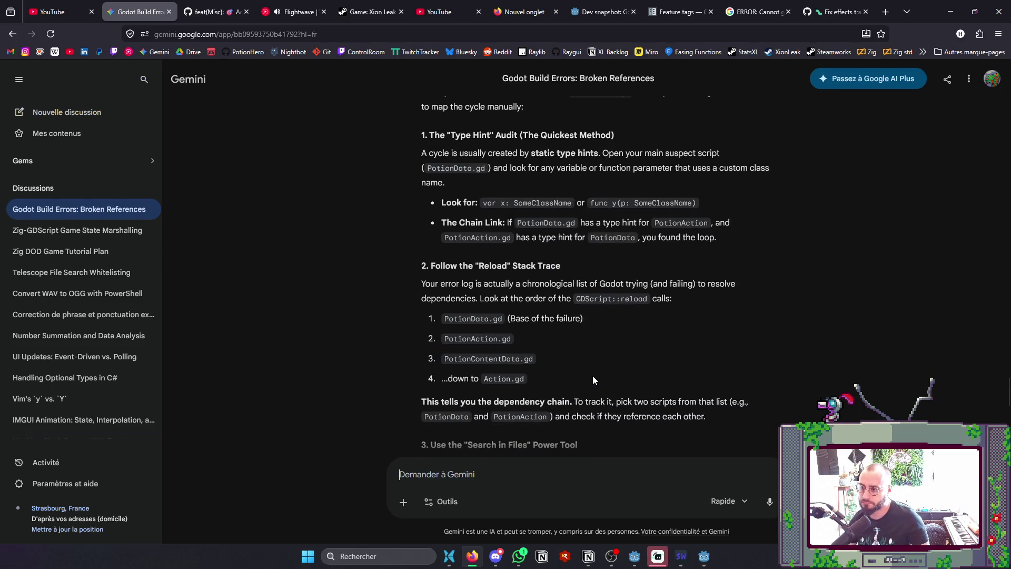
scroll(592, 375, "down", 1)
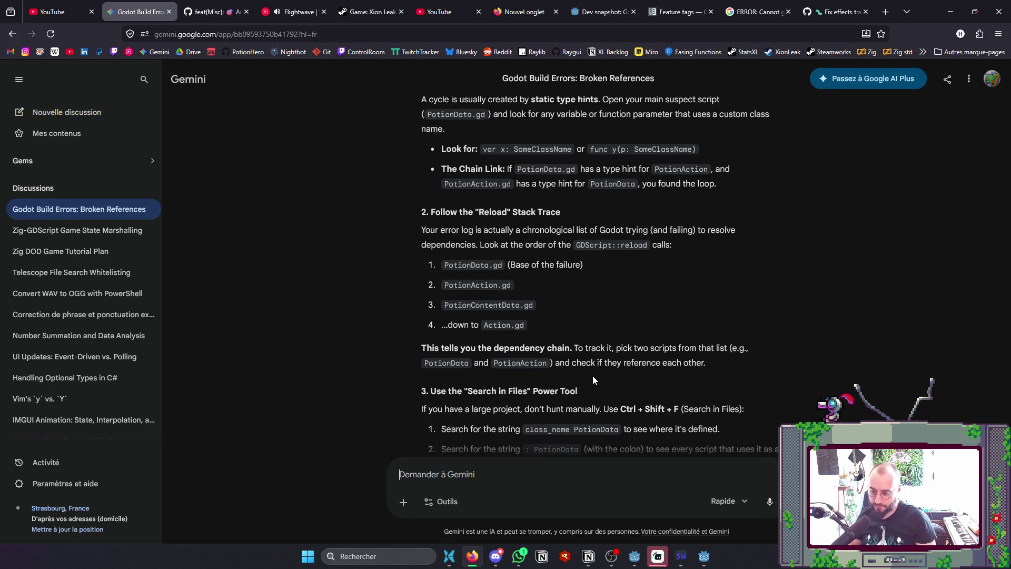
key("alt+Tab")
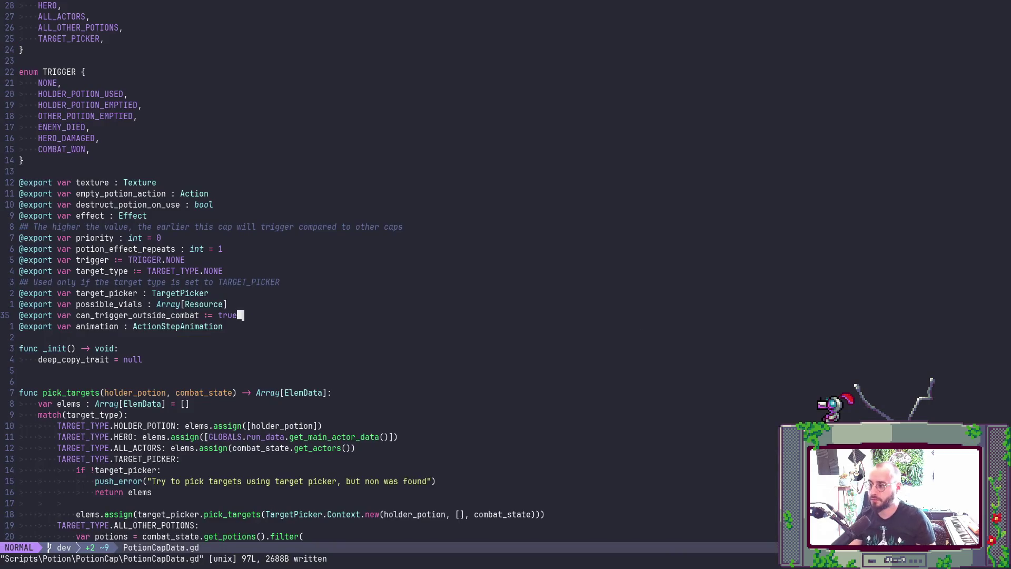
Open PotionAction.gd with the file finder.
key("space")
key("f")
key("f")
type("Potion")
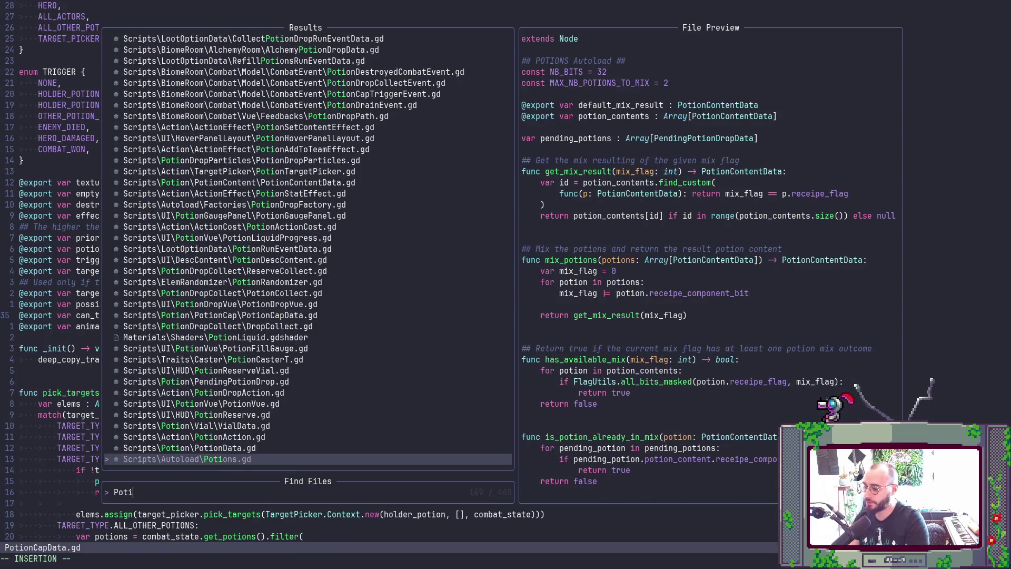
type("Action")
key("Return")
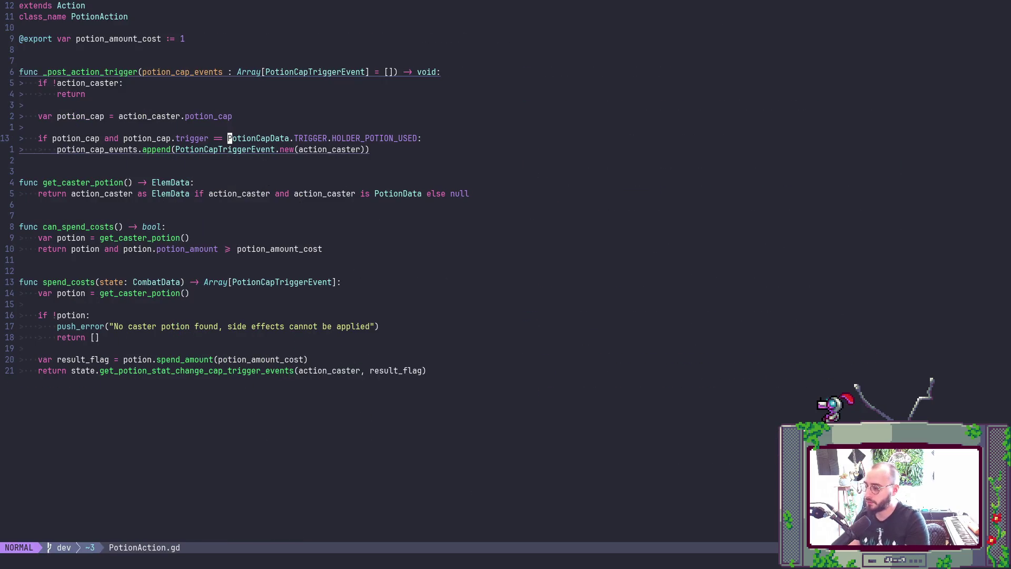
Inspect the PotionCapData class definition from the potion_cap check, then return to PotionAction.gd.
key("k")
key("k")
key("y")
key("i")
key("W")
key("j")
key("l")
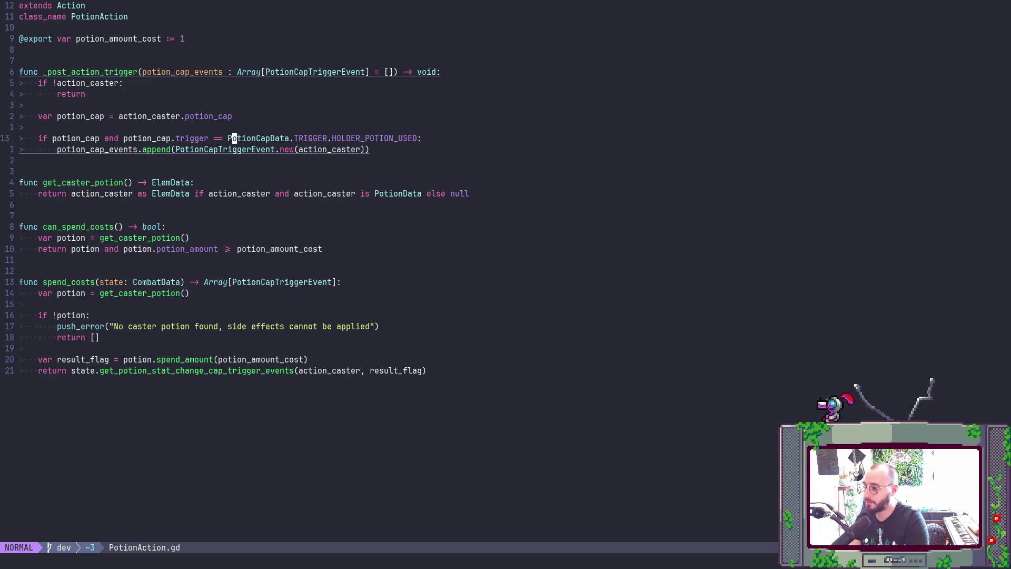
key("g")
key("d")
key("ctrl+o")
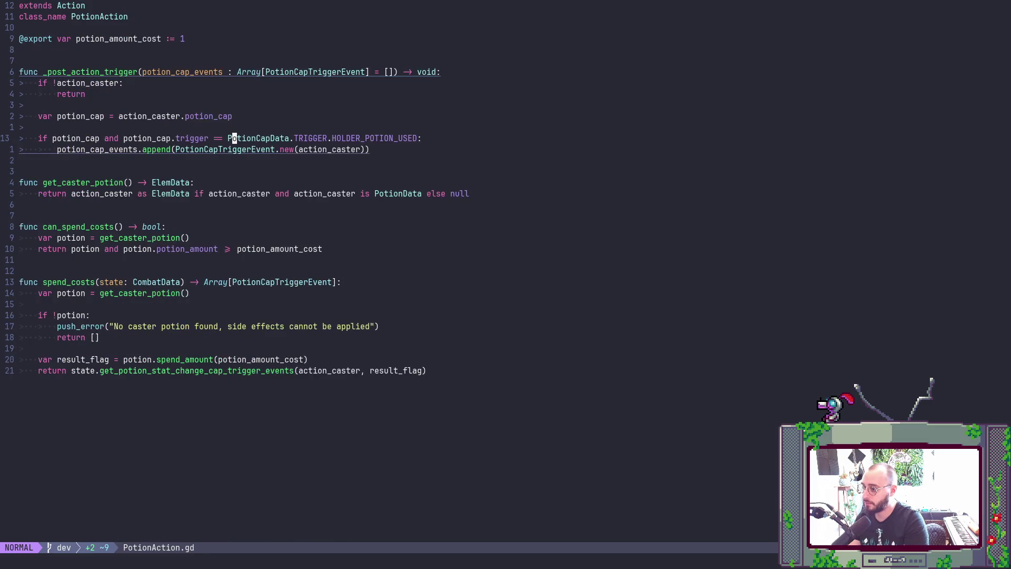
key("k")
key("k")
key("k")
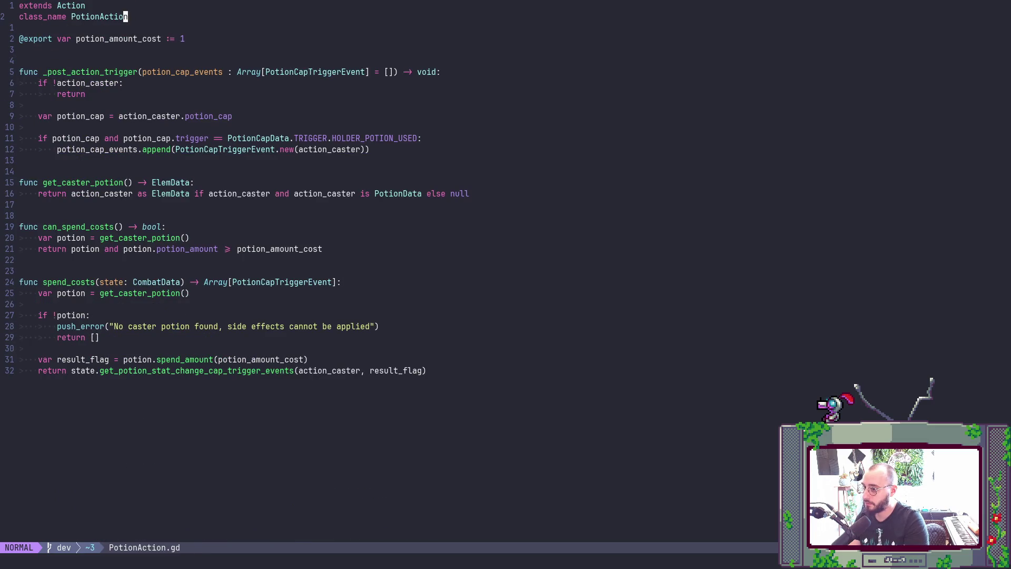
key("ctrl+o")
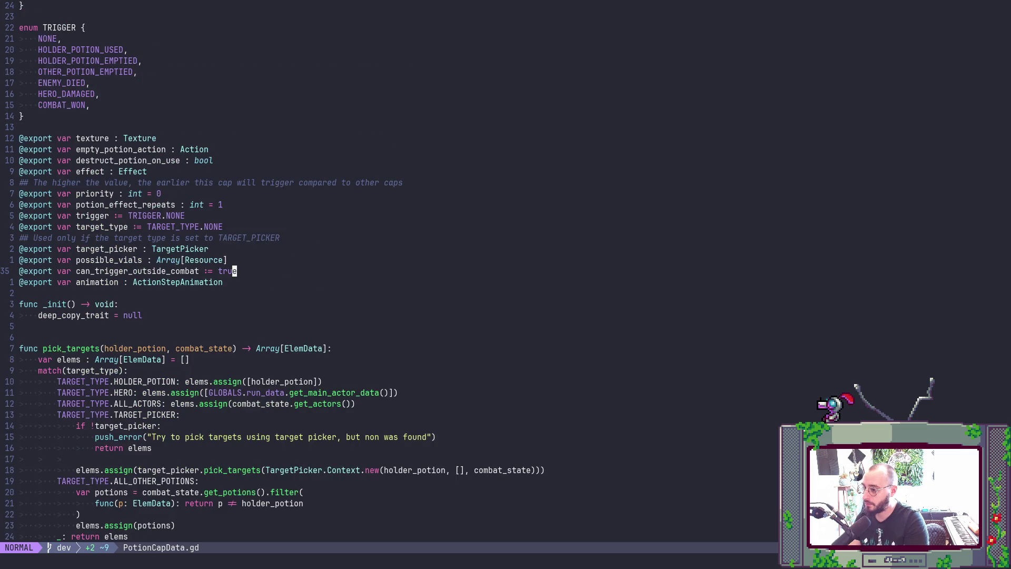
key("ctrl+o")
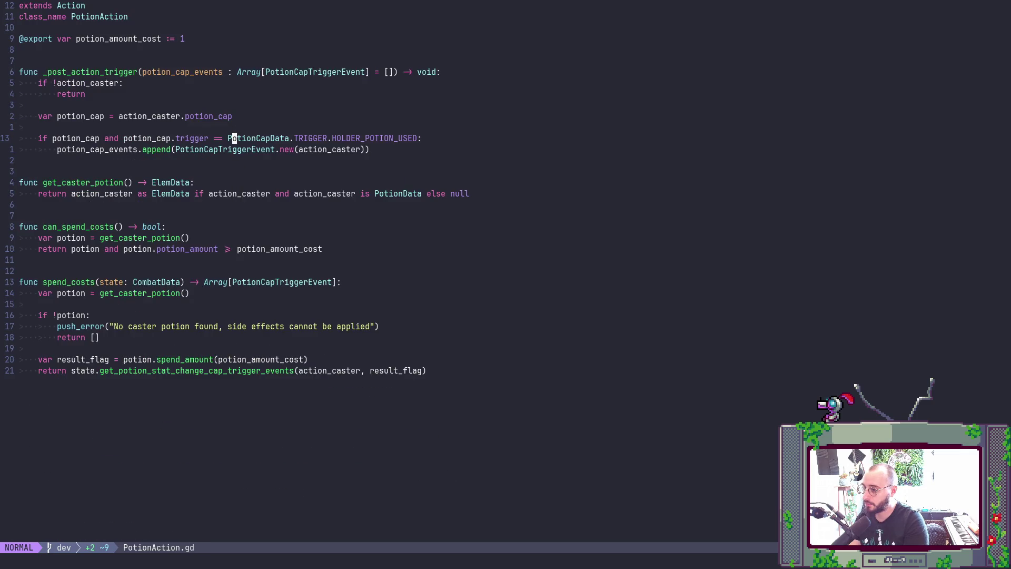
Delete 'and action_caster is PotionData' from get_caster_potion's return line and save.
key("j")
key("j")
key("j")
key("j")
key("w")
key("w")
key("w")
key("$")
key("b")
key("b")
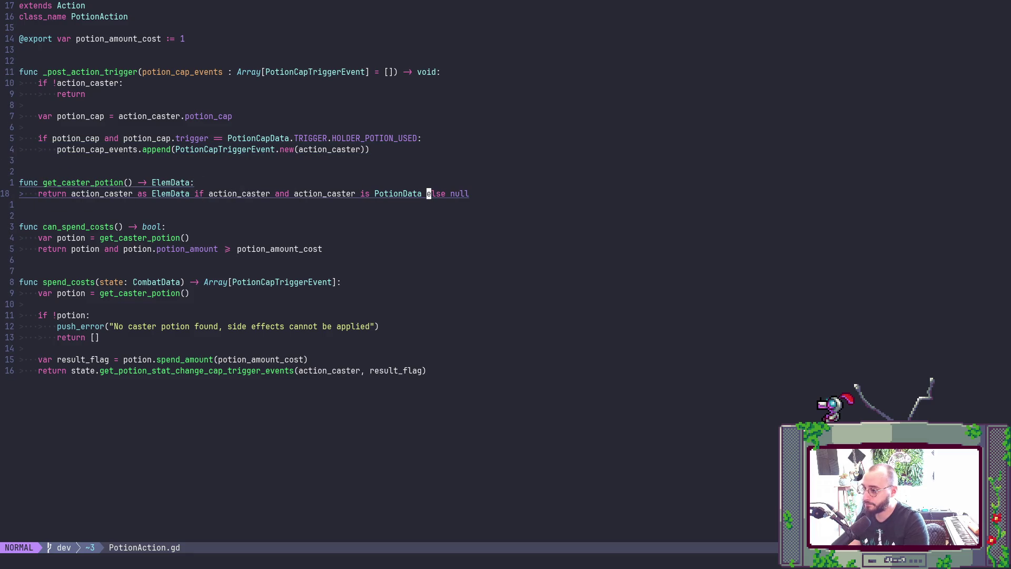
key("b")
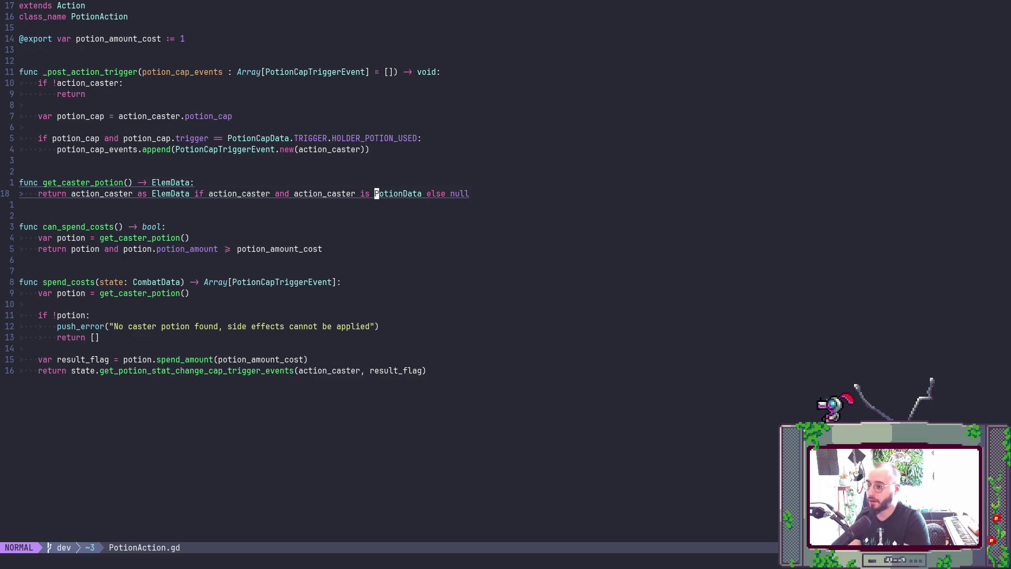
key("b")
key("b")
key("b")
key("b")
key("l")
key("l")
key("l")
key("w")
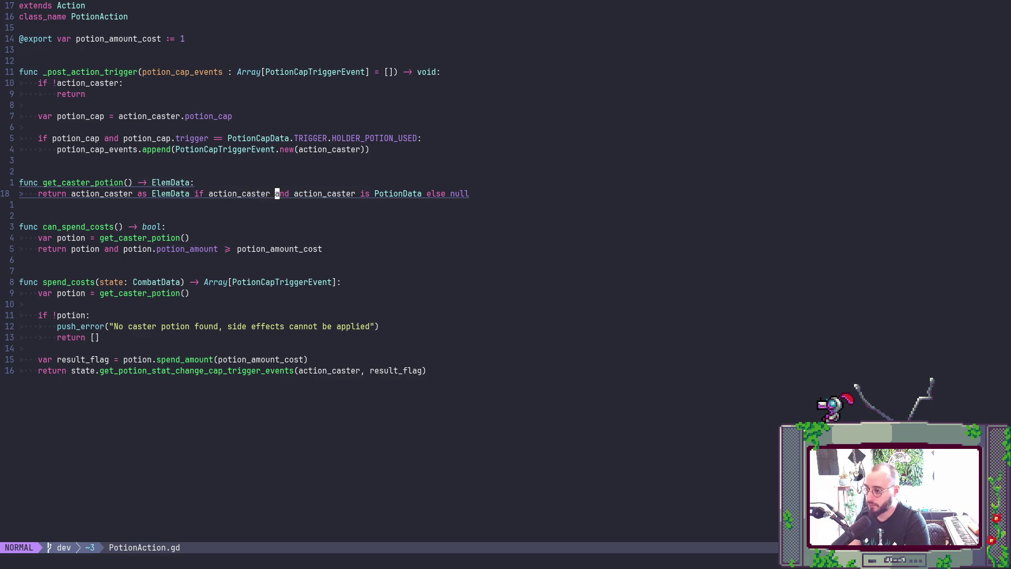
key("v")
key("e")
key("e")
key("e")
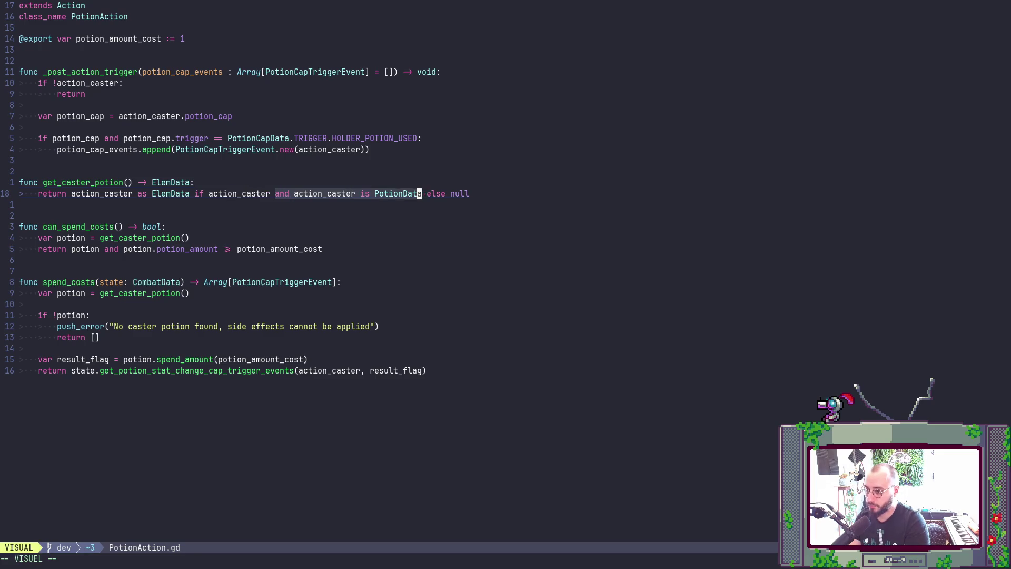
type("dx:w")
key("Return")
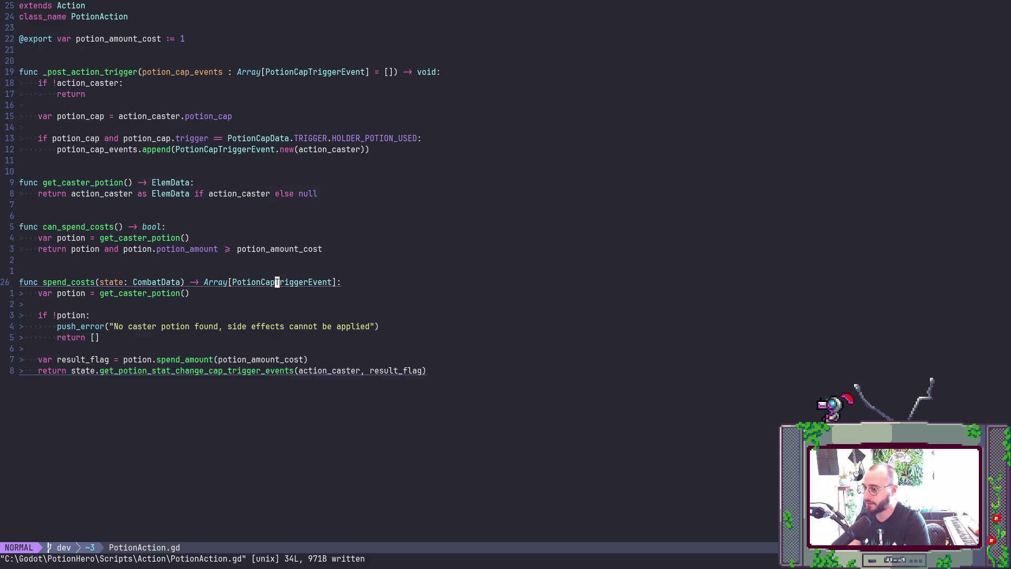
Remove the ': CombatData' type from spend_costs' state parameter and save all files.
left_click(182, 282)
key("b")
key("b")
key("d")
key("t")
key("parenright")
type(":w")
key("Return")
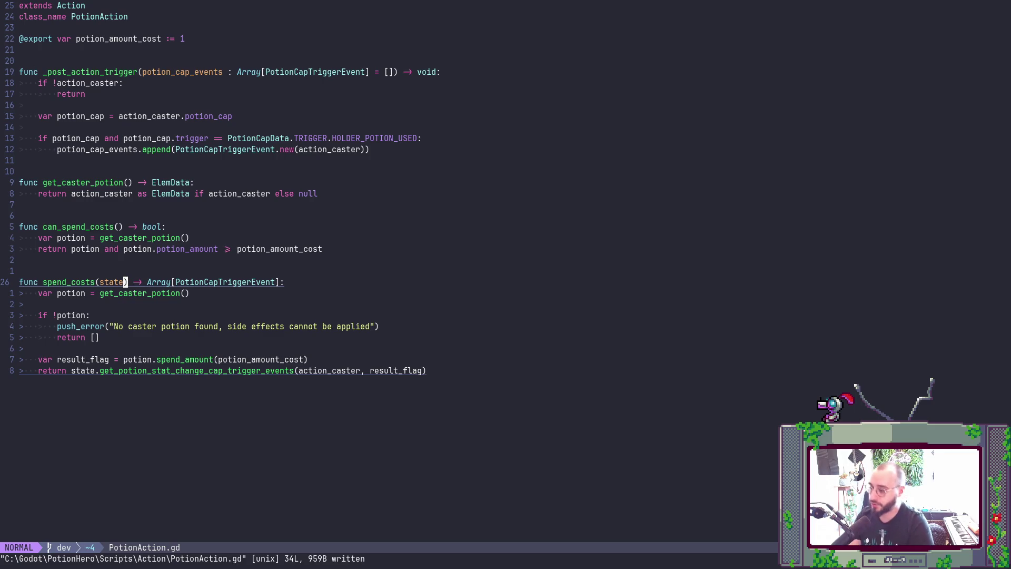
type(":wa")
key("alt+Tab")
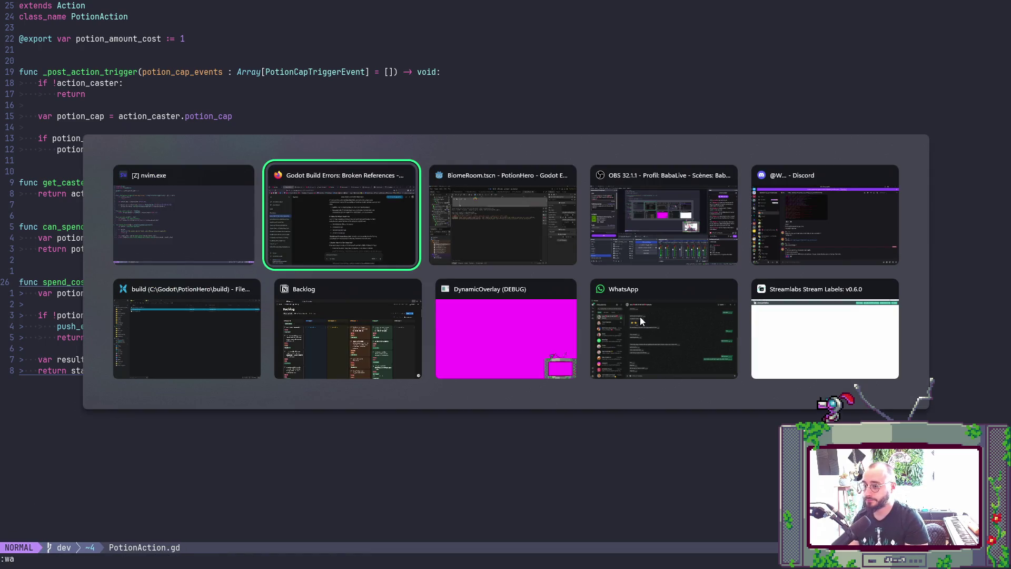
Test-run the game in Godot, then briefly check and close Project Settings.
key("alt+Tab")
key("F5")
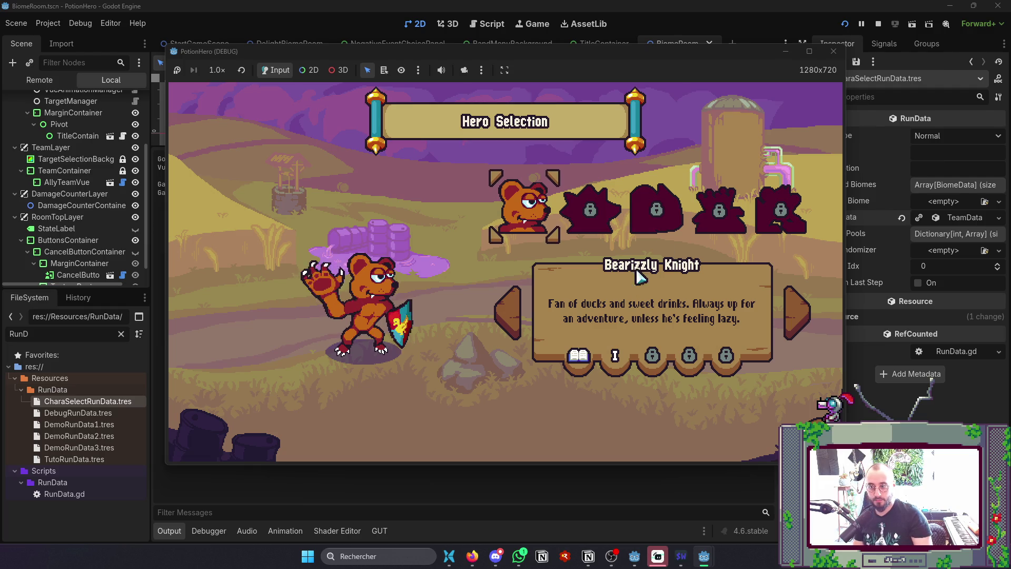
left_click(833, 51)
left_click(48, 23)
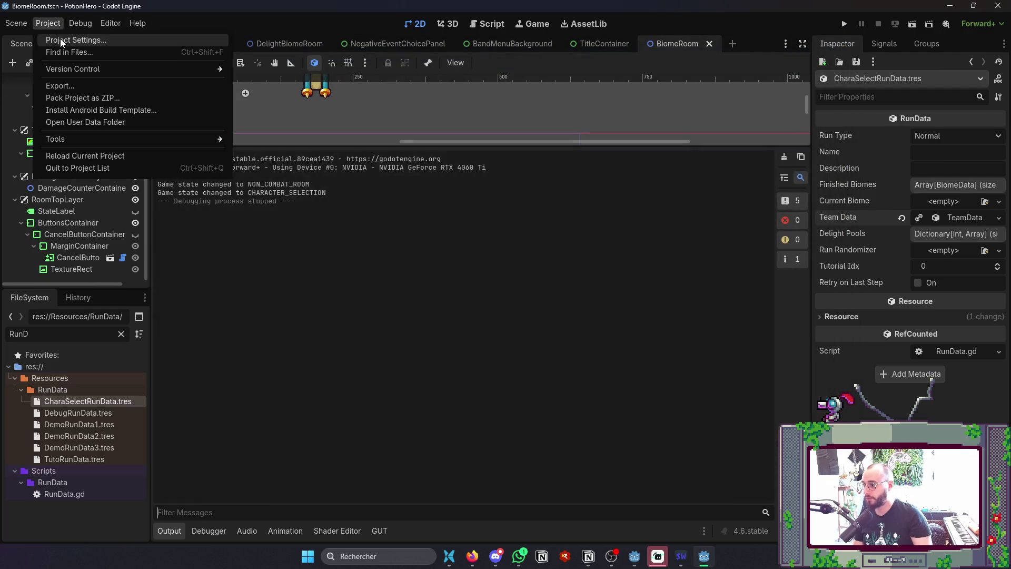
left_click(57, 38)
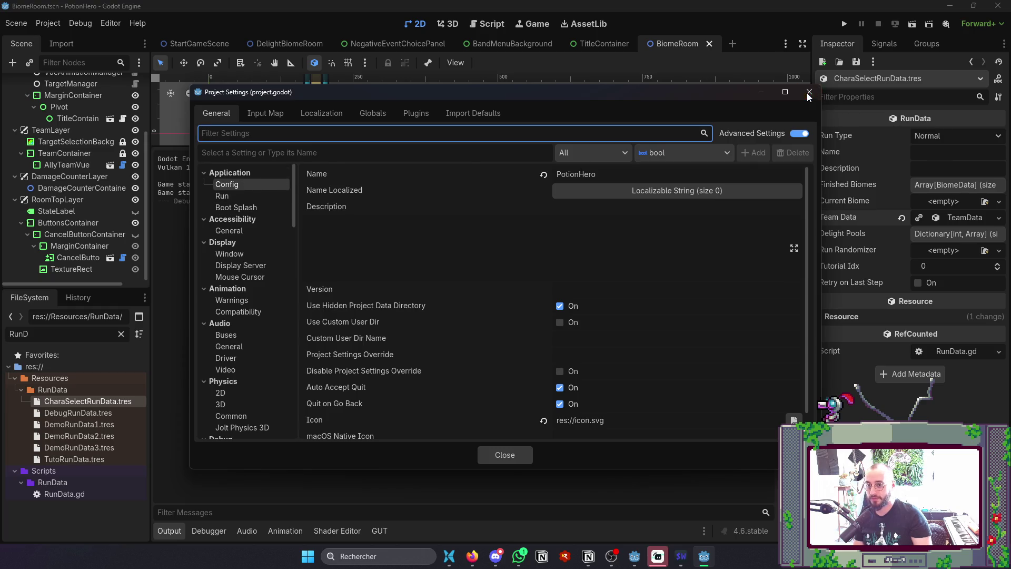
left_click(810, 92)
Re-export the Windows Desktop build as PotionHero0.1.exe, overwriting the old file.
left_click(46, 24)
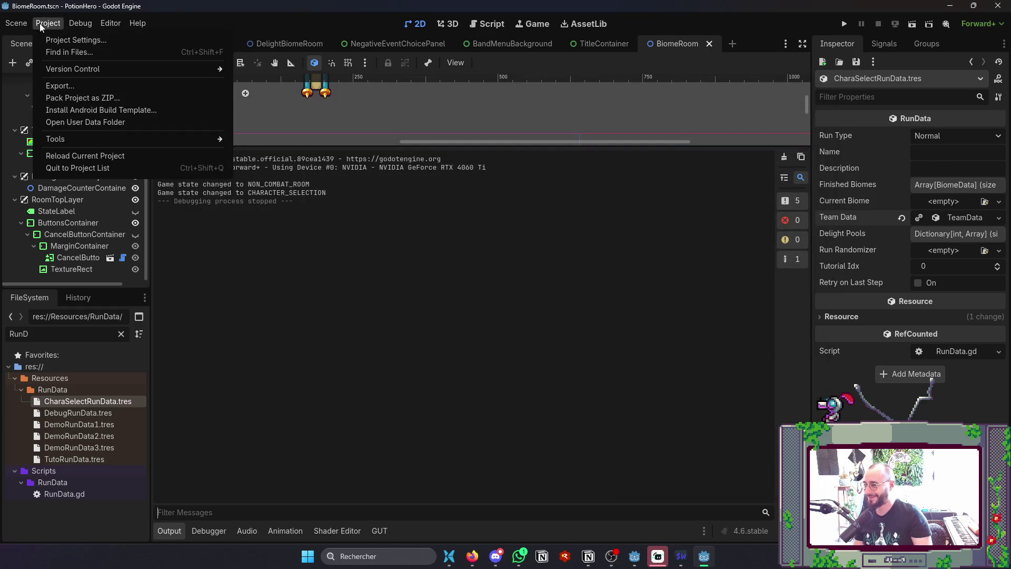
left_click(52, 86)
mouse_move(398, 290)
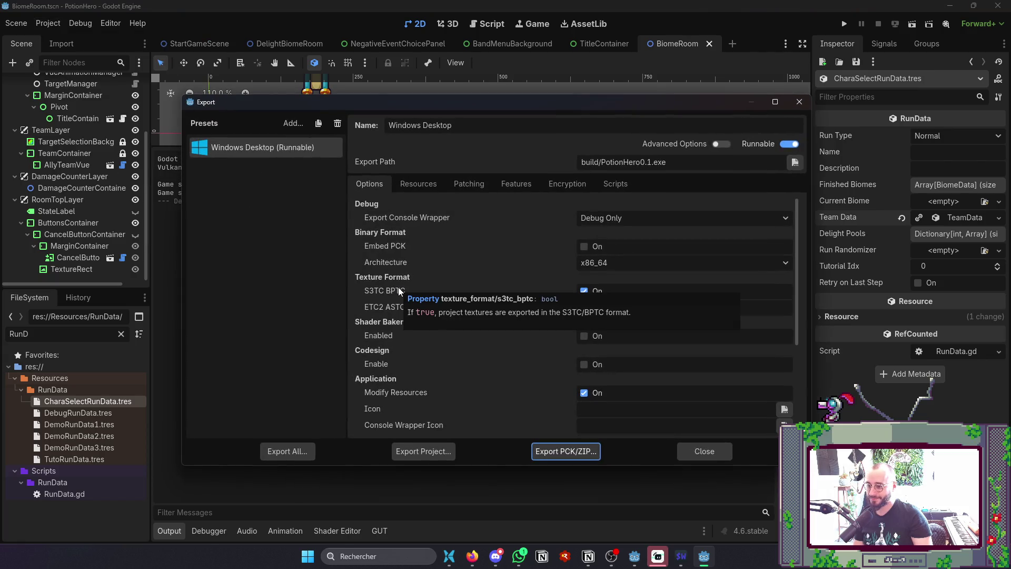
left_click(434, 456)
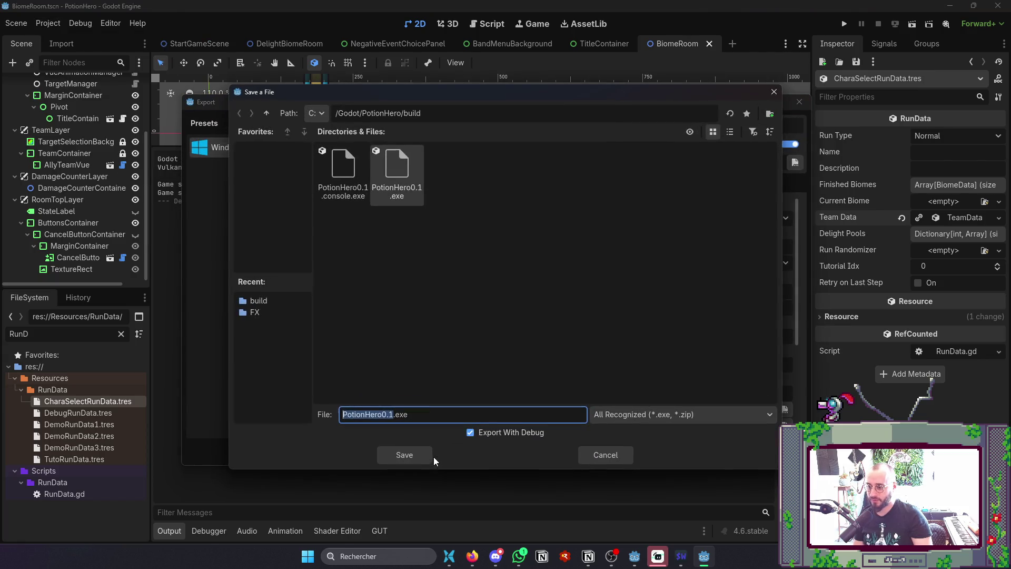
left_click(399, 456)
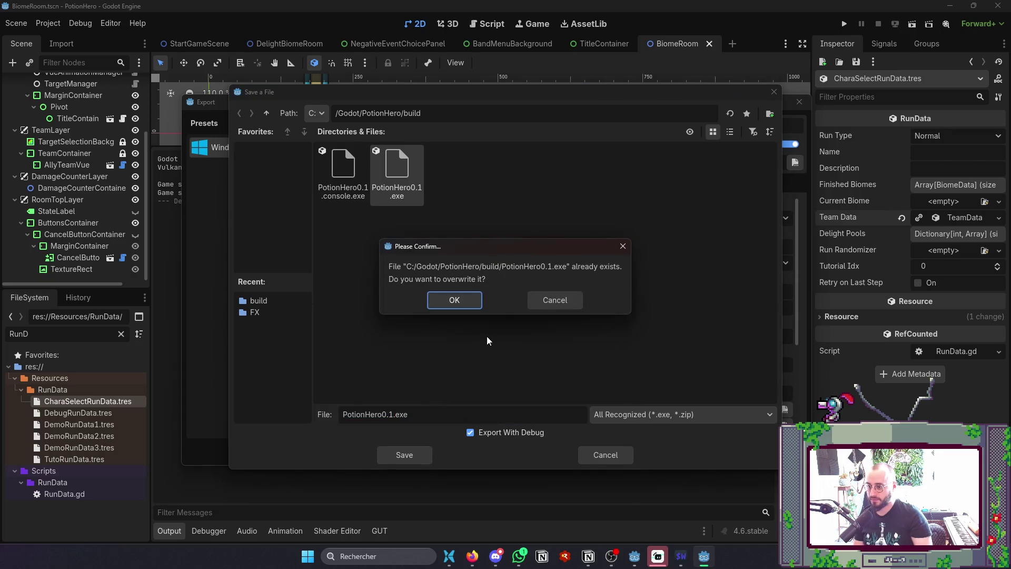
left_click(447, 301)
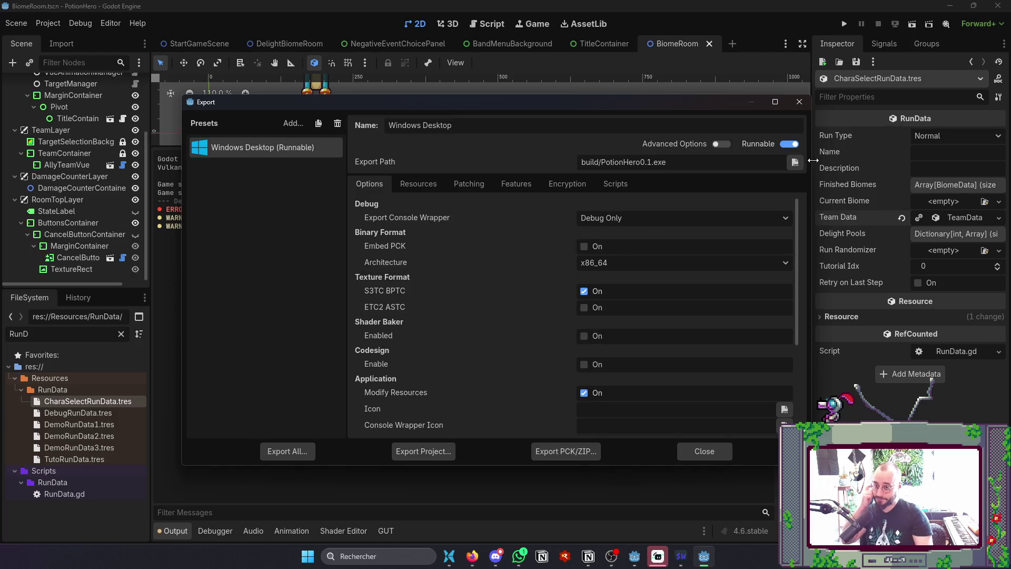
left_click(799, 101)
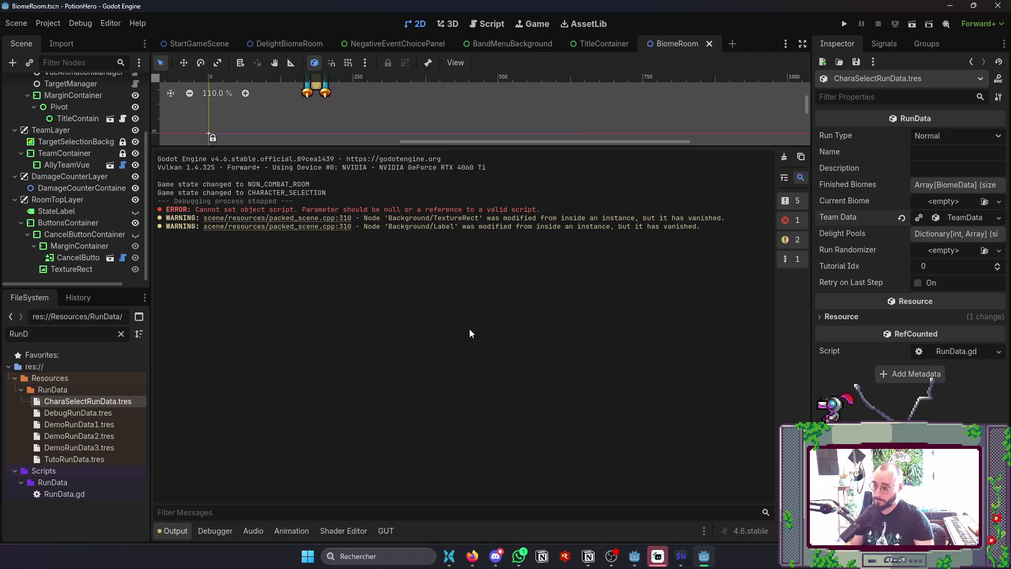
key("alt+Tab")
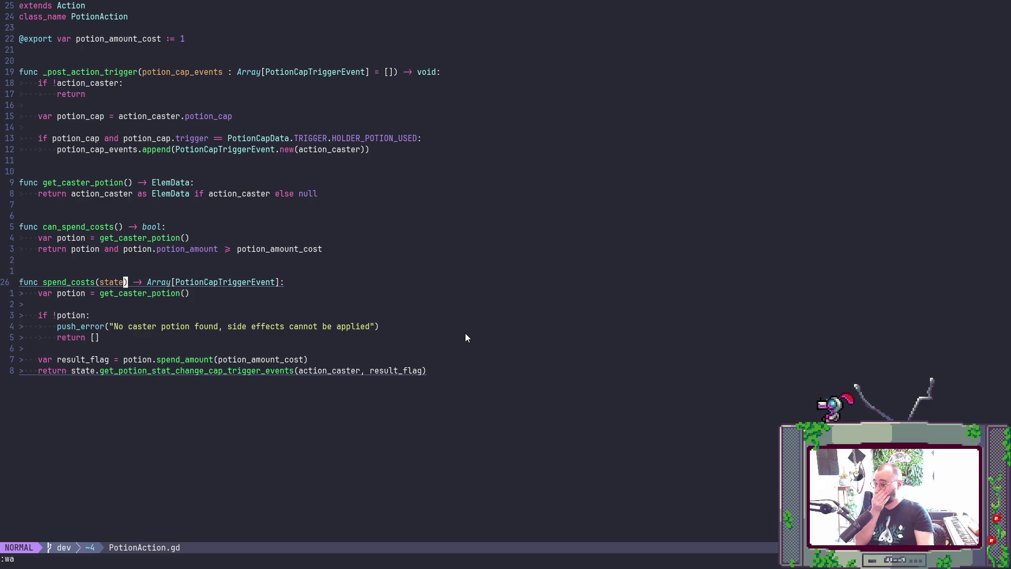
Change _post_action_trigger's and spend_costs' Array[PotionCapTriggerEvent] hints to plain Array and save all.
left_click(320, 74)
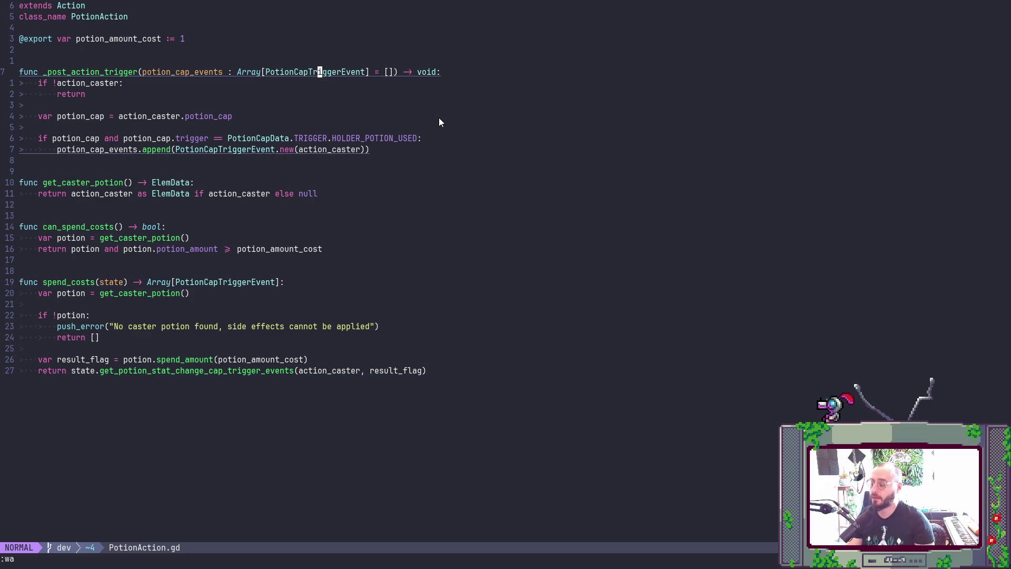
key("b")
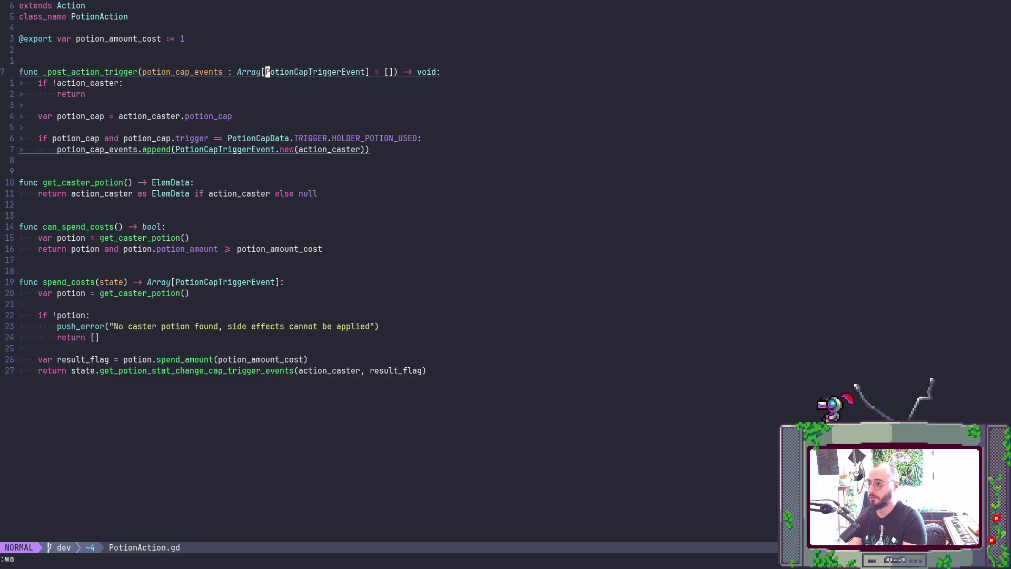
key("h")
key("d")
key("f")
key("bracketright")
key("j")
left_click(178, 282)
left_click(173, 282)
key("d")
key("f")
key("bracketright")
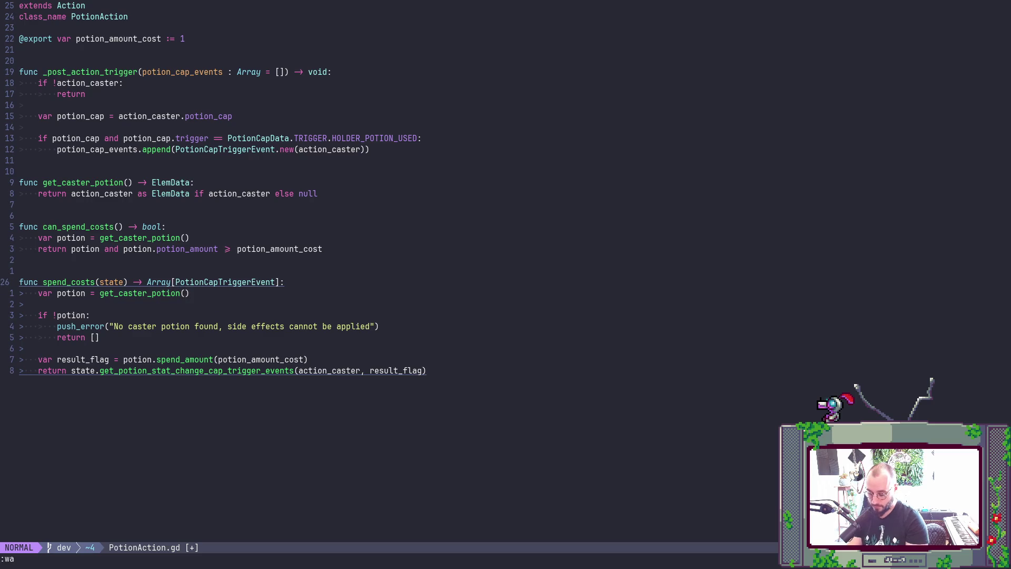
key("Return")
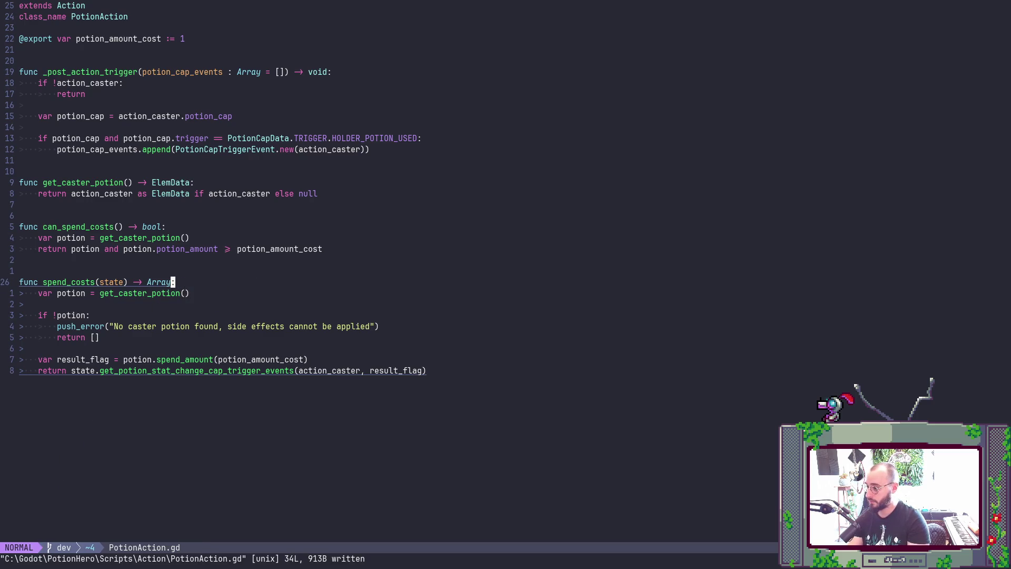
Test-run the game, then re-export PotionHero0.1.exe over the existing build.
key("alt+Tab")
key("F5")
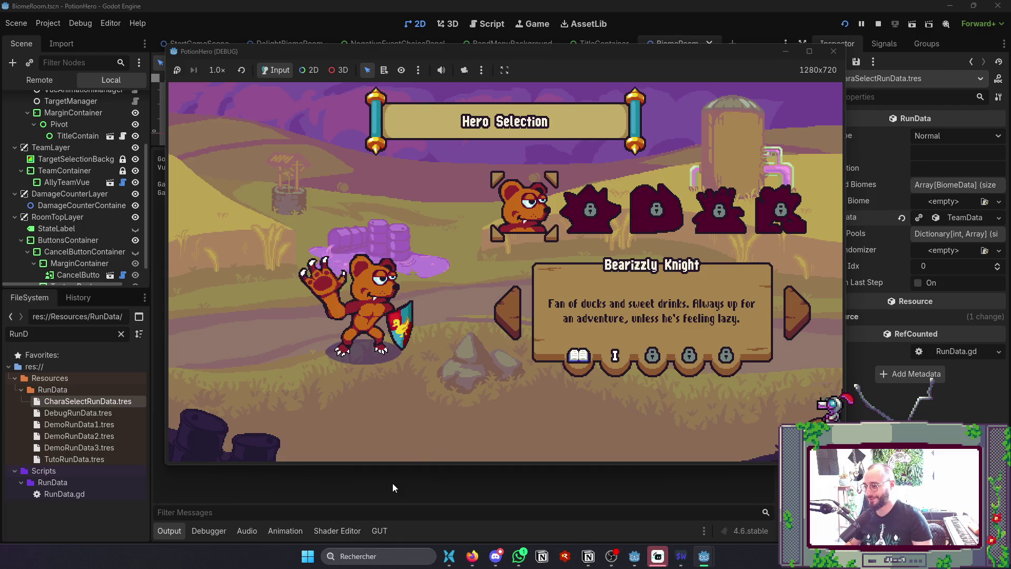
left_click(392, 487)
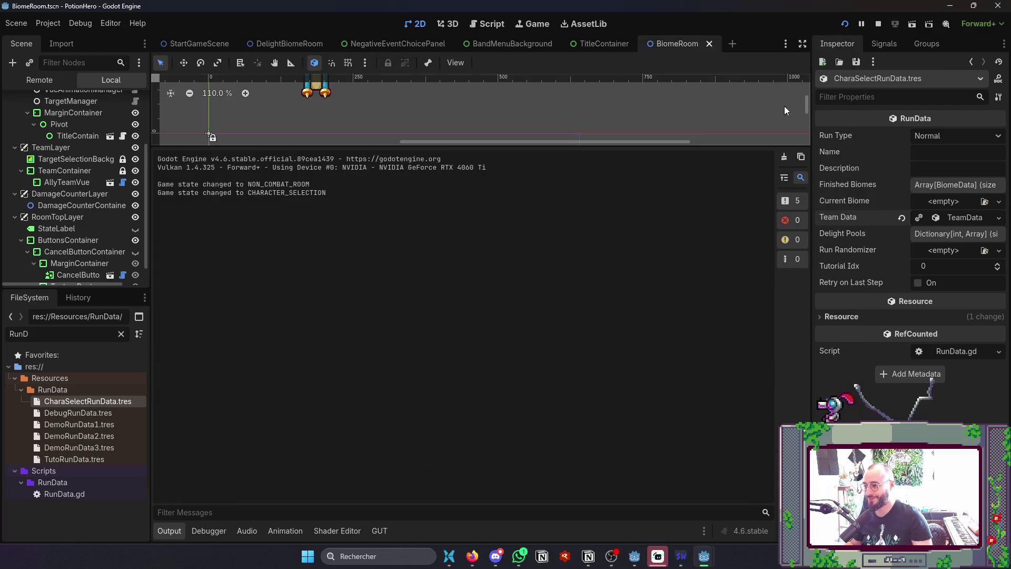
left_click(877, 25)
left_click(48, 23)
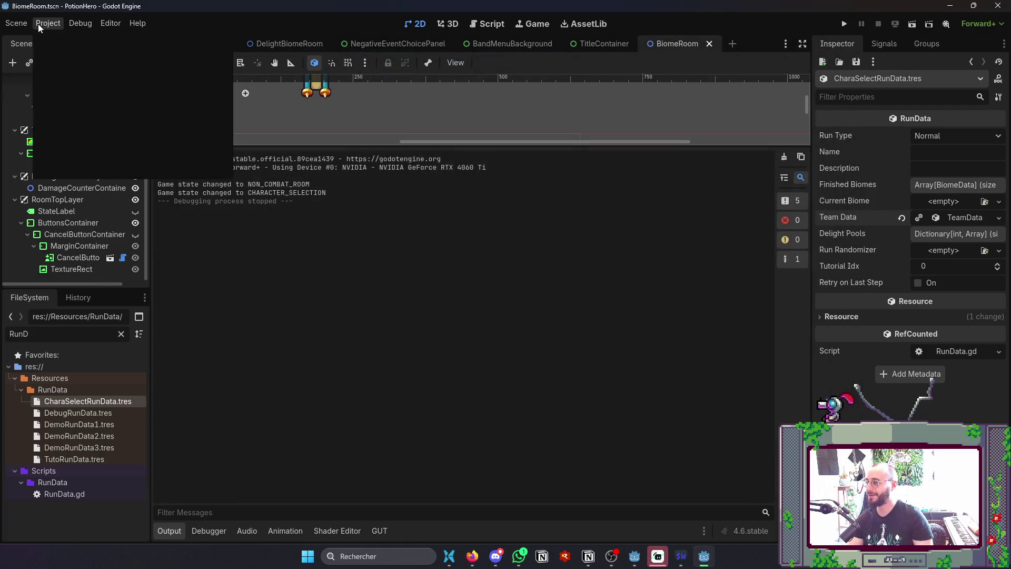
left_click(58, 84)
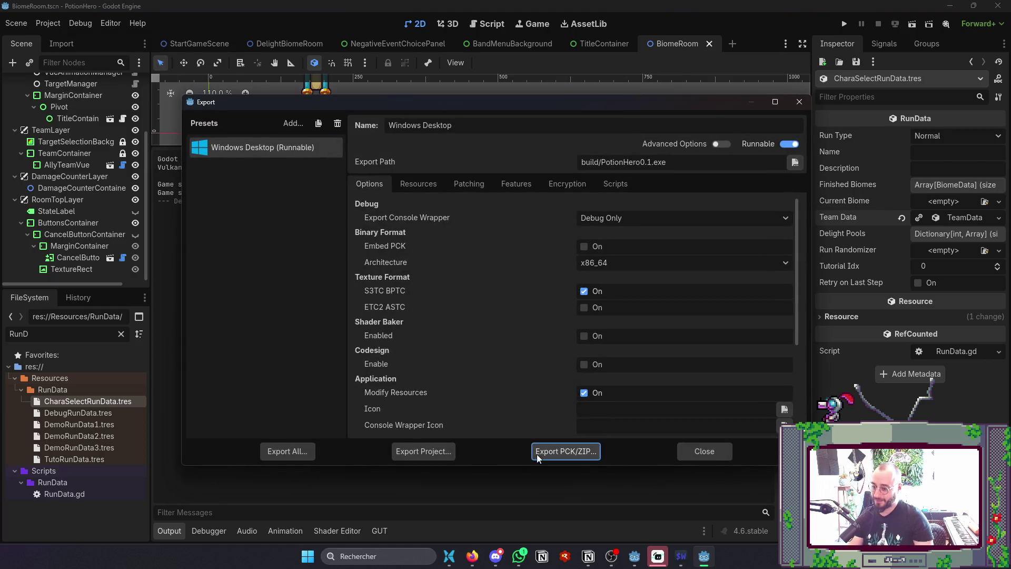
left_click(421, 452)
left_click(404, 456)
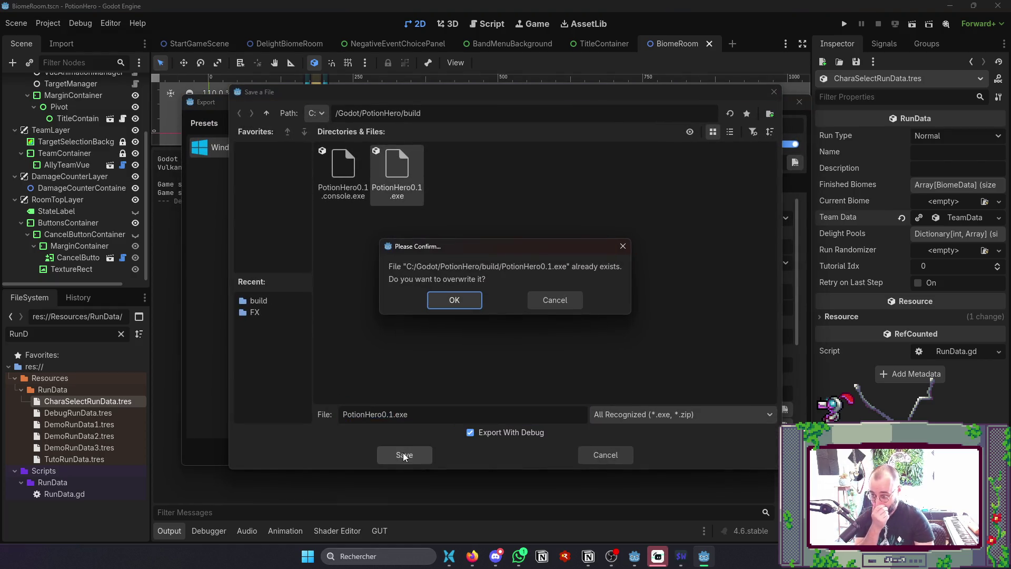
left_click(456, 299)
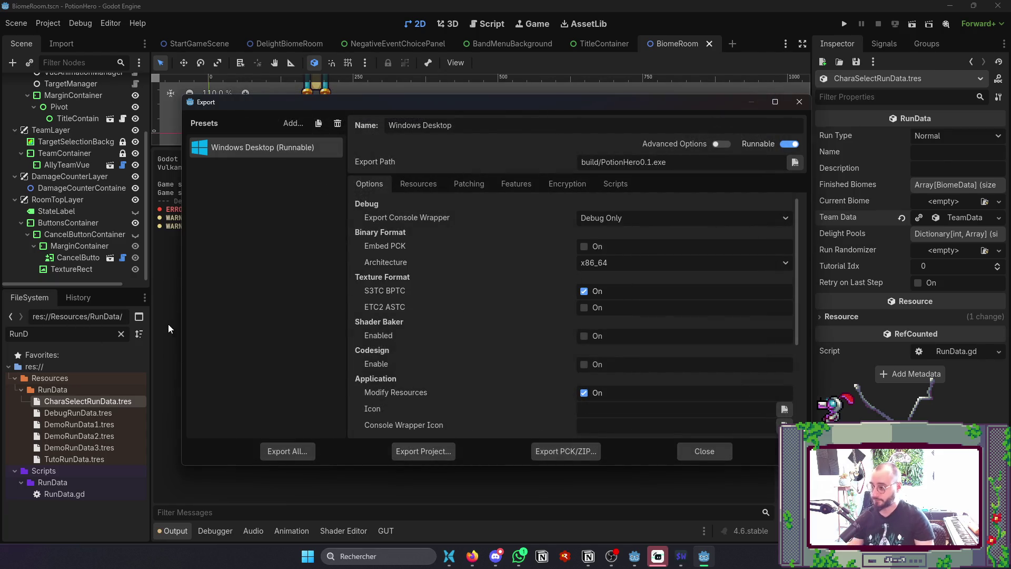
key("alt+Tab")
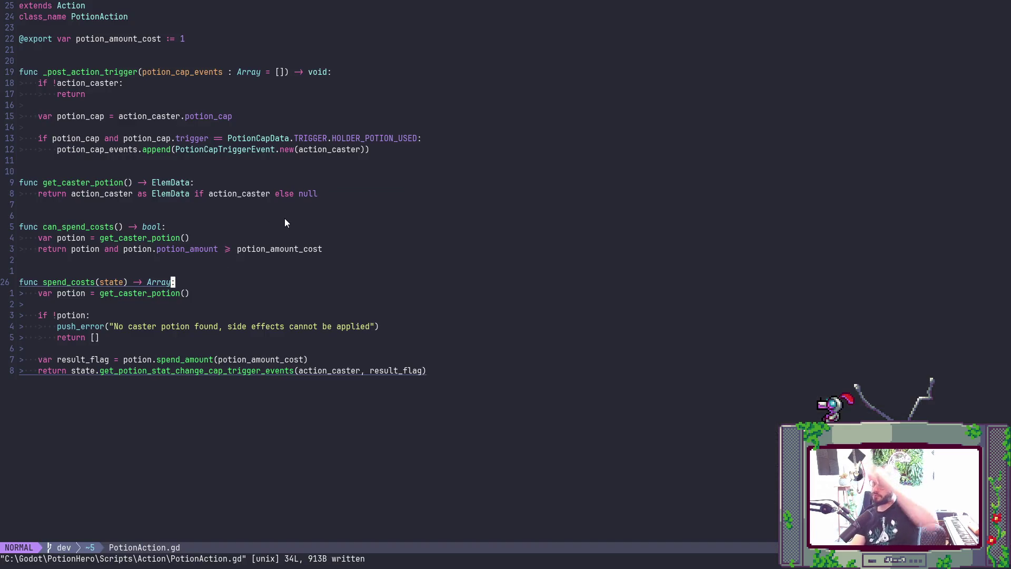
Open PotionCapTriggerEvent.gd and drop the CombatData hint from trigger's state parameter.
left_click(253, 149)
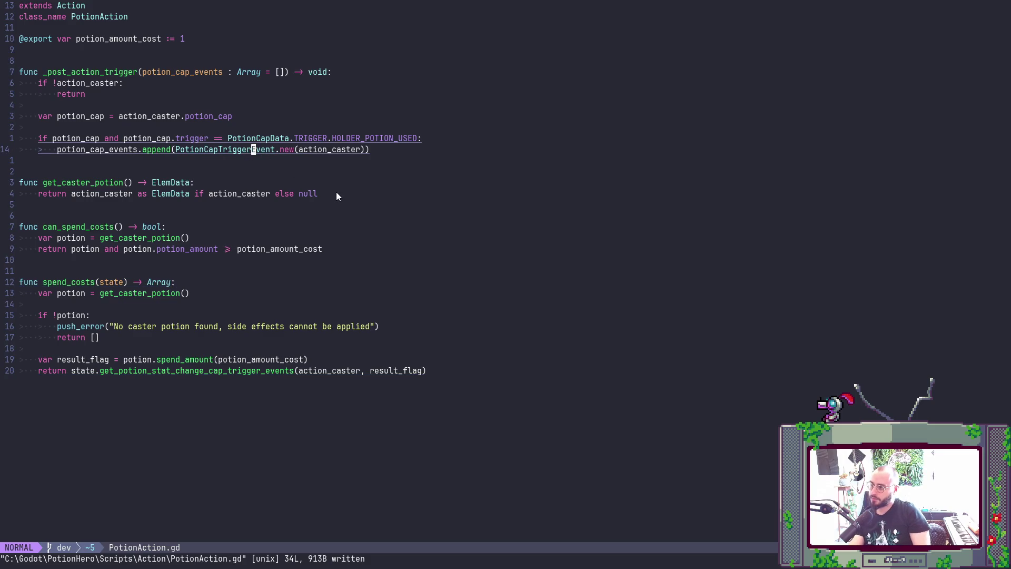
key("g")
key("d")
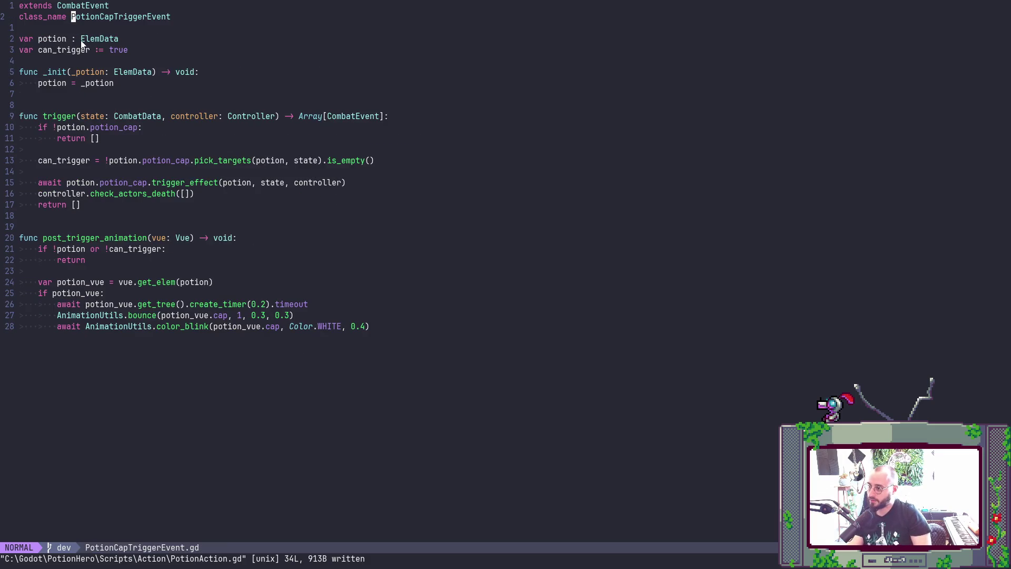
left_click(106, 116)
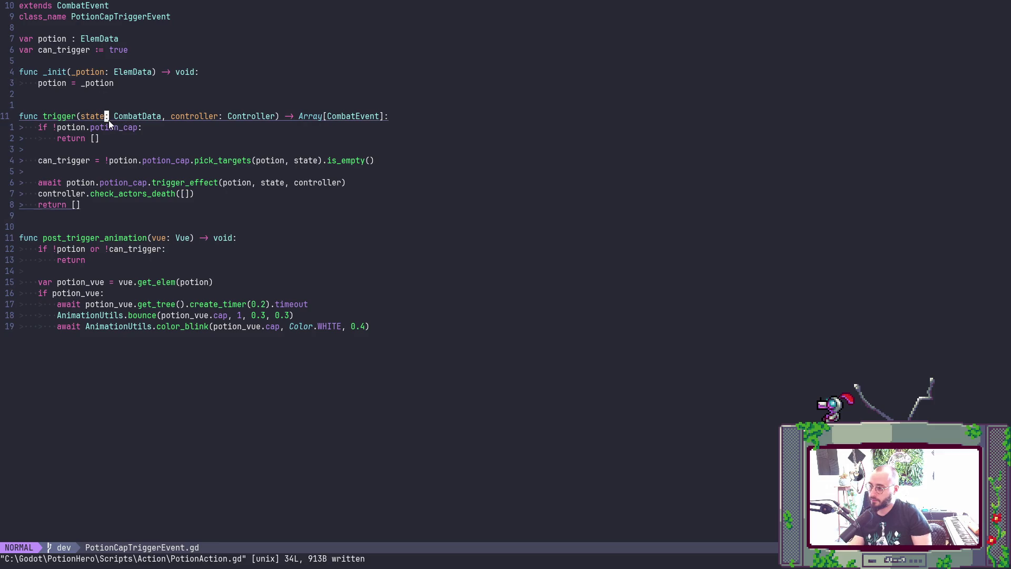
key("d")
key("t")
key("$")
key("b")
key("b")
key("b")
key("b")
key("b")
key("b")
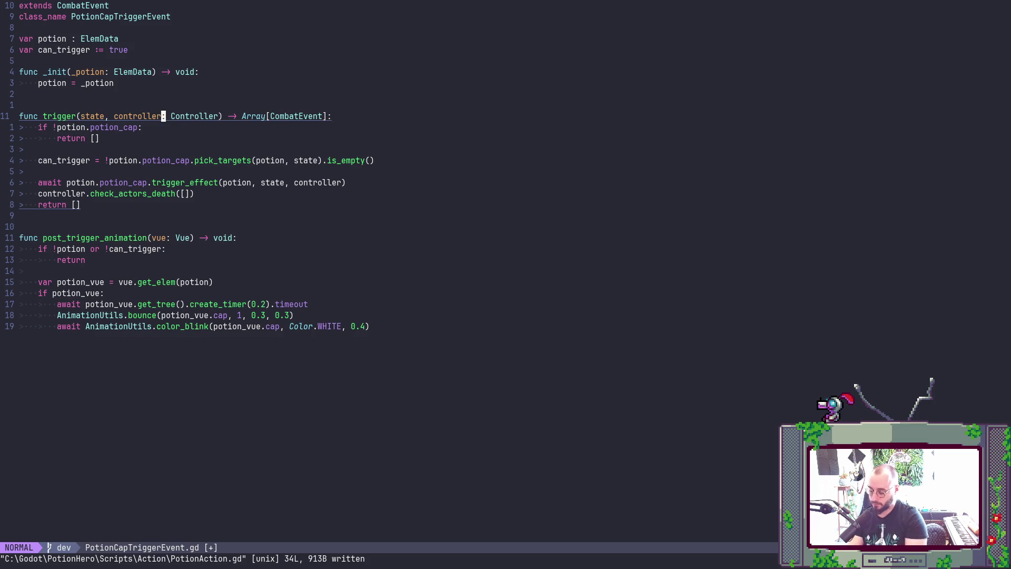
Drop the Controller hint from trigger's controller parameter and save PotionCapTriggerEvent.gd.
key("d")
key("t")
key("parenright")
type(":w")
key("Return")
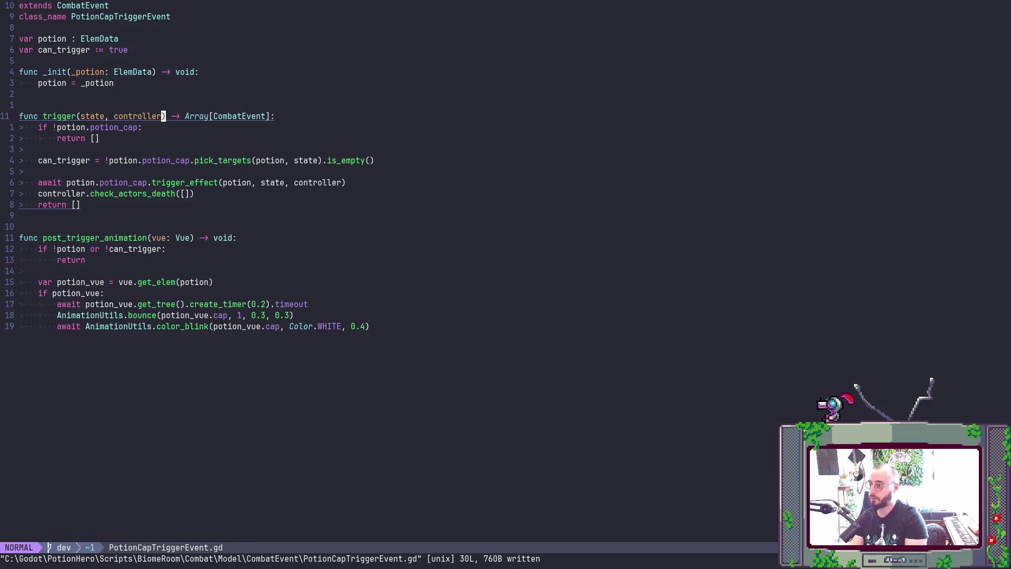
type(":w")
key("Return")
key("alt+Tab")
key("alt+Tab")
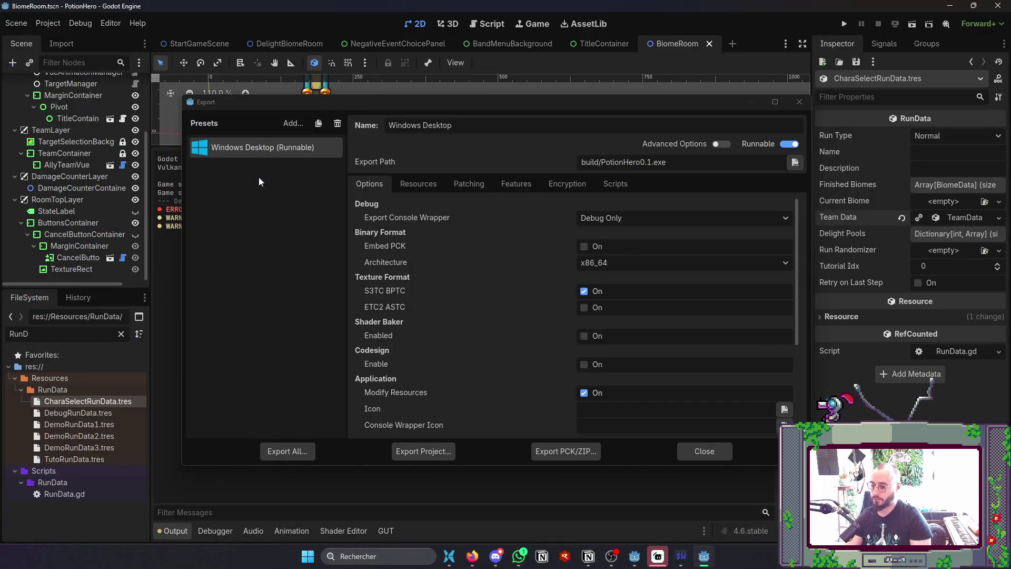
Close the export window, hide the output log, and test-run the game.
left_click(701, 451)
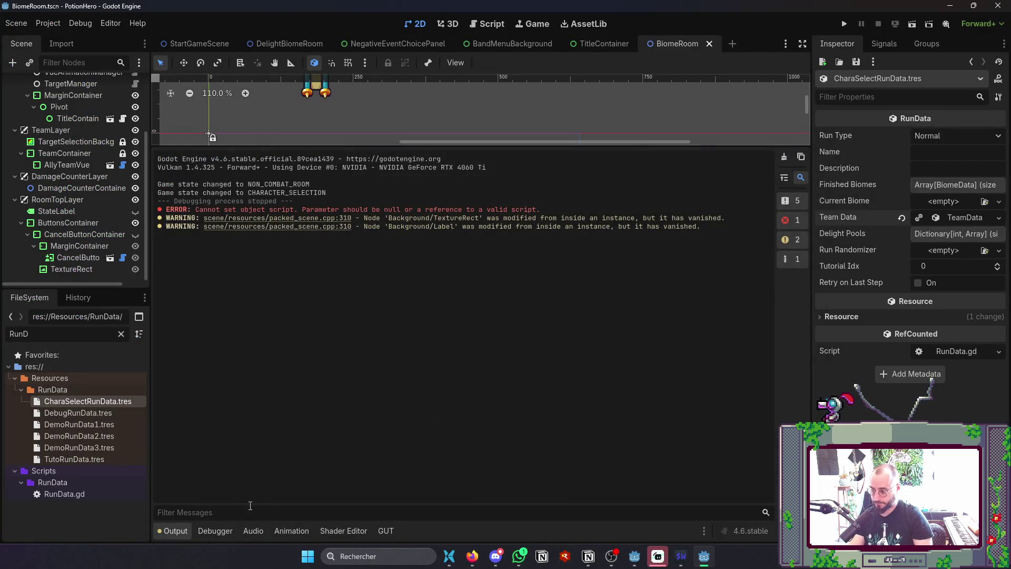
left_click(175, 532)
key("F5")
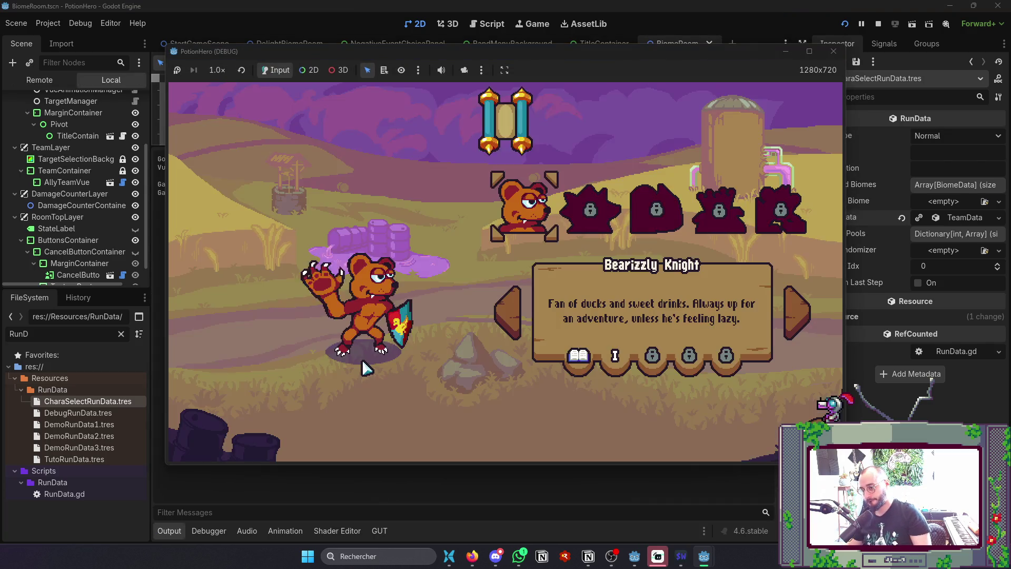
left_click(834, 51)
Re-export the Windows build over build/PotionHero0.1.exe and switch to the file manager.
left_click(53, 24)
left_click(58, 83)
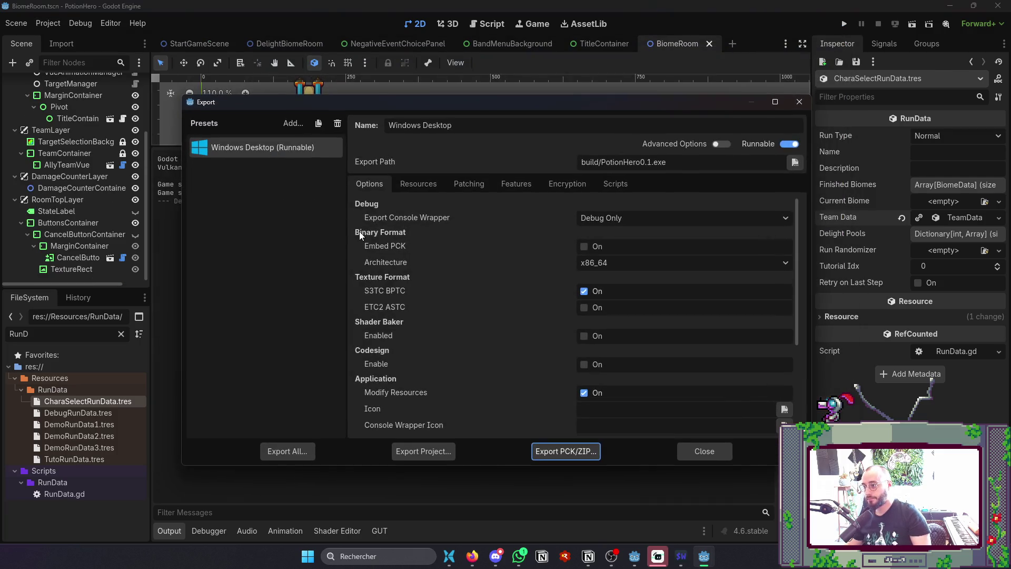
left_click(413, 451)
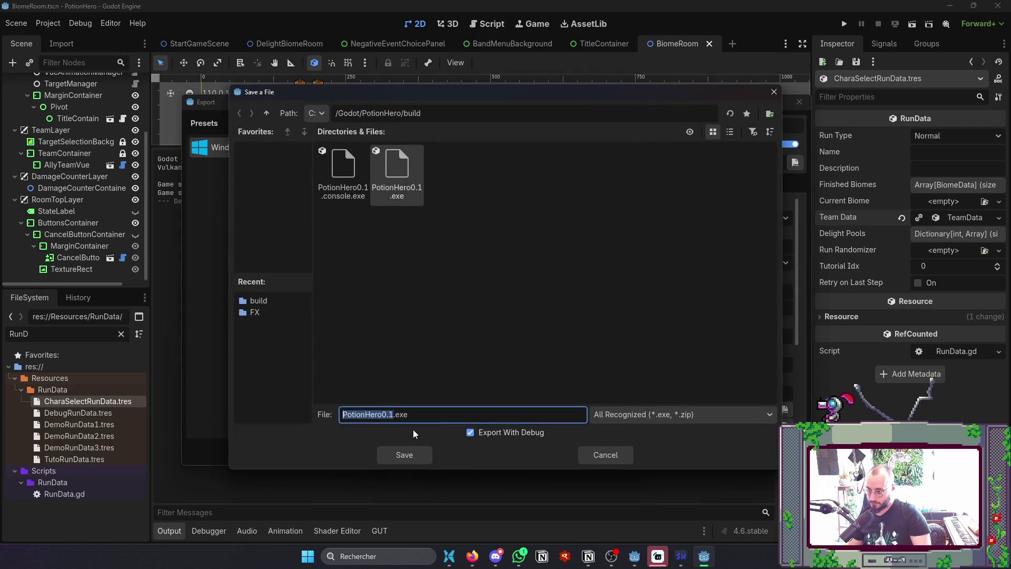
left_click(404, 453)
left_click(455, 300)
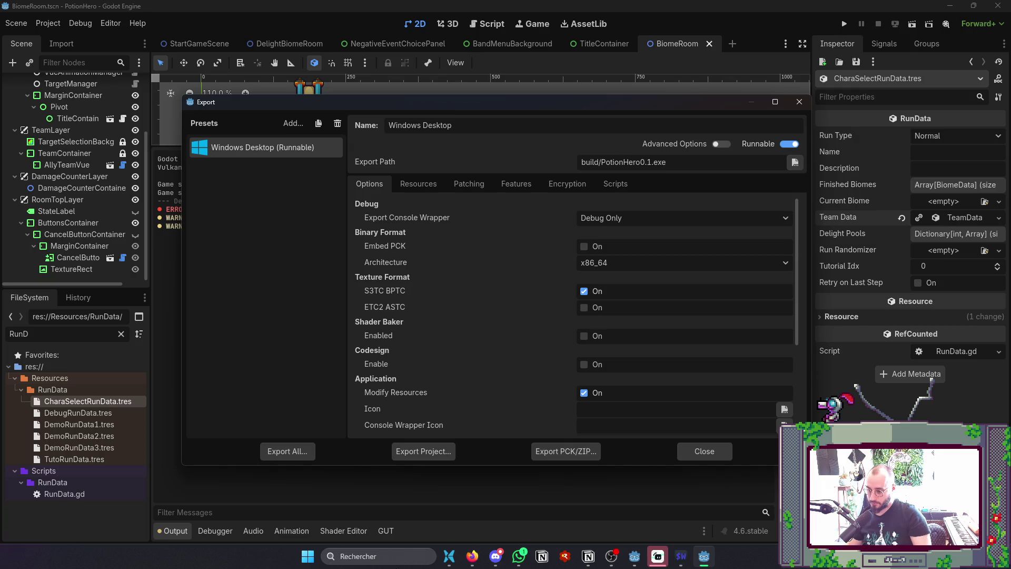
left_click(453, 561)
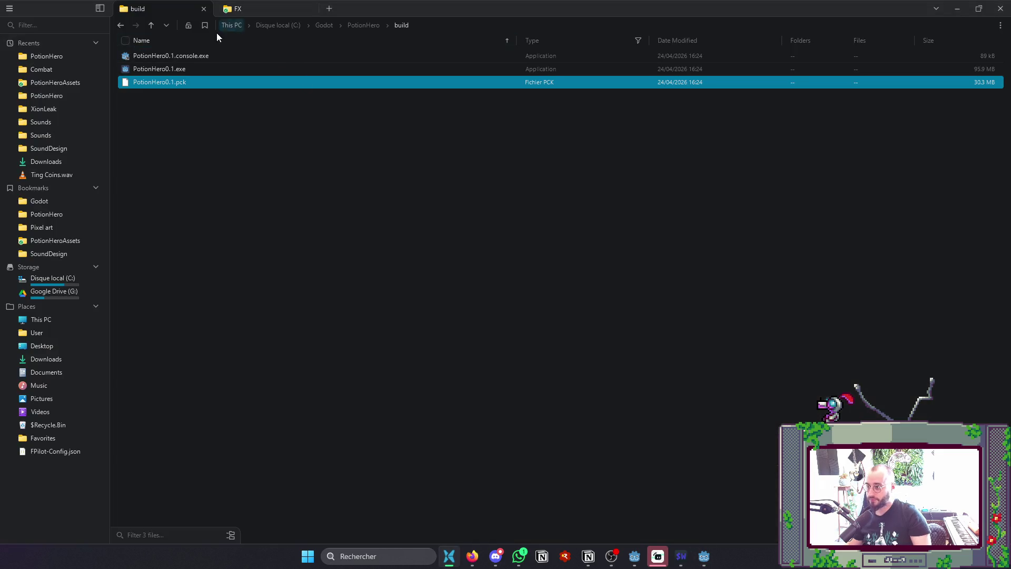
Run PotionHero0.1.console.exe, review its PotionData.gd preload parse error, and close it.
double_click(192, 57)
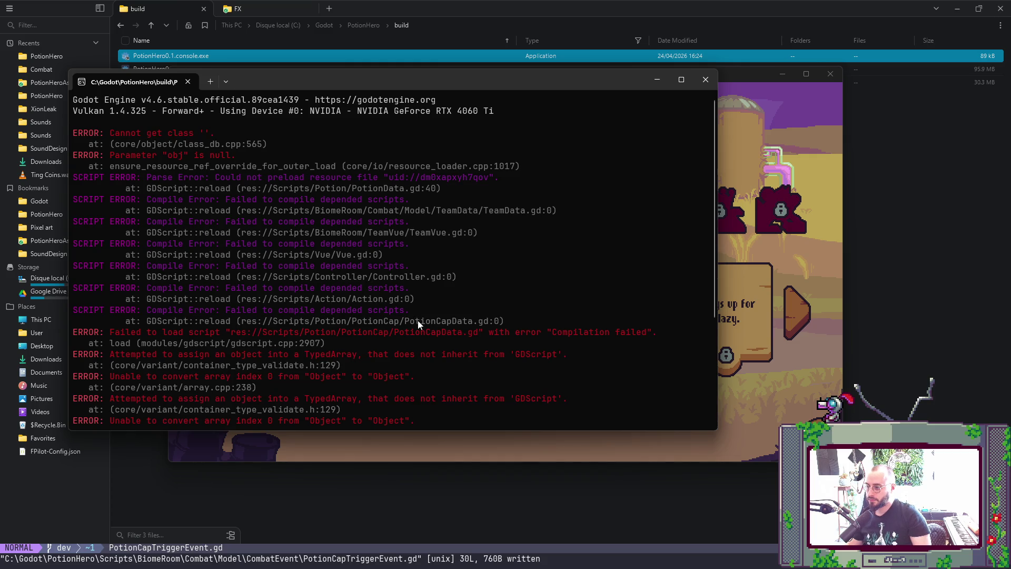
left_click(378, 323)
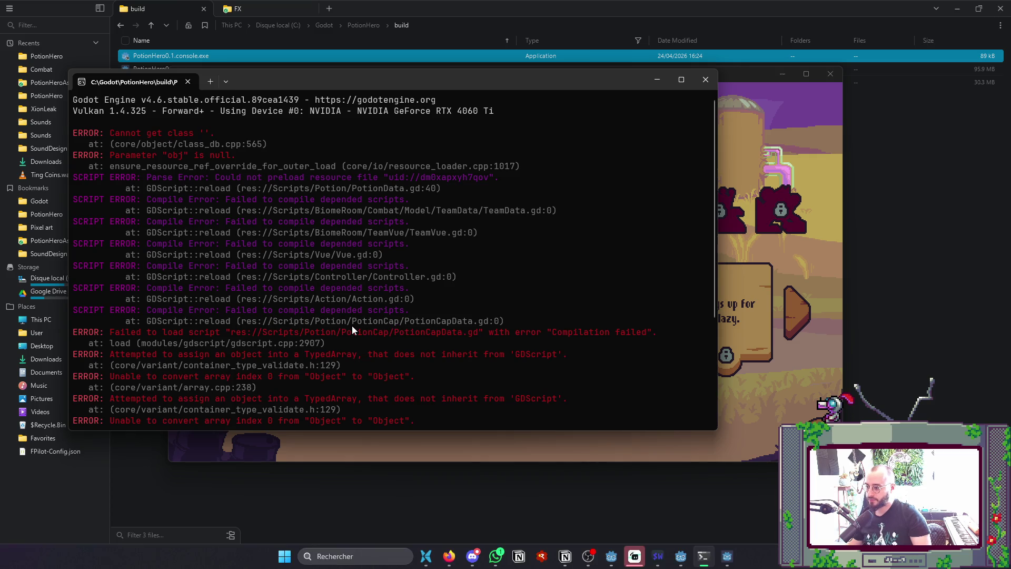
double_click(433, 324)
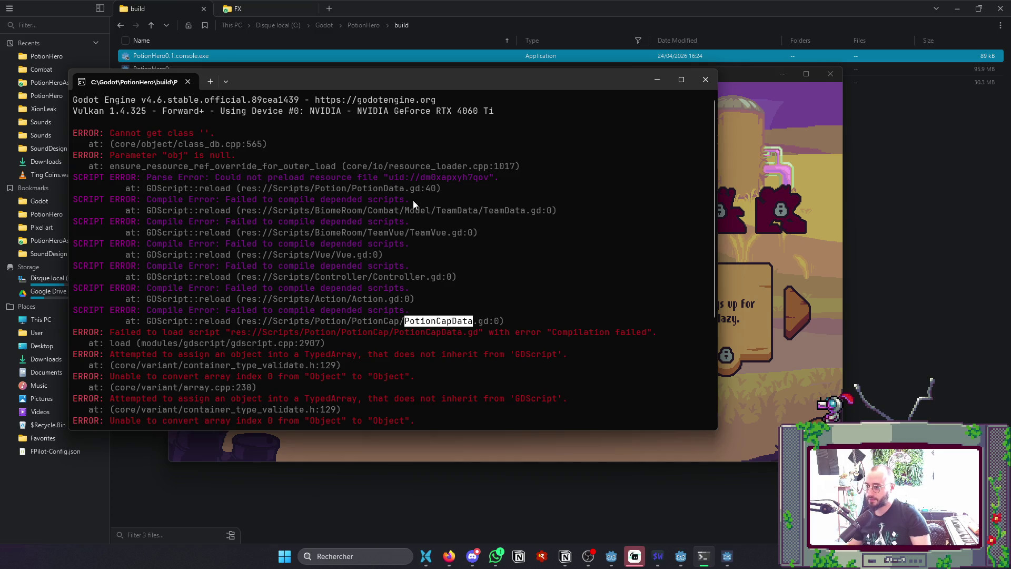
double_click(329, 188)
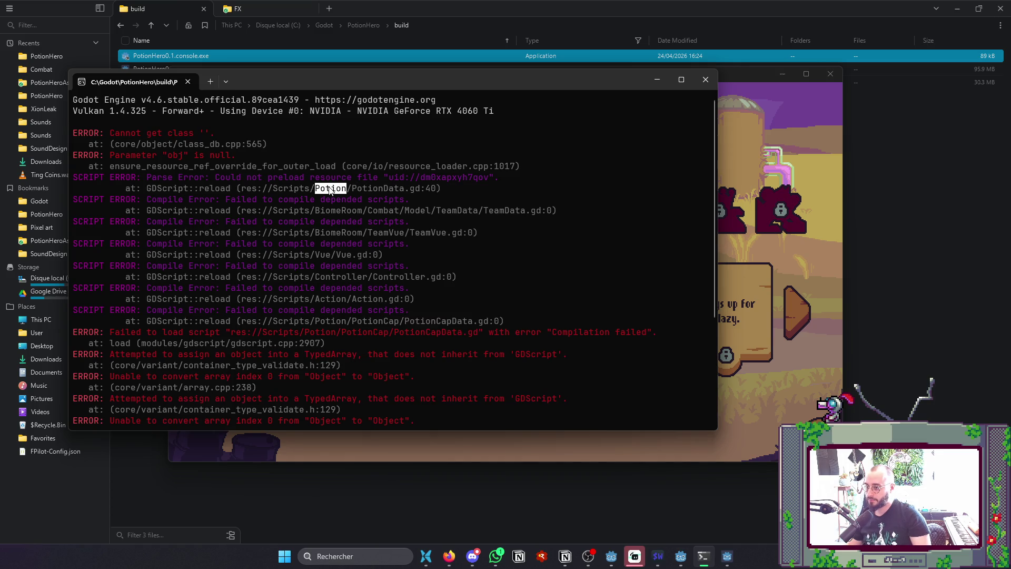
left_click(348, 299)
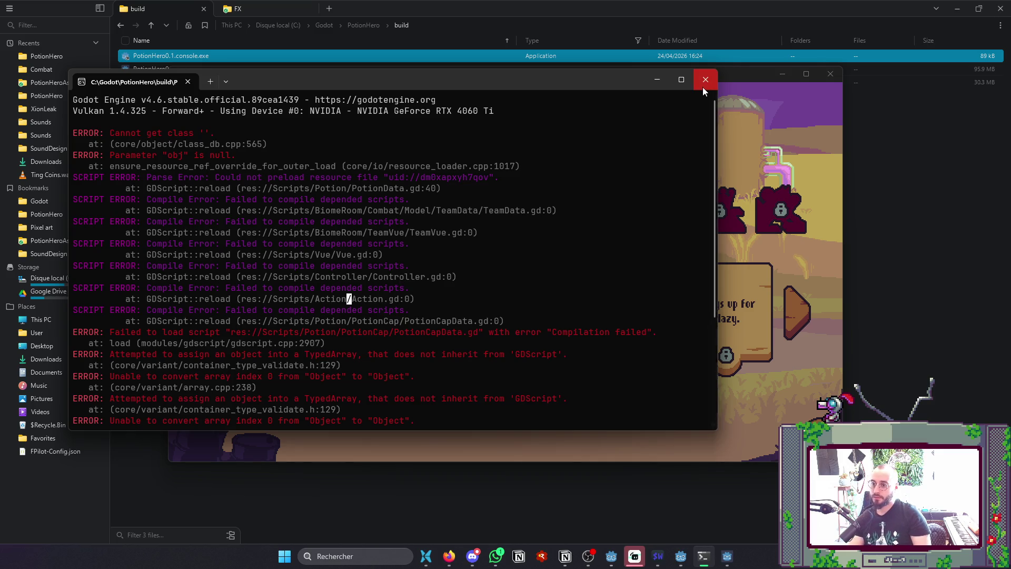
left_click(704, 90)
key("alt+Tab")
key("Tab")
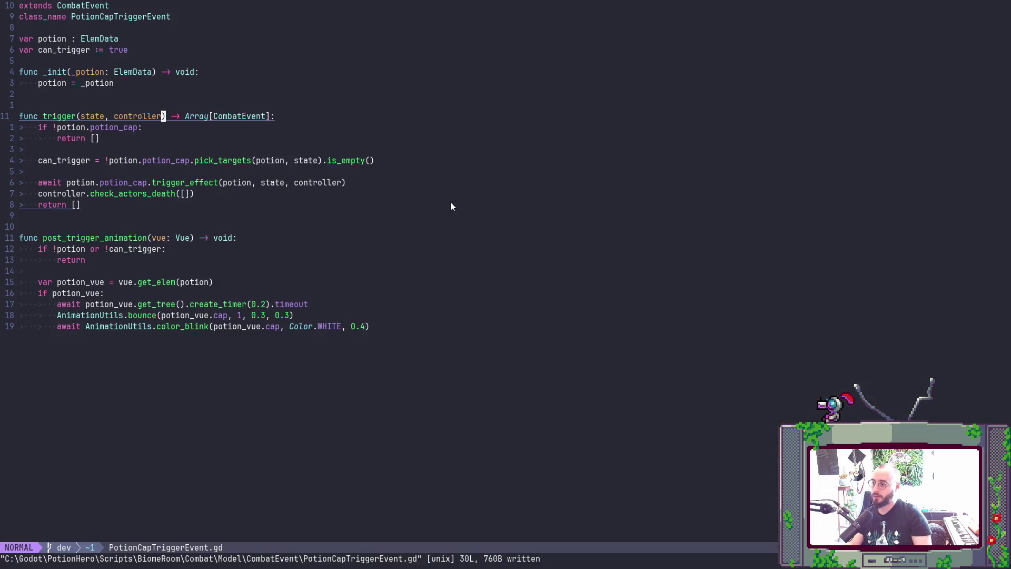
Open the CombatEvent base class and remove ': CombatData' from trigger's _state parameter.
left_click(89, 6)
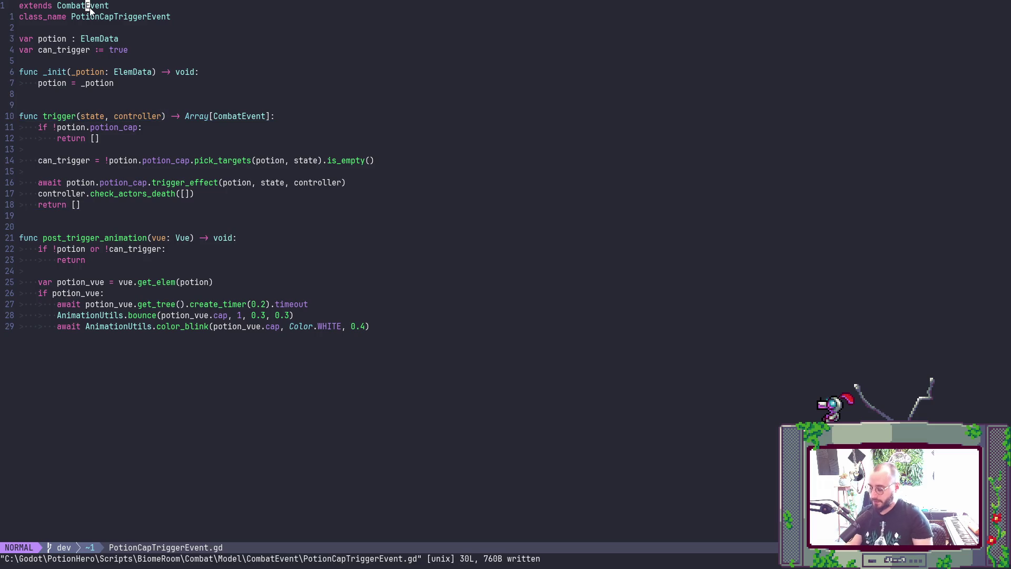
key("g")
key("d")
left_click(74, 60)
left_click(61, 93)
left_click(83, 94)
key("l")
key("l")
key("l")
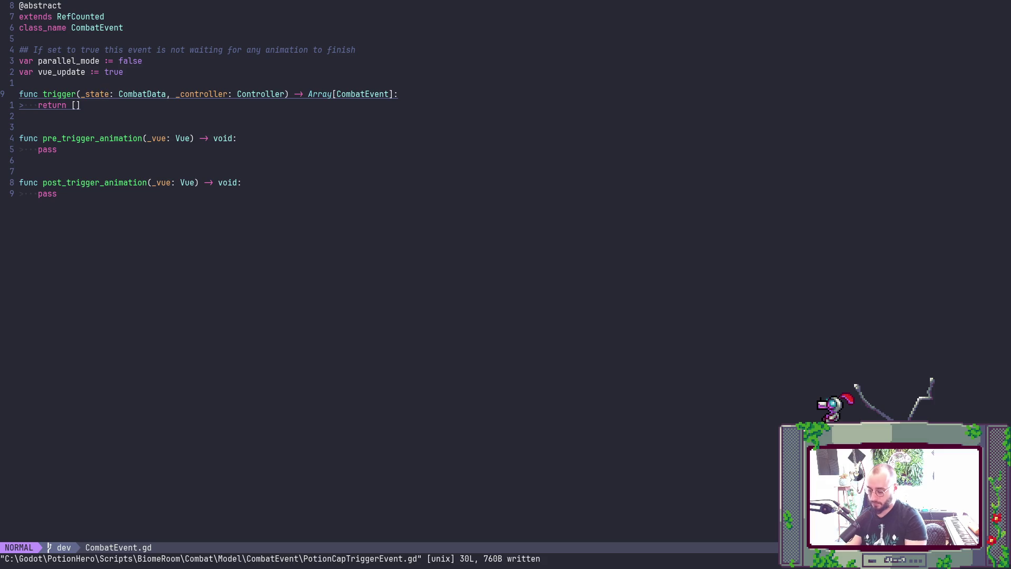
key("d")
key("t")
Remove ': Controller' from trigger's _controller parameter.
key("dollar")
key("b")
key("b")
key("b")
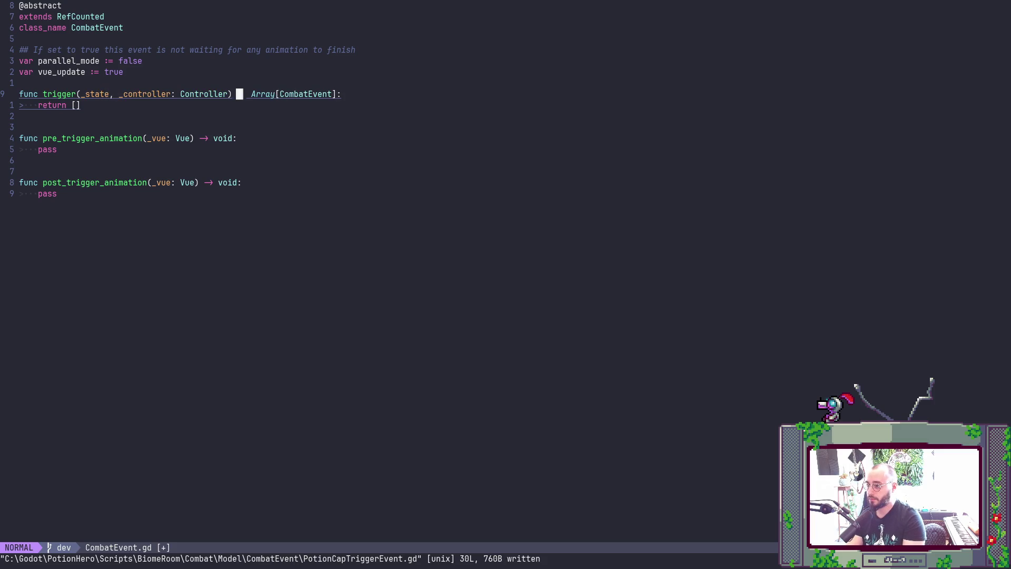
key("d")
key("t")
key(")")
Change trigger's Array[CombatEvent] return type to plain Array and save CombatEvent.gd.
key("f")
key("]")
key("b")
key("h")
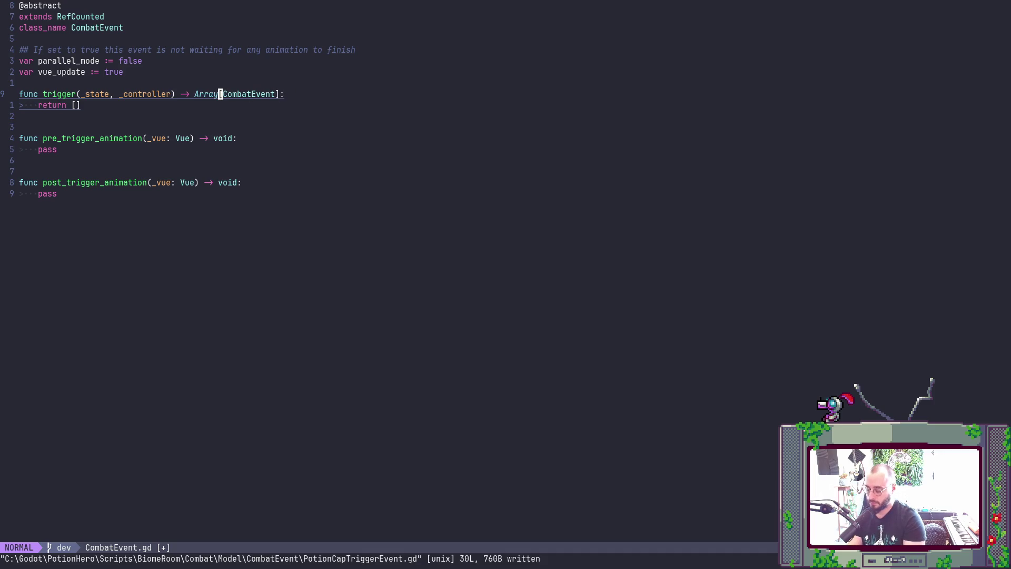
key("c")
key("t")
key(":")
key("Escape")
type(":w")
key("Return")
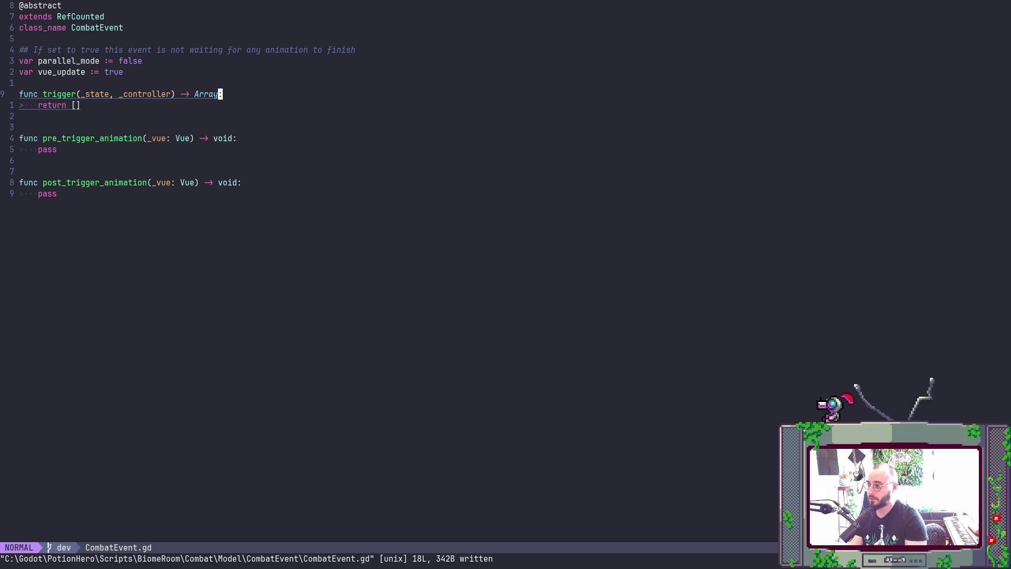
key("alt+Tab")
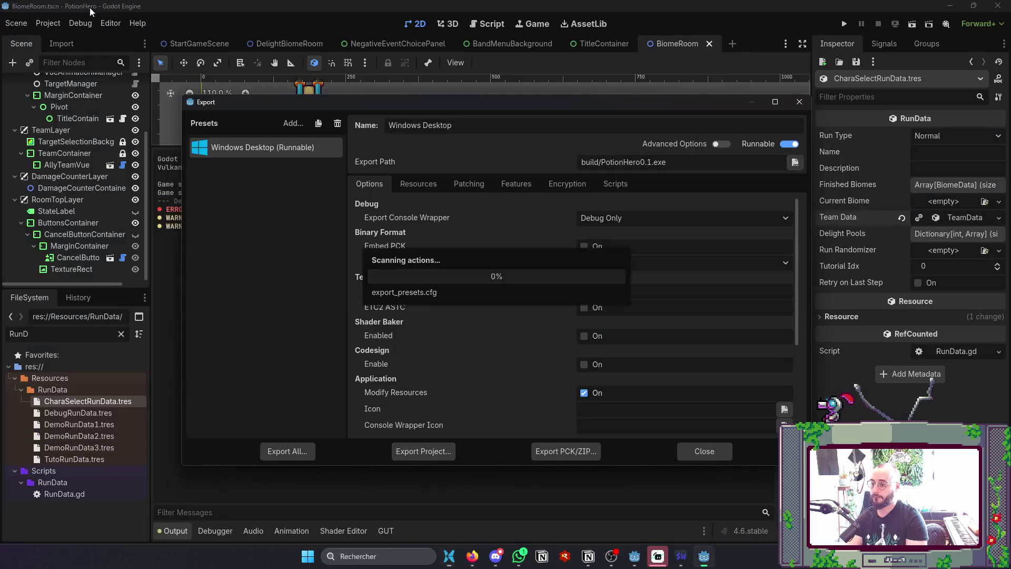
Close the export settings, then run the game with F5 to test the fix and stop it.
left_click(703, 451)
left_click(169, 530)
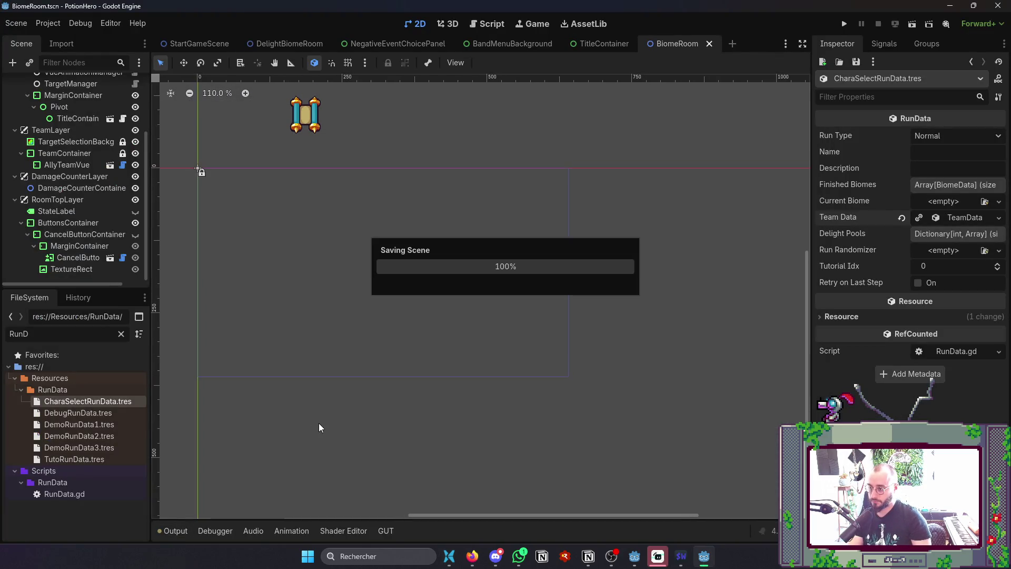
key("F5")
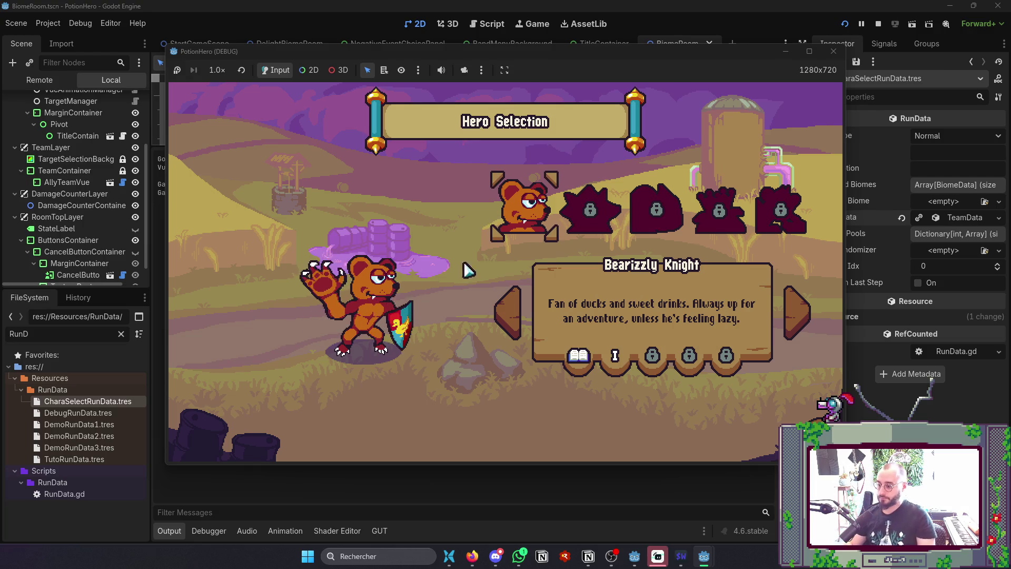
left_click(834, 51)
key("ctrl+s")
Export the Windows Desktop build over build/PotionHero0.1.exe and switch to the build folder window.
left_click(48, 23)
left_click(53, 84)
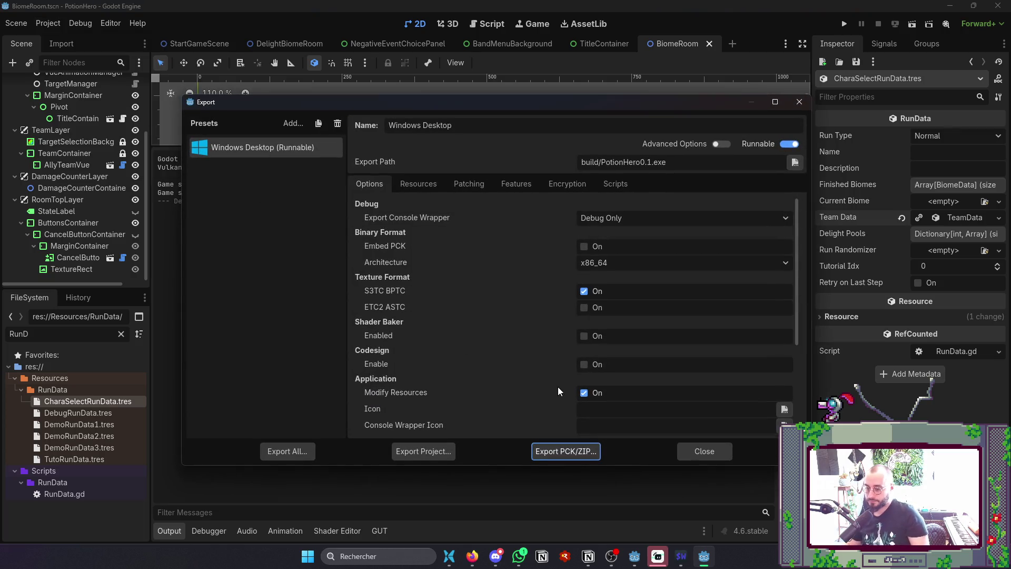
left_click(448, 455)
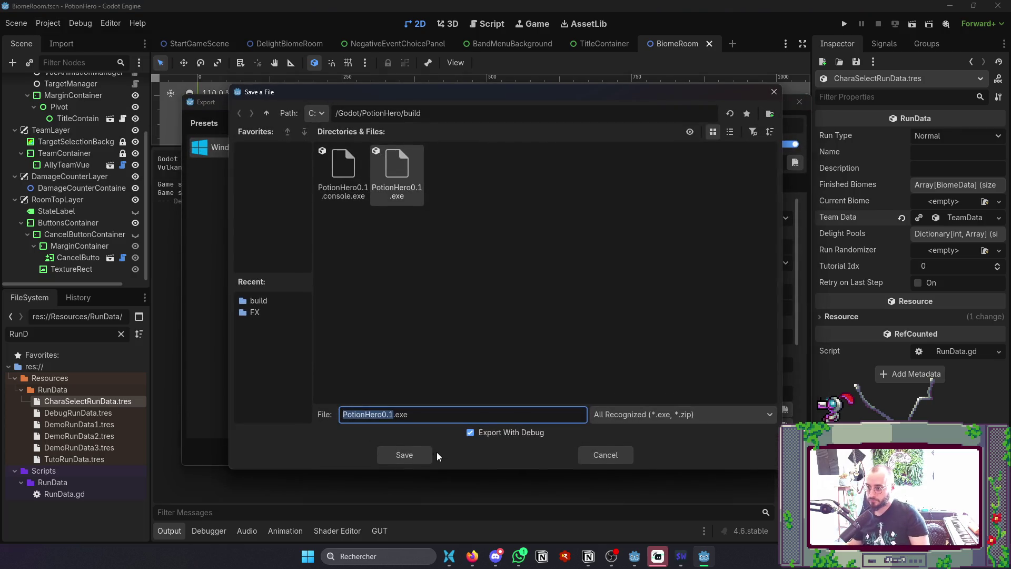
left_click(413, 458)
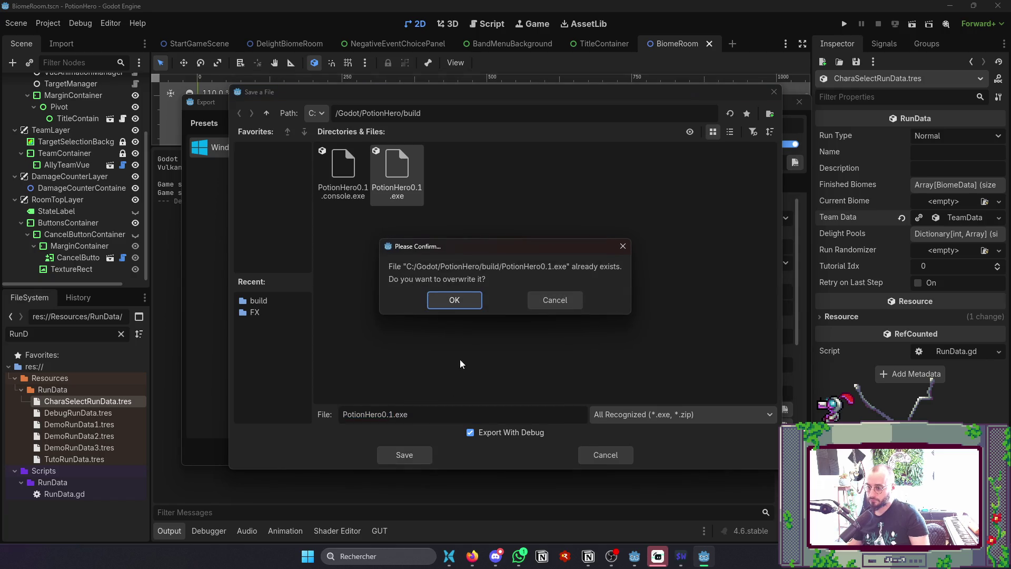
left_click(458, 298)
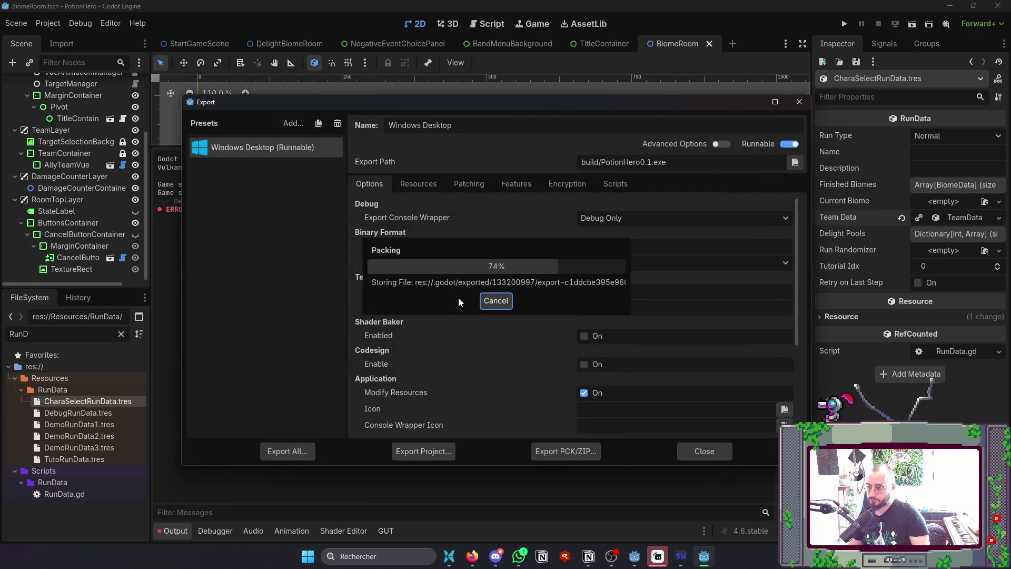
left_click(684, 451)
key("alt+Tab")
key("Tab")
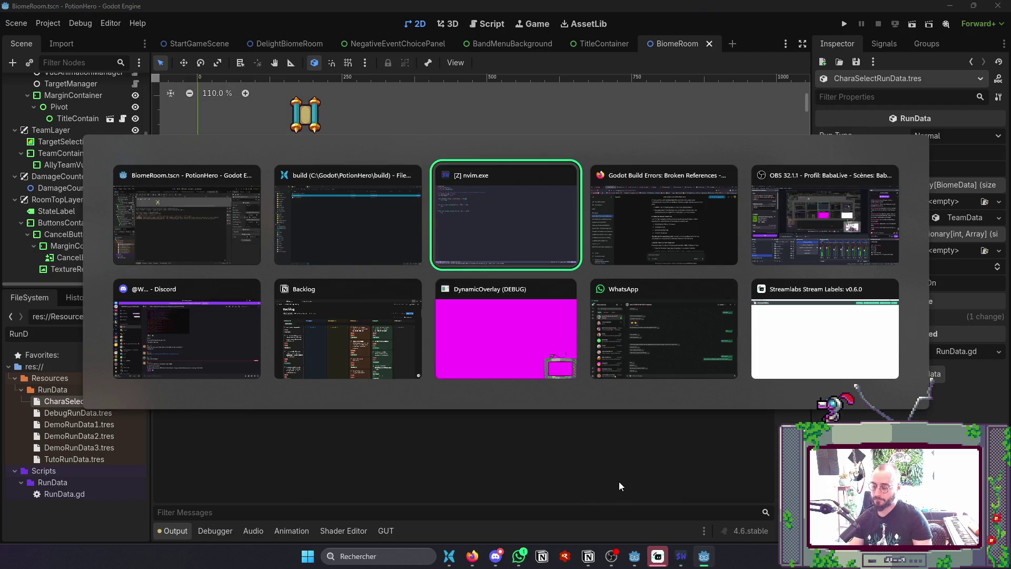
left_click(376, 209)
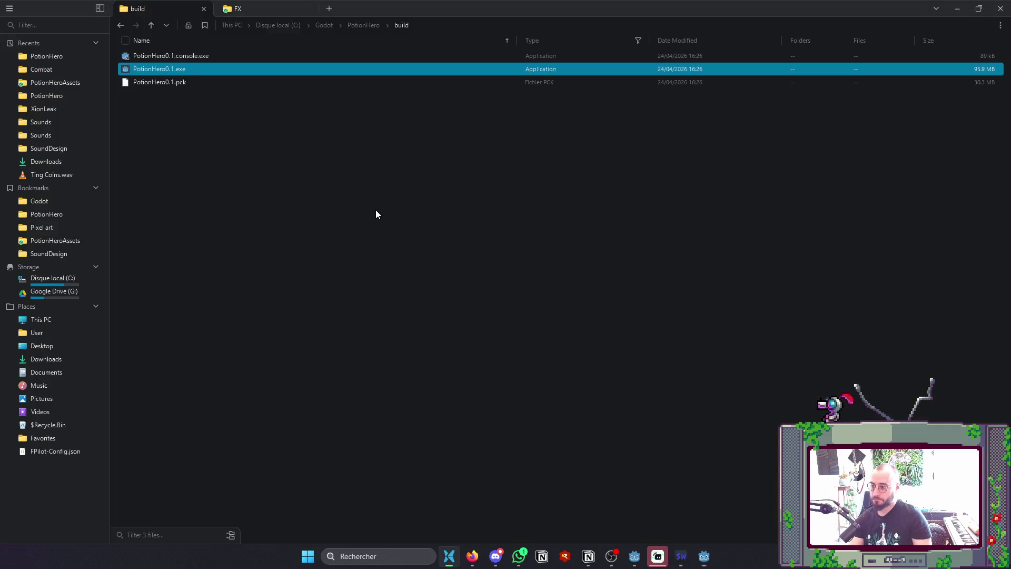
Launch PotionHero0.1.console.exe, read its script compile errors, and close it.
left_click(181, 57)
double_click(181, 56)
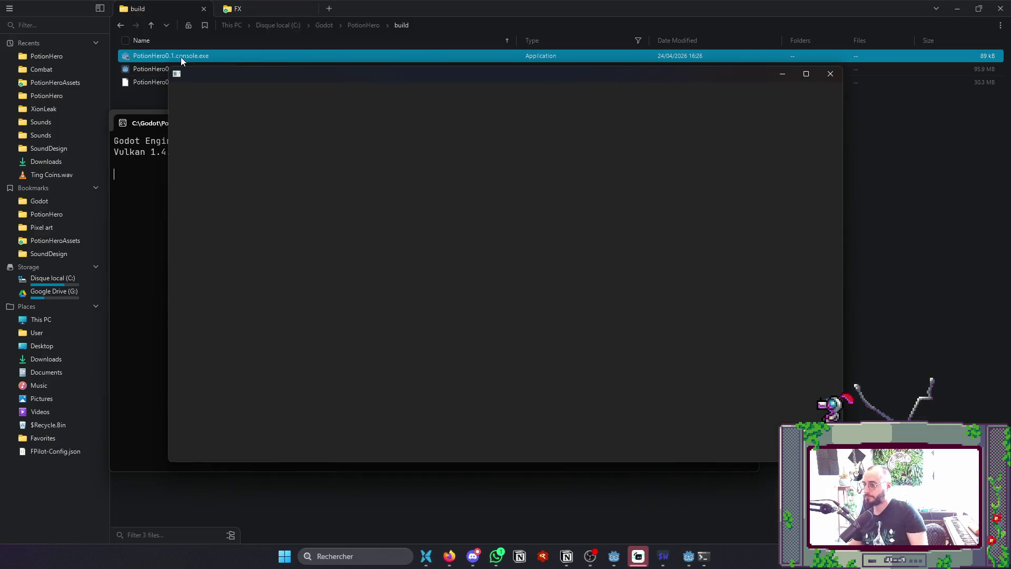
scroll(132, 225, "up", 5)
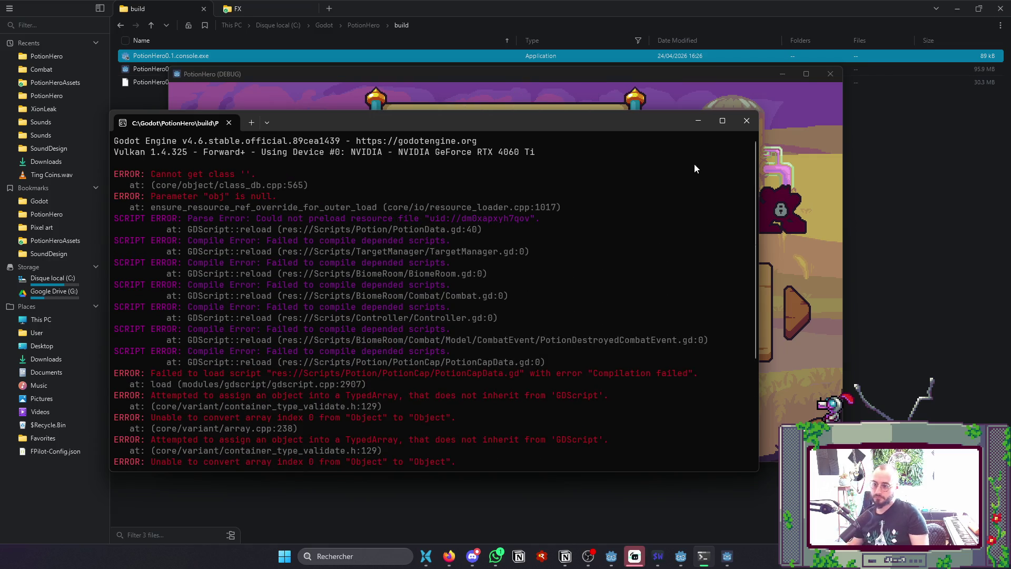
left_click(742, 121)
Return to CombatEvent.gd in Neovim on the empty line above trigger.
key("alt+Tab")
left_click(417, 257)
left_click(221, 87)
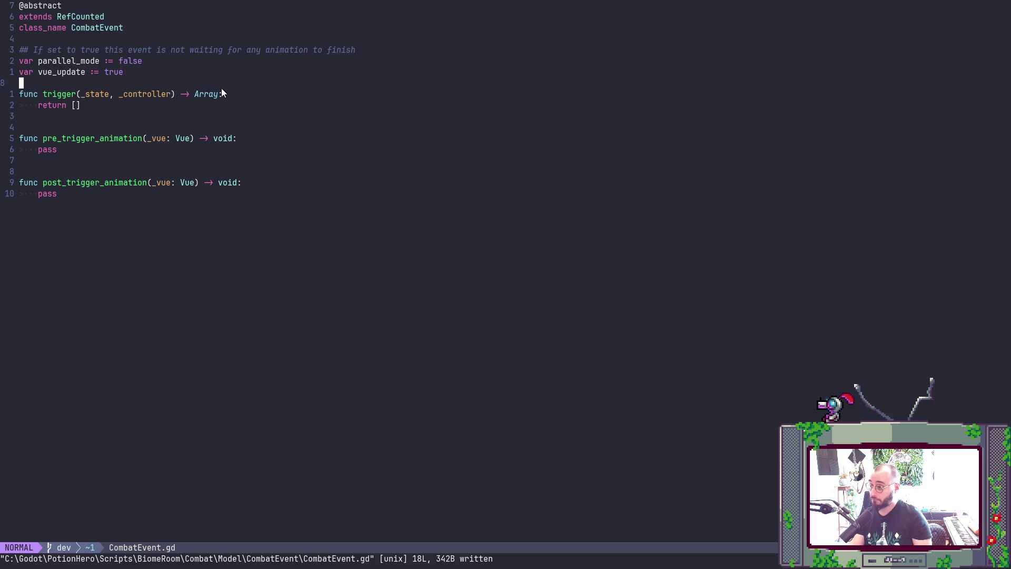
Find and open PotionData.gd with the Telescope file finder.
key("space")
key("f")
key("f")
type("Potio")
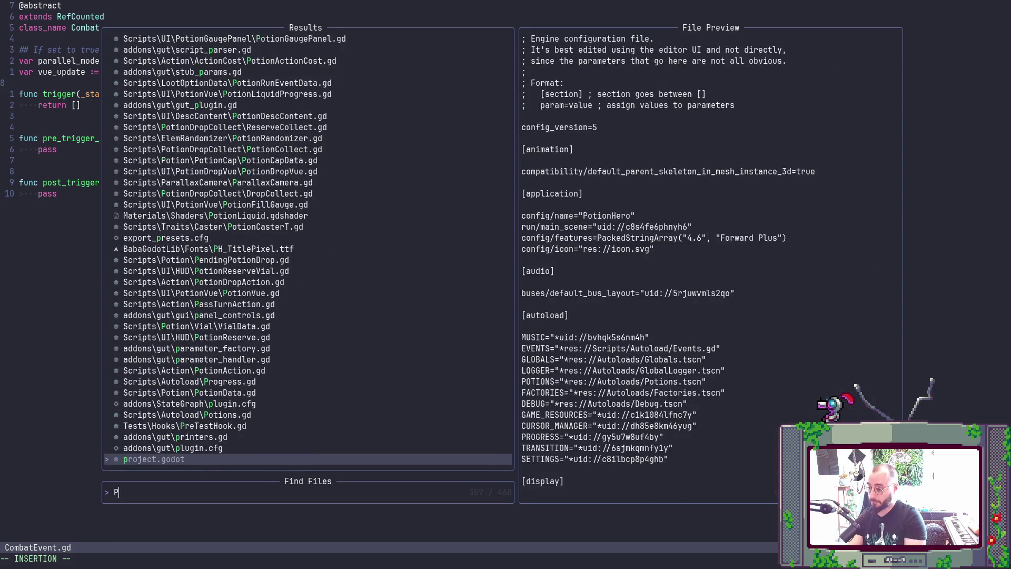
key("BackSpace")
type("onData")
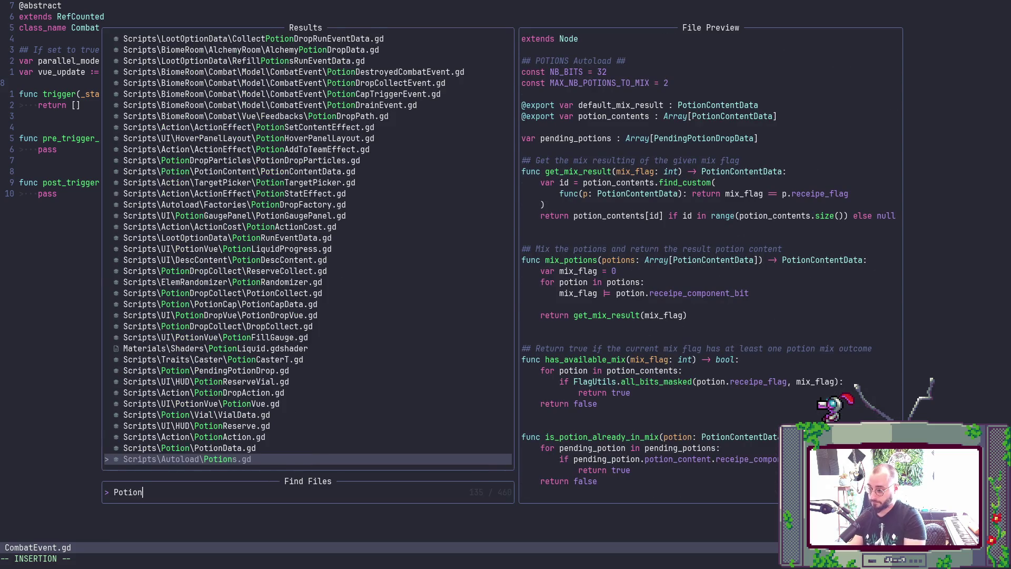
key("Return")
Move to the potion_cap setter in PotionData.gd and jump to the PotionCapData definition.
key("2")
key("4")
key("k")
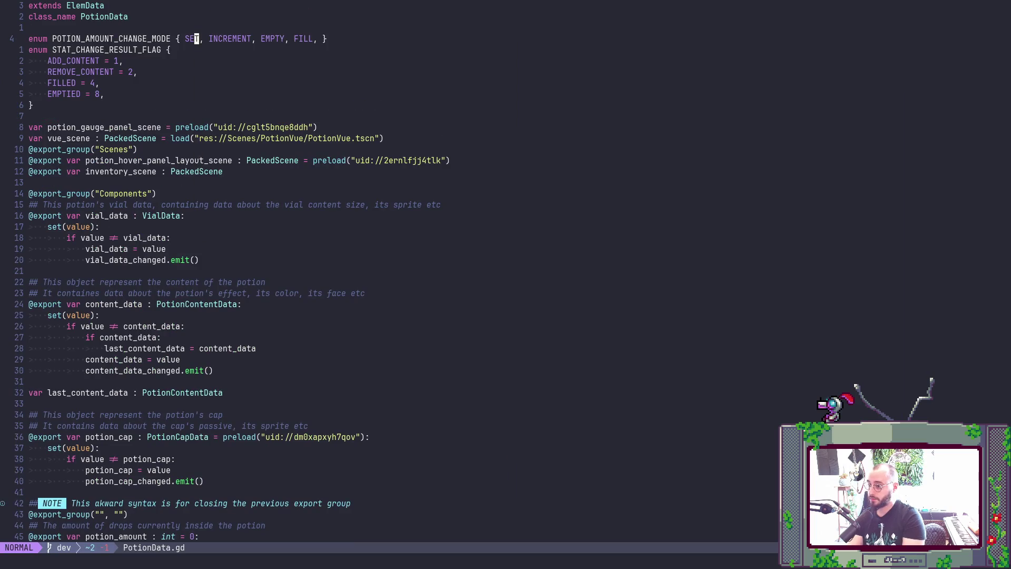
key("2")
key("4")
key("j")
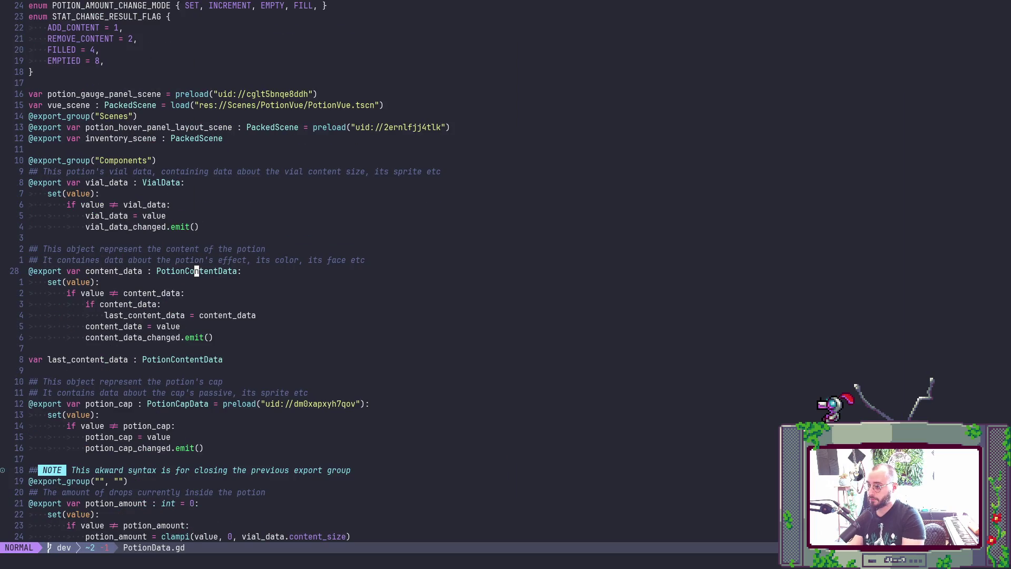
key("2")
key("4")
key("j")
key("9")
key("k")
key("3")
key("k")
key("h")
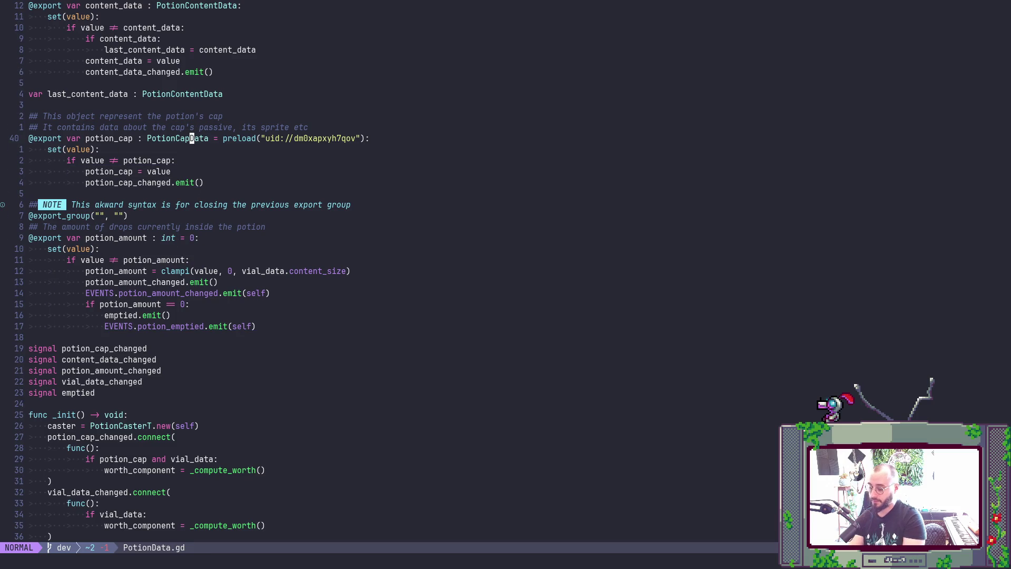
key("g")
key("d")
Change pick_targets' return type from Array[ElemData] to plain Array.
key("2")
key("4")
key("j")
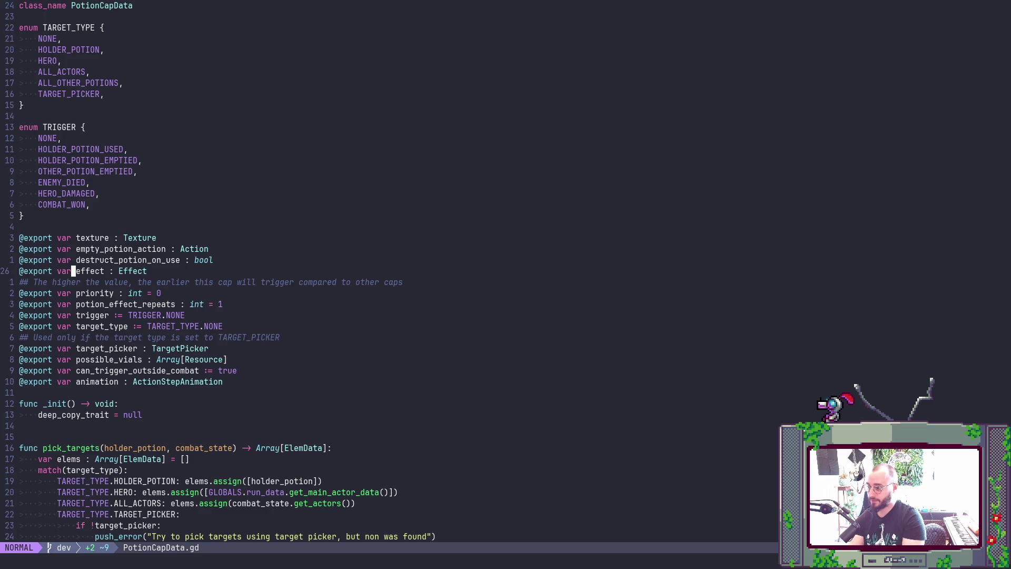
key("ctrl+d")
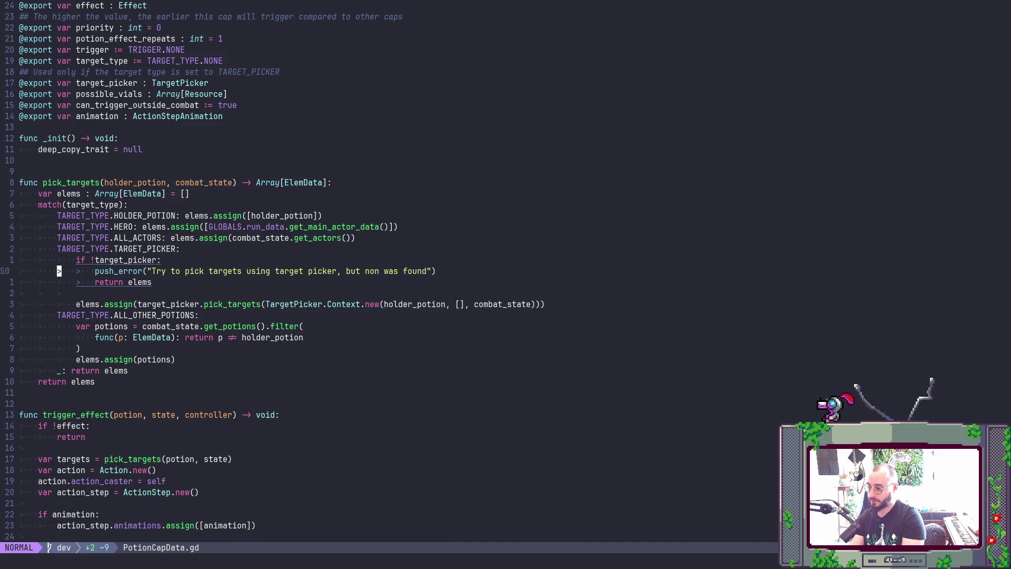
key("k")
key("k")
key("k")
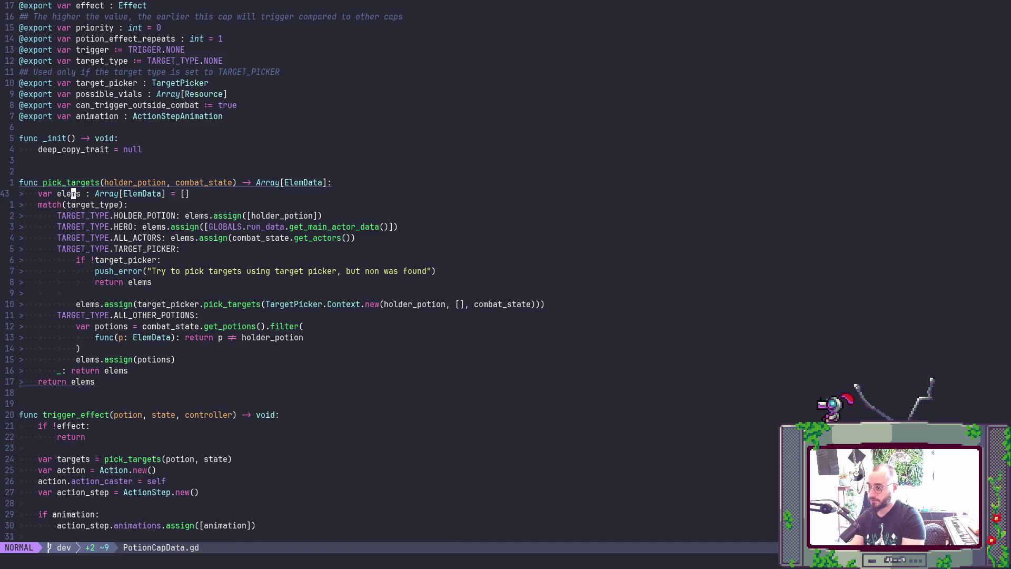
key("$")
key("F")
key("[")
key("C")
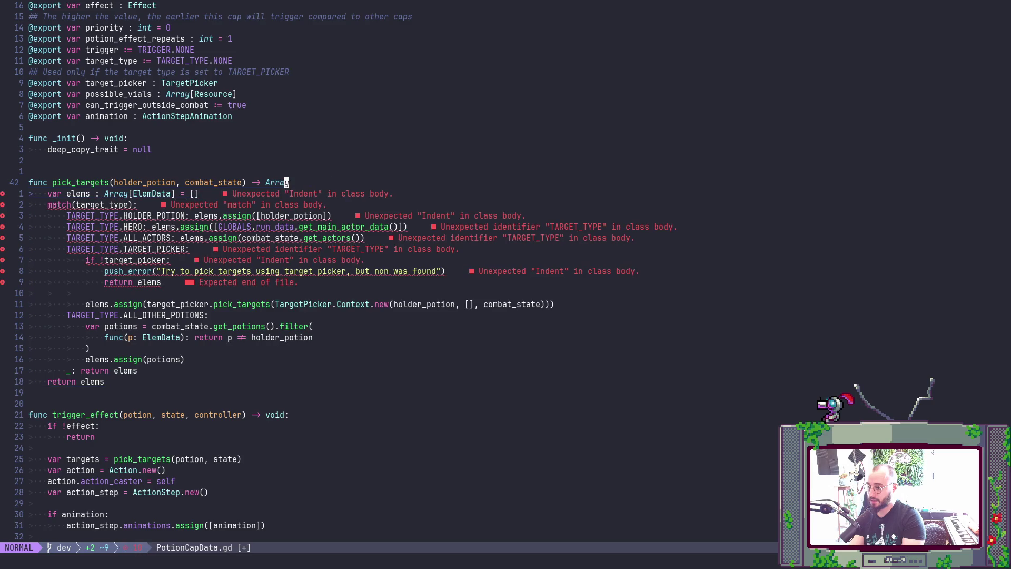
type(":")
key("Escape")
Remove [ElemData] from the elems declaration and save PotionCapData.gd with :w.
key("j")
key("b")
key("b")
key("b")
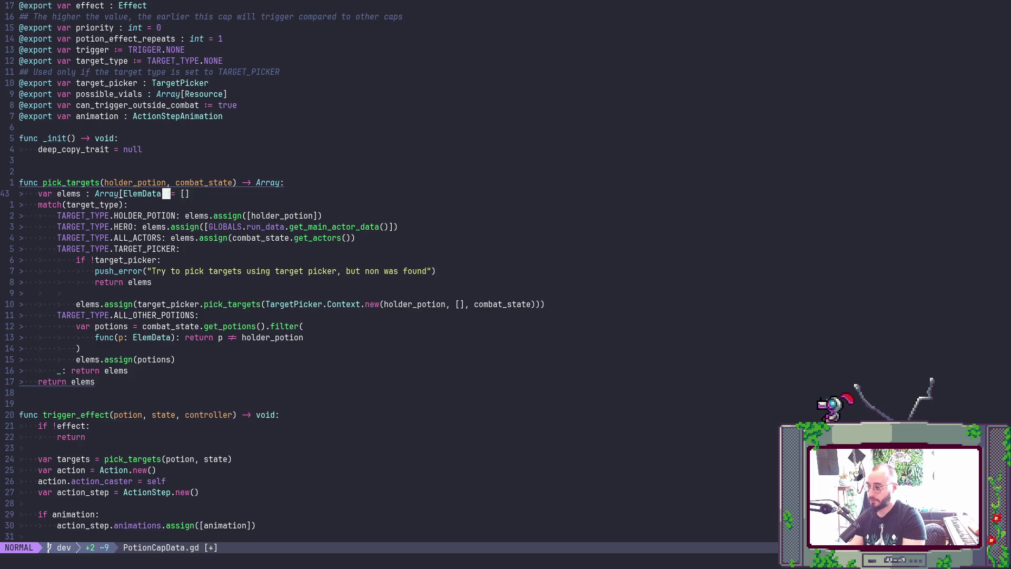
key("h")
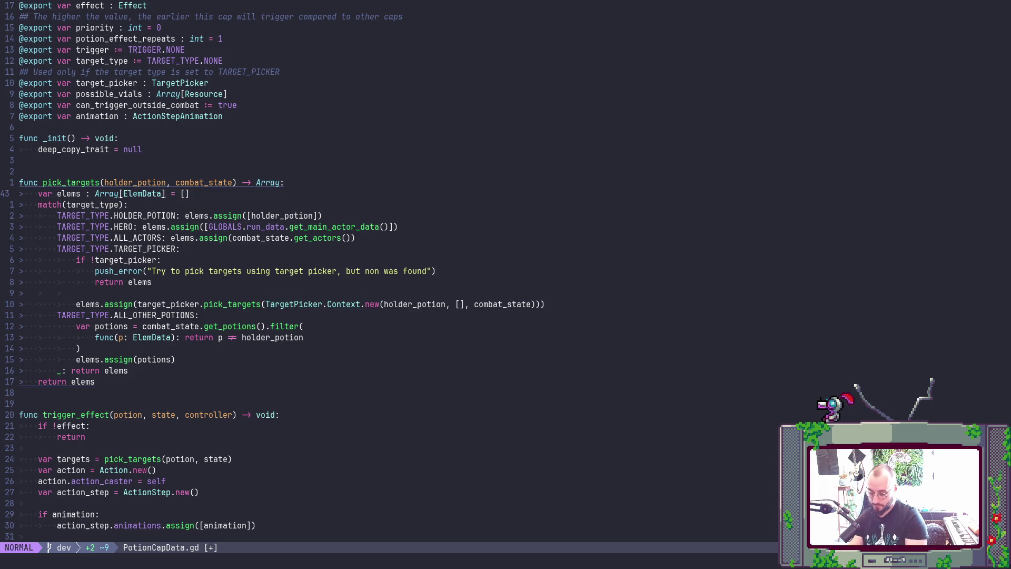
key("d")
key("%")
key("colon")
type("w")
key("Return")
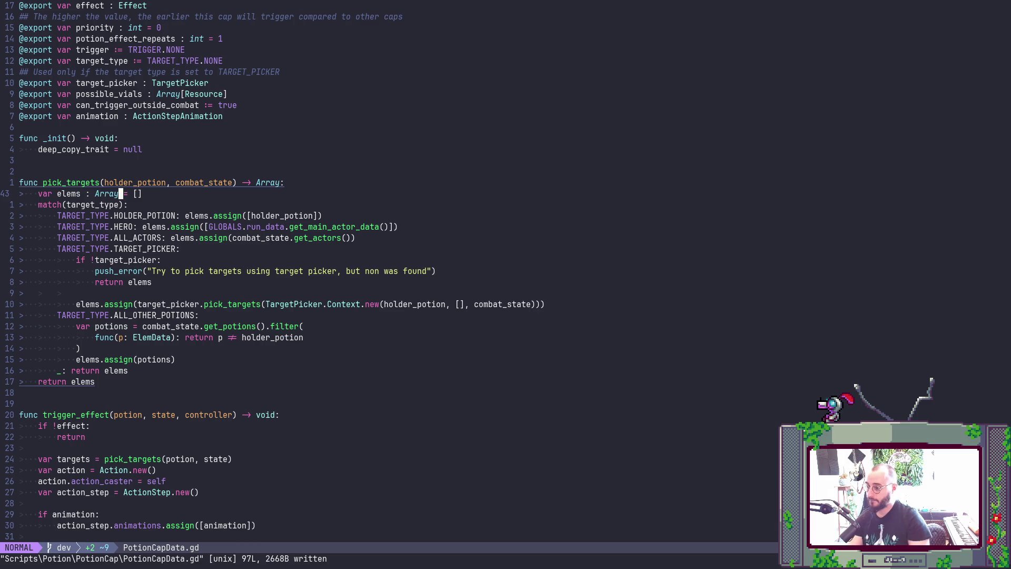
scroll(242, 50, "up", 3)
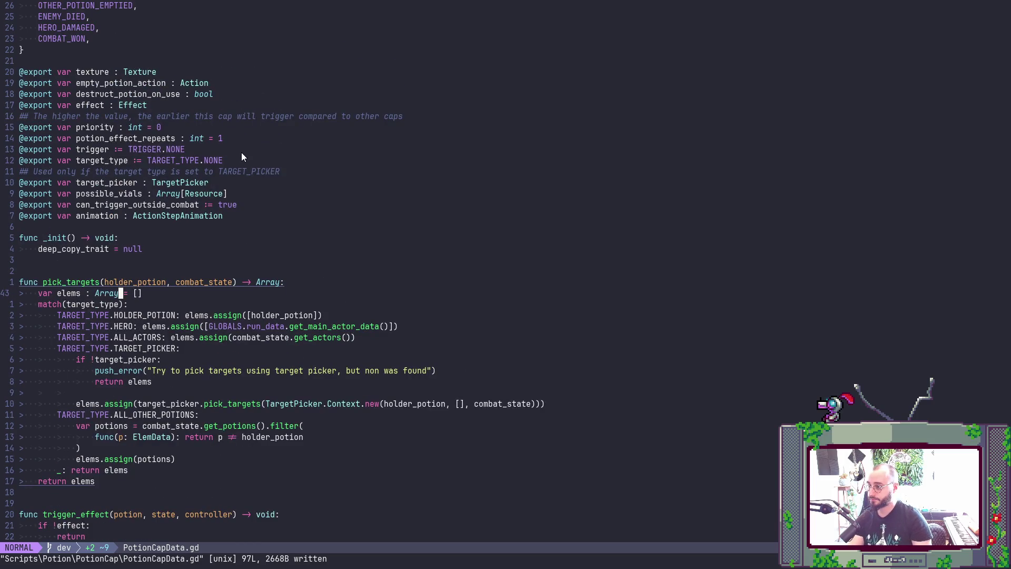
scroll(241, 152, "up", 5)
scroll(241, 153, "down", 6)
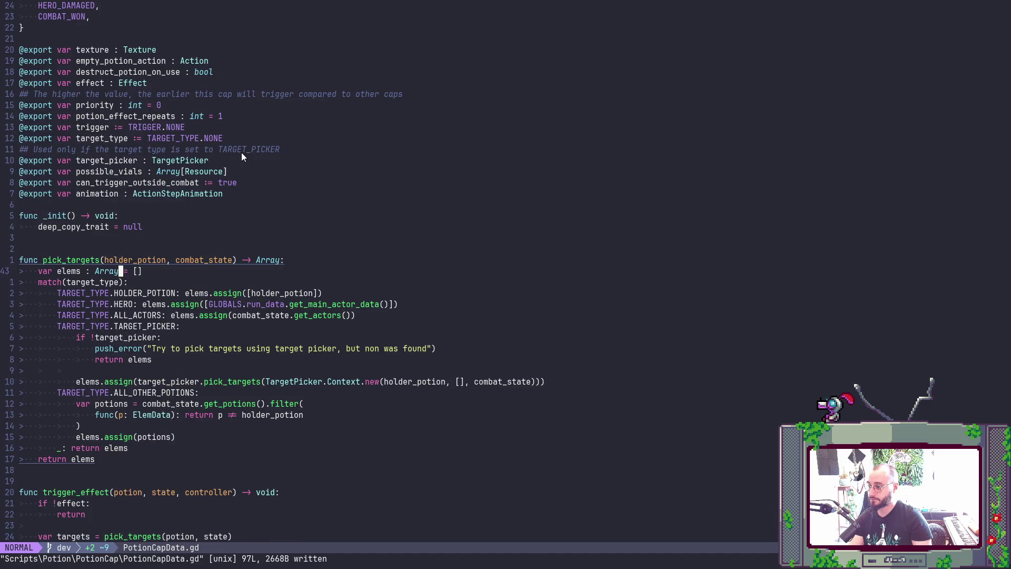
Inspect the ActionStepAnimation class definition, then return to PotionCapData.gd.
left_click(184, 194)
key("g")
key("d")
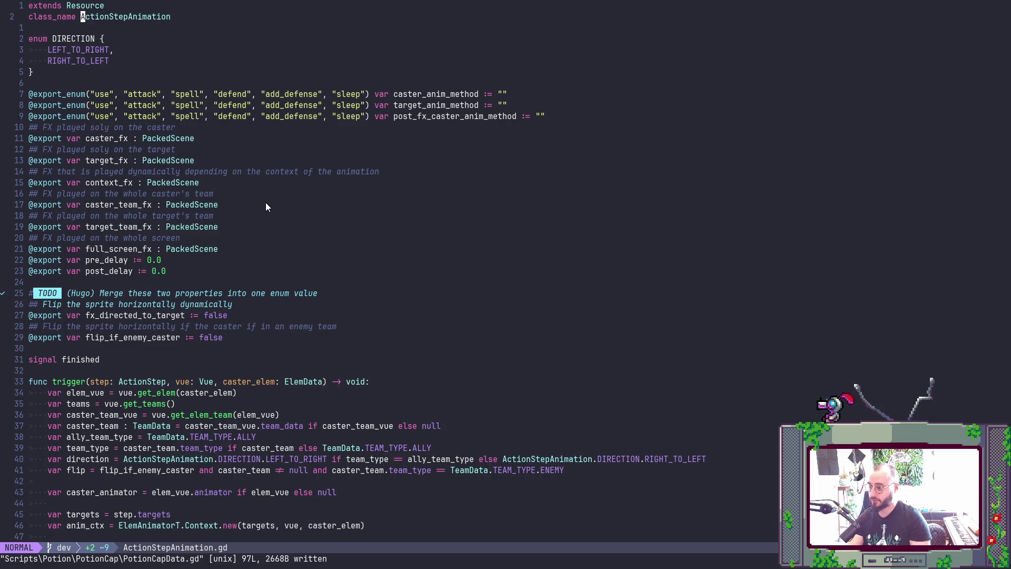
key("ctrl+o")
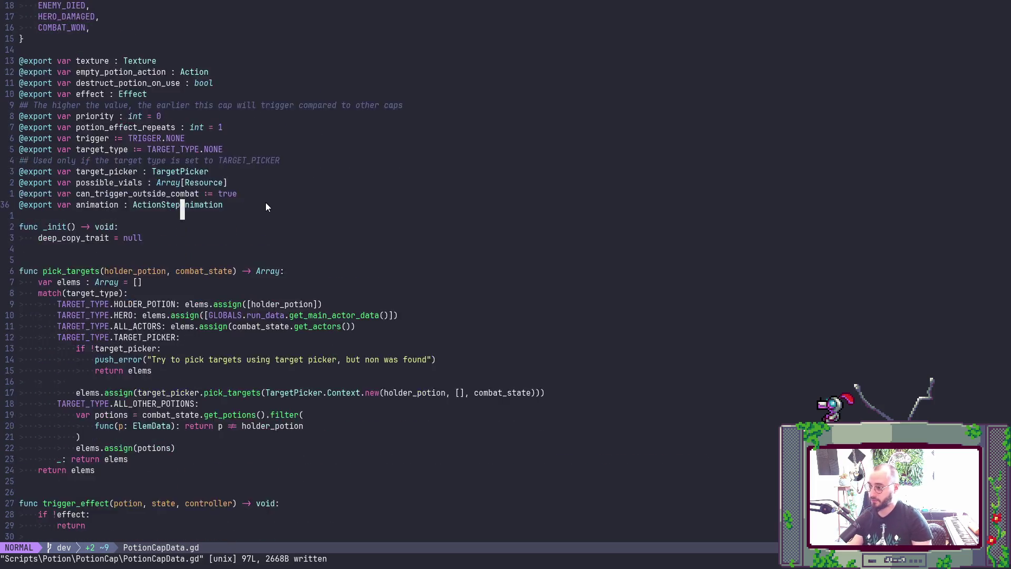
scroll(266, 202, "down", 13)
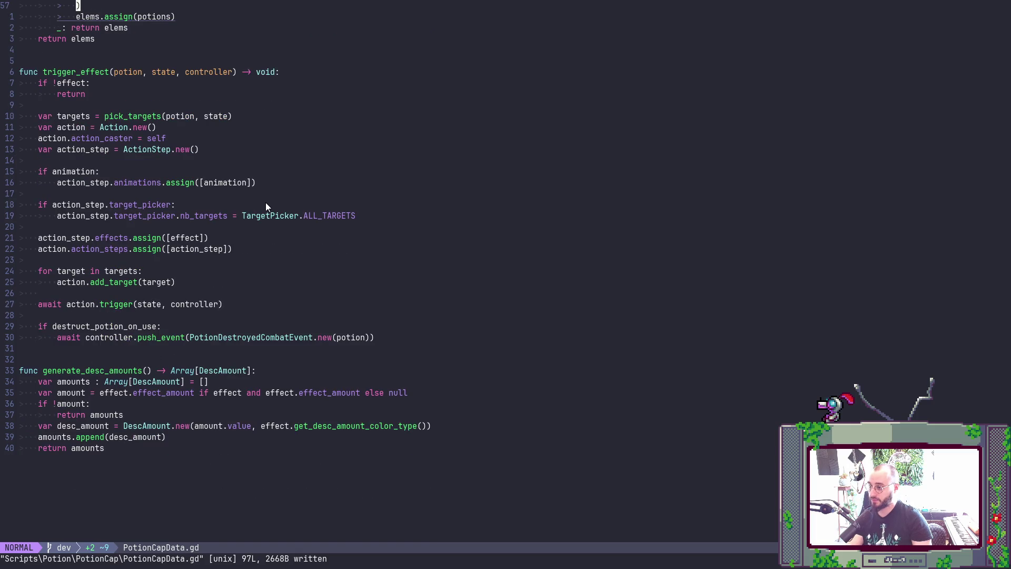
Inspect TargetPicker.gd's has_valid_pick_outcome and pick_targets, then go back to Godot.
left_click(273, 220, "ctrl")
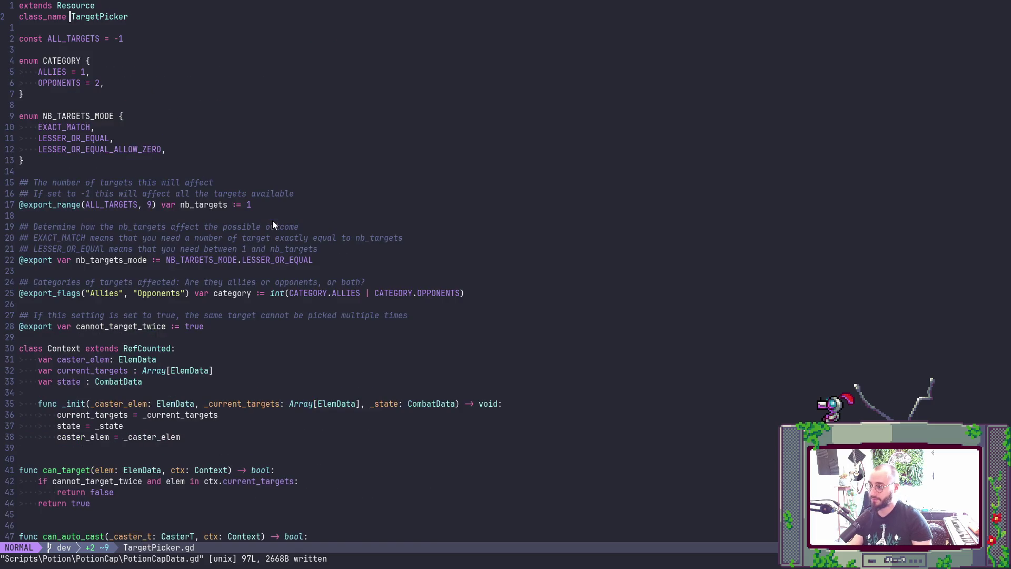
key("ctrl")
key("ctrl")
key("n")
scroll(166, 210, "up", 2)
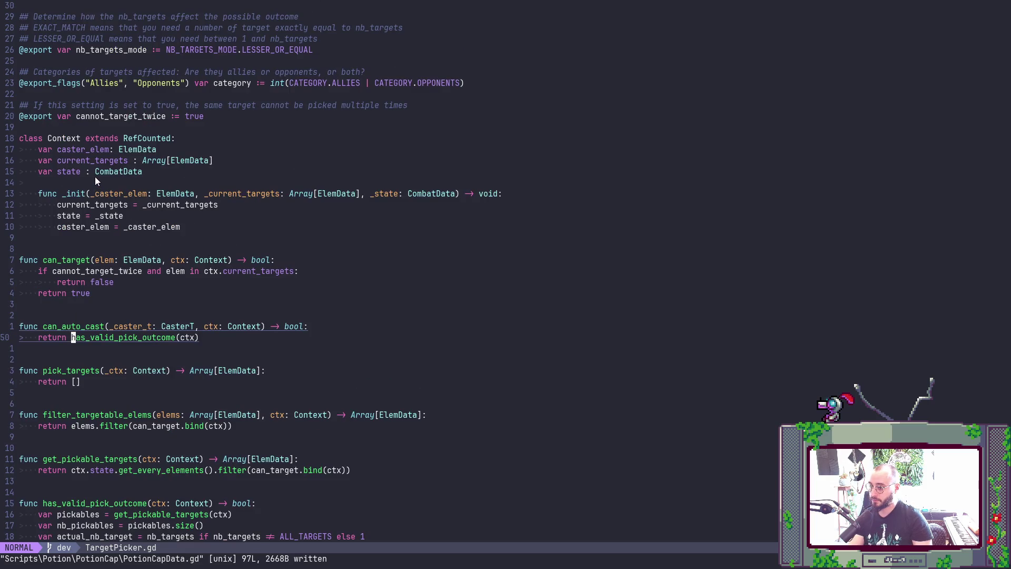
key("ctrl+o")
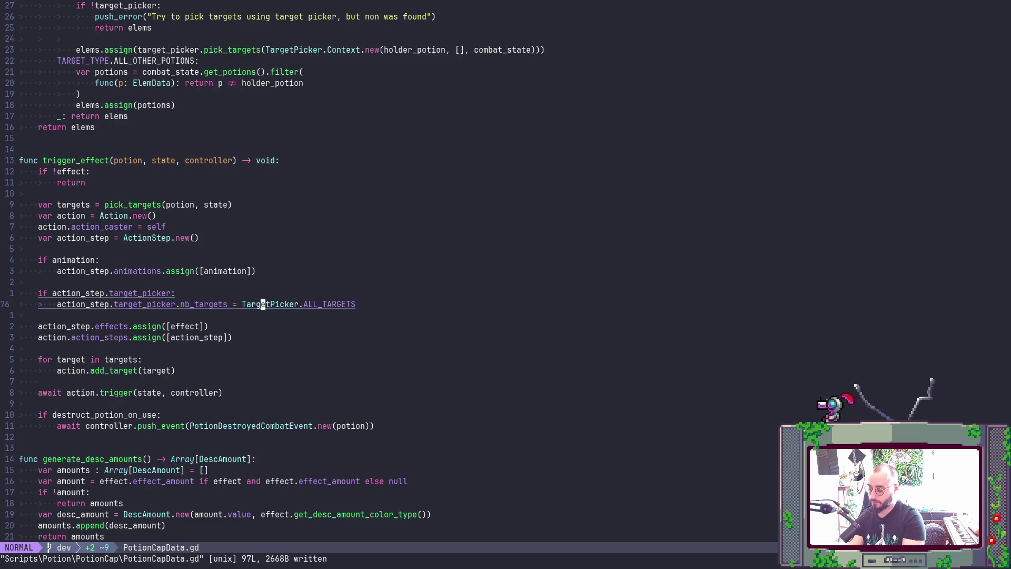
key("g")
key("d")
key("j")
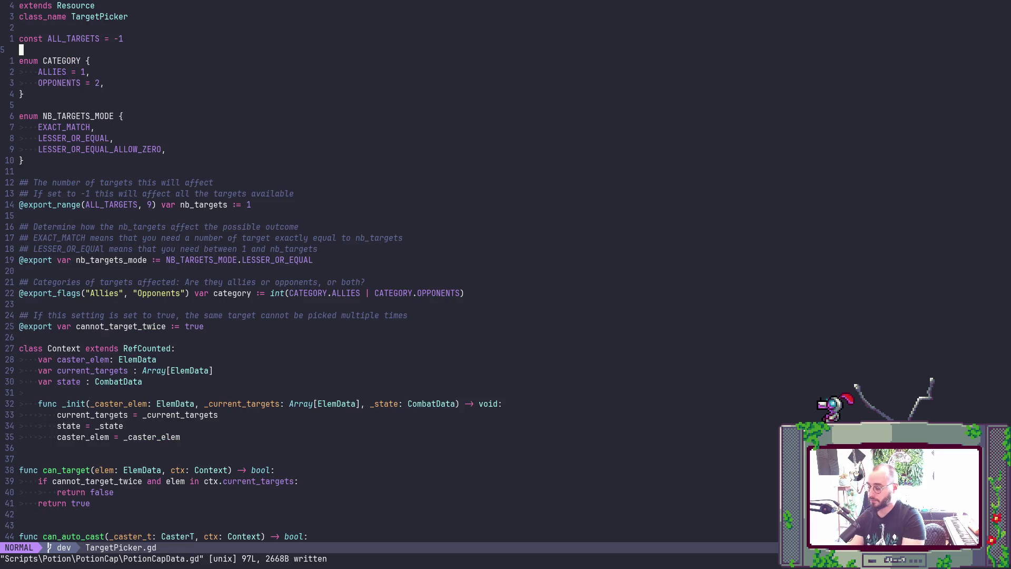
left_click(73, 315)
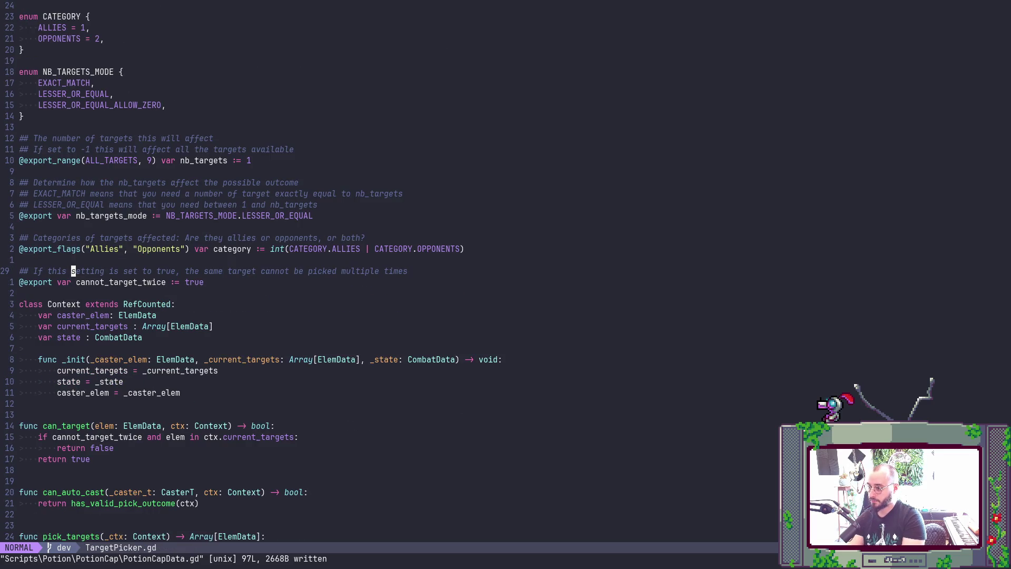
key("ctrl+d")
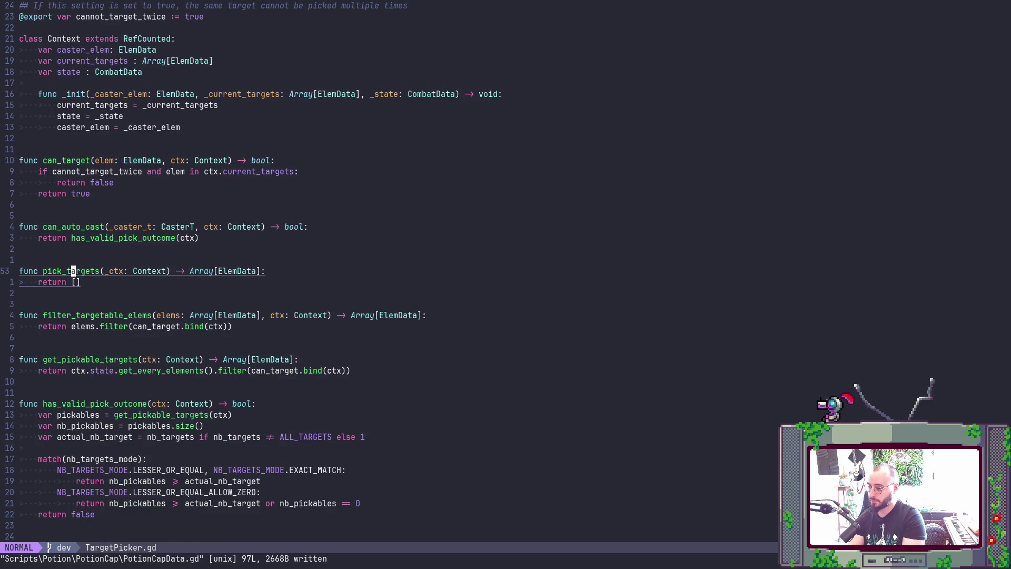
key("alt+Tab")
key("alt+Tab")
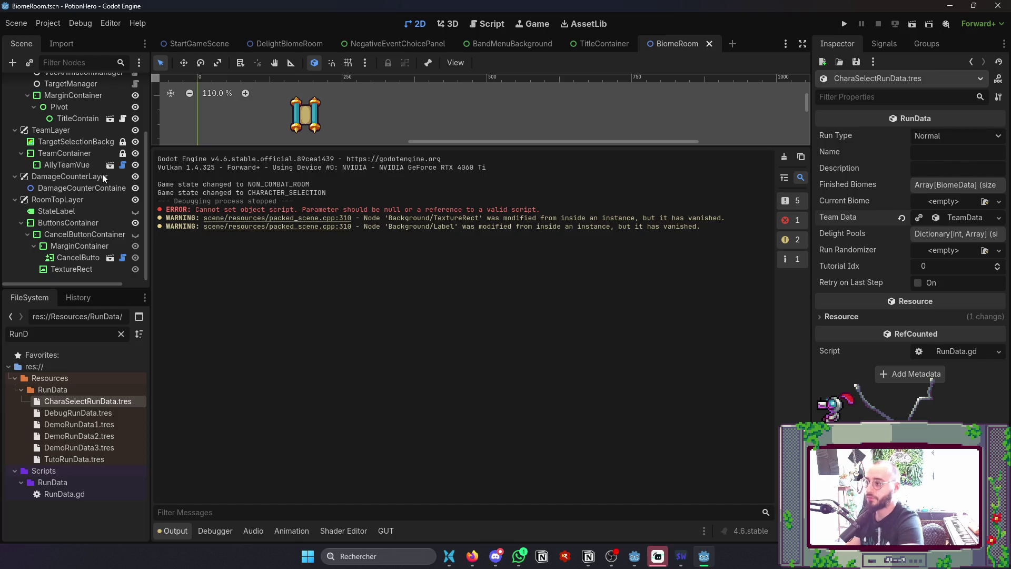
Collapse the output log and open Project Settings to review the Input Map.
left_click(167, 531)
left_click(48, 23)
mouse_move(105, 25)
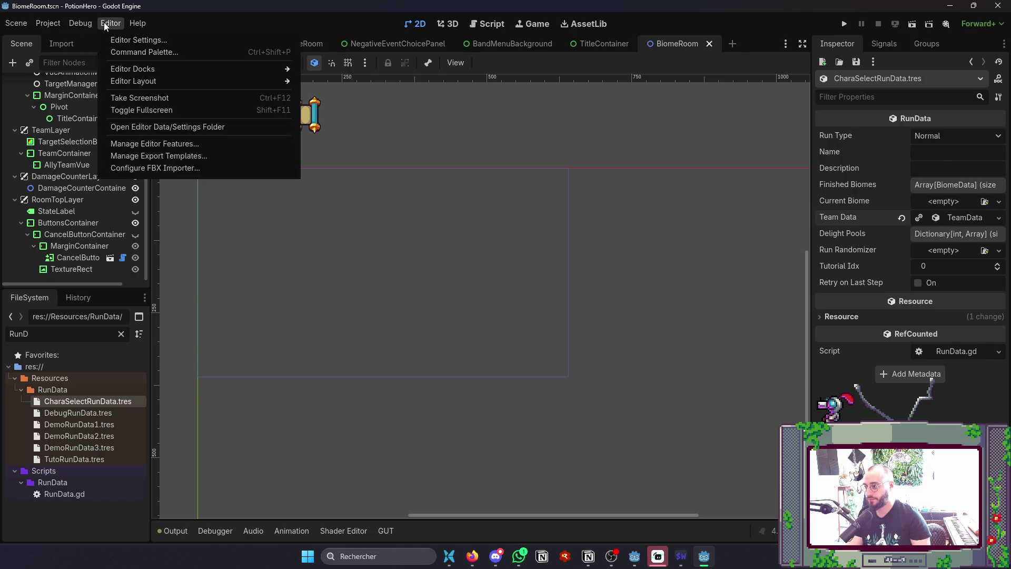
key("alt+Tab")
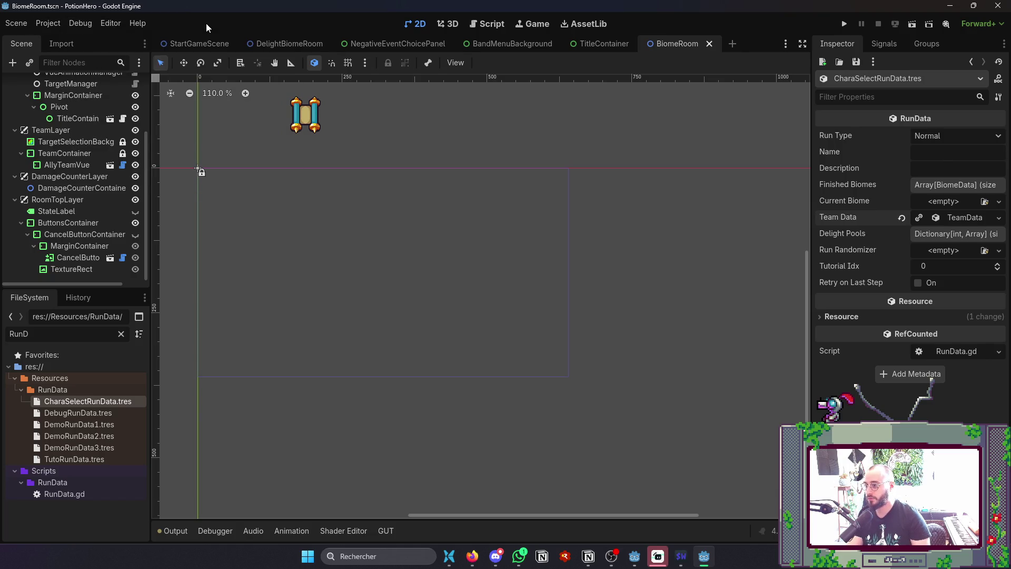
left_click(133, 225)
left_click(55, 27)
left_click(74, 40)
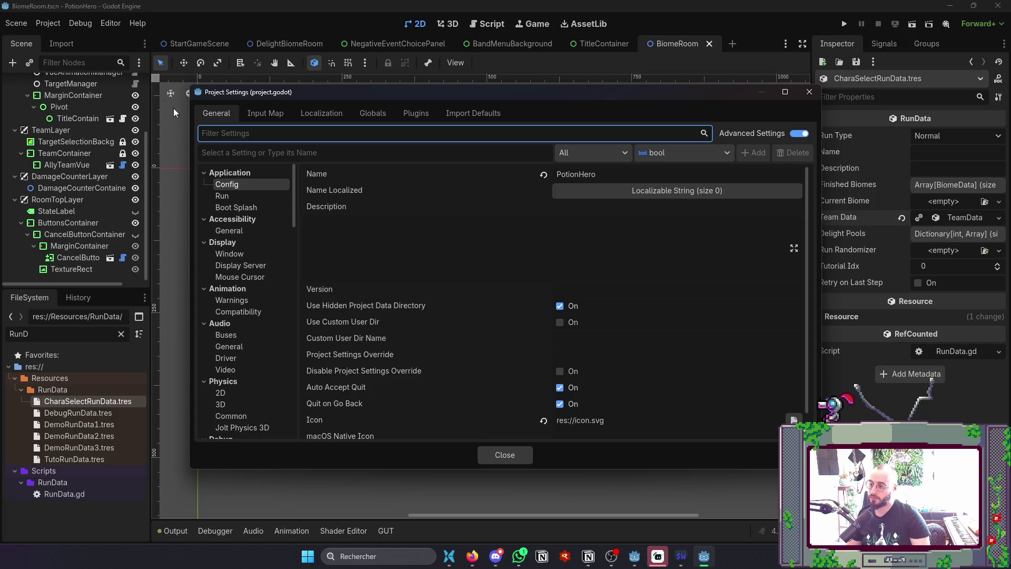
left_click(265, 113)
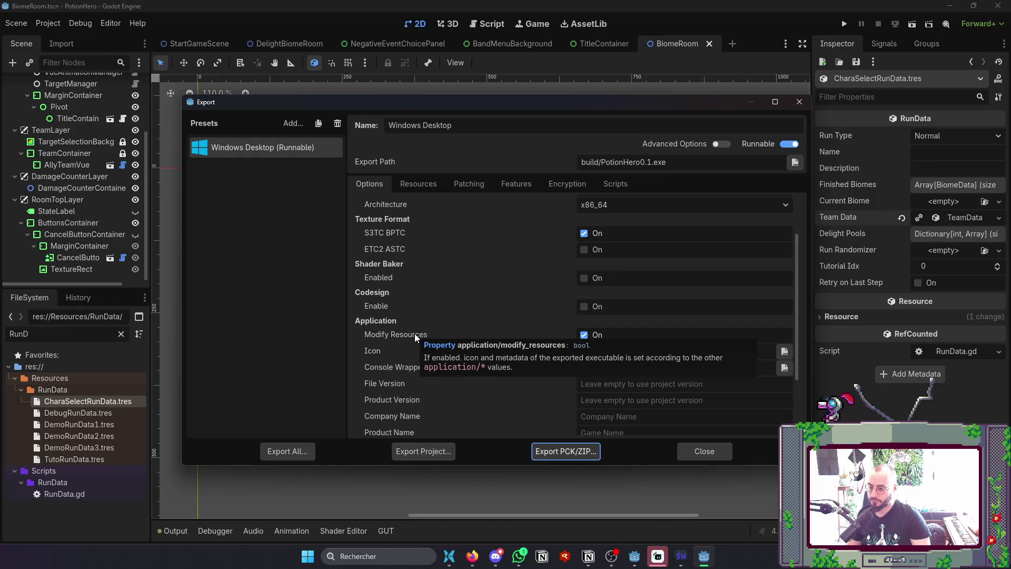
scroll(414, 333, "down", 3)
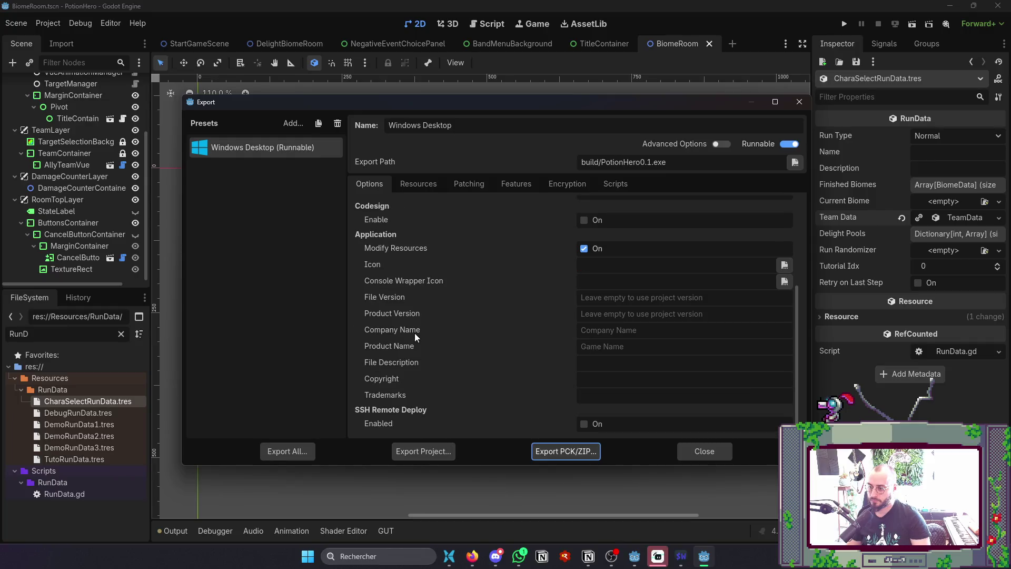
Set the Windows Desktop preset's GDScript Export Mode to Text in the Scripts tab.
left_click(435, 185)
left_click(466, 182)
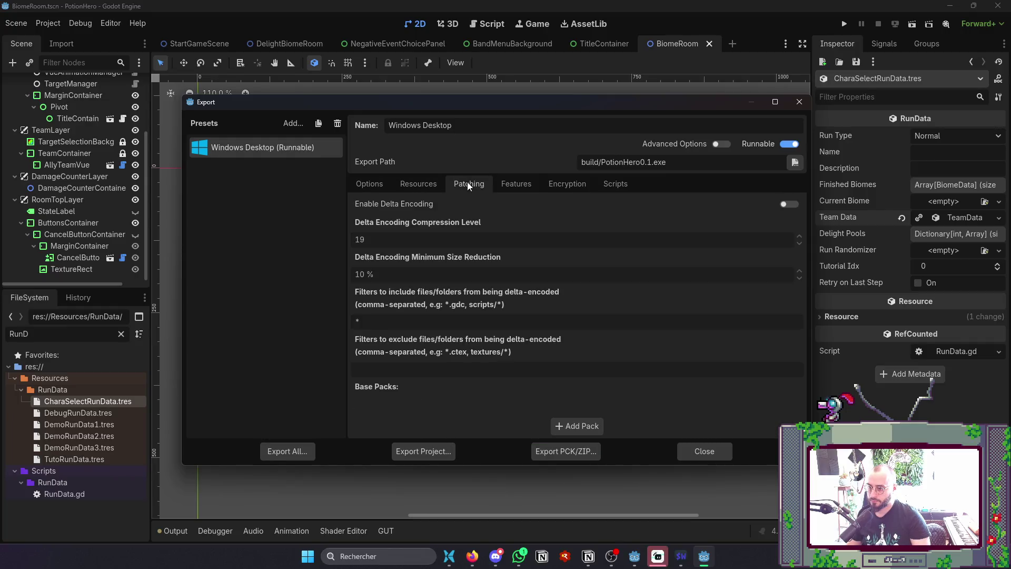
left_click(503, 185)
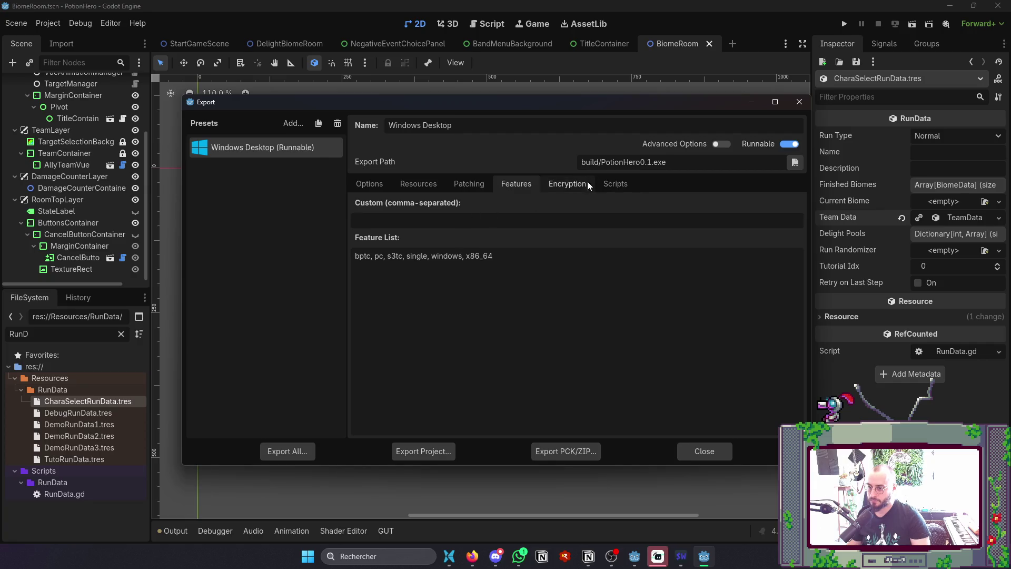
left_click(584, 181)
left_click(617, 187)
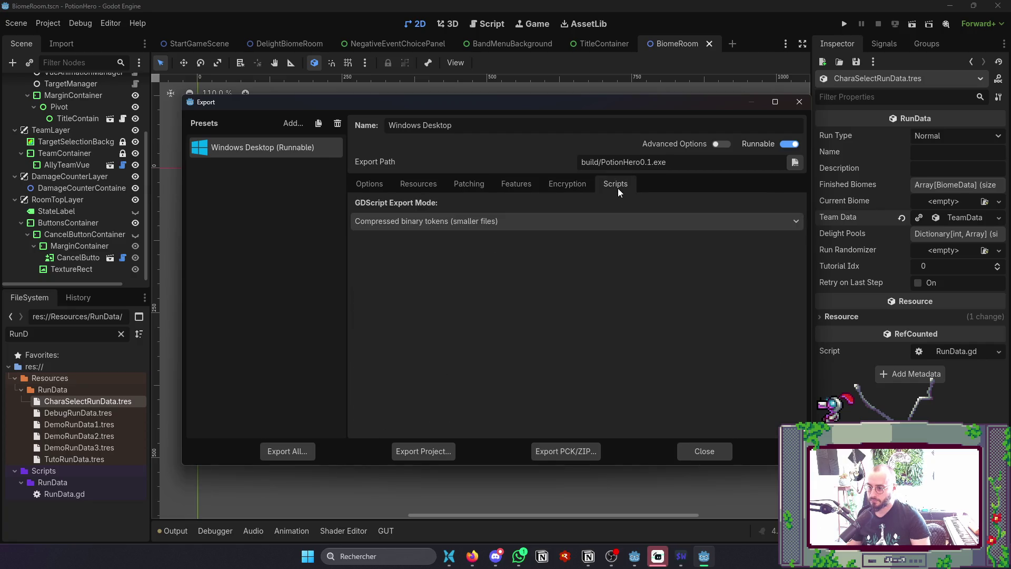
left_click(539, 226)
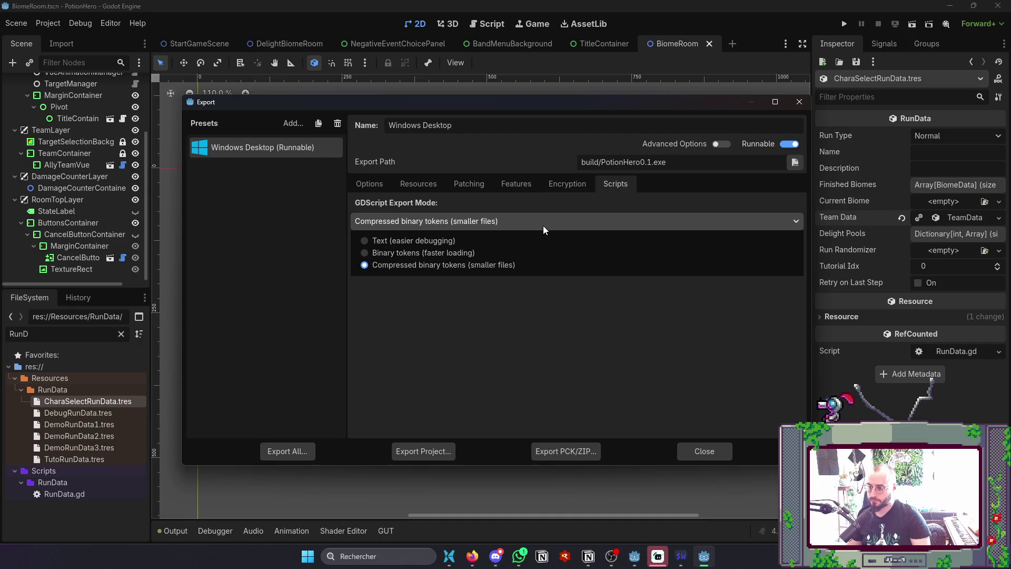
left_click(469, 240)
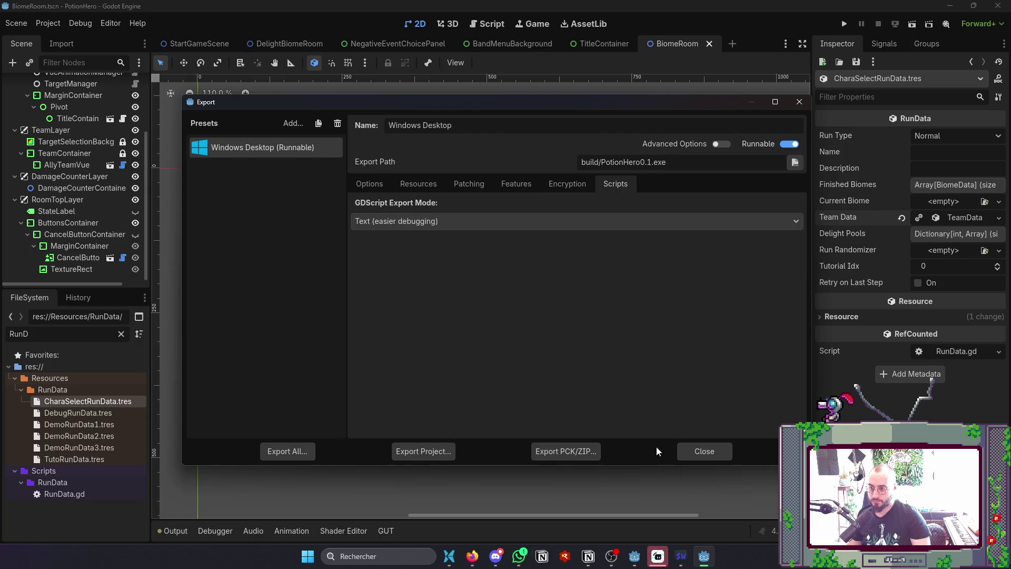
Re-export over build/PotionHero0.1.exe, confirm the overwrite, and open the build folder.
left_click(437, 451)
left_click(402, 456)
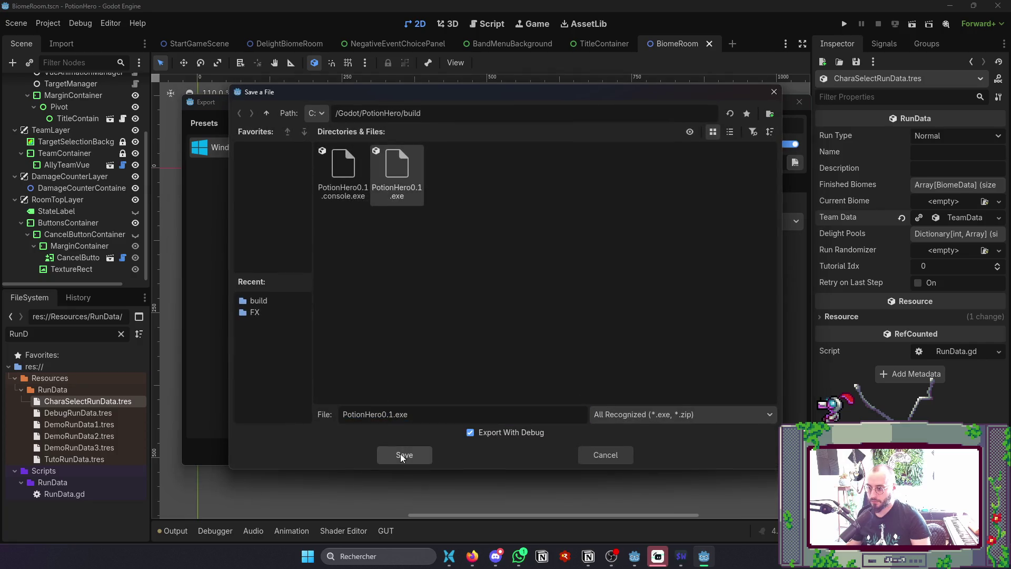
left_click(463, 301)
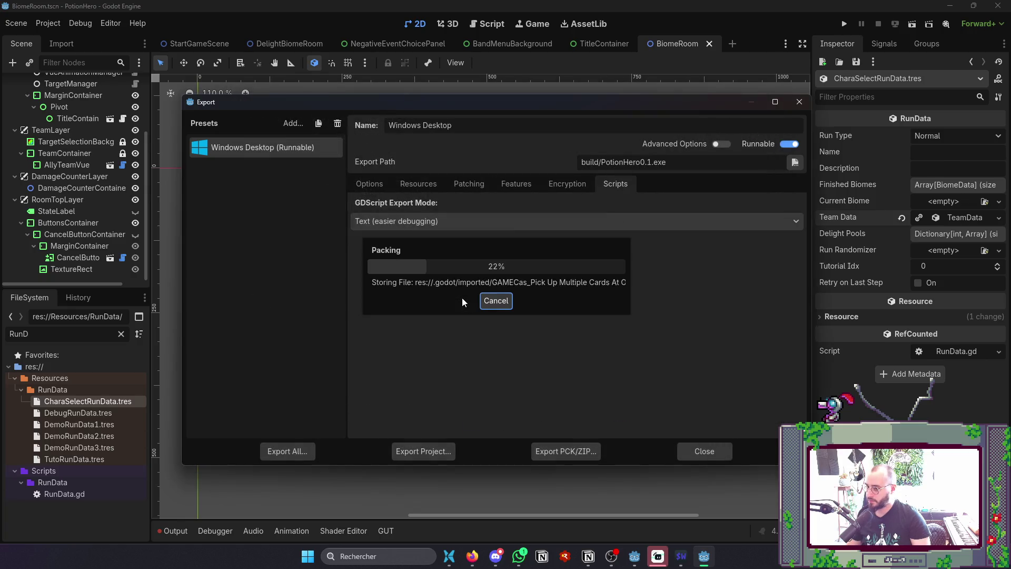
left_click(449, 553)
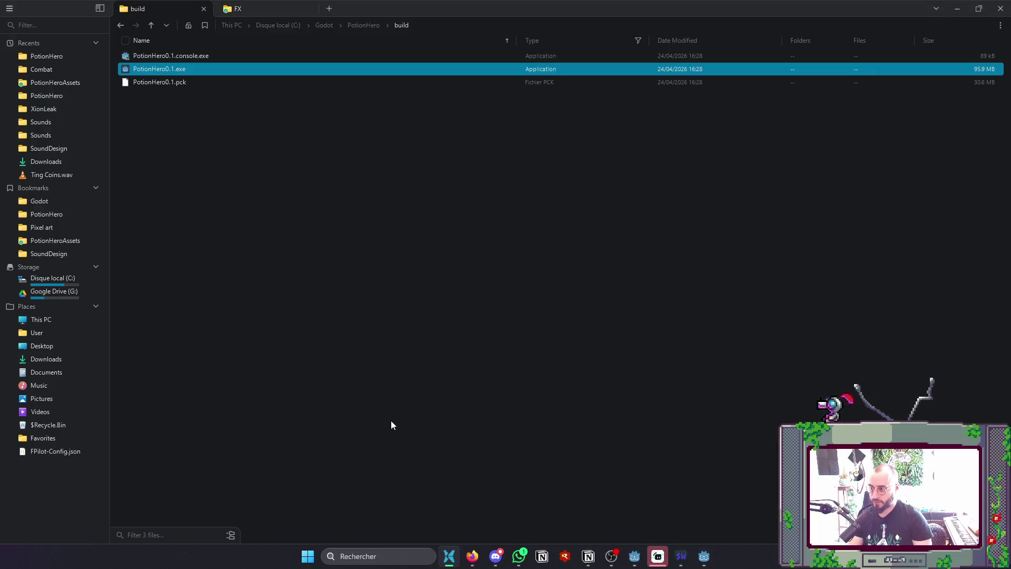
Run PotionHero0.1.console.exe, read the PotionData.gd line 40 preload parse error, and close the game.
double_click(182, 51)
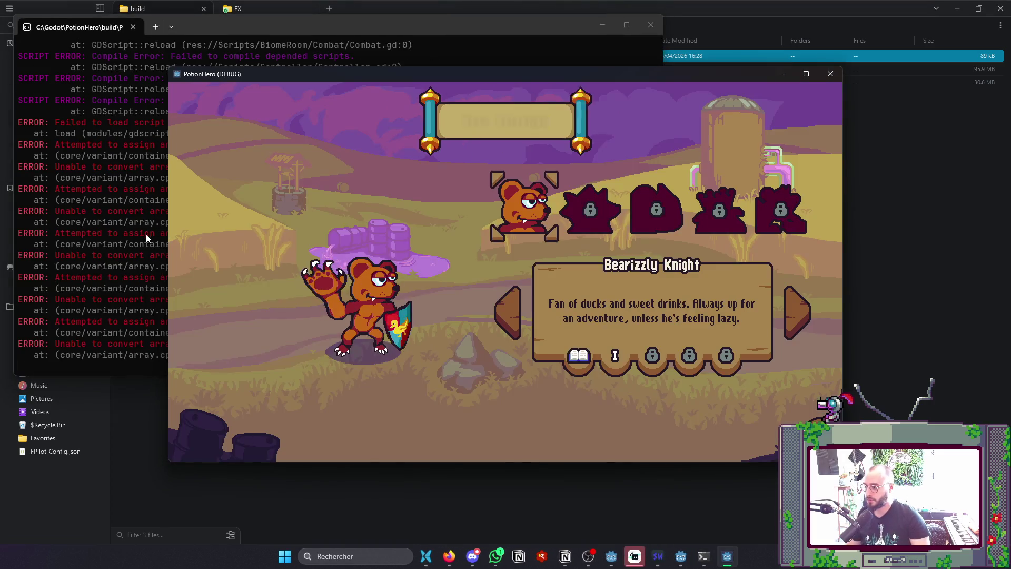
left_click(145, 234)
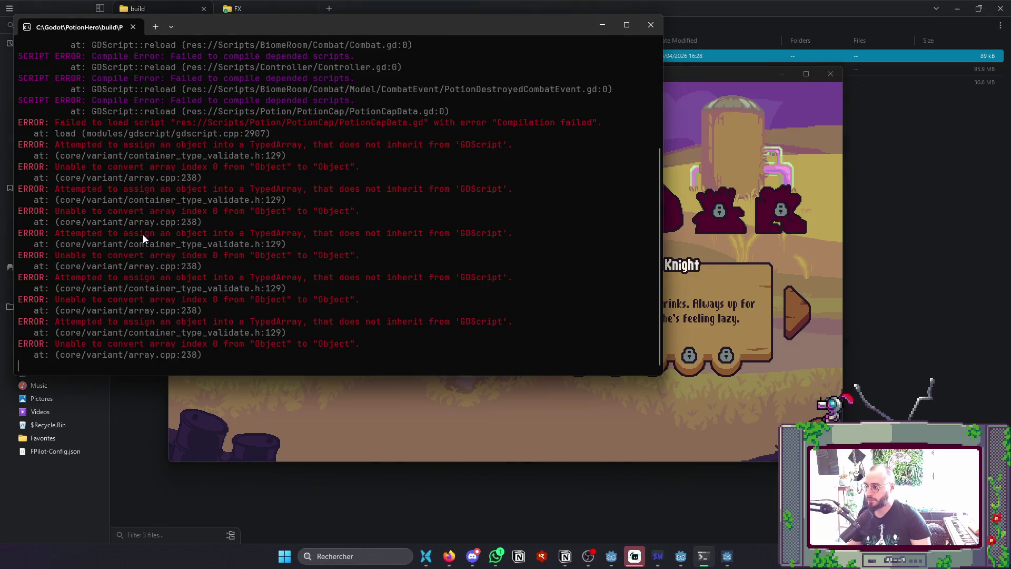
scroll(143, 235, "up", 5)
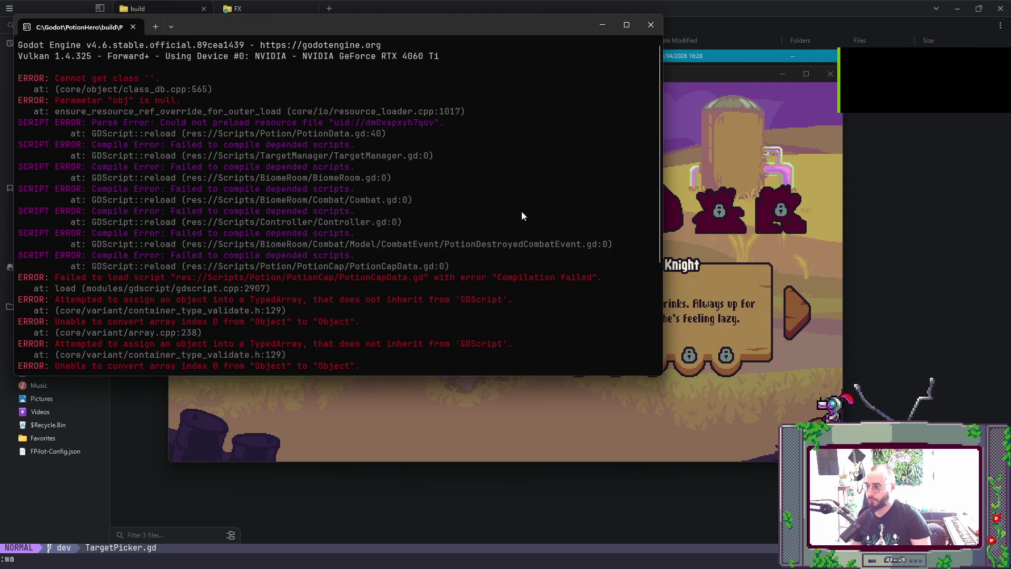
left_click(841, 79)
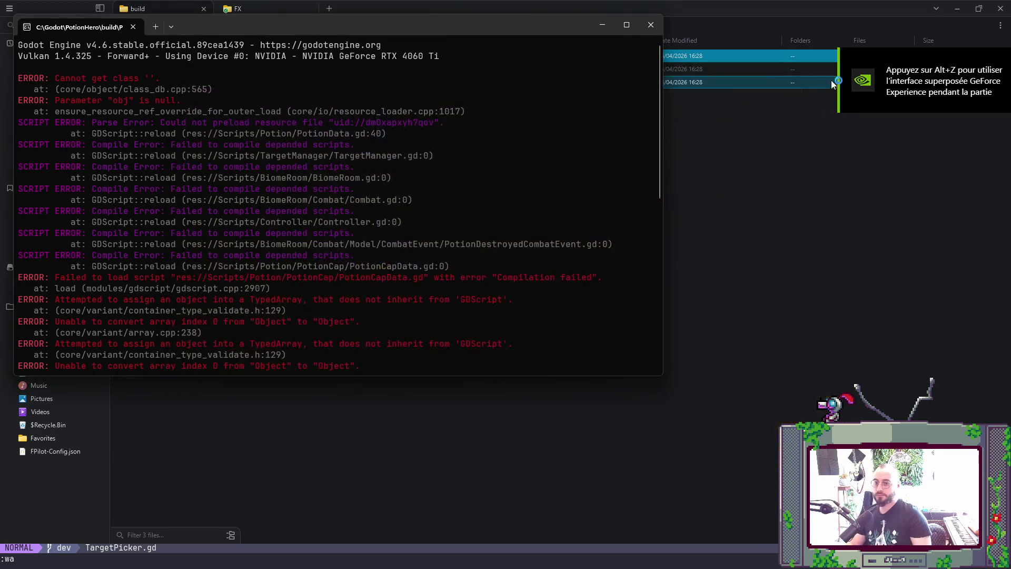
In Neovim, jump from the ElemData type in TargetPicker.gd's pick_targets to ElemData.gd.
key("alt+Tab")
key("alt+Tab")
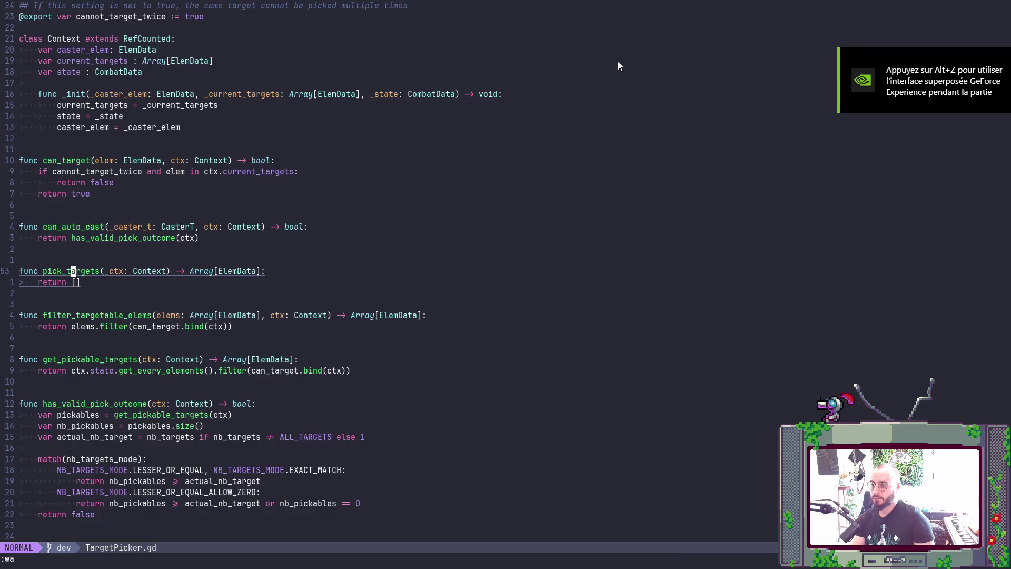
scroll(396, 151, "up", 7)
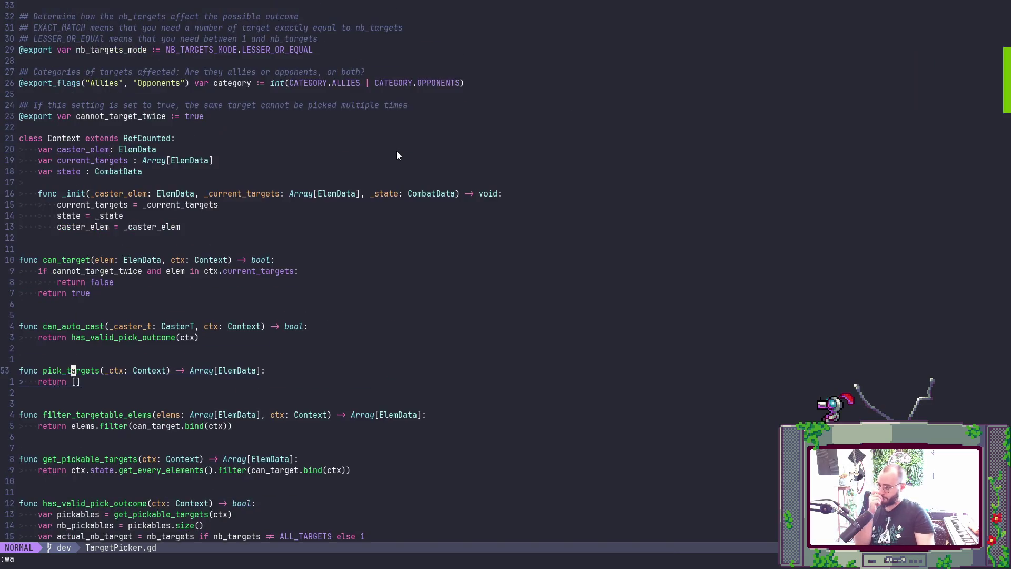
scroll(396, 154, "up", 2)
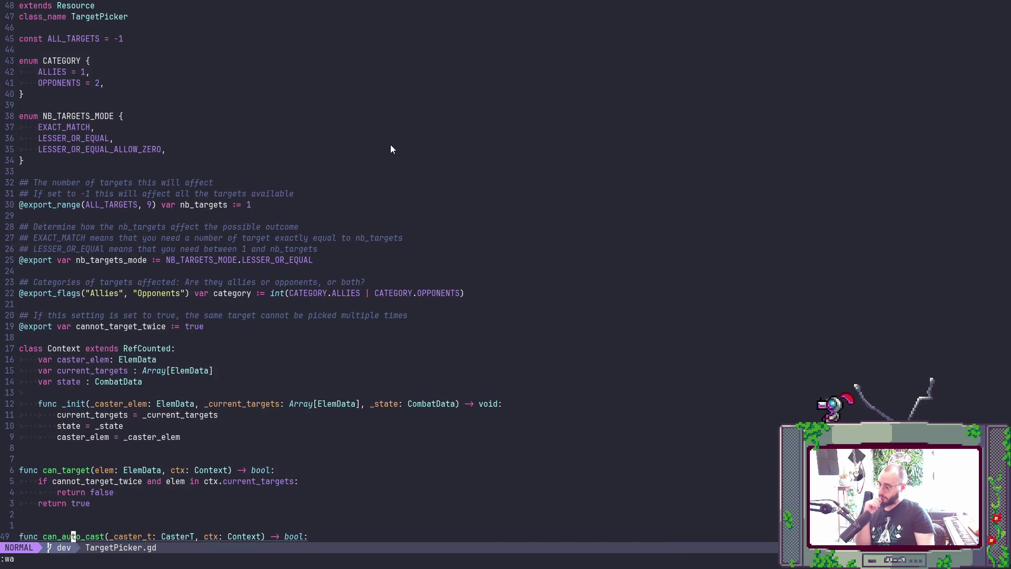
scroll(369, 126, "down", 10)
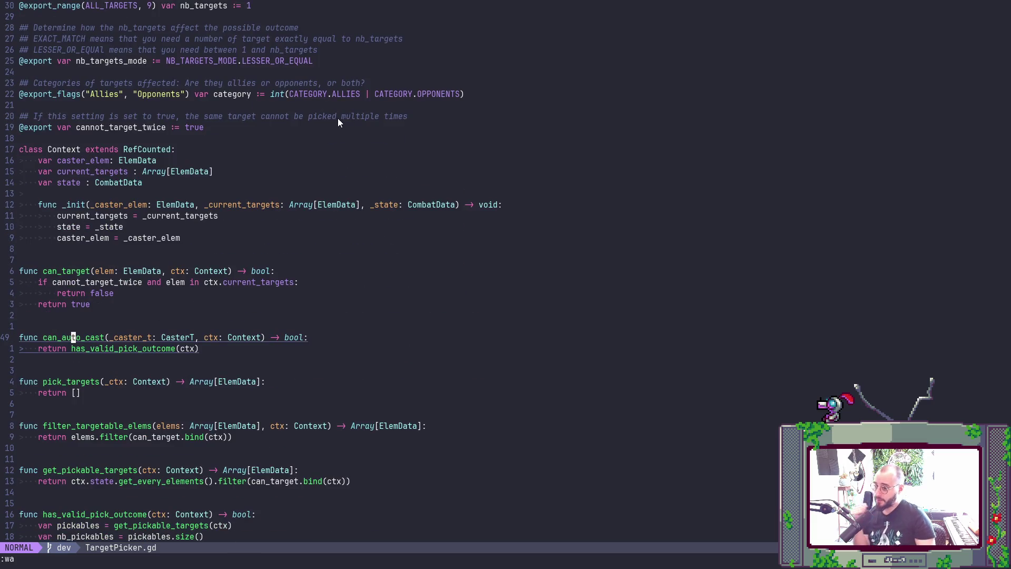
scroll(303, 61, "down", 8)
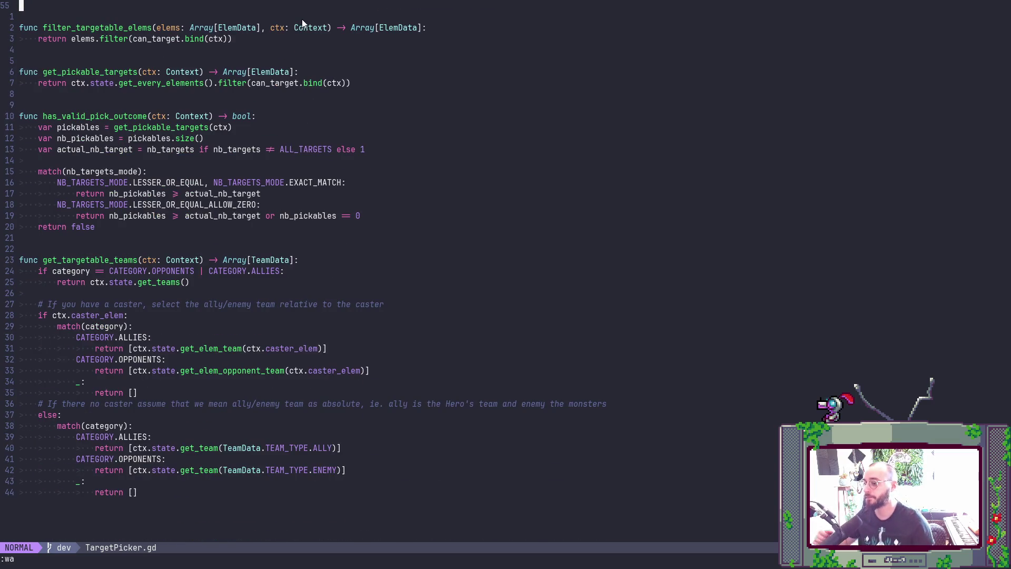
scroll(267, 104, "up", 8)
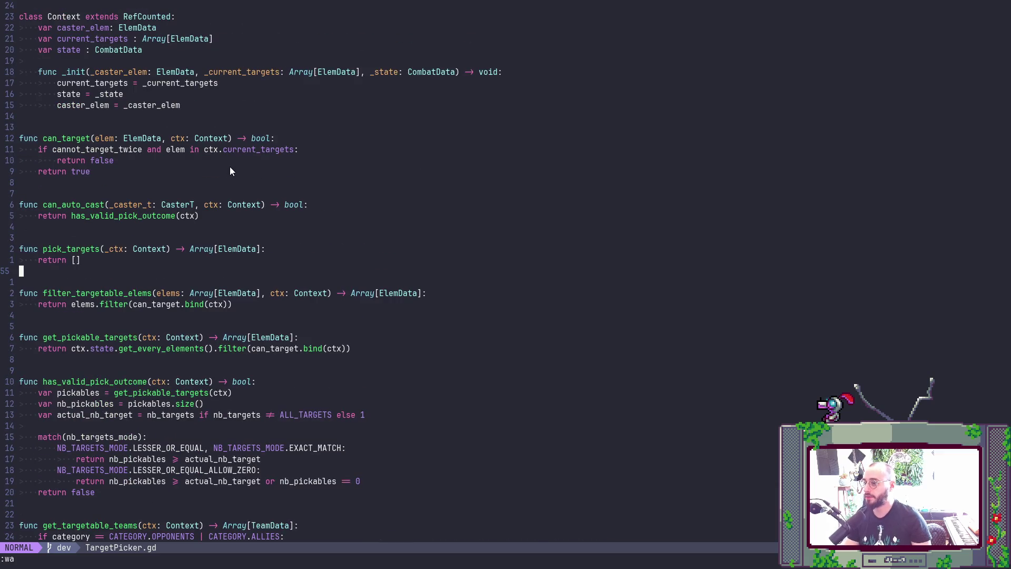
left_click(235, 248)
key("g")
key("d")
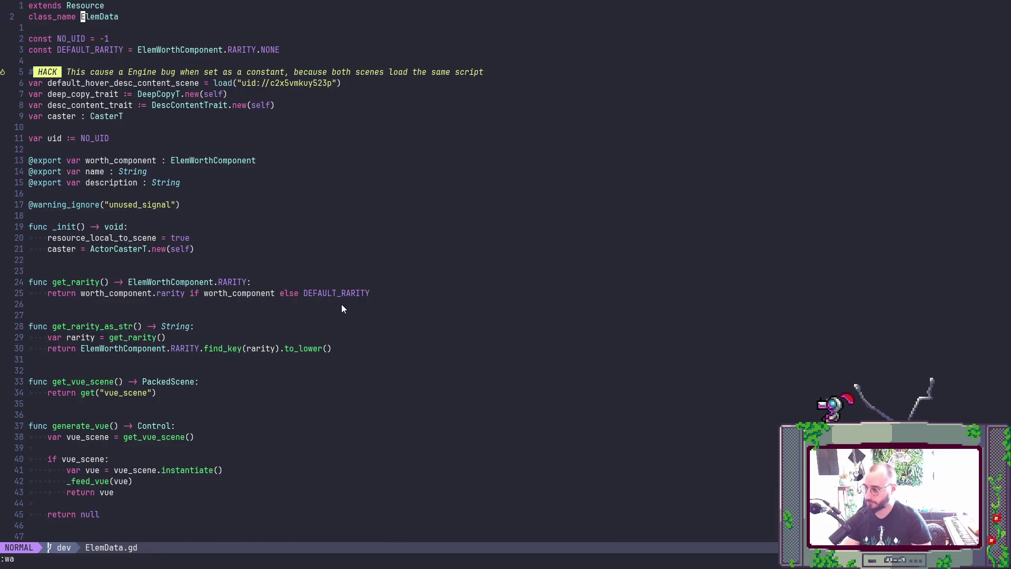
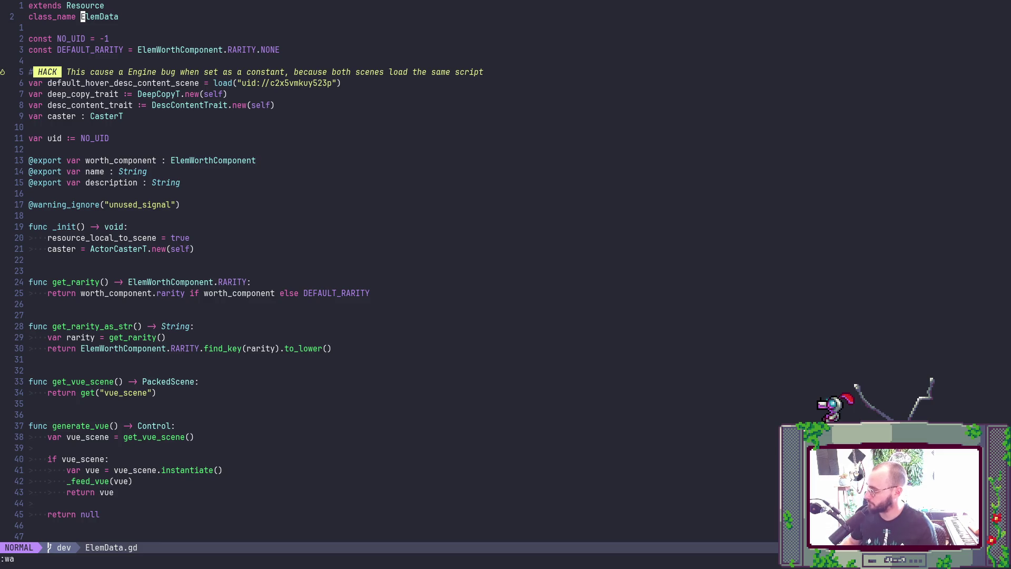
Glance at the Gemini chat in the browser, then return to ElemData.gd and scroll through it.
key("alt+Tab")
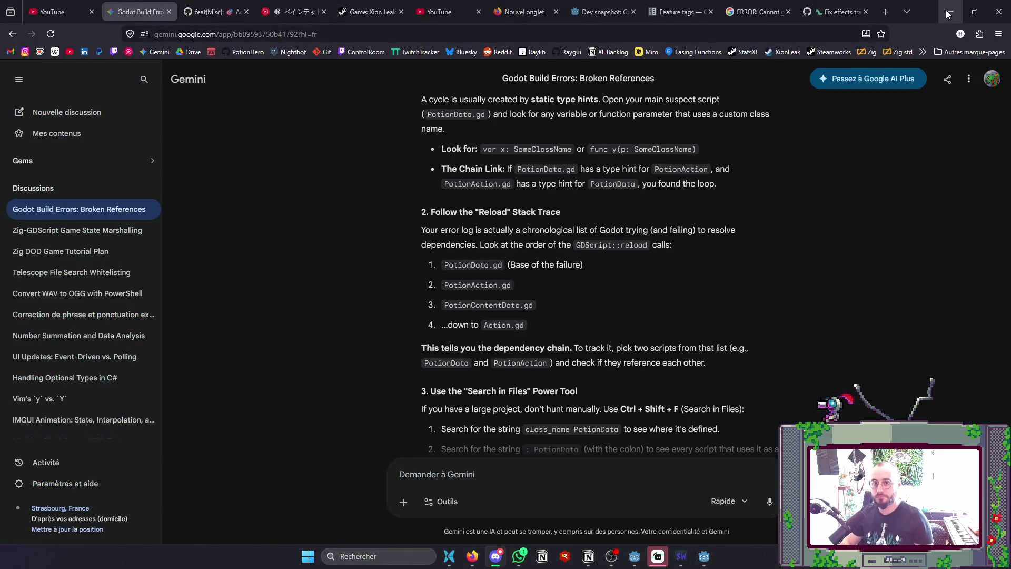
key("alt+Tab")
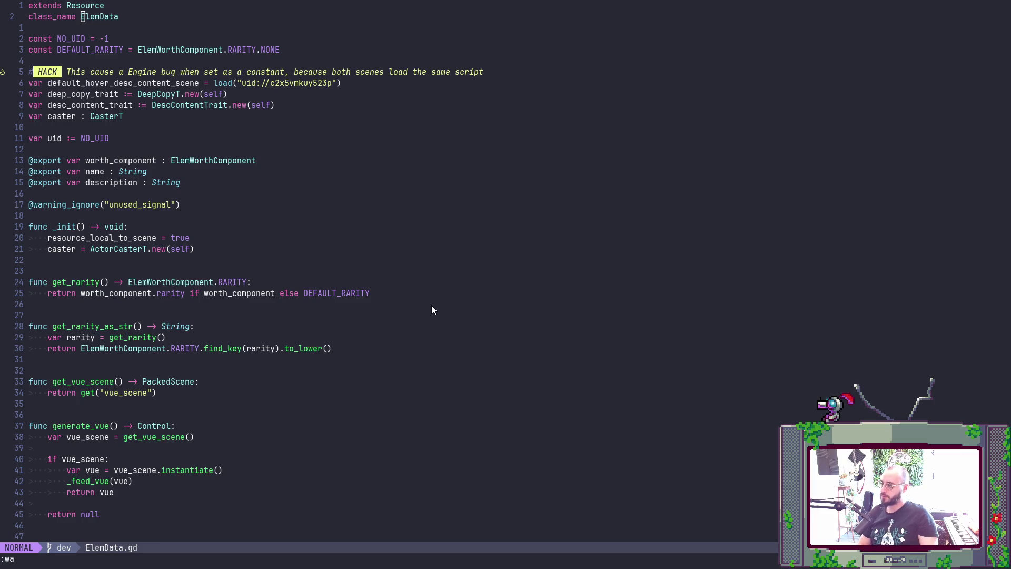
scroll(471, 231, "down", 3)
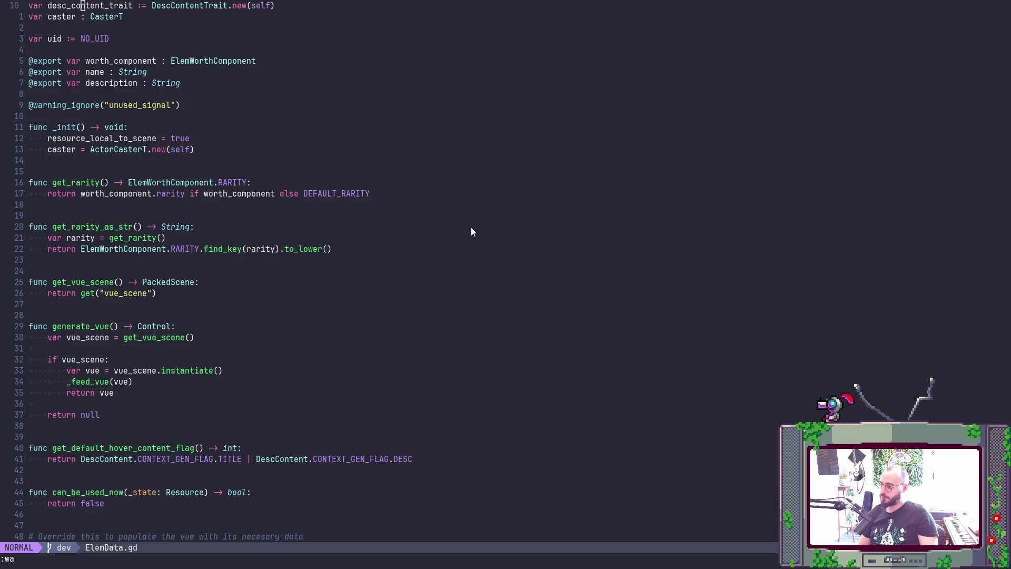
scroll(471, 228, "down", 3)
scroll(471, 228, "down", 4)
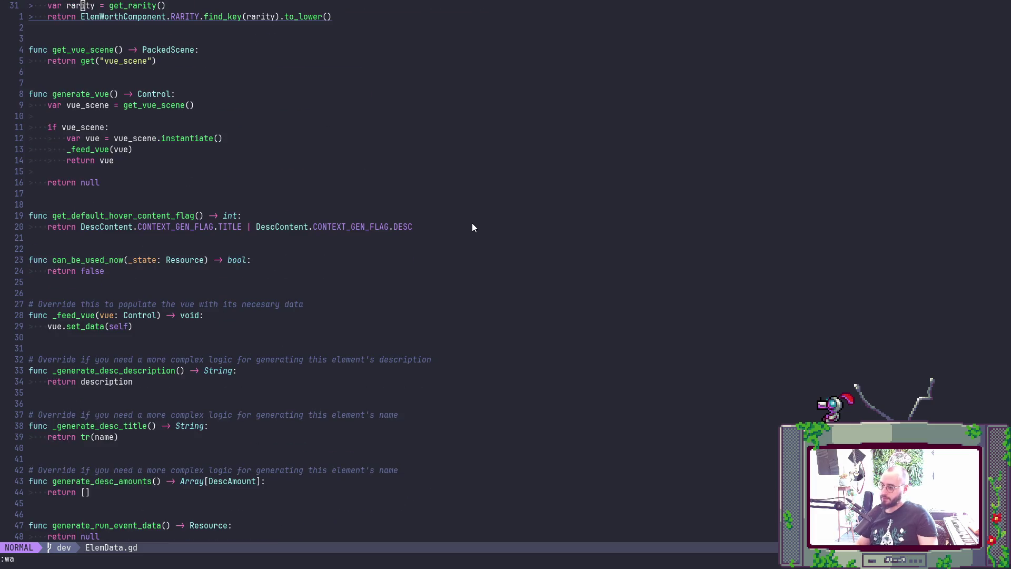
scroll(472, 222, "down", 3)
key("alt+Tab")
key("alt+Tab")
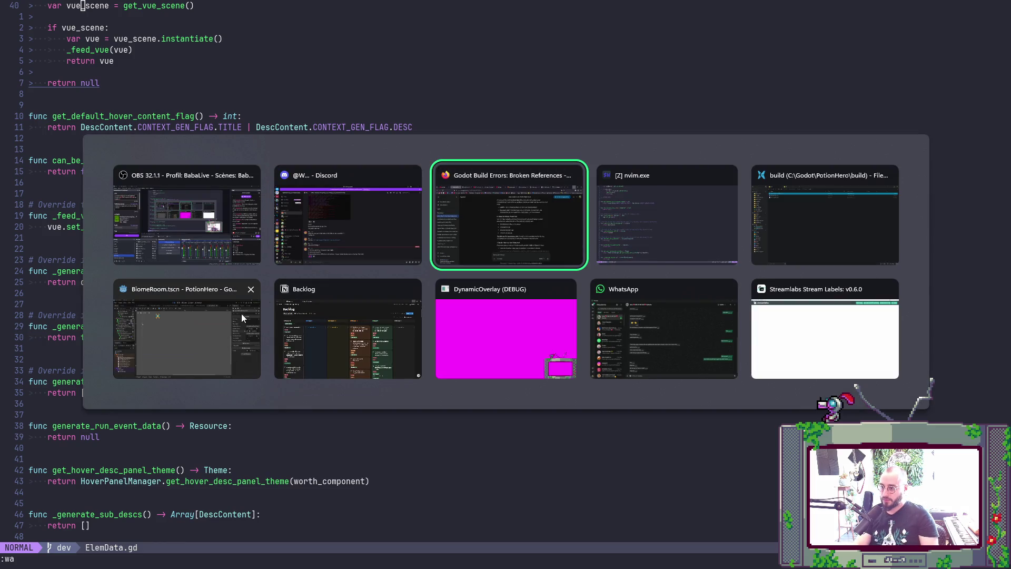
key("Escape")
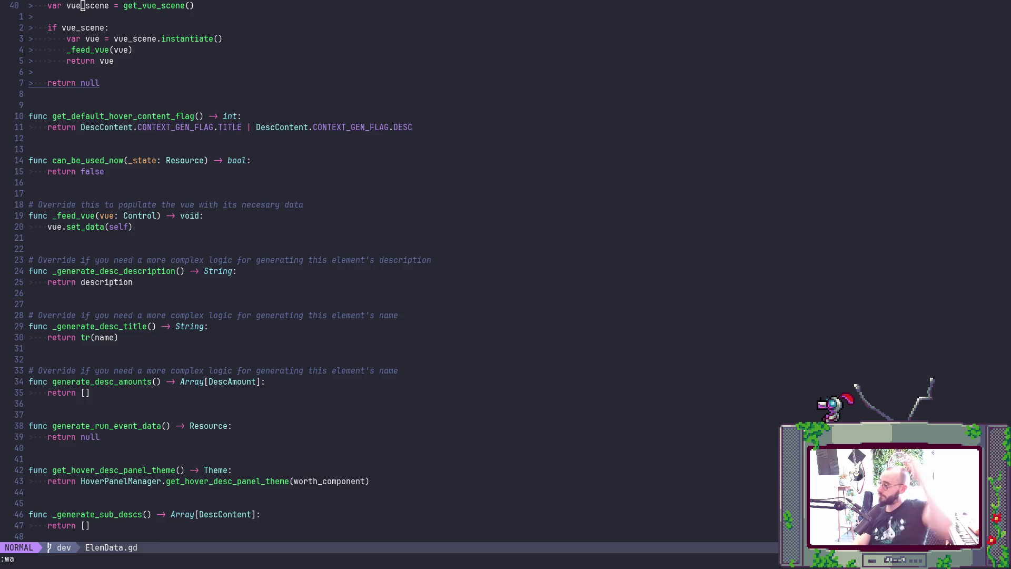
Open PotionData.gd through the file finder by searching 'PotionCapData'.
left_click(339, 228)
key("space")
key("f")
key("f")
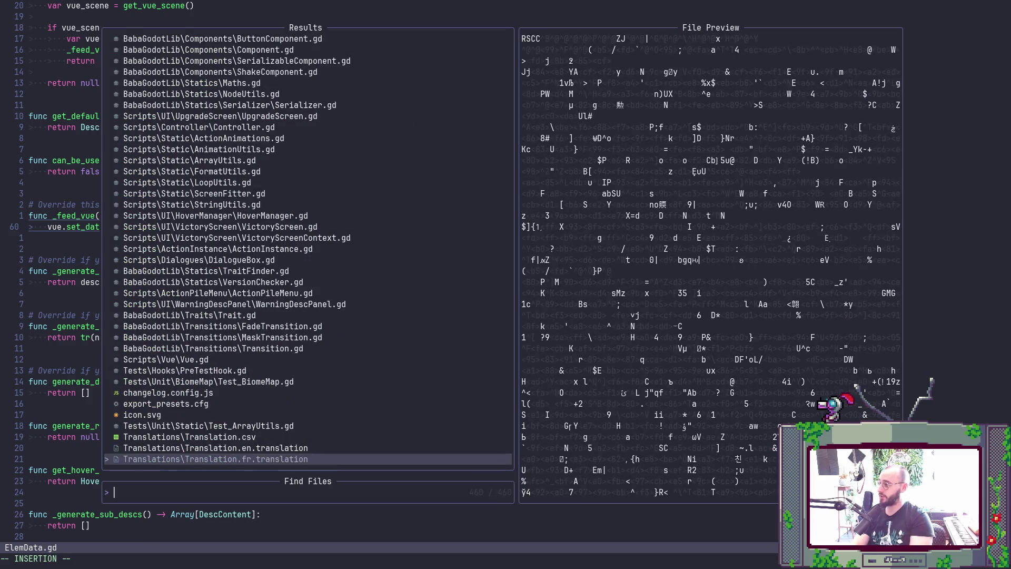
type("PotionCapData")
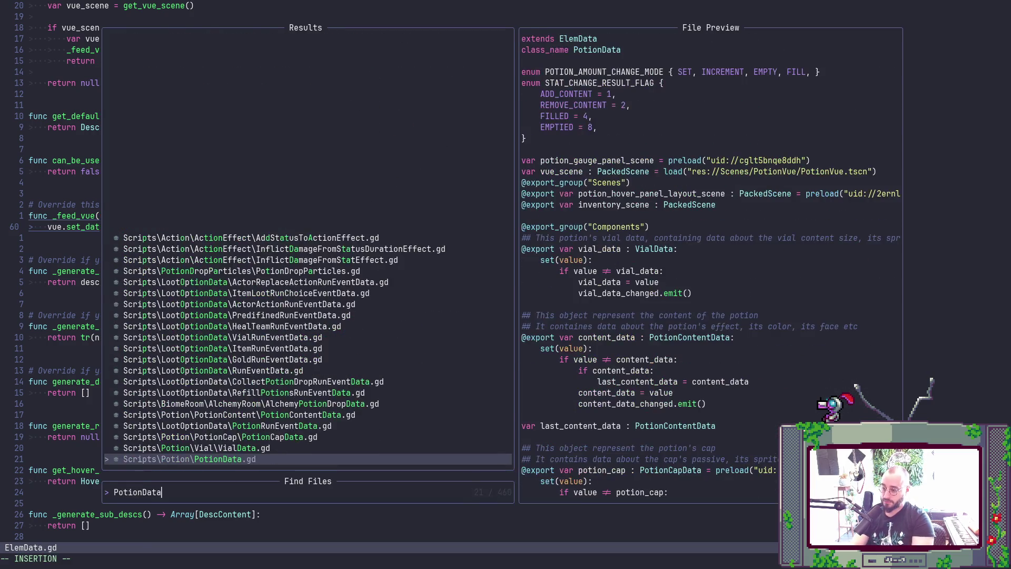
key("Return")
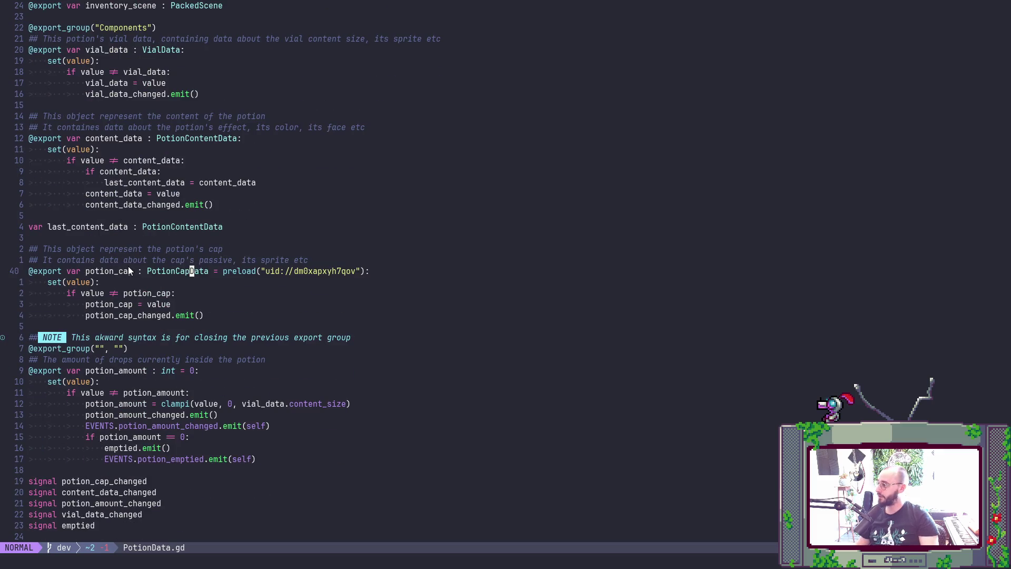
Jump from PotionData.gd to the PotionCapData class definition, then target the Action type.
left_click(225, 272)
key("v")
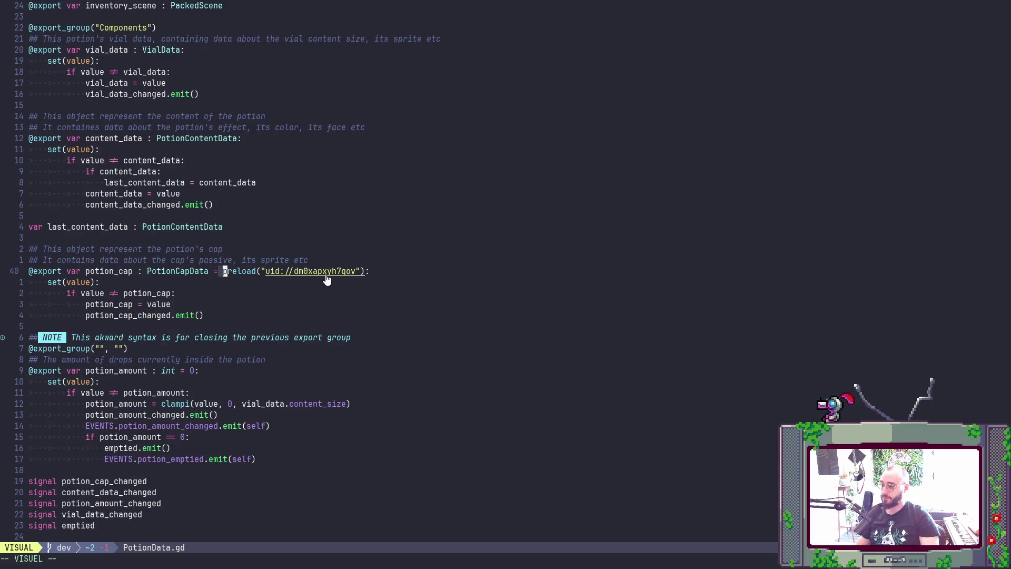
left_click(189, 271)
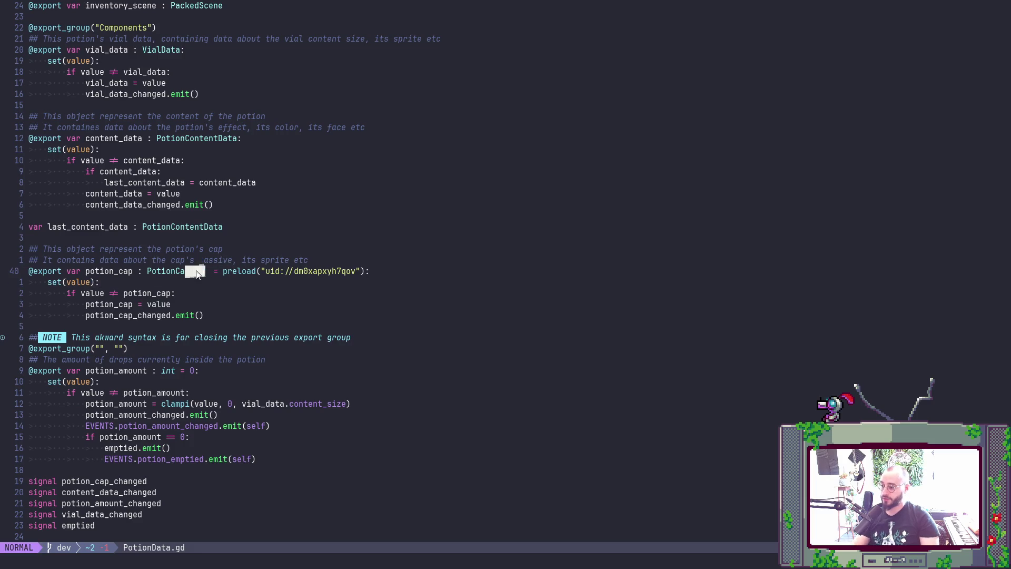
key("g")
key("d")
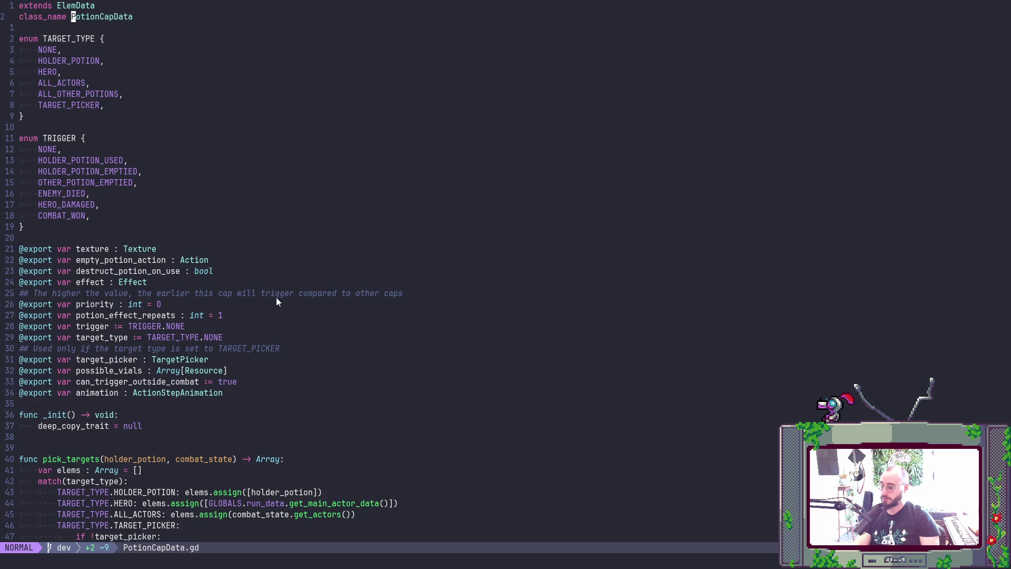
left_click(201, 260)
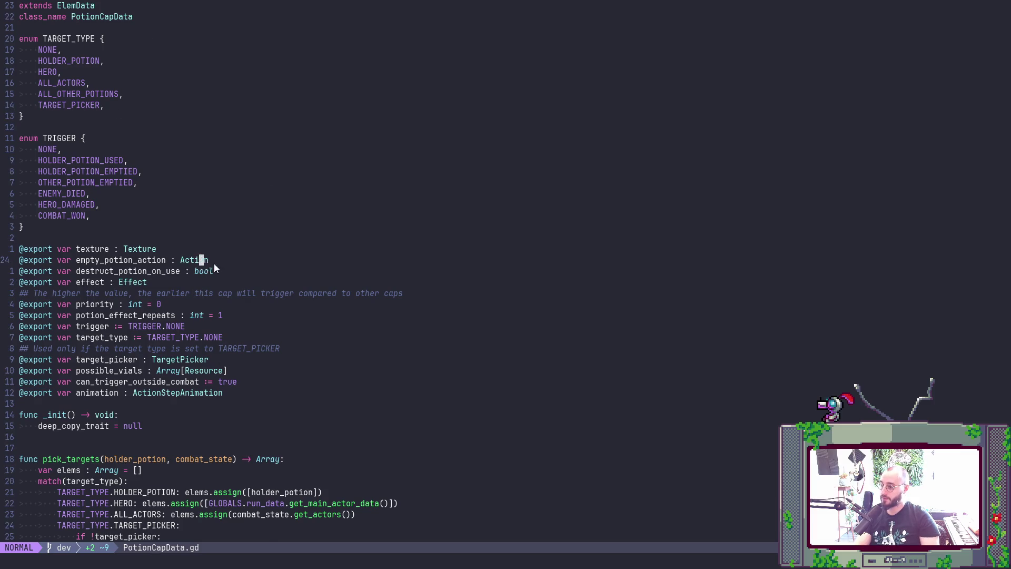
Go to the Action definition and strip the CombatData hint and return type from spend_costs.
key("g")
key("d")
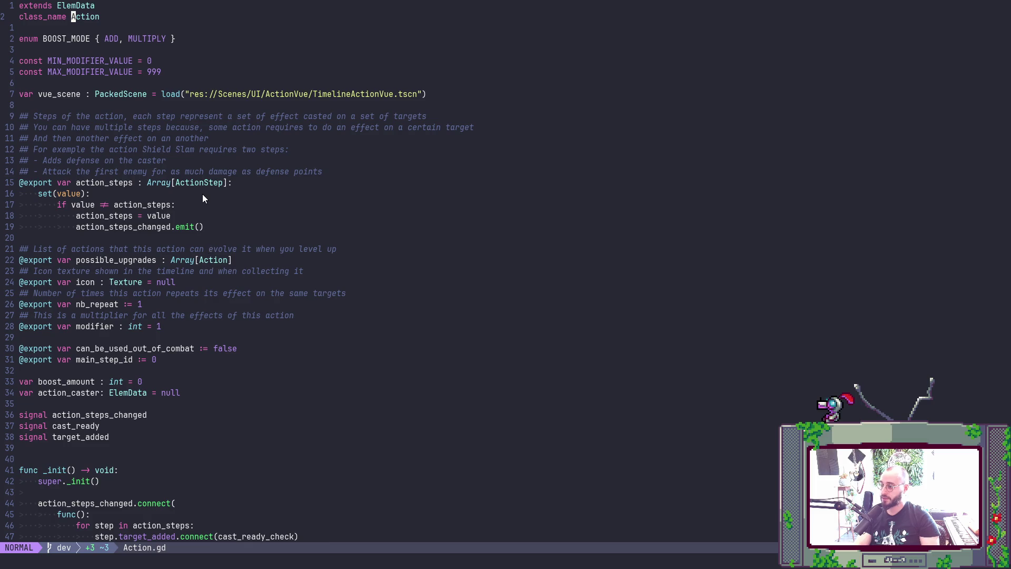
scroll(202, 194, "down", 13)
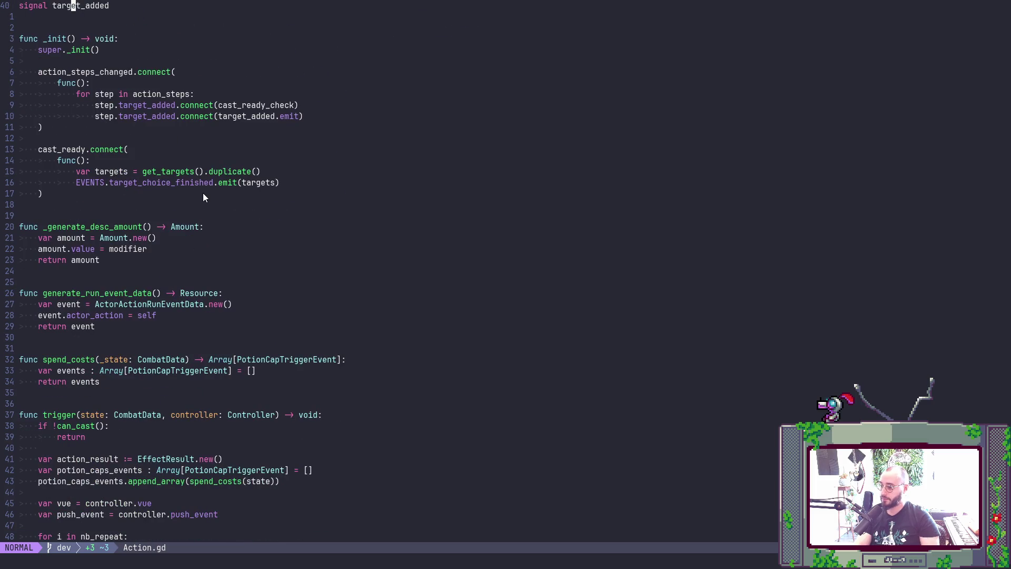
scroll(133, 293, "down", 3)
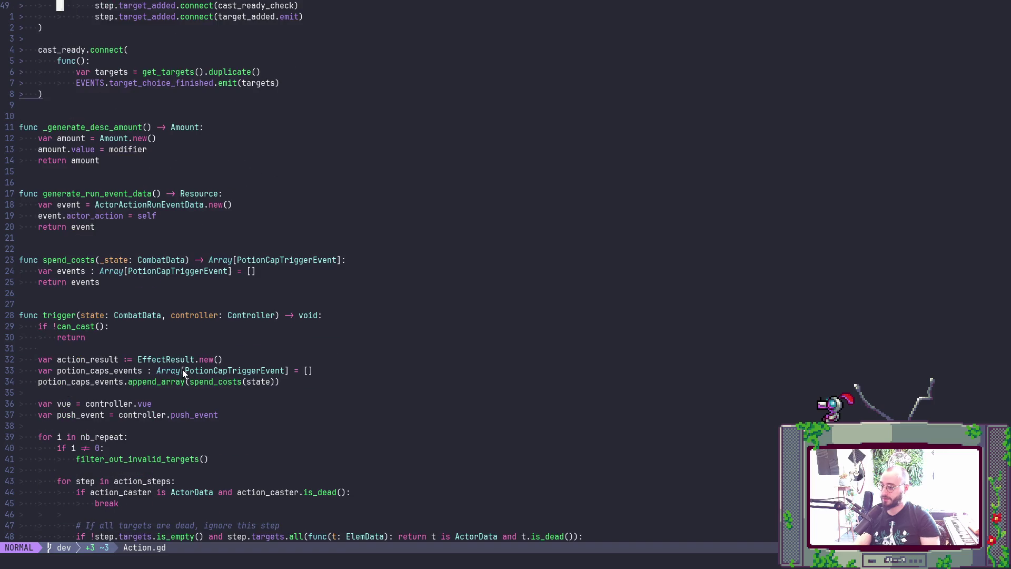
left_click(129, 261)
key("d")
key("t")
key("parenright")
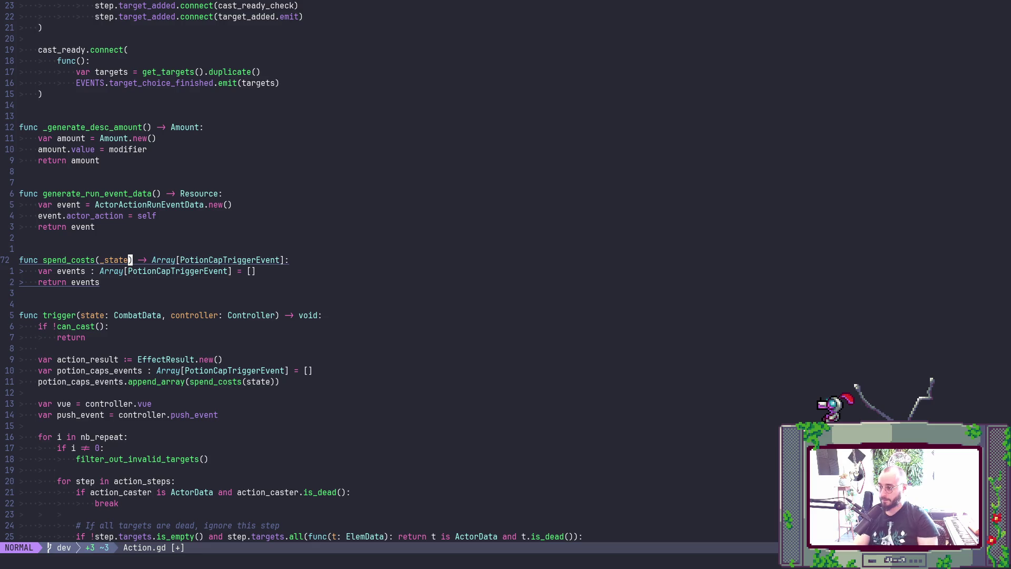
left_click(179, 261)
type("C:")
key("Escape")
Remove the element type from the events array, leaving a plain Array.
key("j")
key("b")
key("h")
key("d")
key("a")
key("bracketleft")
Remove the CombatData and Controller hints from trigger's parameters and save with :w.
key("j")
key("j")
key("j")
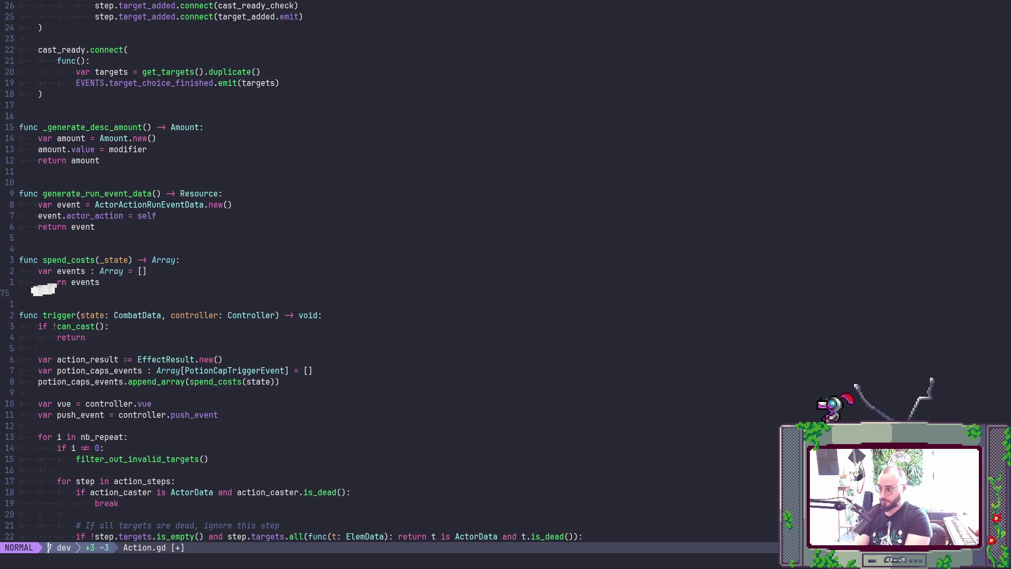
key("h")
key("h")
key("h")
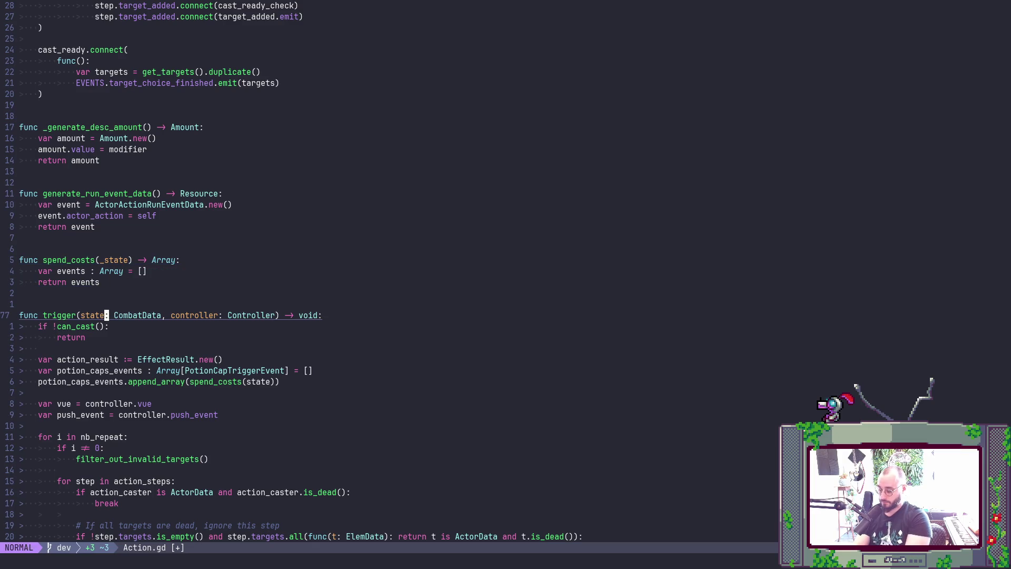
key("d")
key("t")
key("comma")
key("l")
key("l")
key("l")
key("e")
key("W")
key("b")
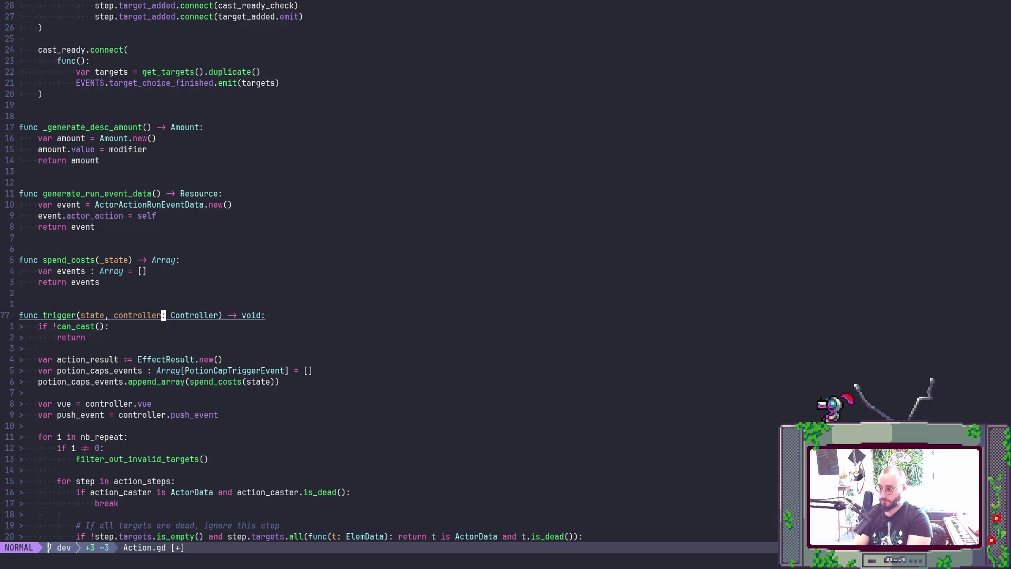
key("d")
key("t")
key("parenright")
type(":w")
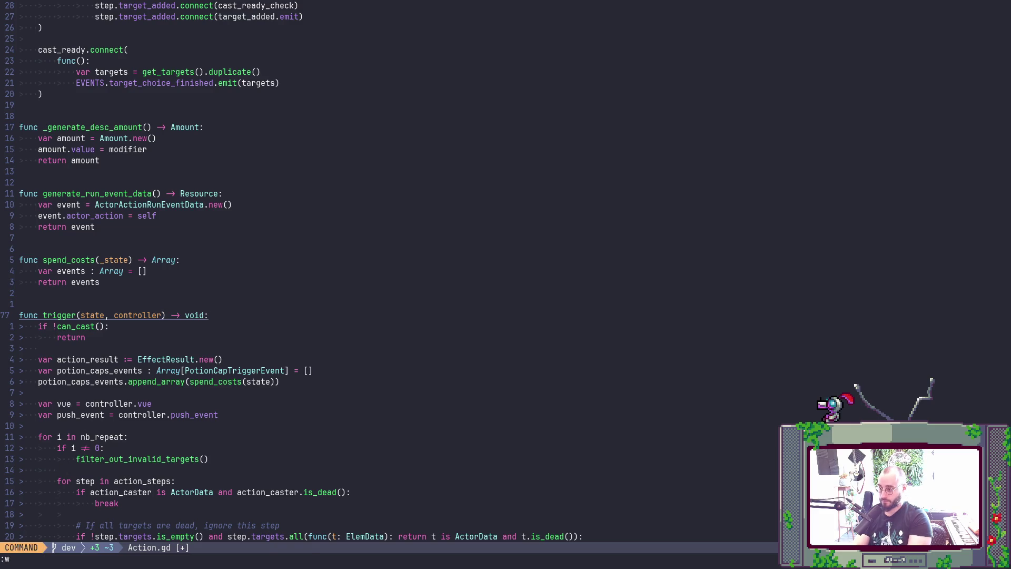
key("Return")
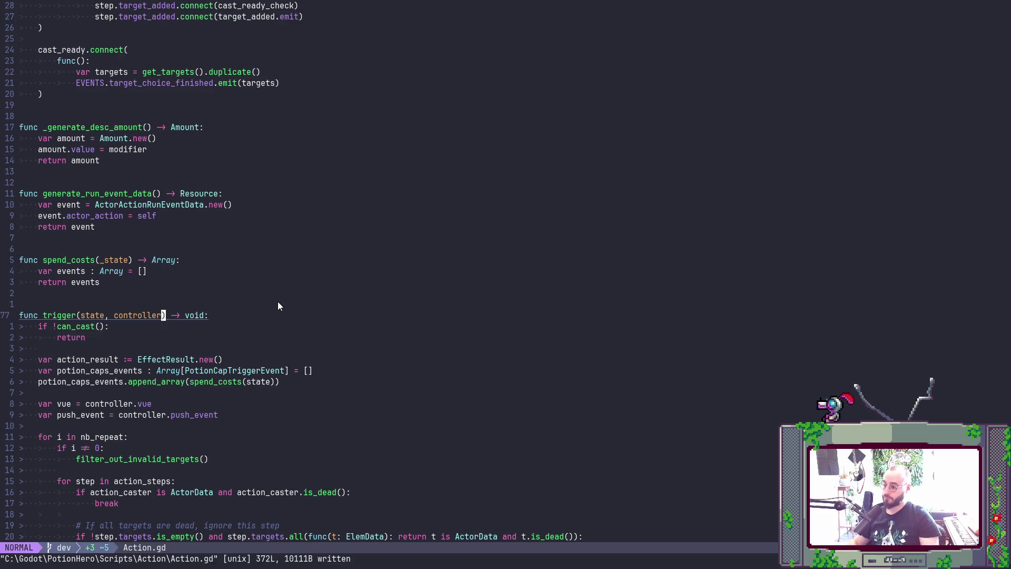
Strip the [PotionCapTriggerEvent] element type from potion_caps_events and save Action.gd.
scroll(278, 306, "down", 1)
scroll(278, 306, "down", 3)
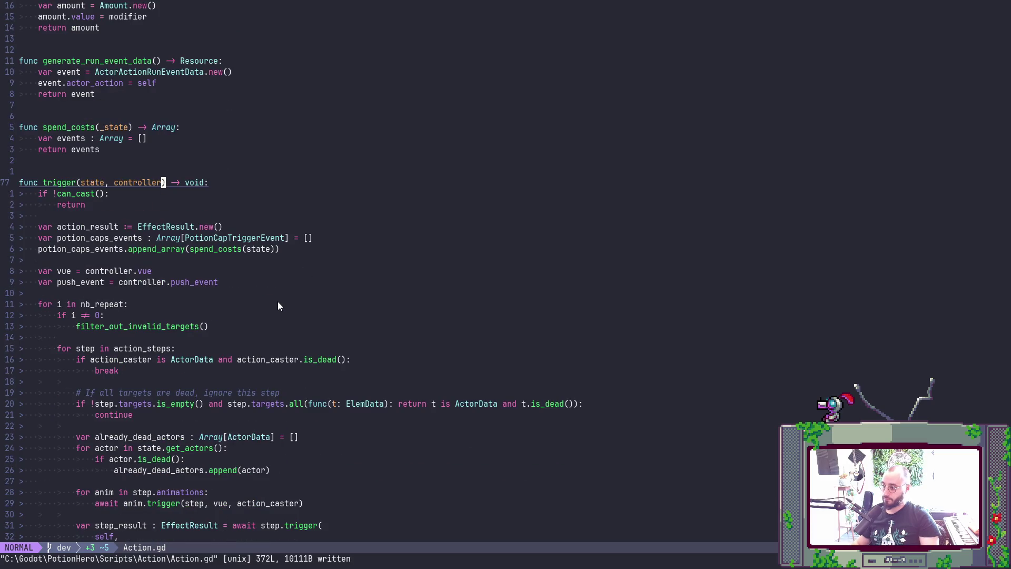
scroll(278, 306, "down", 1)
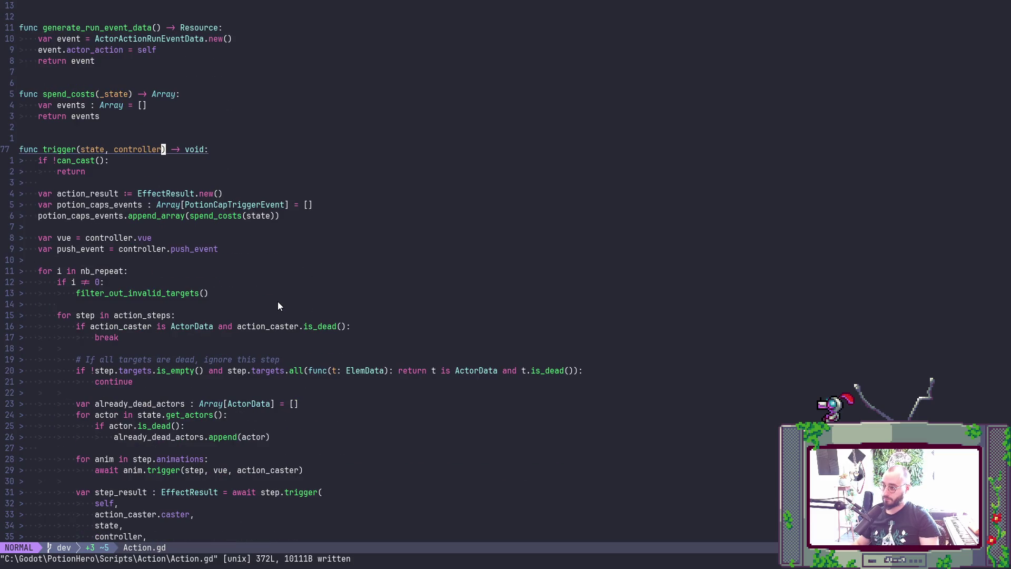
left_click(182, 215)
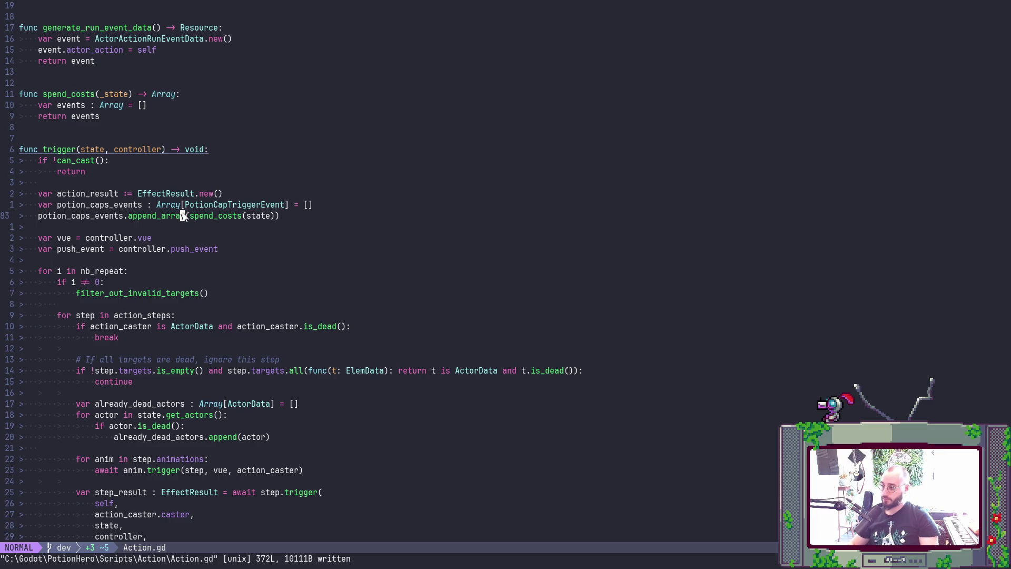
left_click(184, 204)
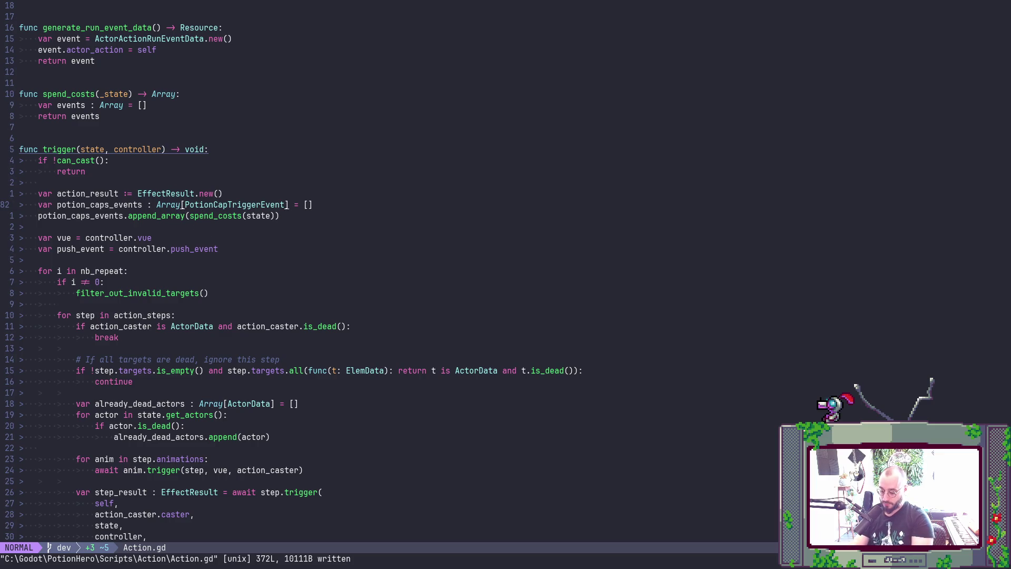
key("d")
key("a")
key("bracketleft")
type(":w")
key("Return")
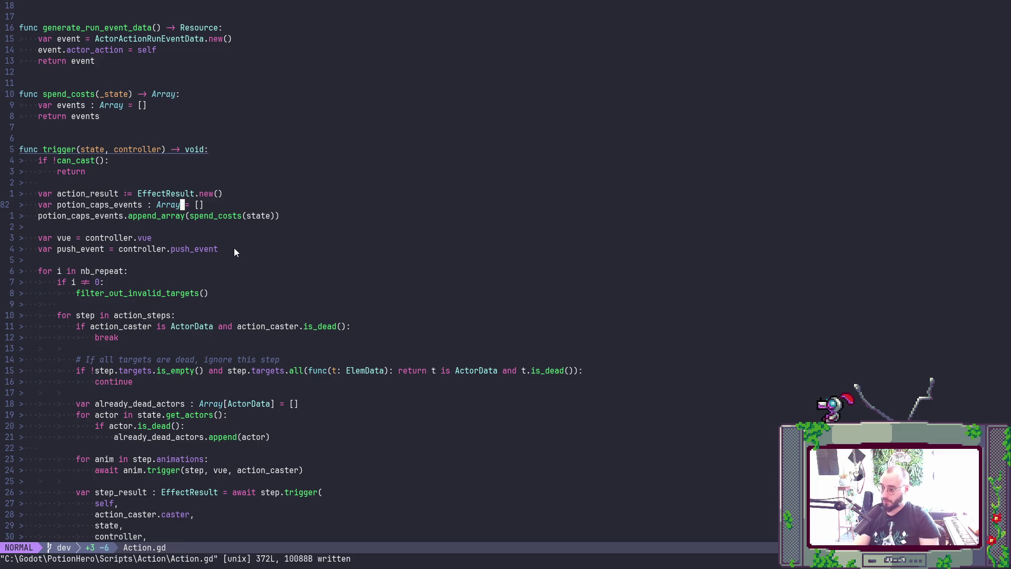
Scroll down to the statuses_events declaration and select its CombatEvent type.
scroll(234, 252, "down", 4)
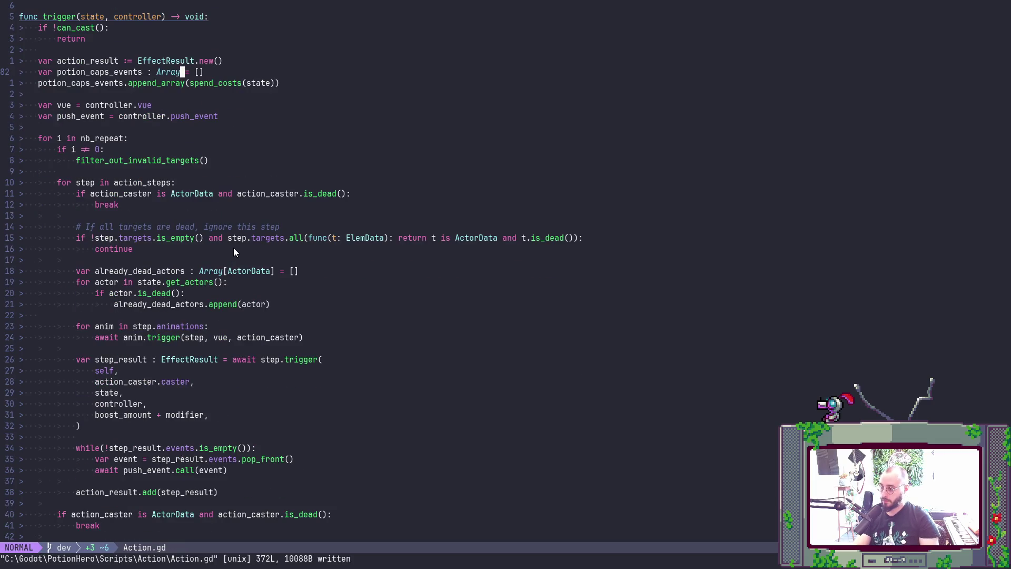
scroll(234, 252, "down", 3)
scroll(233, 252, "down", 6)
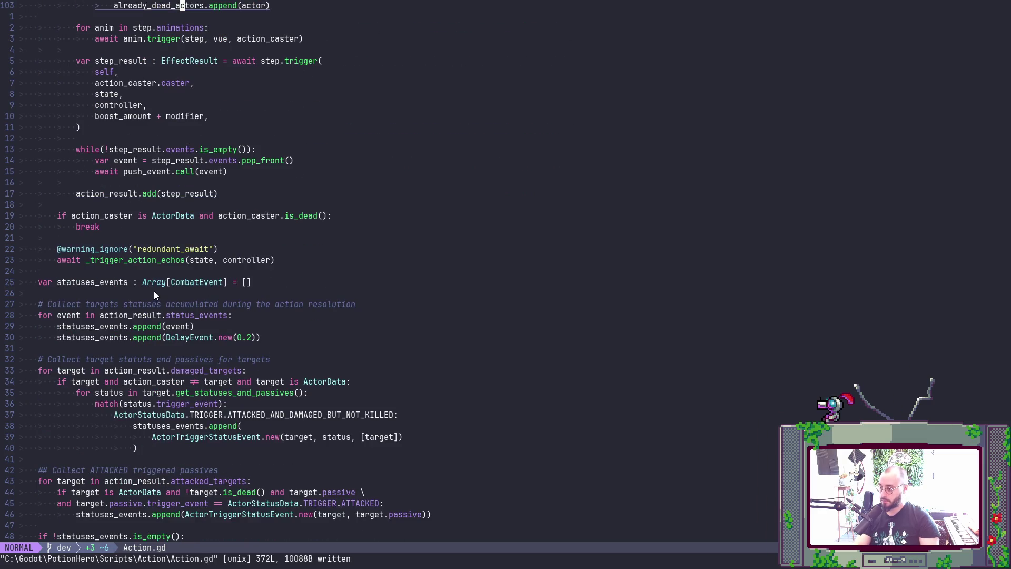
left_click(188, 282)
key("g")
key("d")
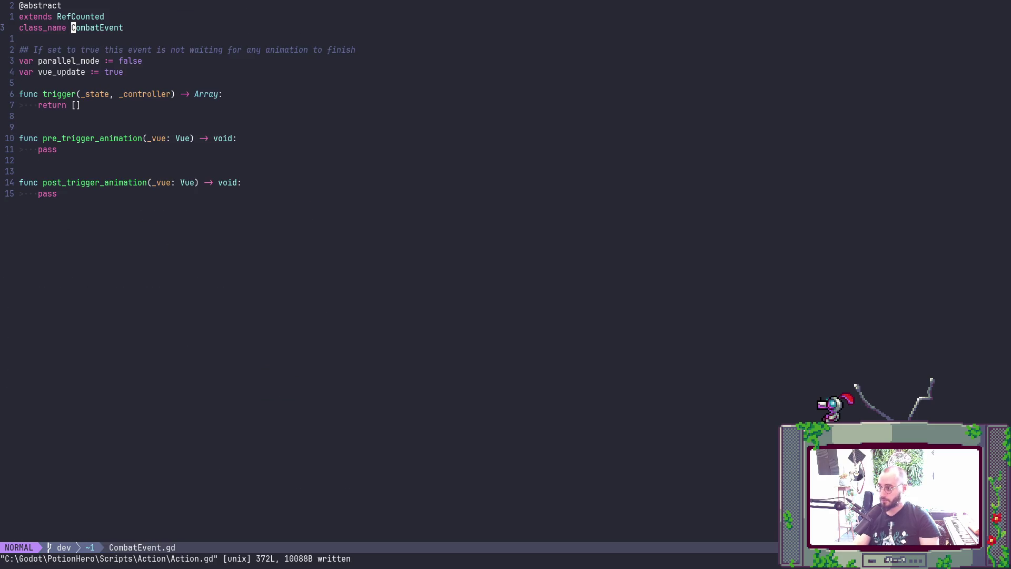
key("ctrl+o")
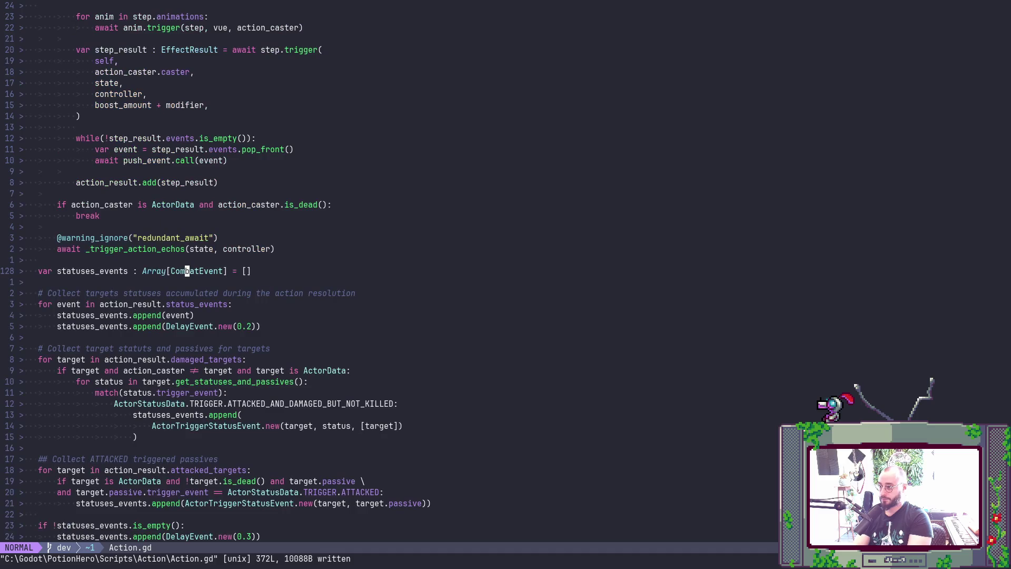
scroll(254, 305, "down", 3)
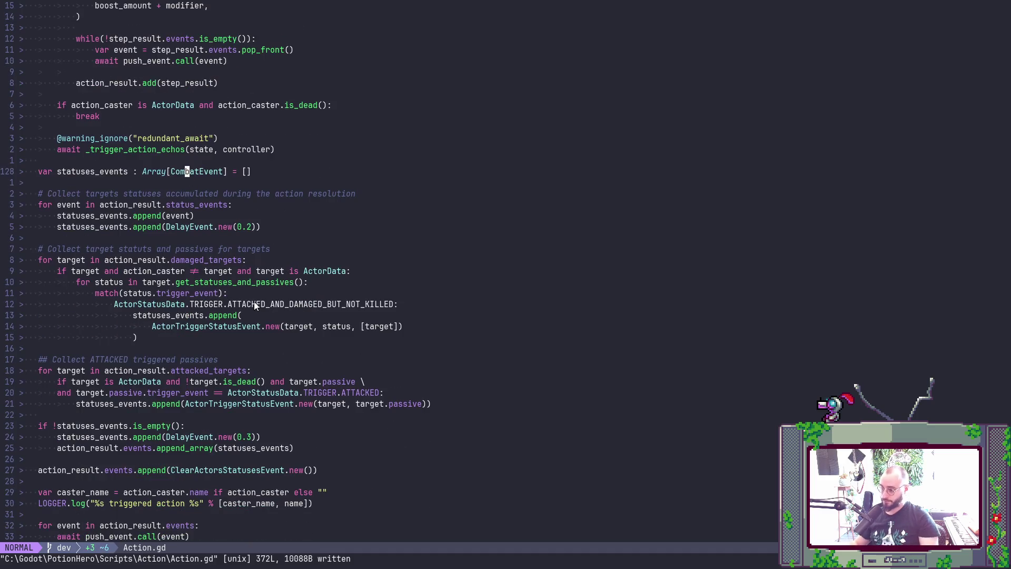
scroll(255, 306, "down", 2)
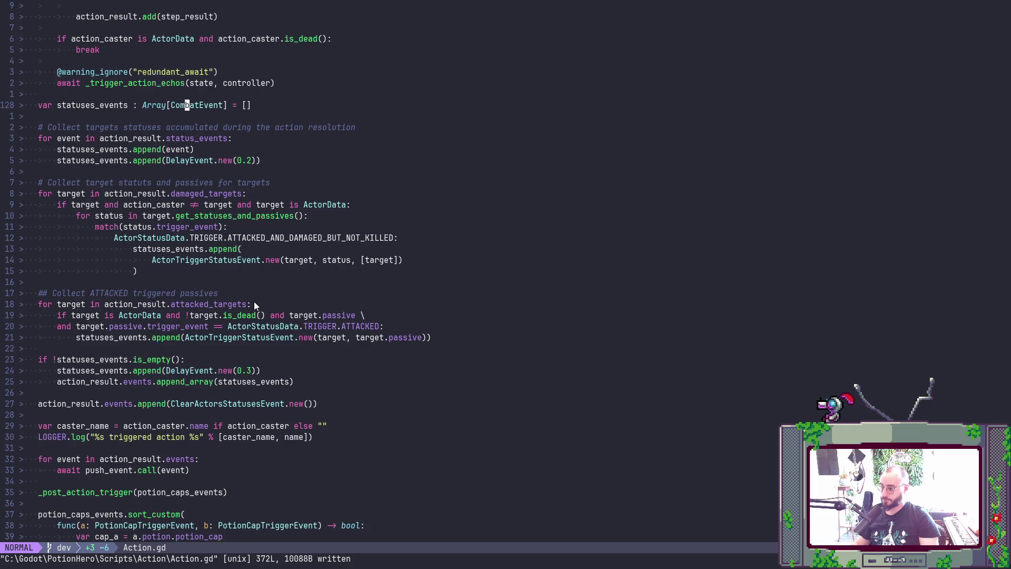
scroll(254, 304, "down", 5)
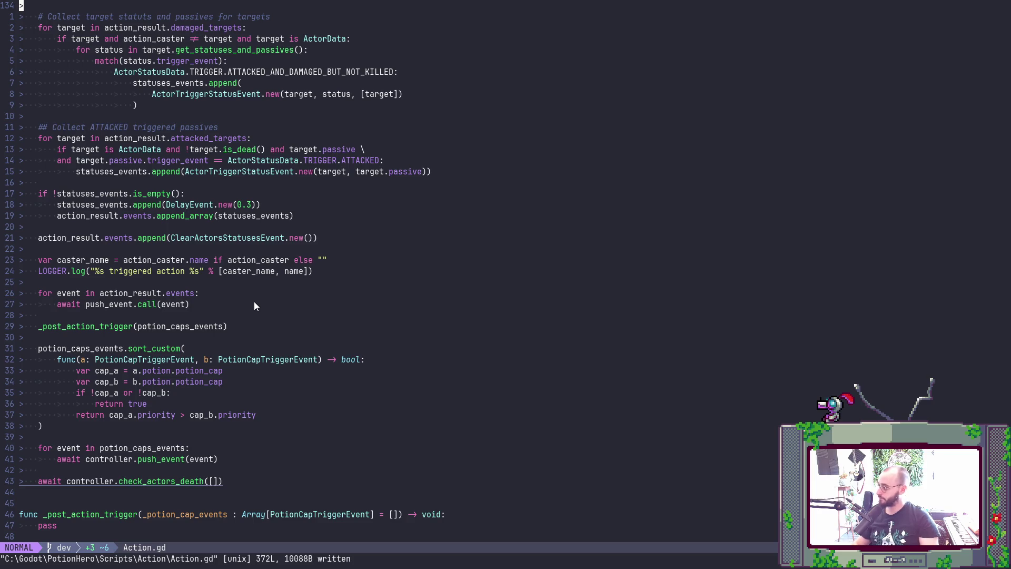
scroll(254, 306, "down", 2)
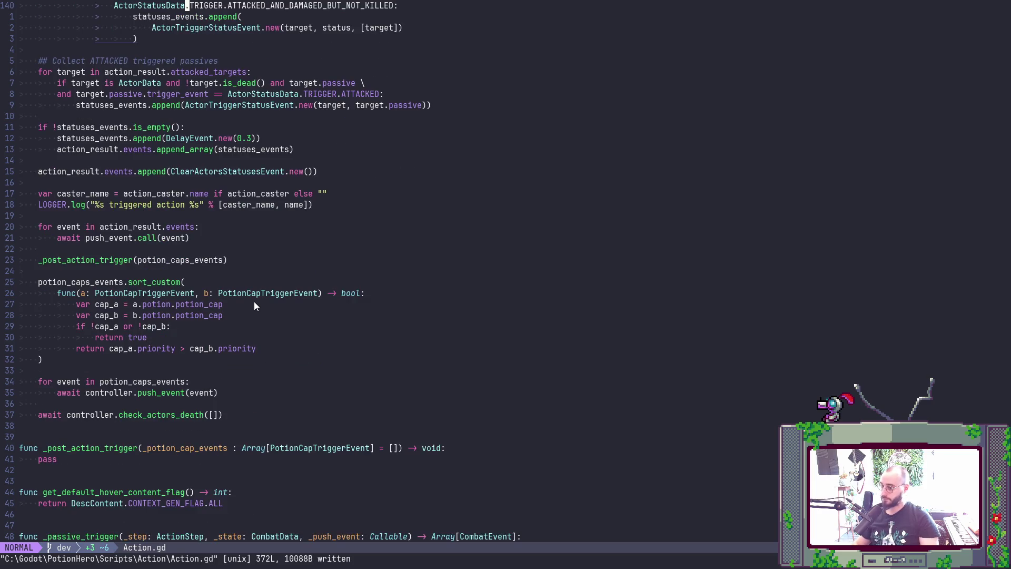
scroll(254, 306, "down", 8)
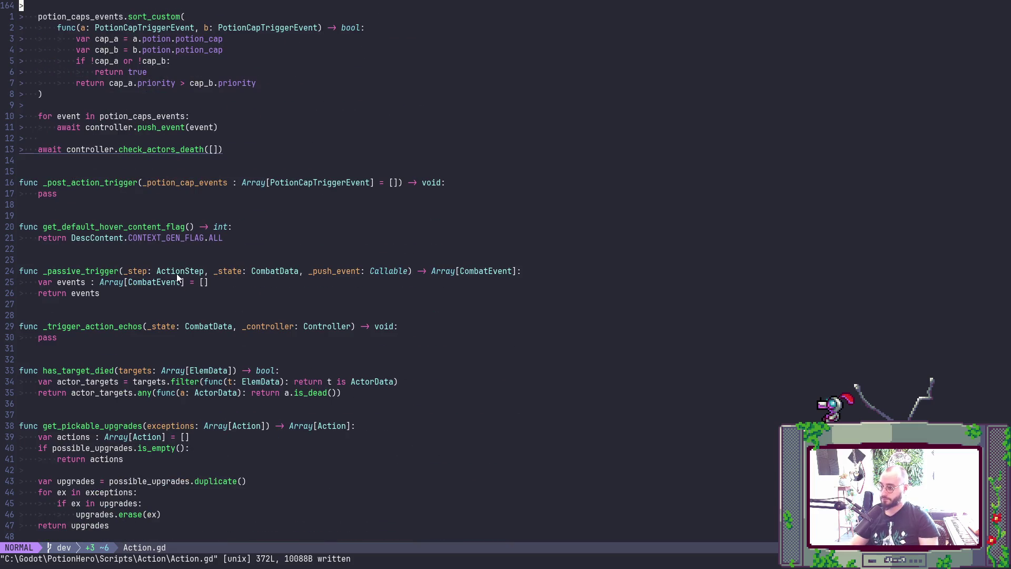
left_click(248, 272)
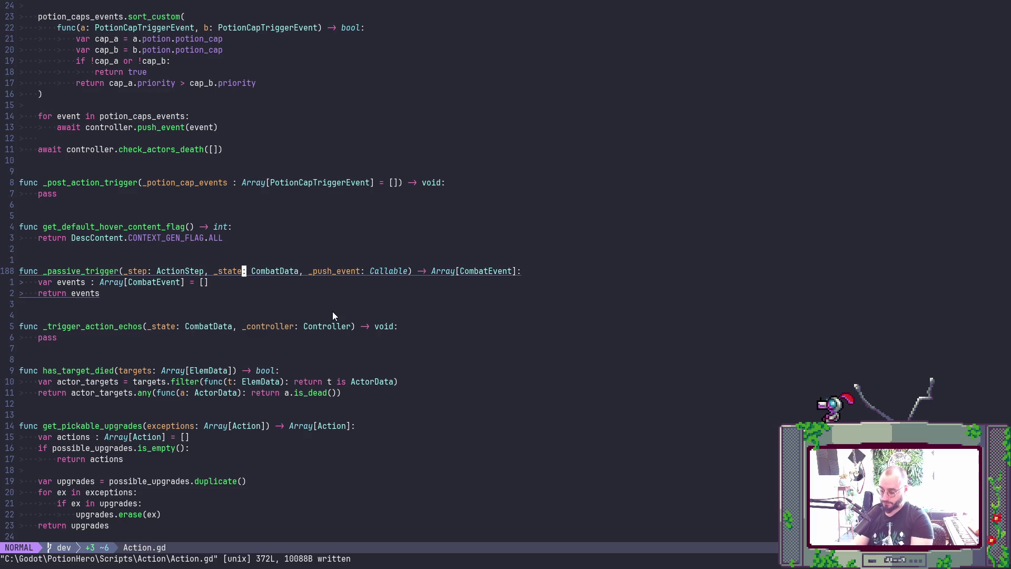
Strip the CombatData hints from _state and _trigger_action_echos and the Controller hint from _controller, then save.
key("d")
key("t")
key("comma")
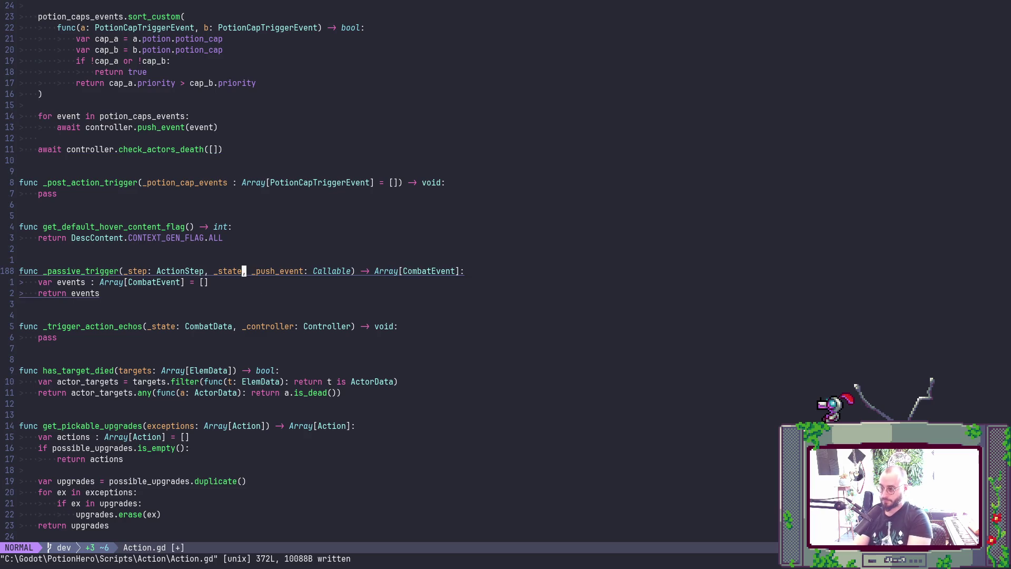
key("j")
key("j")
key("j")
key("F")
key(":")
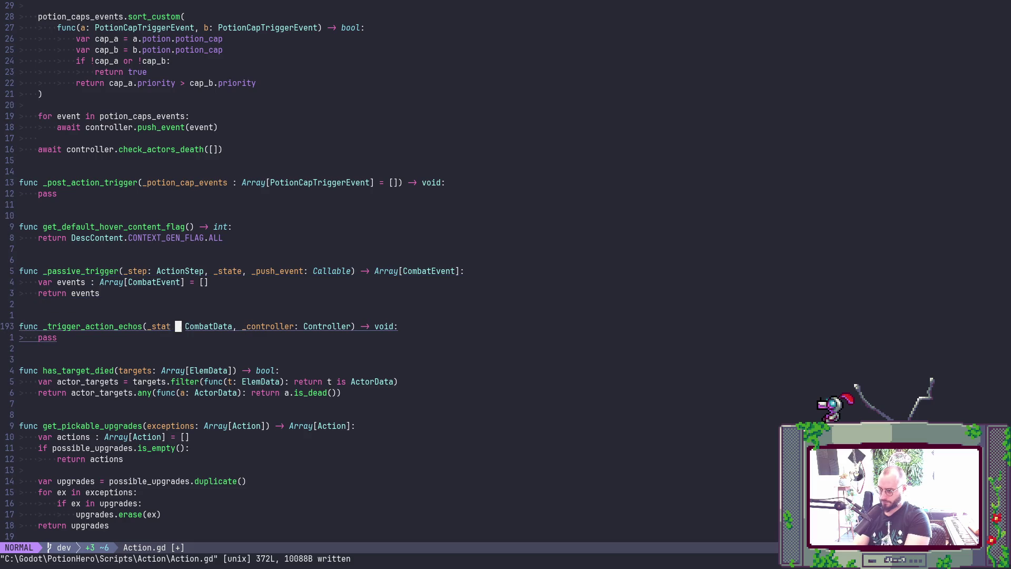
key("d")
key("t")
key("comma")
key("dollar")
key("b")
key("b")
key("b")
key("d")
key("t")
key("parenright")
type(":w")
key("Return")
Drop [ElemData] from has_target_died's targets and [Action] from get_pickable_upgrades' exceptions, then save.
key("j")
key("j")
key("j")
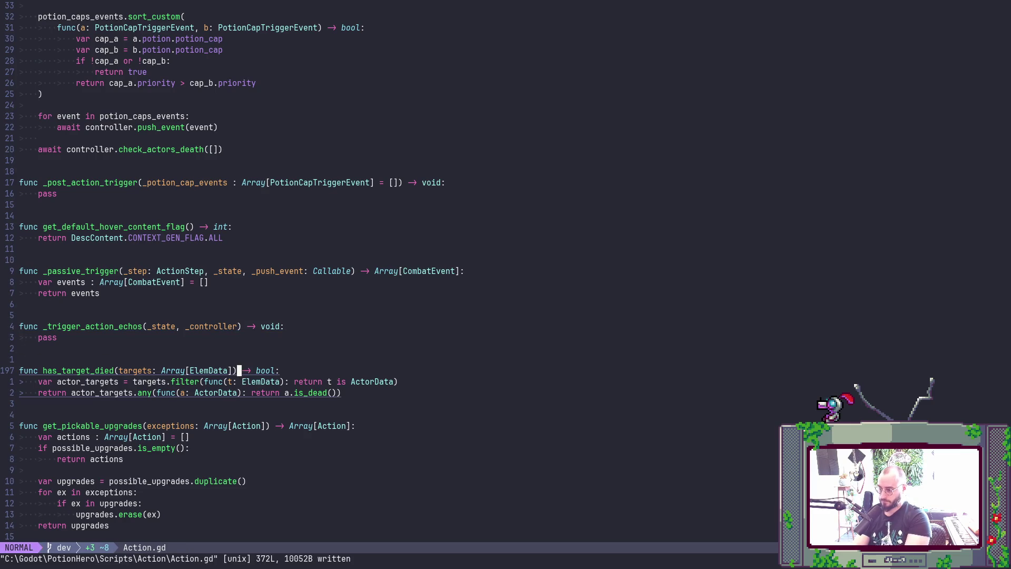
key("b")
key("percent")
key("d")
key("percent")
key("j")
key("j")
key("j")
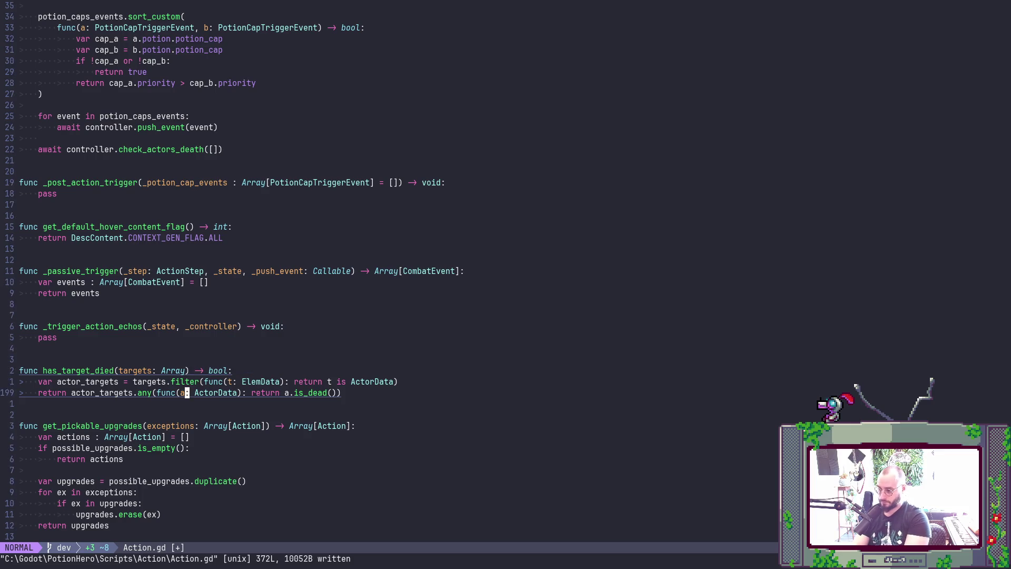
key("w")
key("w")
key("e")
key("l")
key("d")
key("percent")
type(":w")
key("Return")
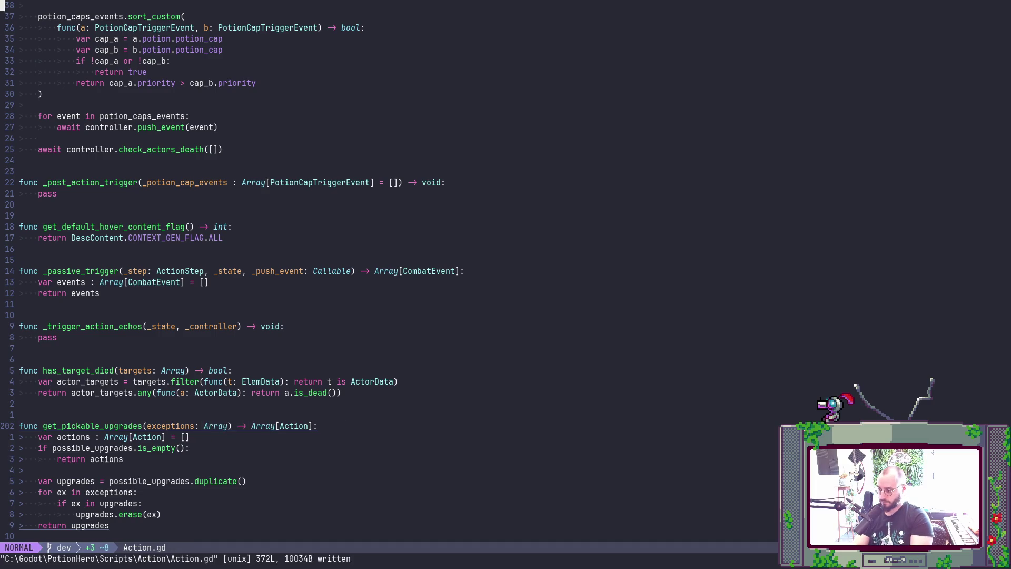
Remove [Action] from get_pickable_upgrades' return type and from the actions variable type.
key("w")
key("w")
key("w")
key("l")
key("h")
key("d")
key("percent")
key("a")
key("Escape")
key("j")
key("j")
key("k")
key("b")
key("b")
key("b")
key("h")
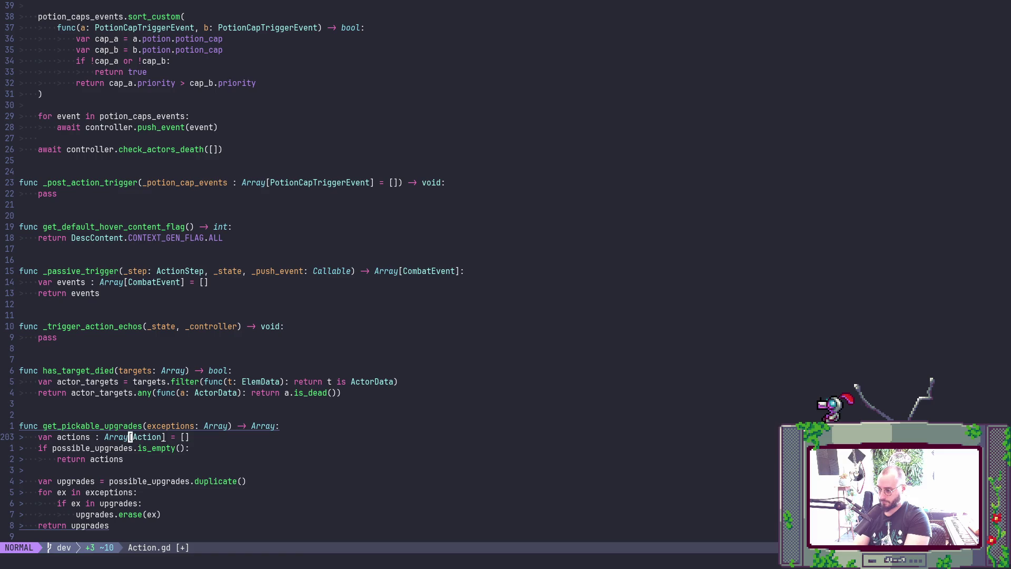
key("d")
key("percent")
key("a")
key("Escape")
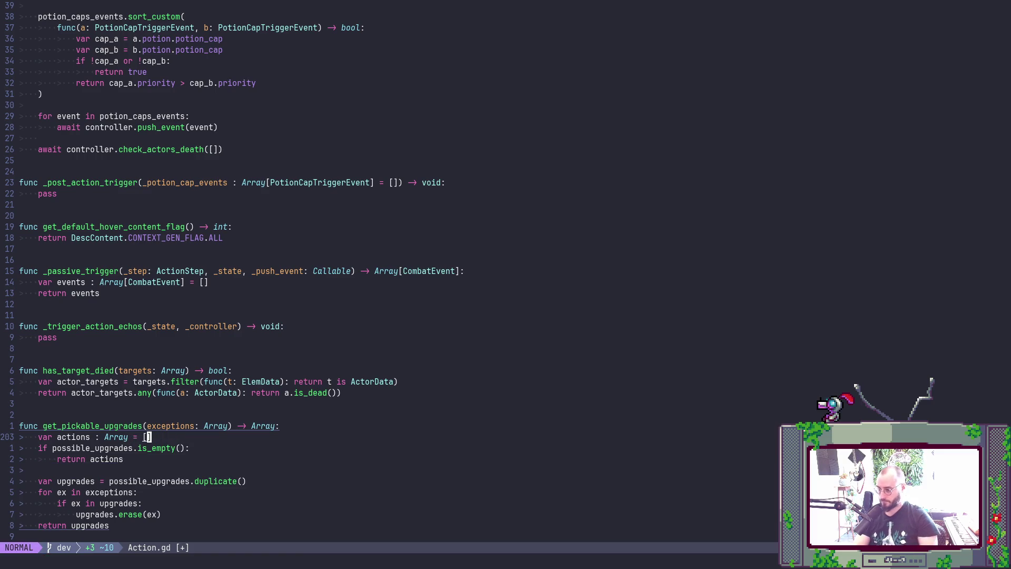
Remove the CombatData hints from the could_cast and auto_cast_check signatures.
scroll(368, 314, "down", 6)
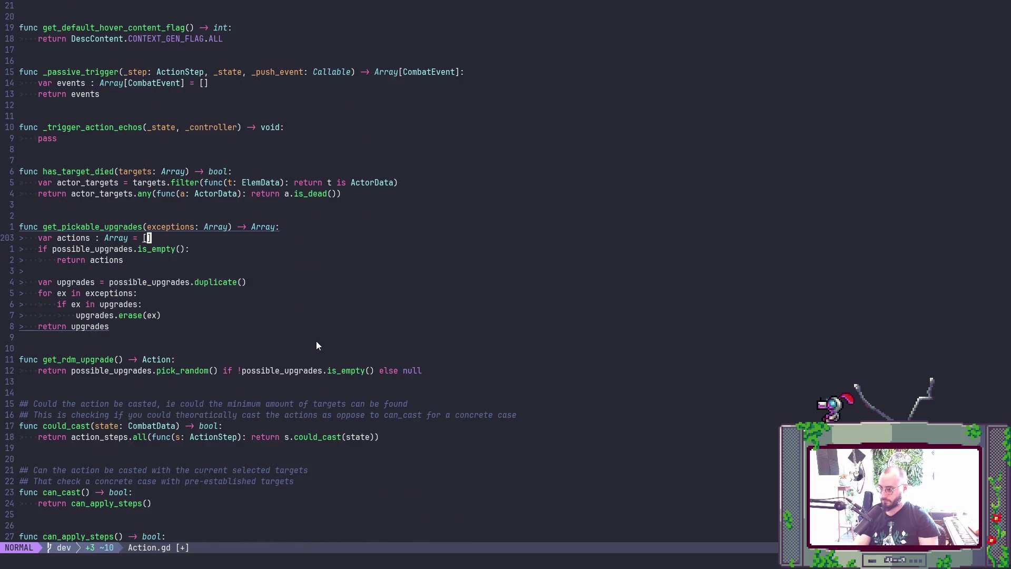
scroll(246, 354, "down", 2)
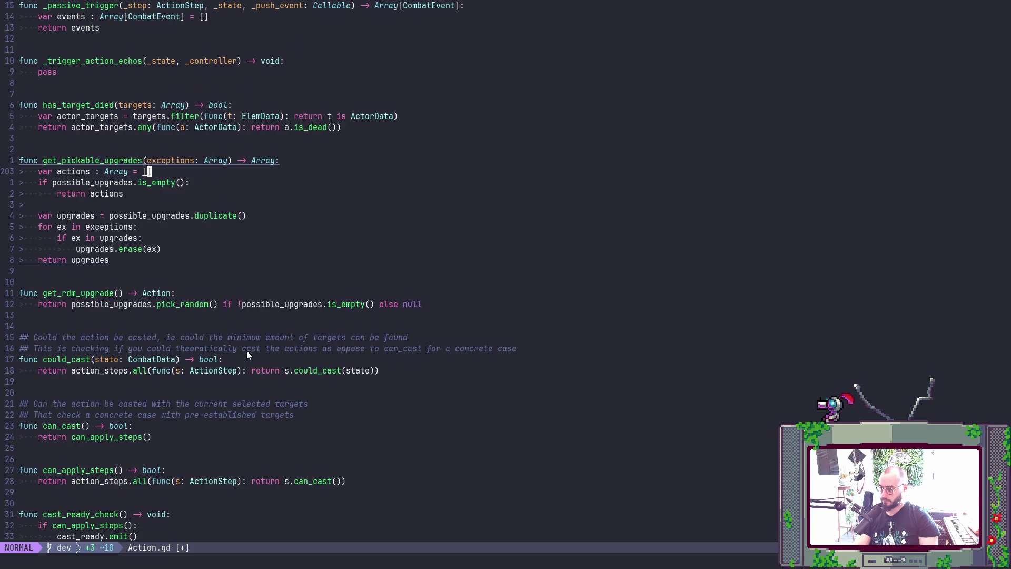
left_click(121, 359)
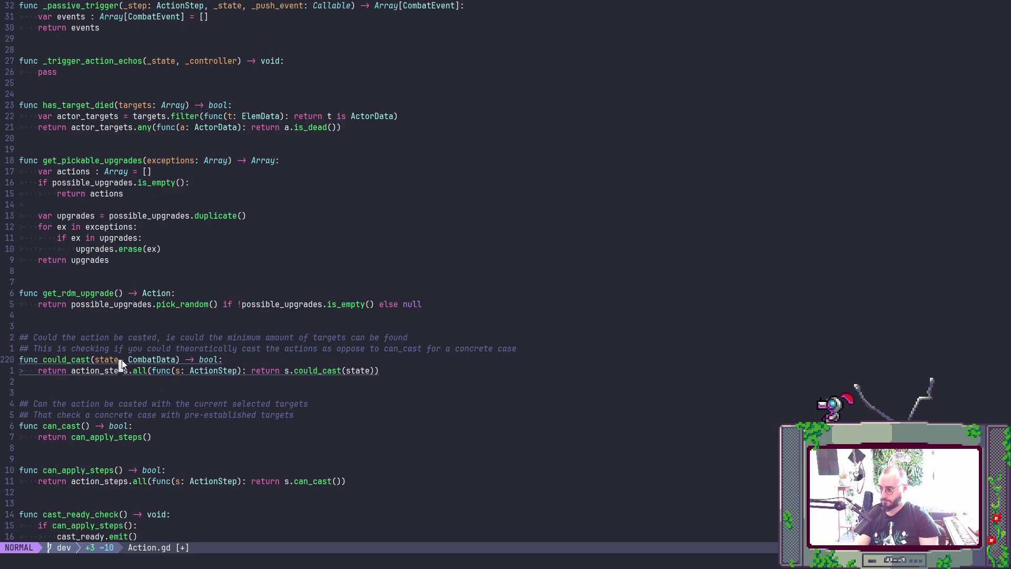
key("d")
key("t")
key("parenright")
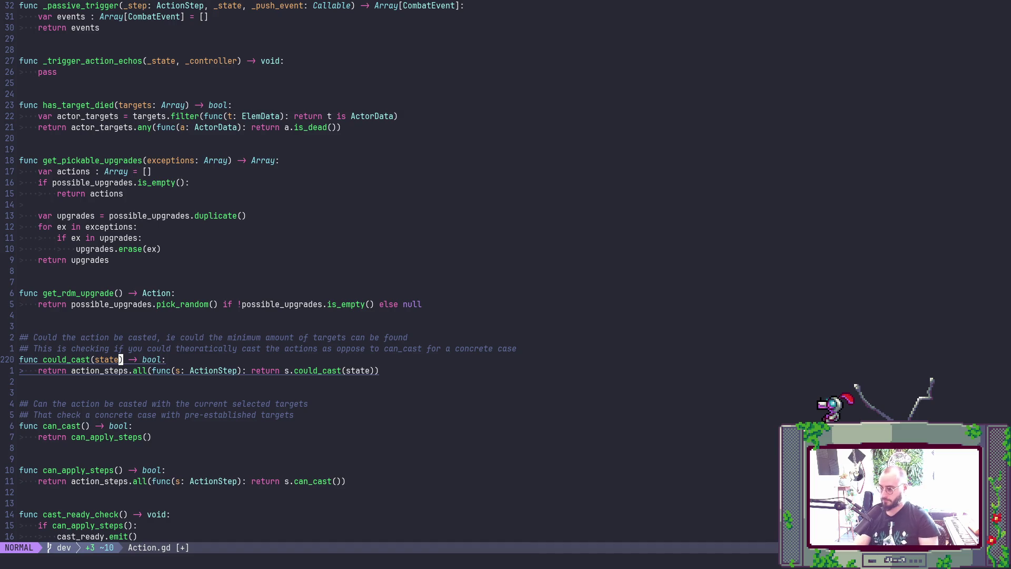
scroll(302, 440, "down", 3)
scroll(303, 440, "down", 3)
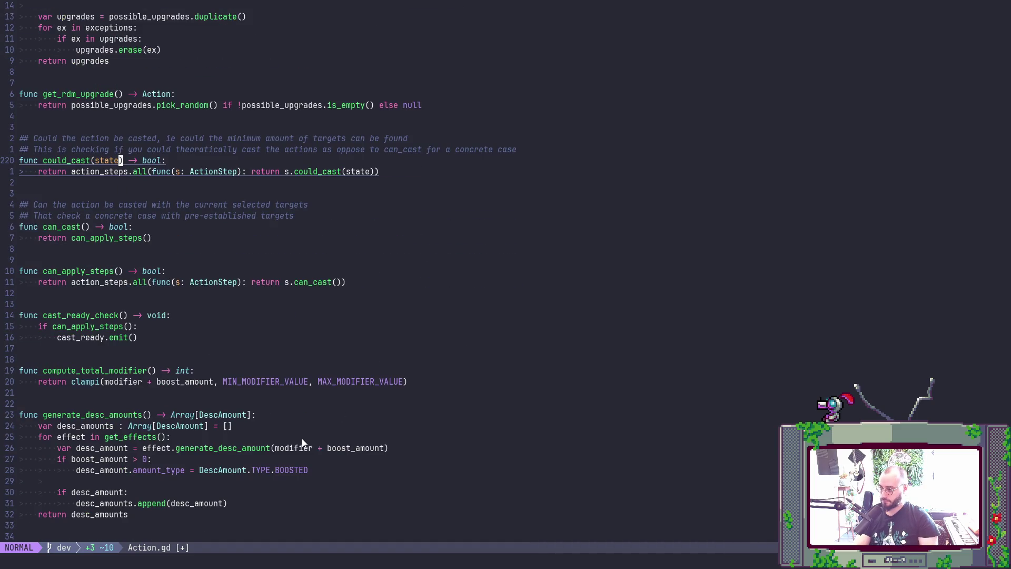
scroll(303, 442, "down", 2)
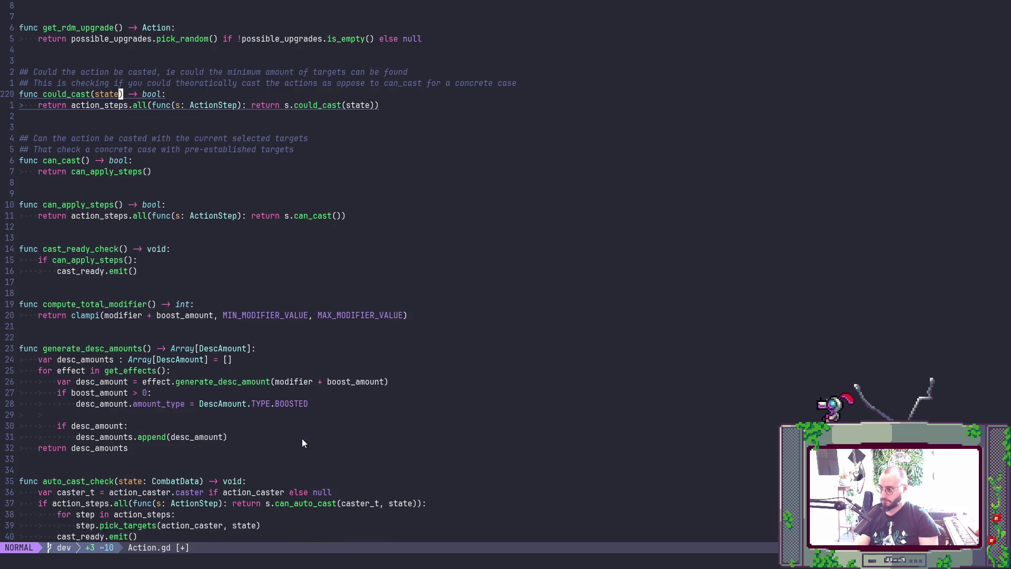
scroll(302, 439, "down", 2)
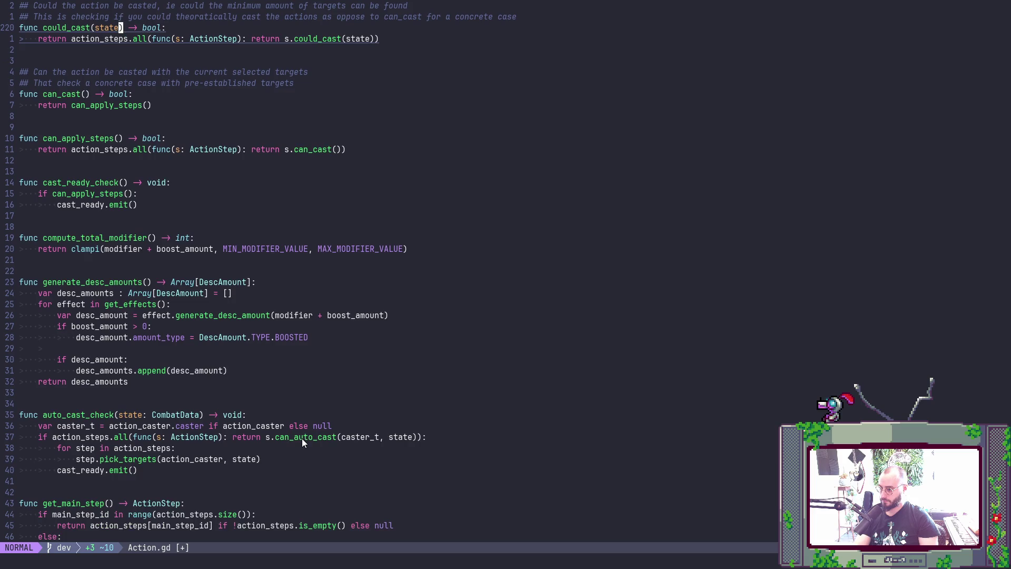
scroll(192, 439, "down", 1)
left_click(144, 382)
key("d")
key("t")
key("parenright")
Remove the CombatData hint from get_targetable_elems' state parameter.
key("j")
key("j")
key("j")
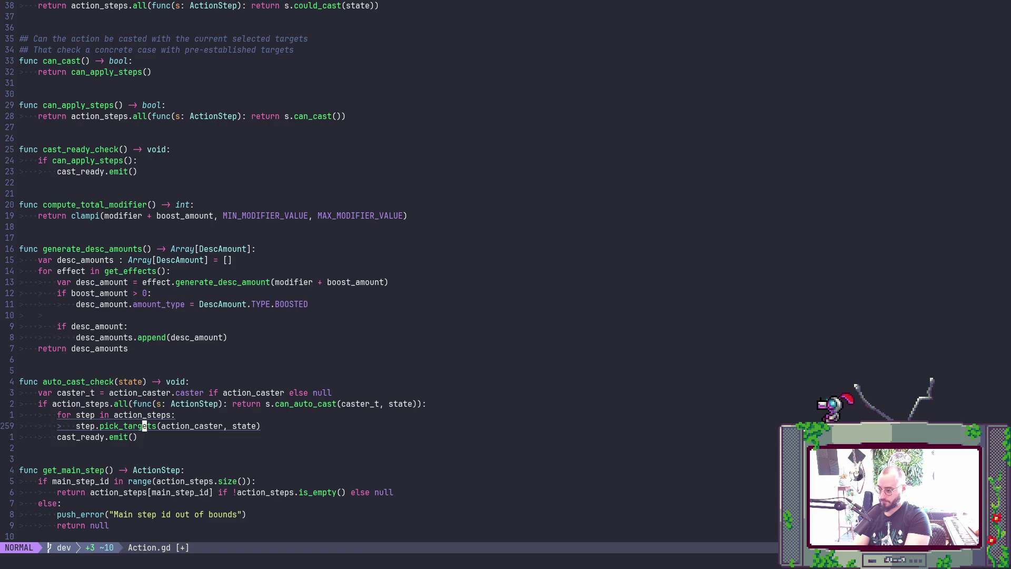
key("j")
key("j")
key("j")
key("ctrl+d")
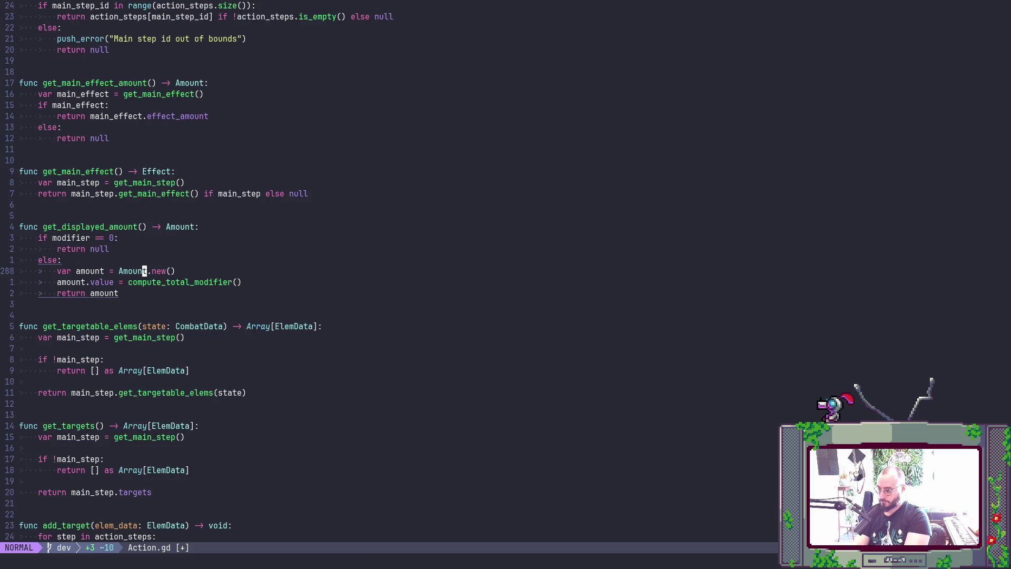
key("j")
key("j")
key("j")
key("l")
key("l")
key("l")
key("d")
key("t")
key("parenright")
key("j")
key("j")
key("j")
key("j")
key("j")
key("j")
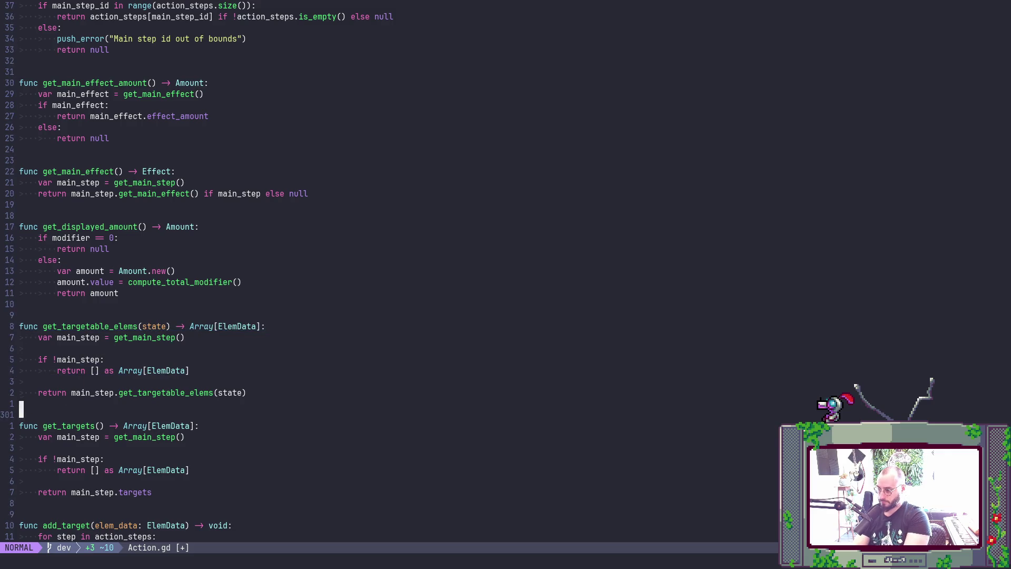
Remove the CombatData hints from the can_target and pick_targets signatures.
key("ctrl+d")
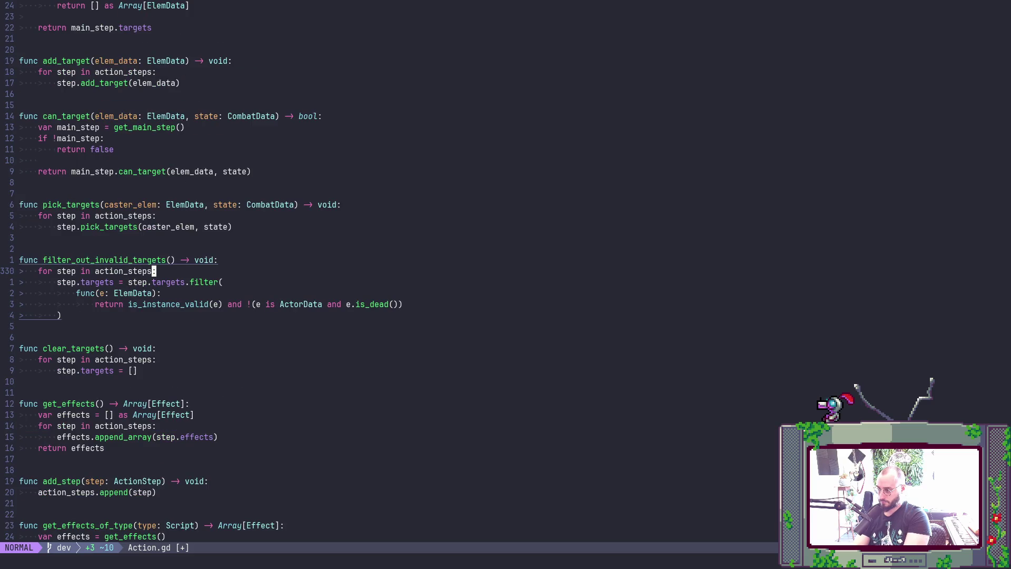
key("k")
key("k")
key("k")
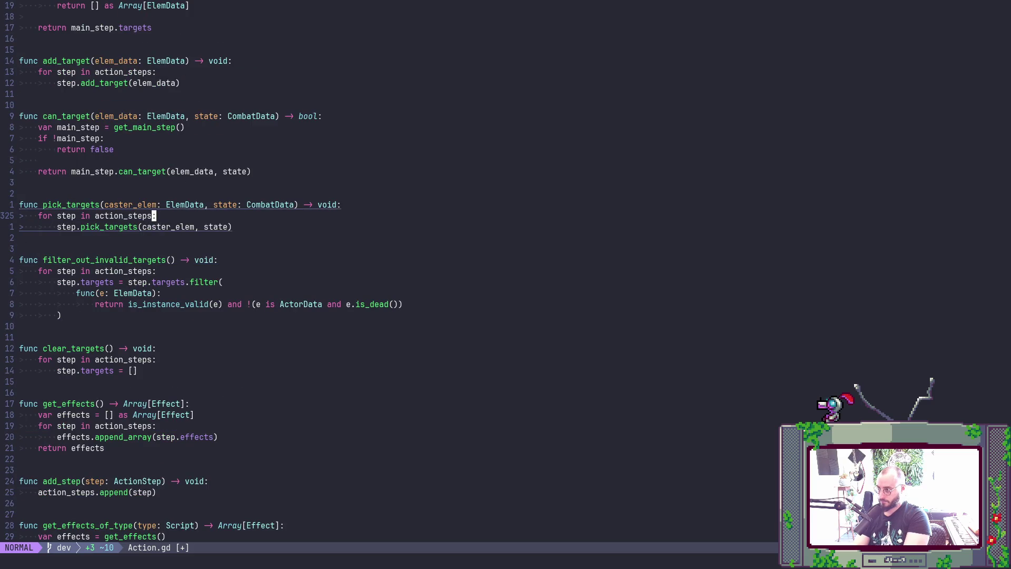
key("$")
key("B")
key("B")
key("B")
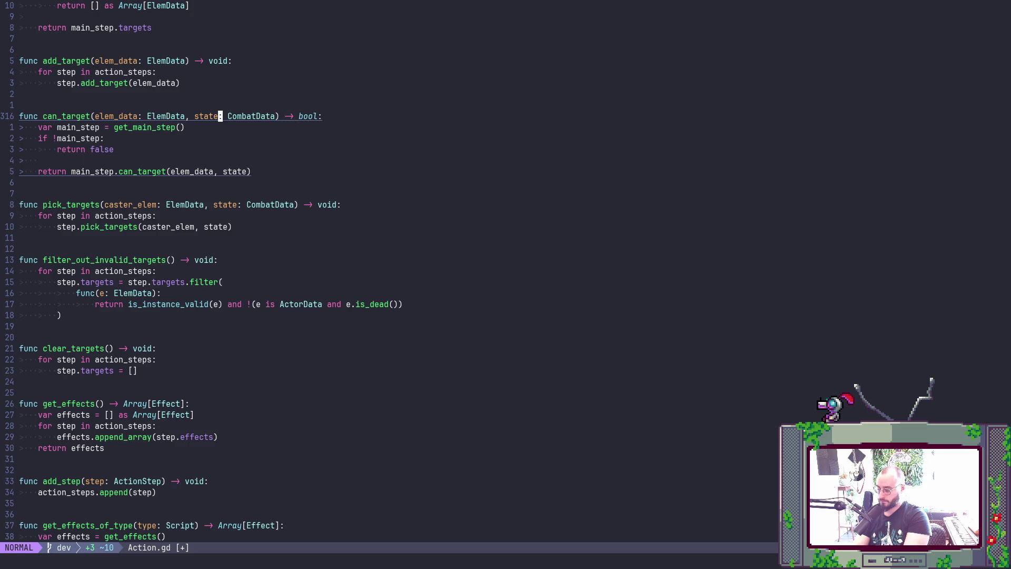
key("d")
key("t")
key("parenright")
key("j")
key("j")
key("j")
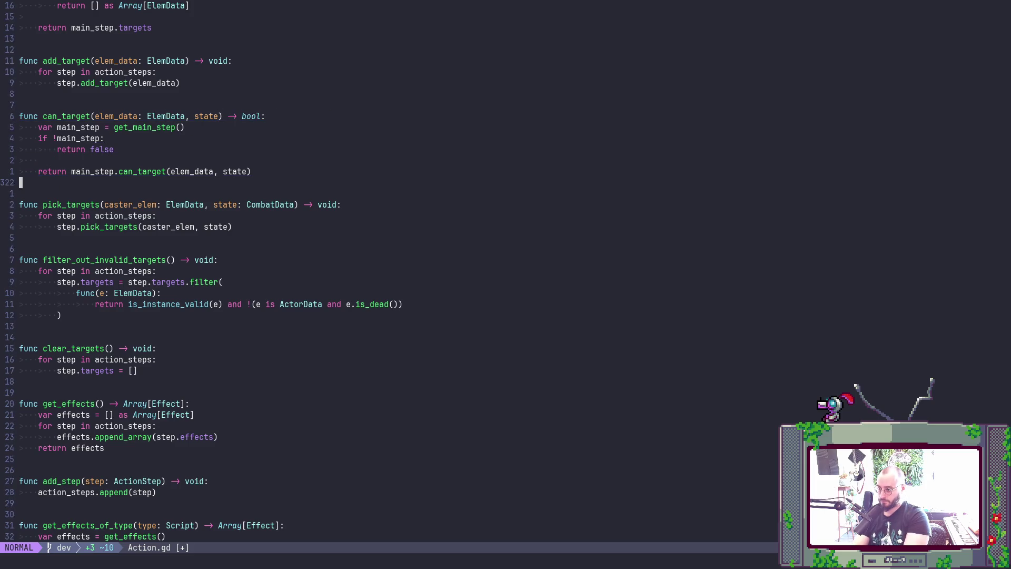
key("l")
key("l")
key("l")
key("d")
key("t")
key("parenright")
key("j")
key("j")
key("j")
key("j")
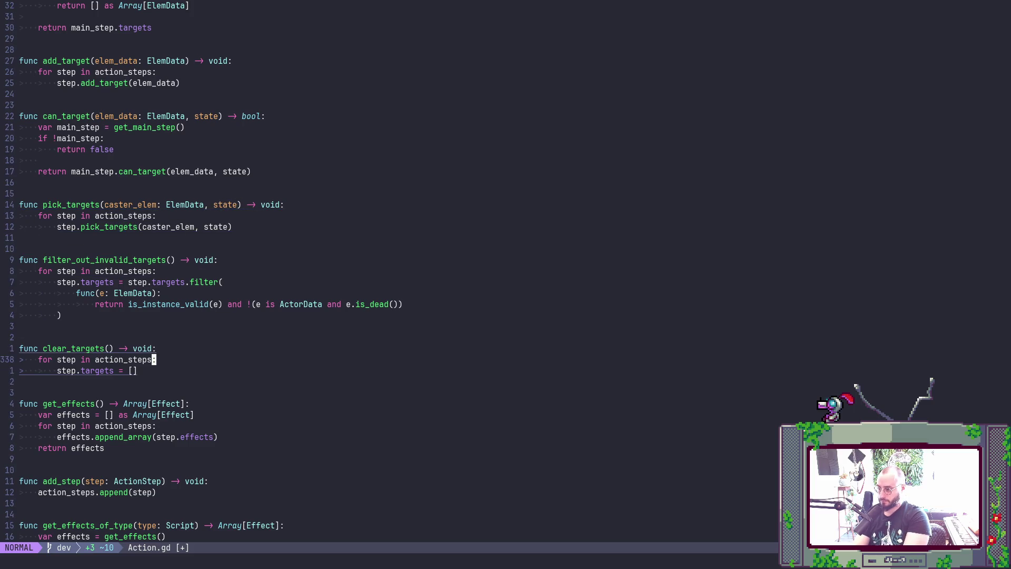
Save Action.gd after reaching the boost function and switch to the browser.
scroll(369, 263, "down", 12)
left_click(192, 271)
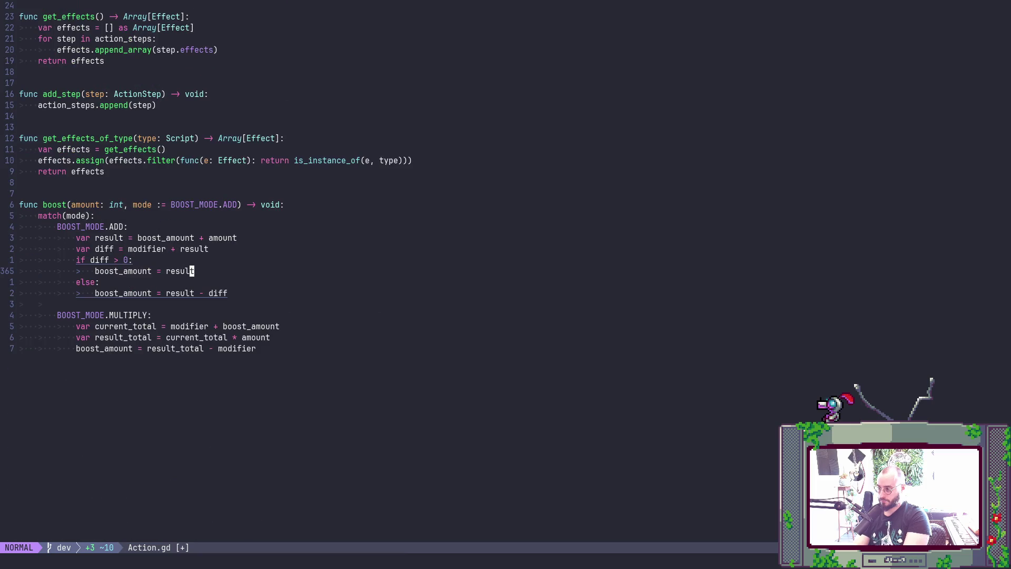
type(":w")
key("Return")
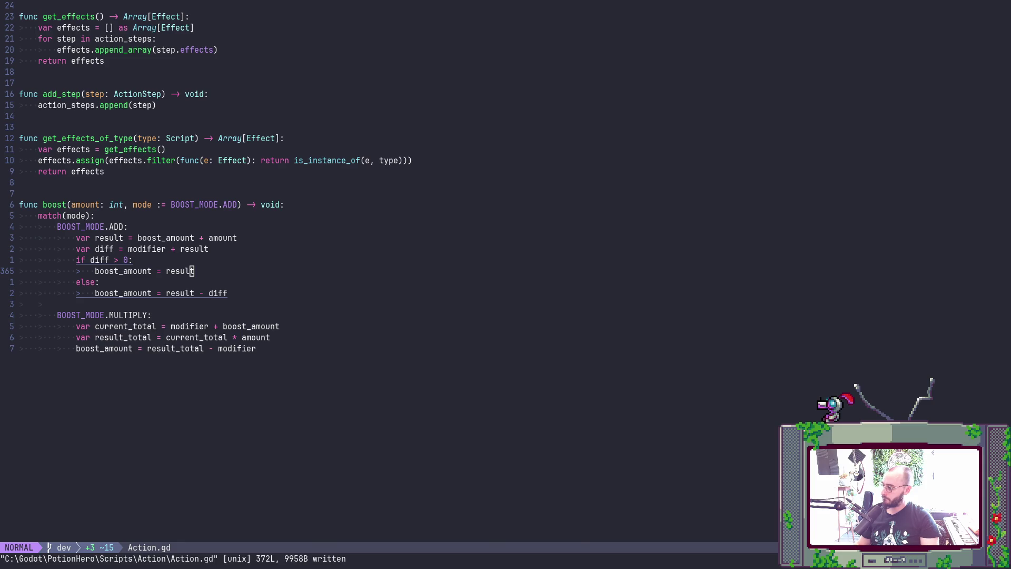
key("alt+Tab")
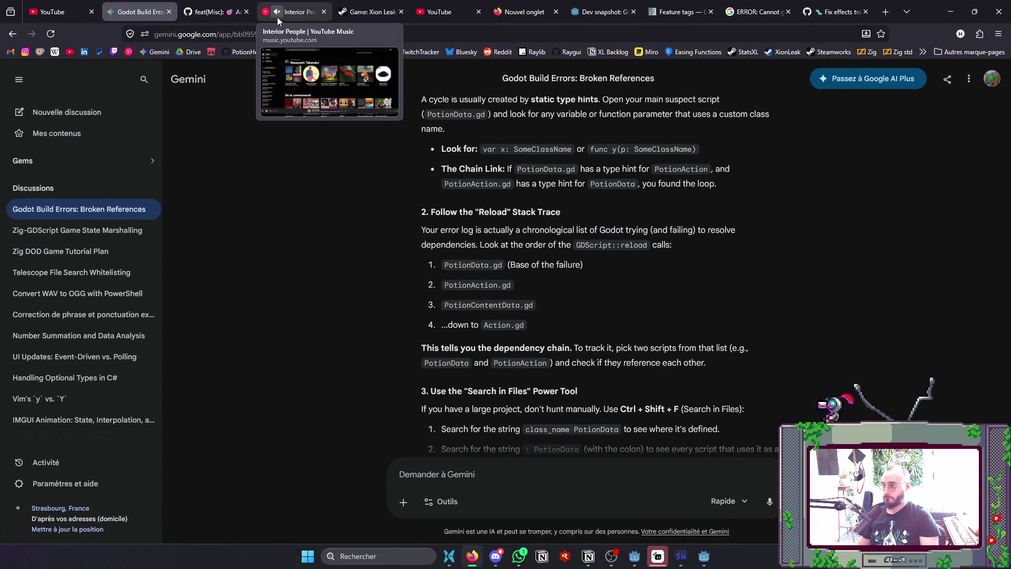
Switch to the Interior People music tab, then minimize the browser to reveal Neovim.
left_click(273, 15)
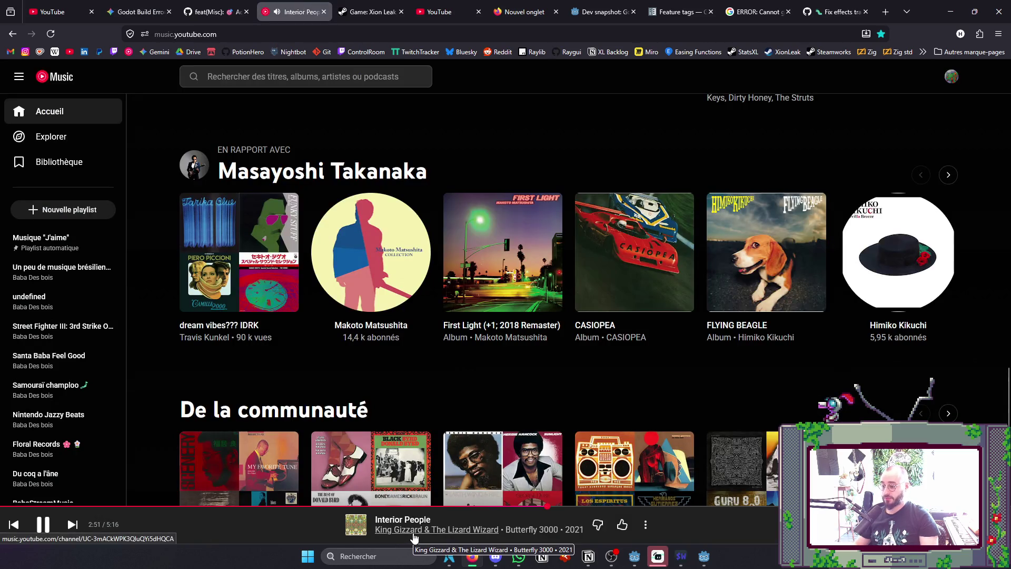
left_click(940, 10)
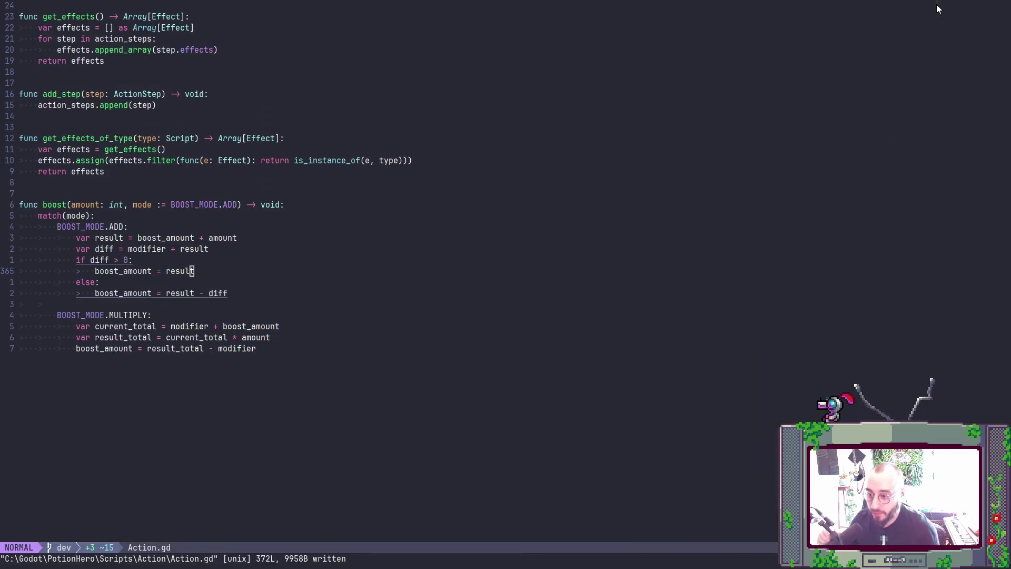
Scroll back up through Action.gd and write all modified buffers with :wa.
scroll(397, 314, "up", 5)
scroll(397, 314, "up", 17)
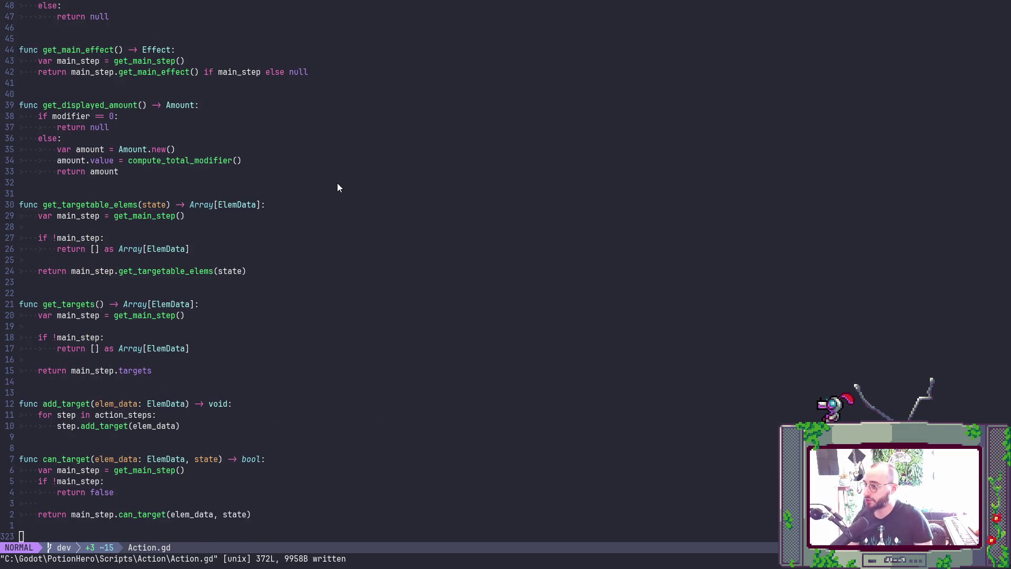
scroll(337, 188, "up", 14)
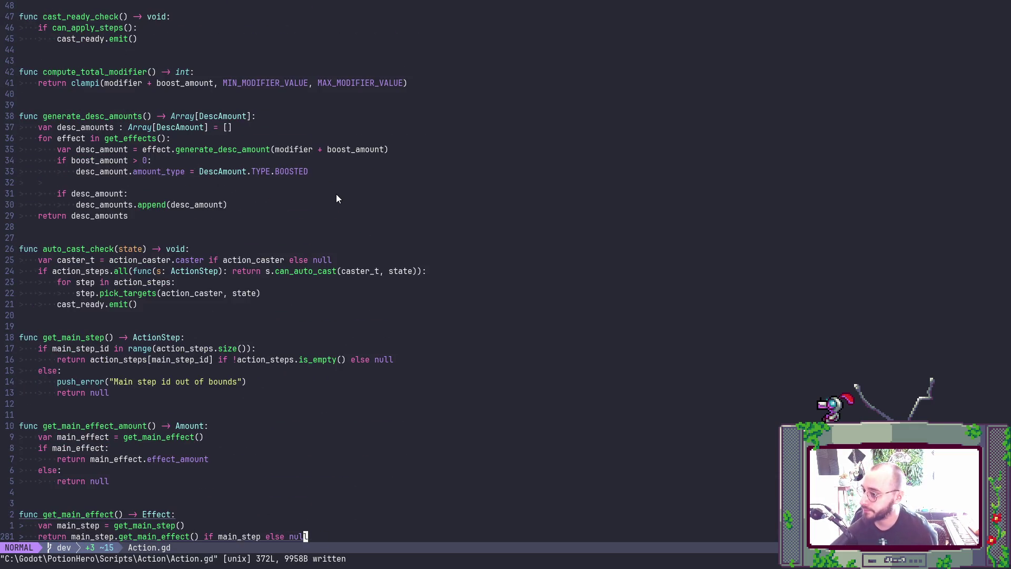
type(":wa")
key("Return")
Bring the Godot editor window to the front.
key("alt+Tab")
key("alt+shift+Tab")
key("Down")
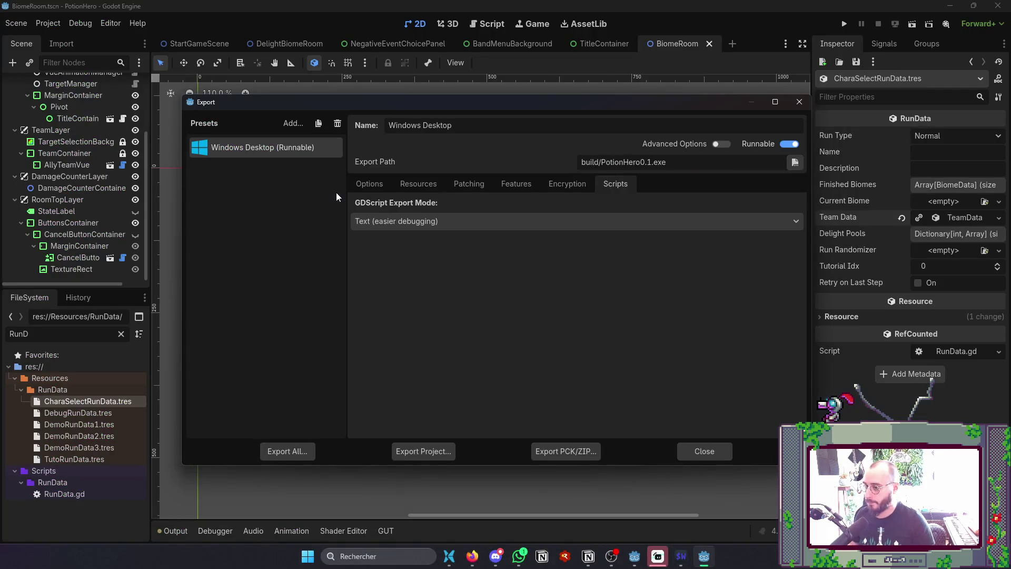
Run the game, pick the bear hero and Tutorial adventure, and skip the tutorial dialogue.
key("F5")
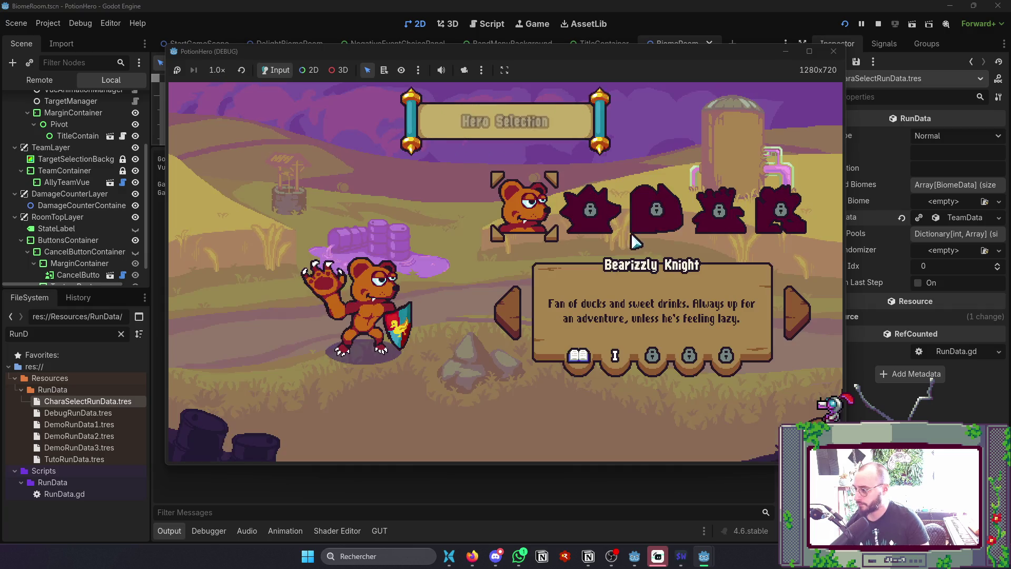
left_click(633, 300)
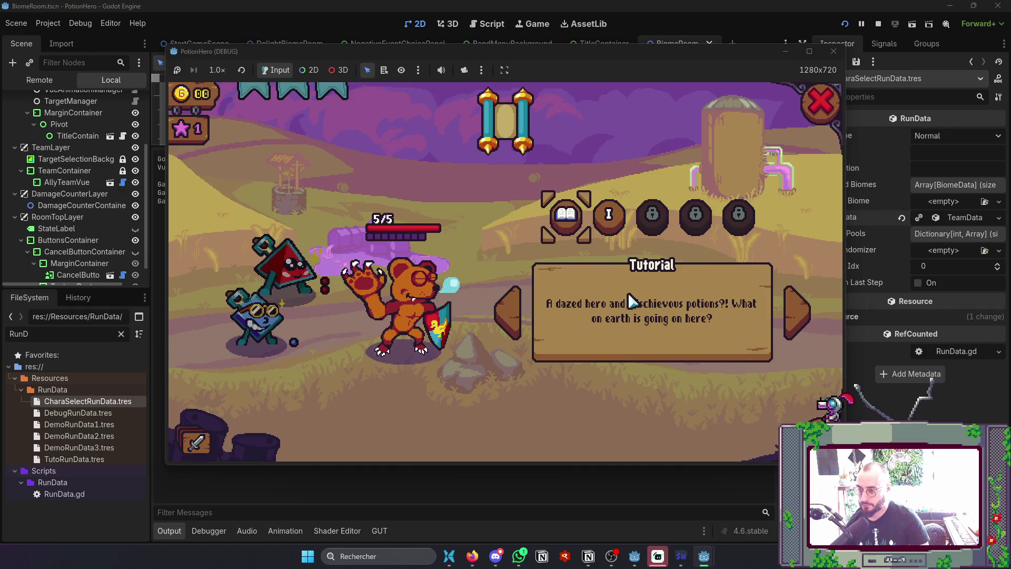
left_click(609, 217)
left_click(767, 395)
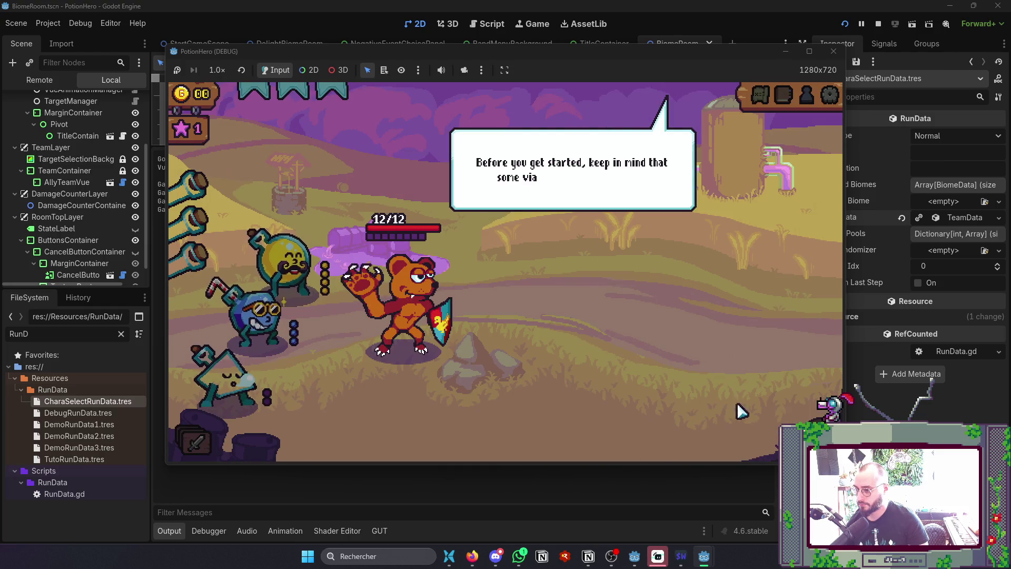
left_click(740, 410)
left_click(742, 388)
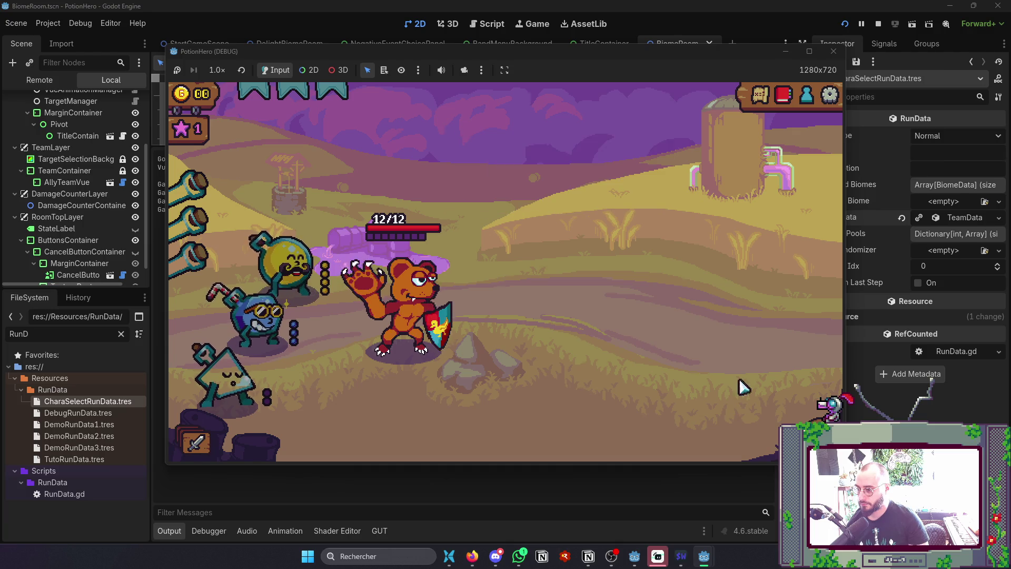
Re-export the Windows Desktop build over build/PotionHero0.1.exe and return to Neovim.
left_click(60, 23)
left_click(81, 85)
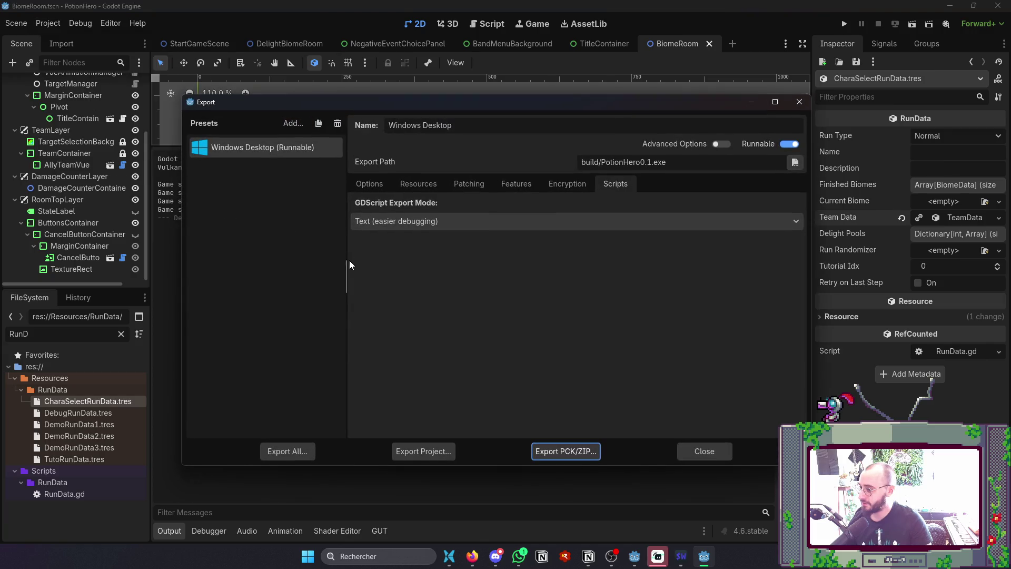
left_click(429, 454)
left_click(397, 461)
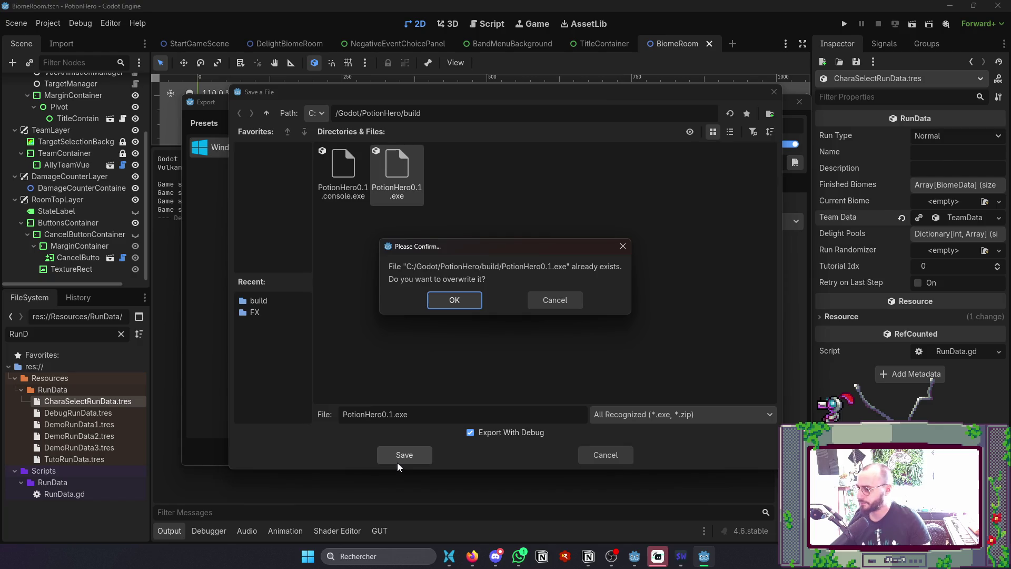
left_click(476, 296)
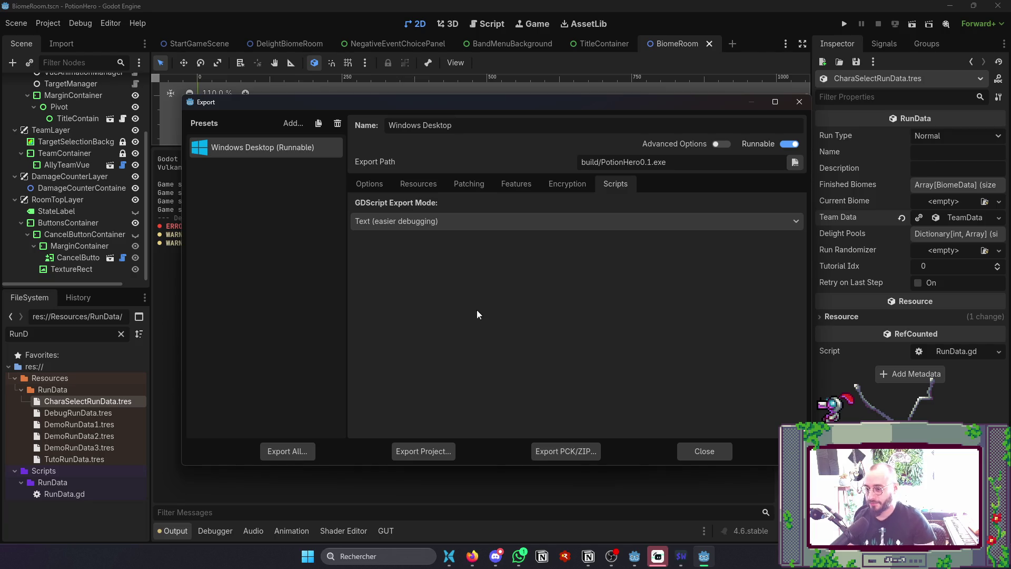
left_click(716, 453)
key("alt+Tab")
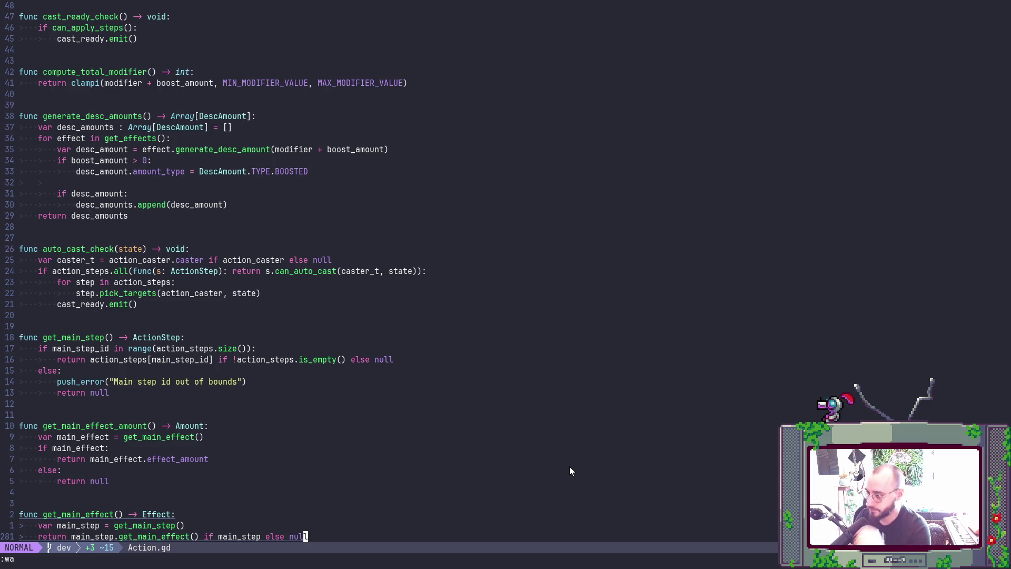
Find and open PotionData.gd by searching 'PotionCapD' in the file finder.
key("space")
key("f")
key("f")
type("PotionCapD")
key("Return")
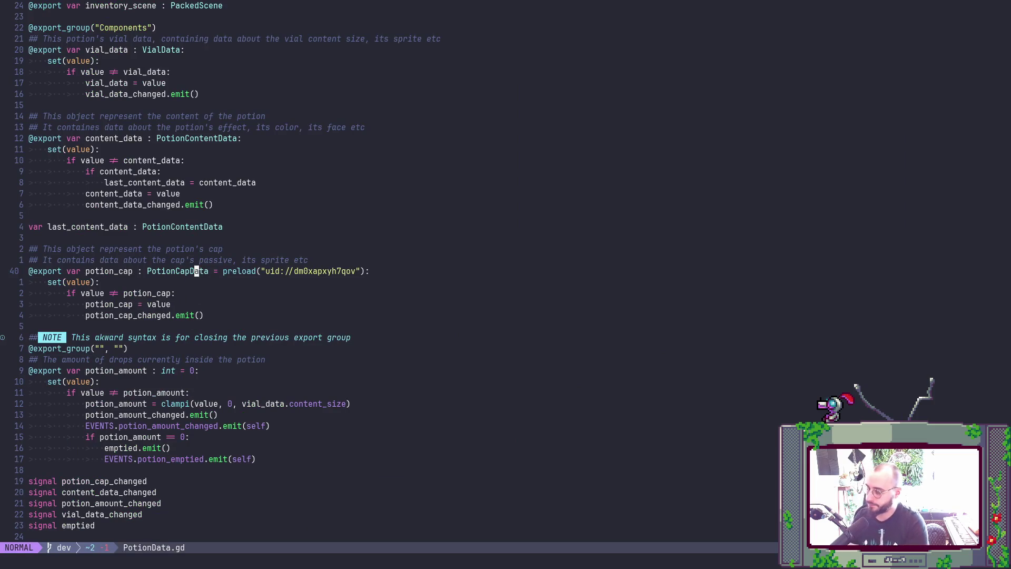
Change the potion_cap type from PotionCapData to Resource and save all buffers.
key("b")
key("b")
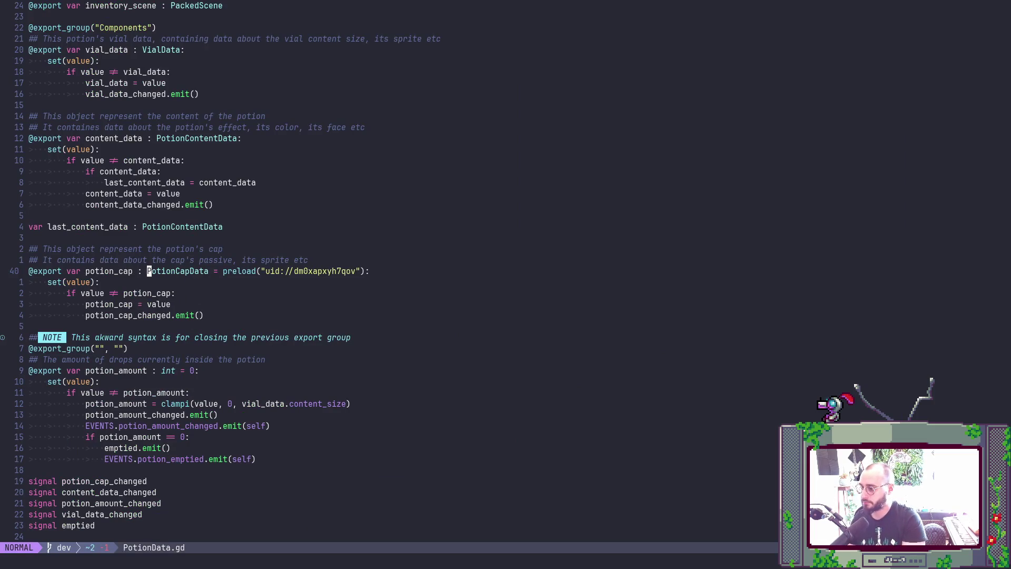
type("wcwRT")
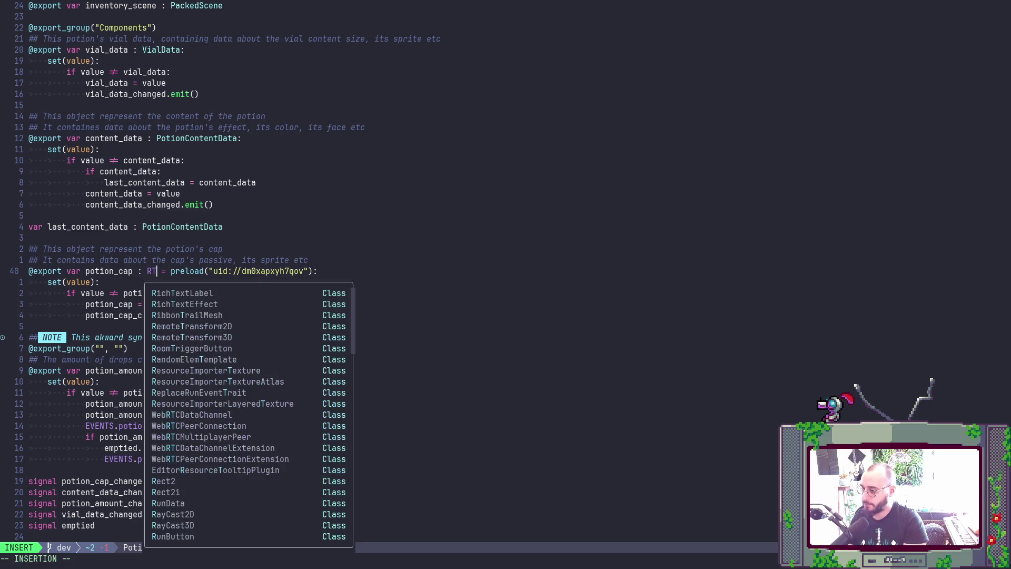
key("BackSpace")
type("e")
type("source")
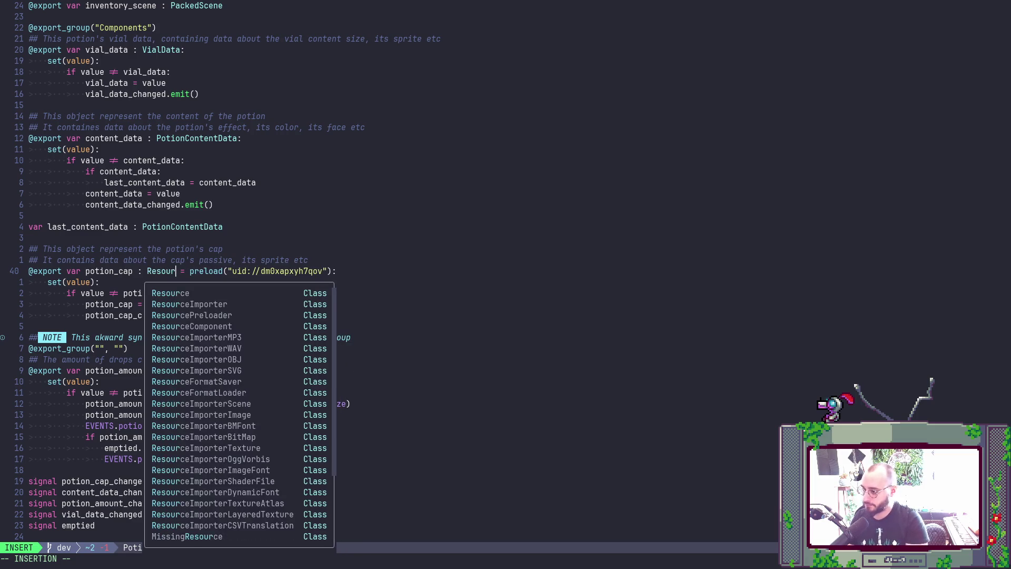
key("Escape")
type(":wa")
key("Return")
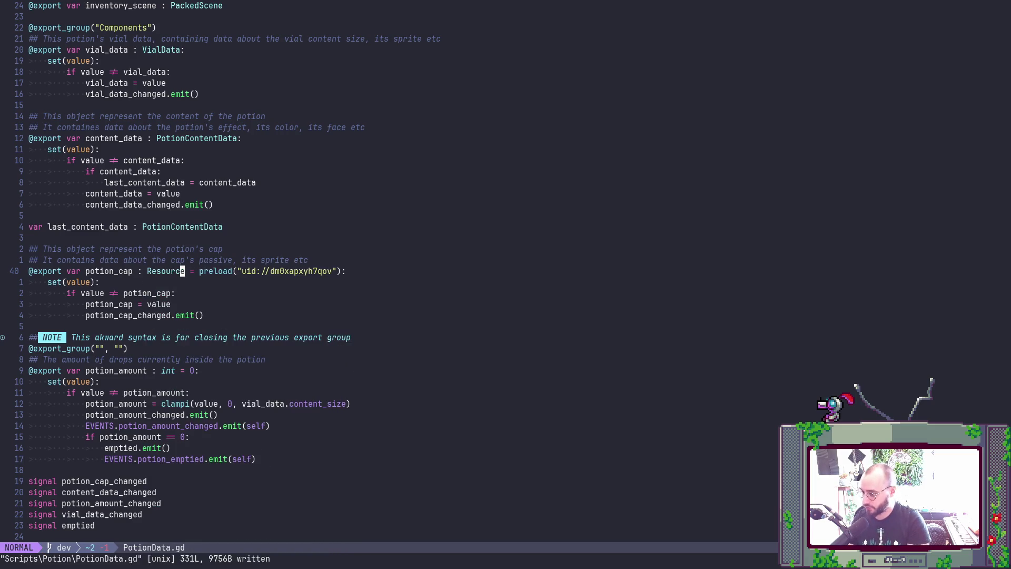
Review PotionData.gd down to generate_desc_context, save it, and run the game from Godot.
key("ctrl+d")
key("ctrl+d")
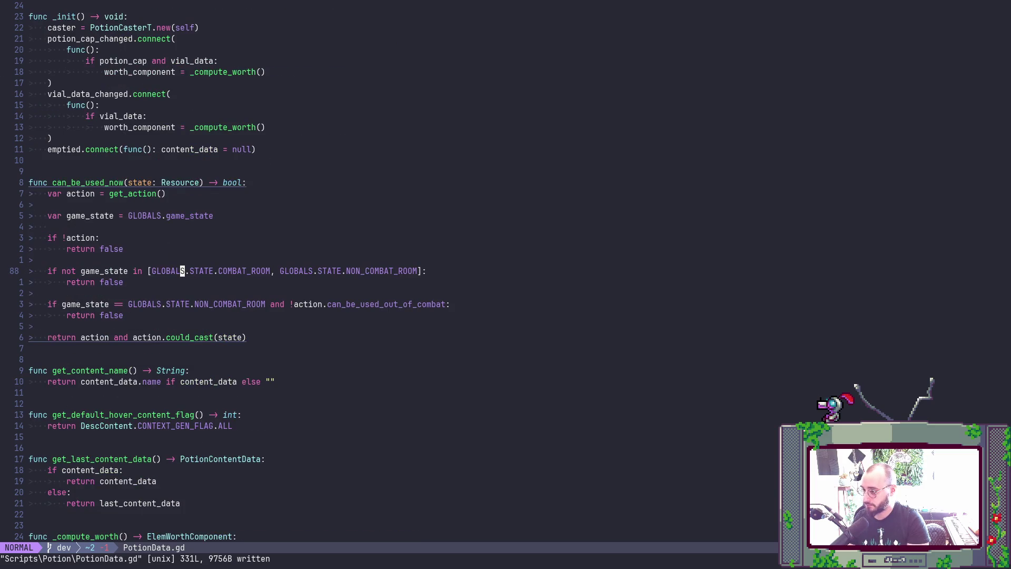
key("ctrl+d")
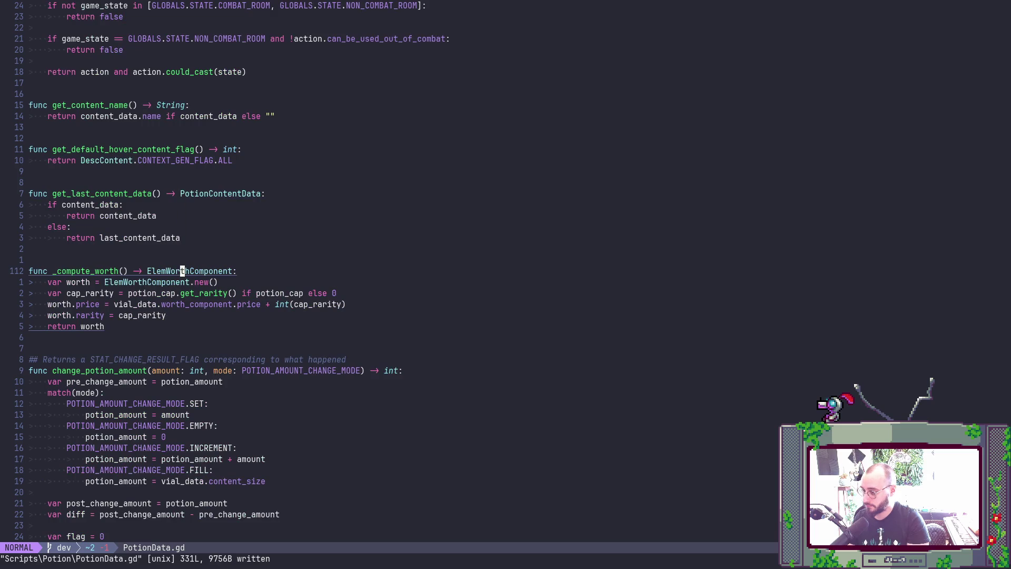
key("ctrl+d")
key("ctrl+u")
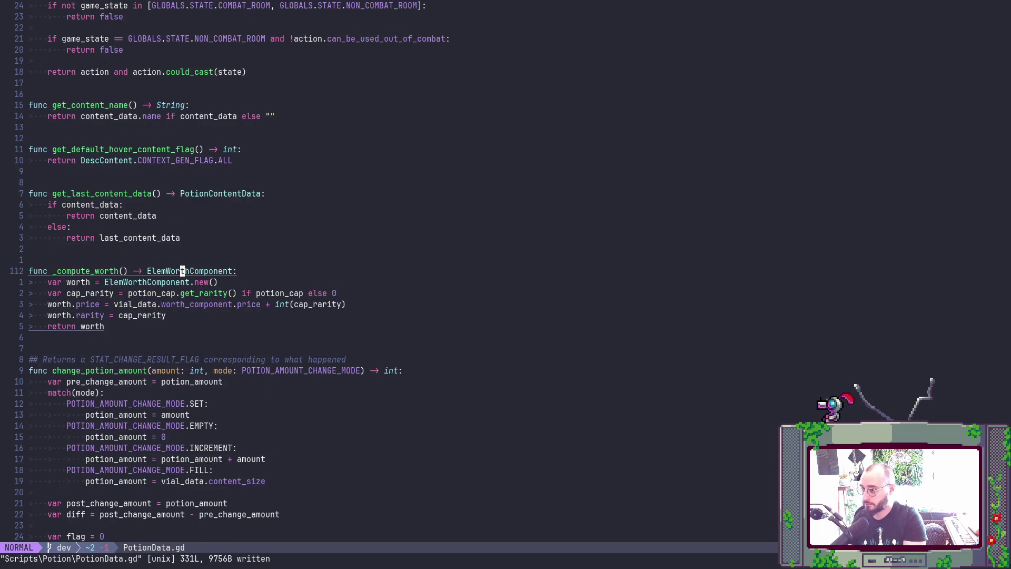
key("ctrl+d")
key("ctrl+d")
key("ctrl+d")
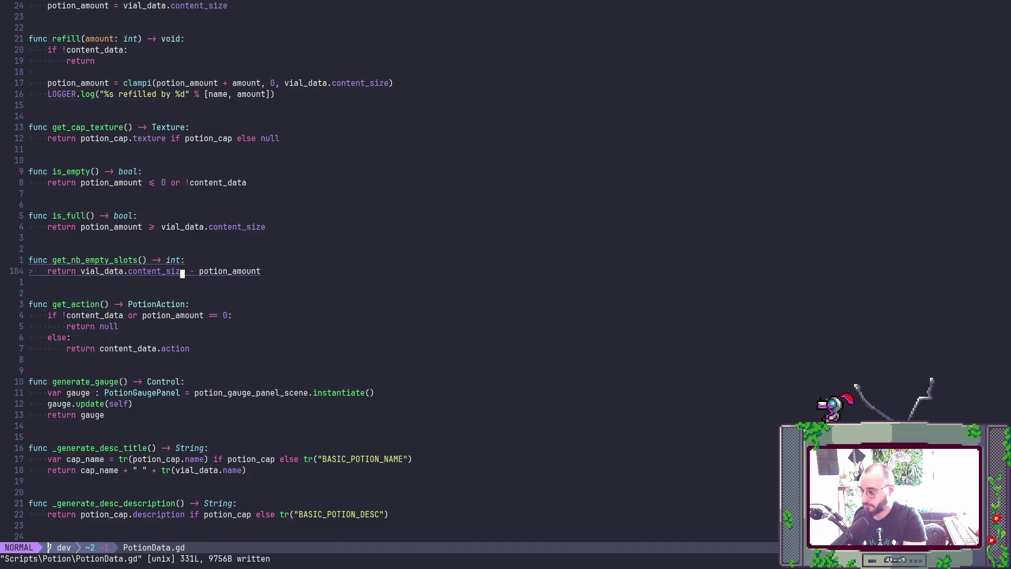
key("ctrl+d")
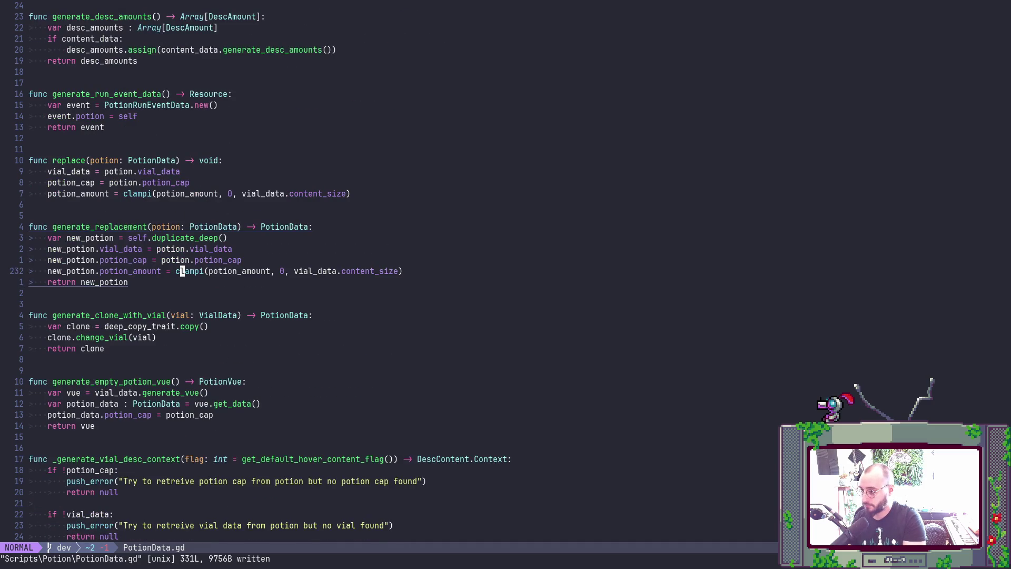
key("ctrl+d")
key("ctrl+d")
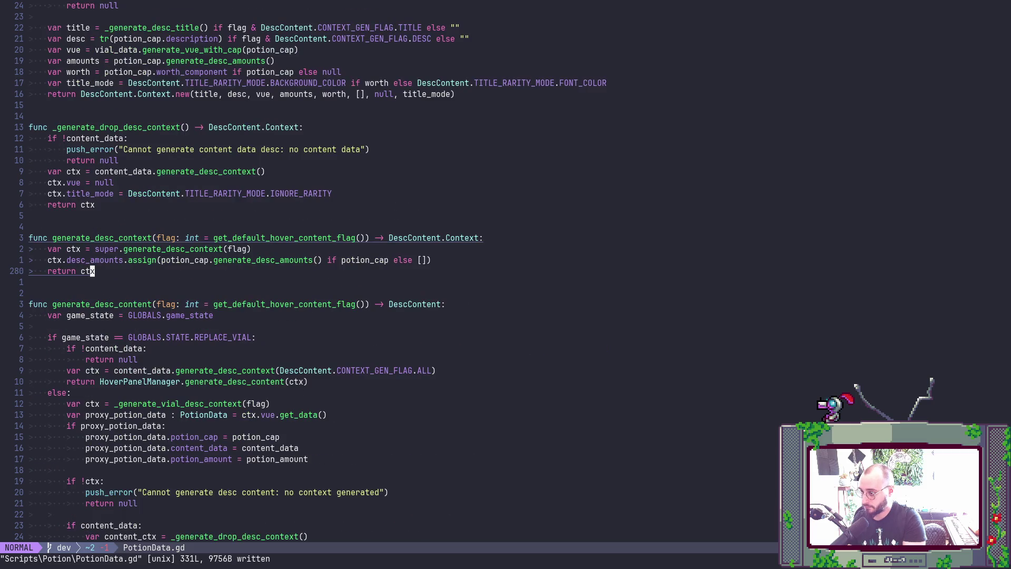
key("ctrl+d")
key("ctrl+d")
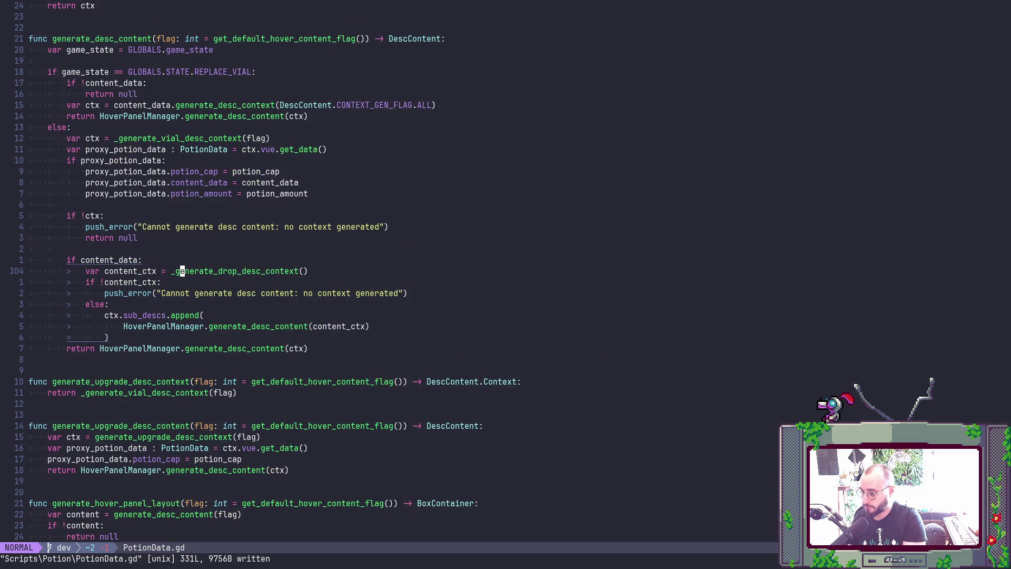
type(":w")
key("Return")
key("alt+Tab")
key("F5")
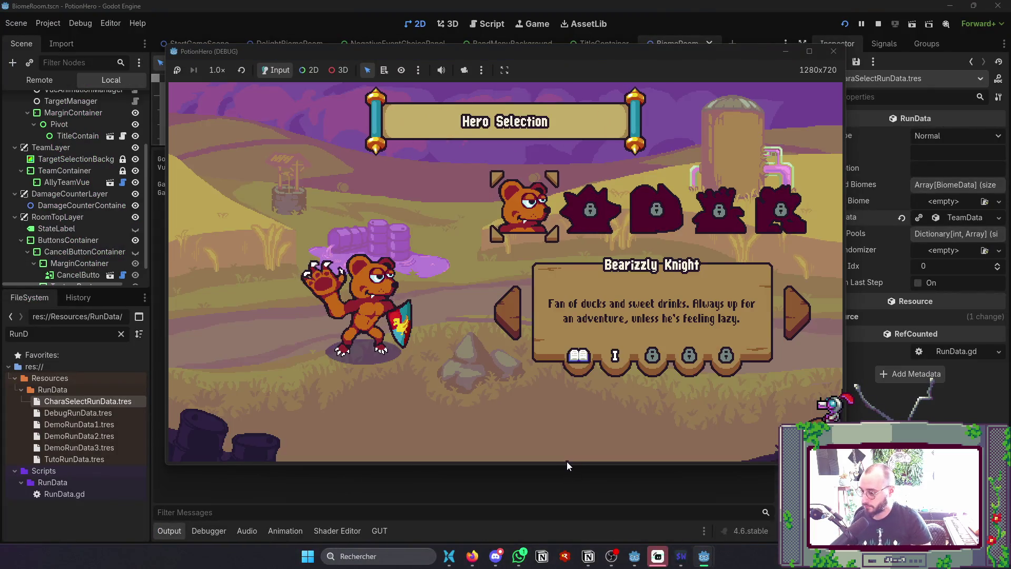
Close the game, export the Windows Desktop preset over build/PotionHero0.1.exe, and return to Neovim.
left_click(837, 57)
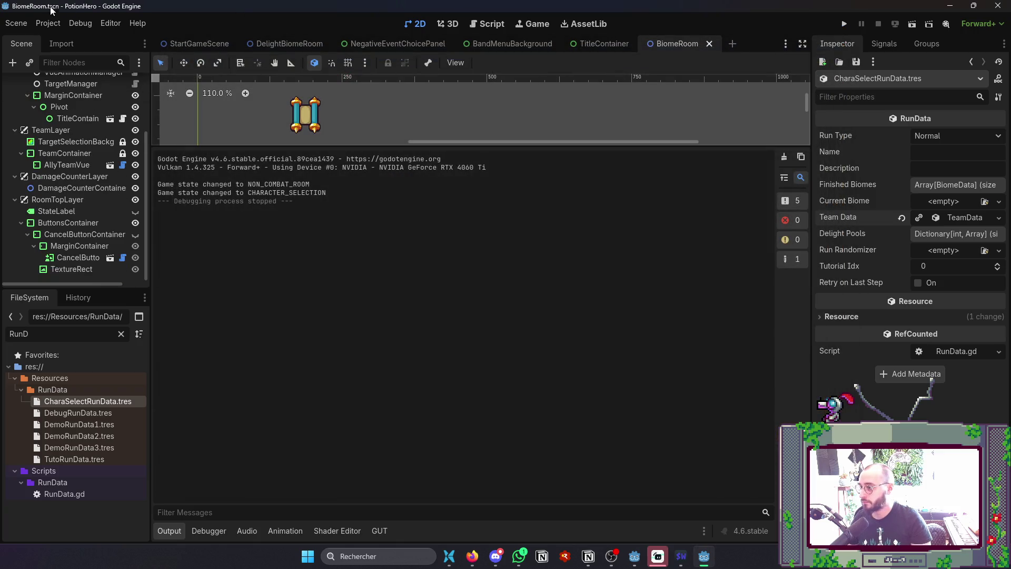
left_click(48, 23)
left_click(58, 87)
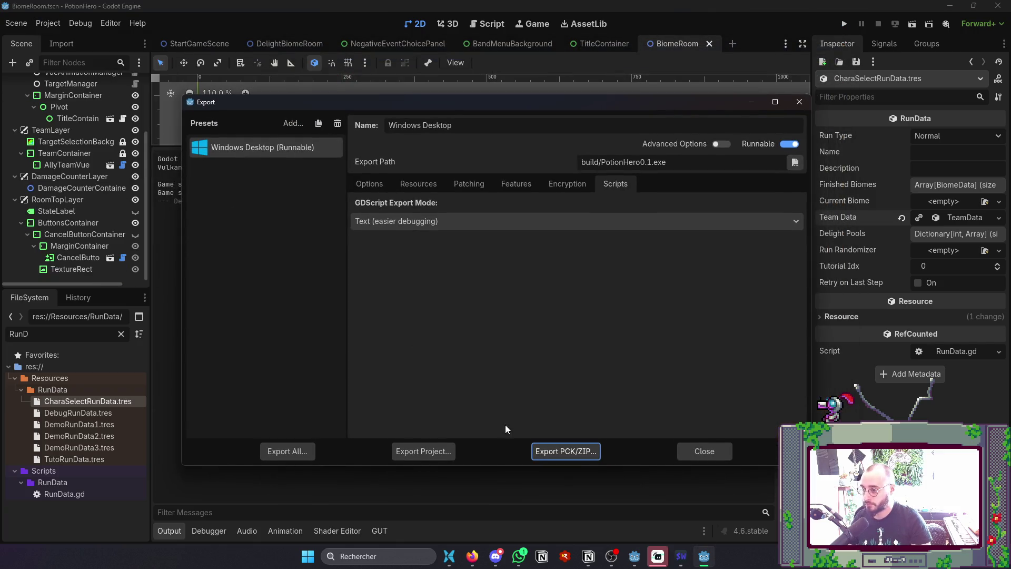
left_click(440, 452)
left_click(393, 452)
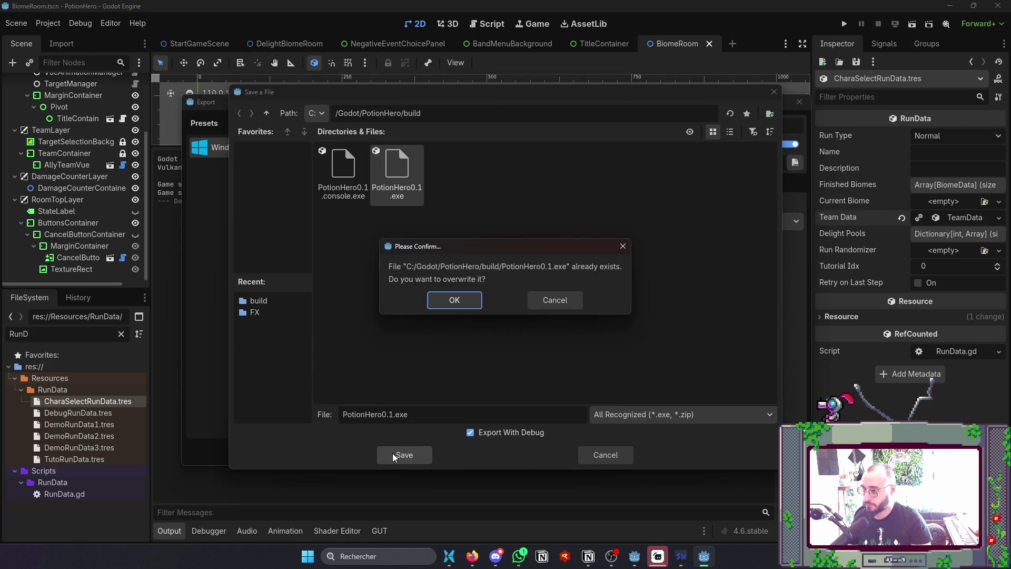
left_click(459, 305)
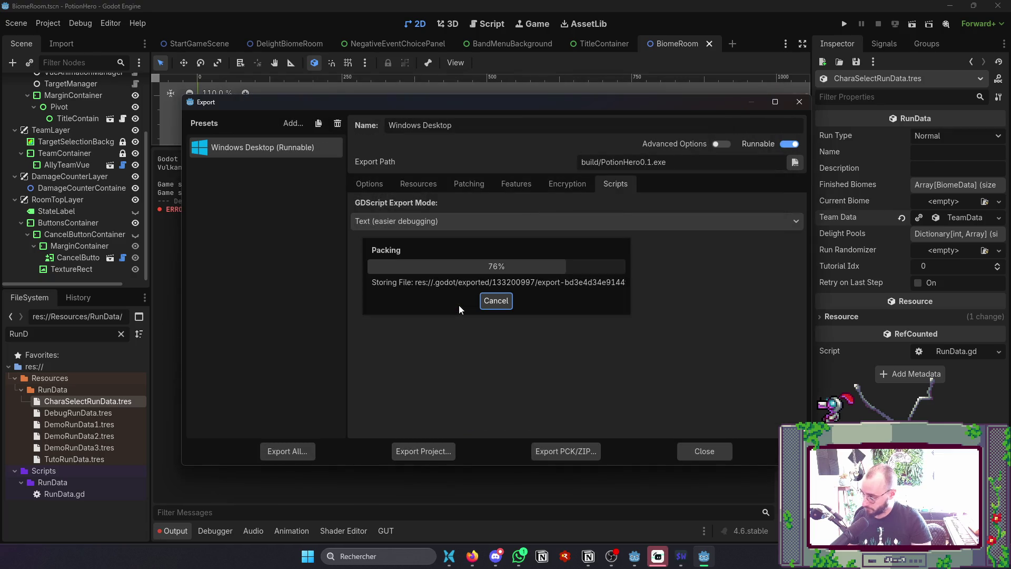
left_click(684, 447)
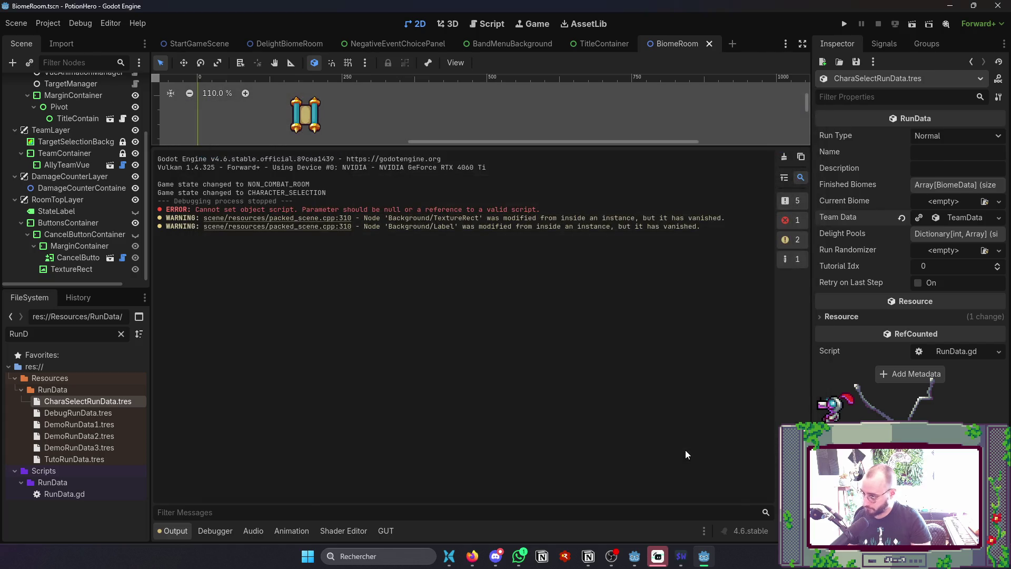
key("alt+Tab")
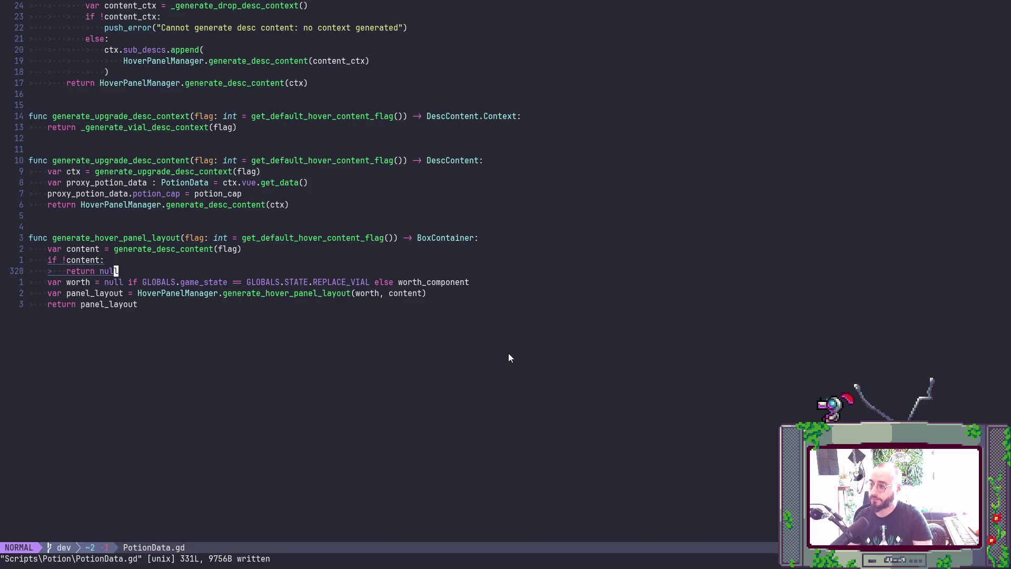
Scroll back up through PotionData.gd, then switch to the browser showing YouTube Music.
scroll(503, 369, "up", 11)
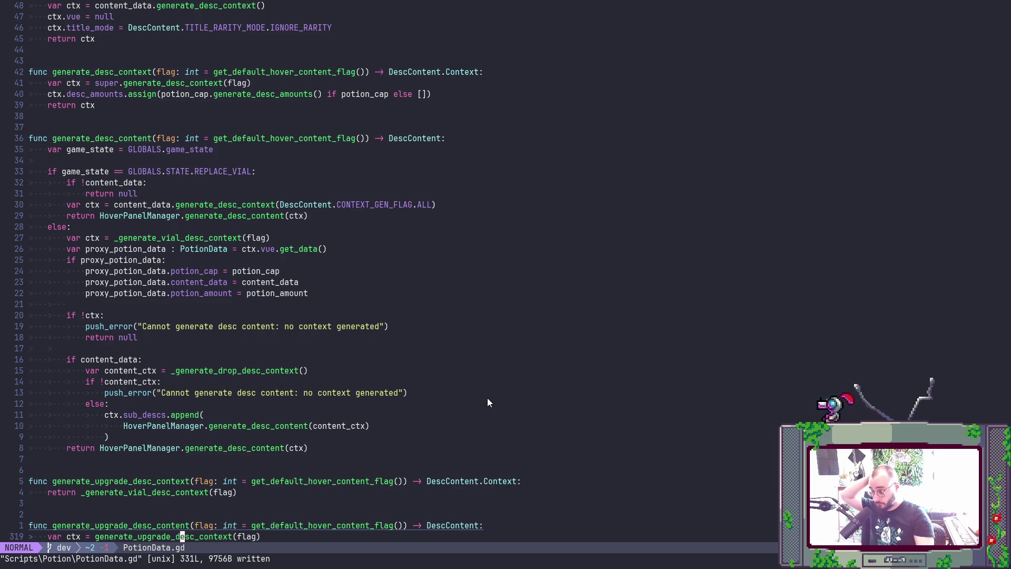
scroll(488, 403, "up", 8)
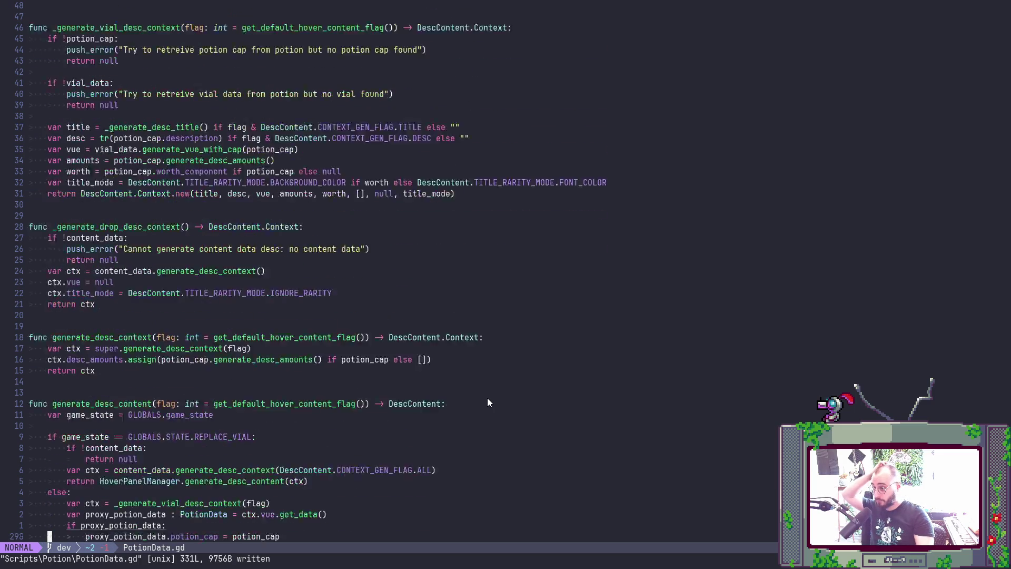
scroll(487, 402, "up", 3)
scroll(488, 402, "up", 8)
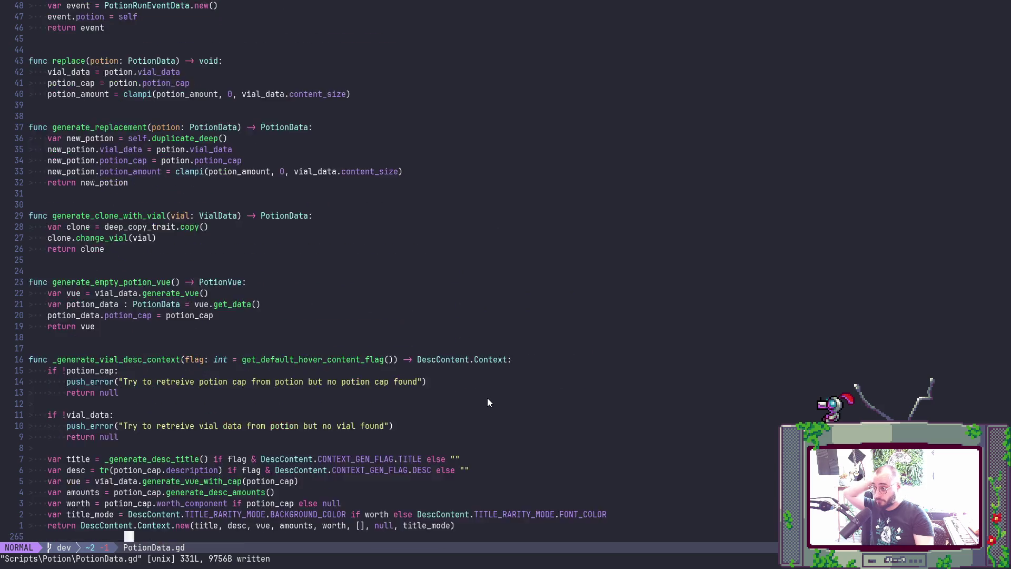
scroll(487, 402, "up", 12)
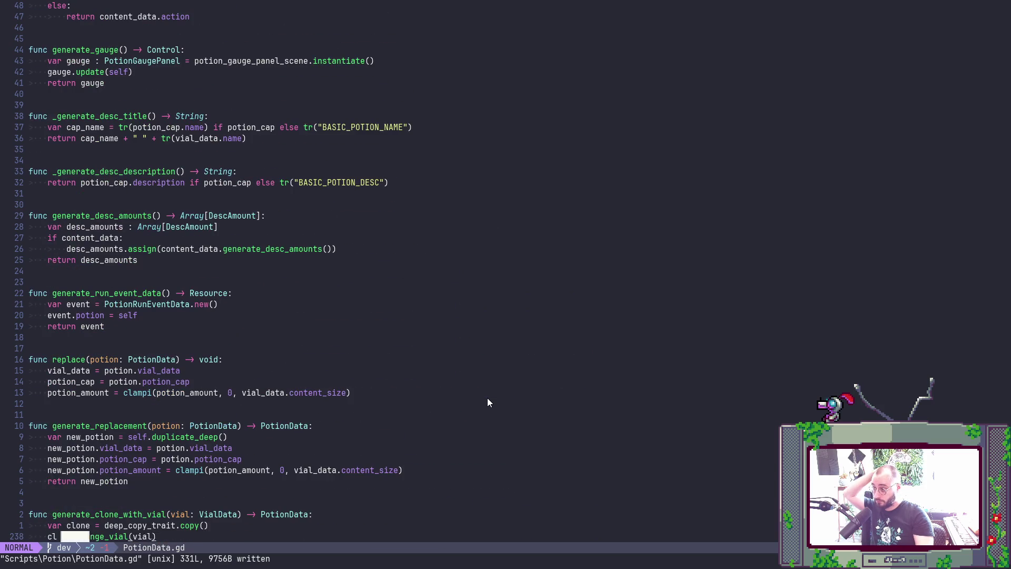
scroll(487, 402, "up", 8)
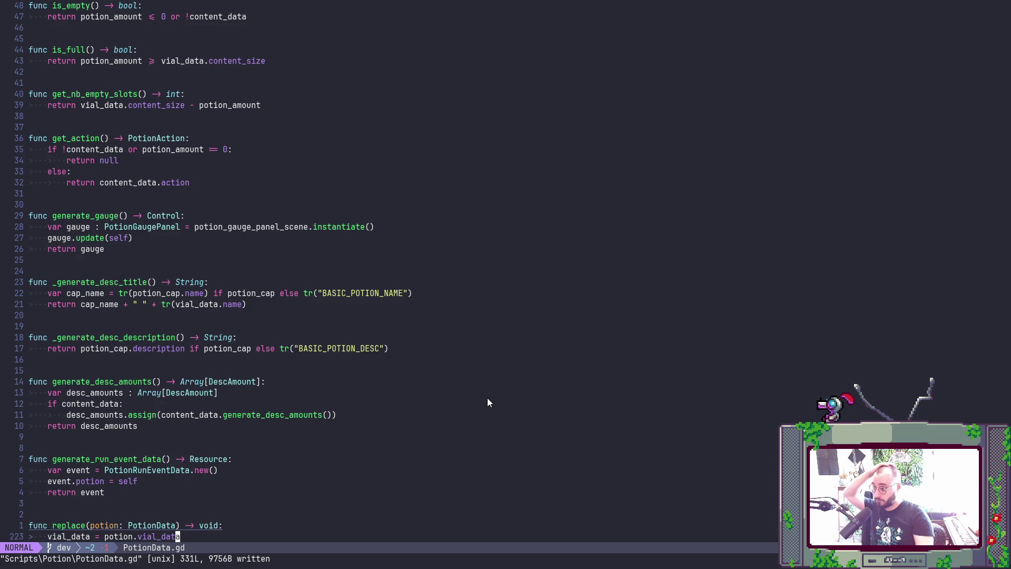
scroll(487, 403, "up", 1)
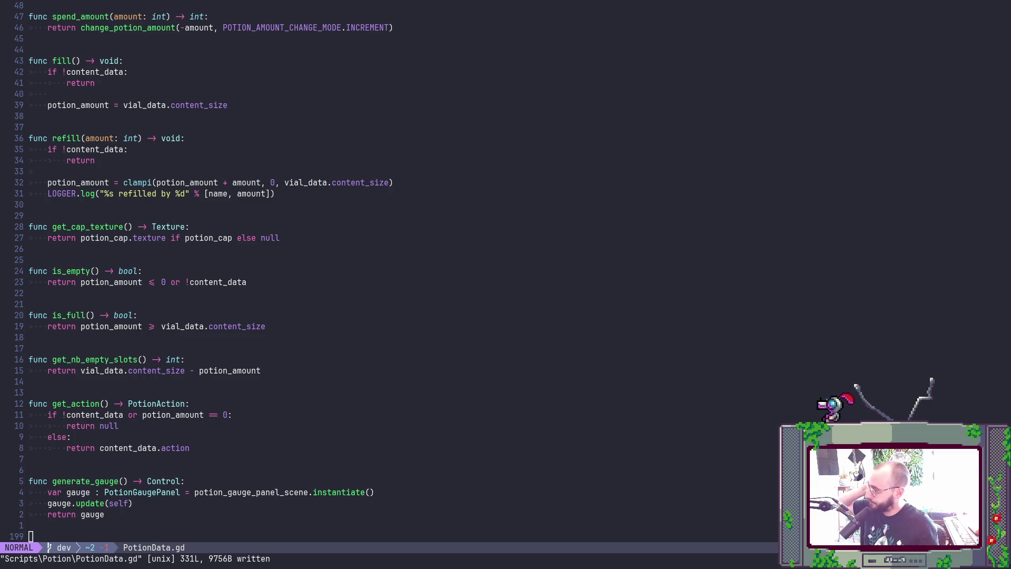
key("alt+Tab")
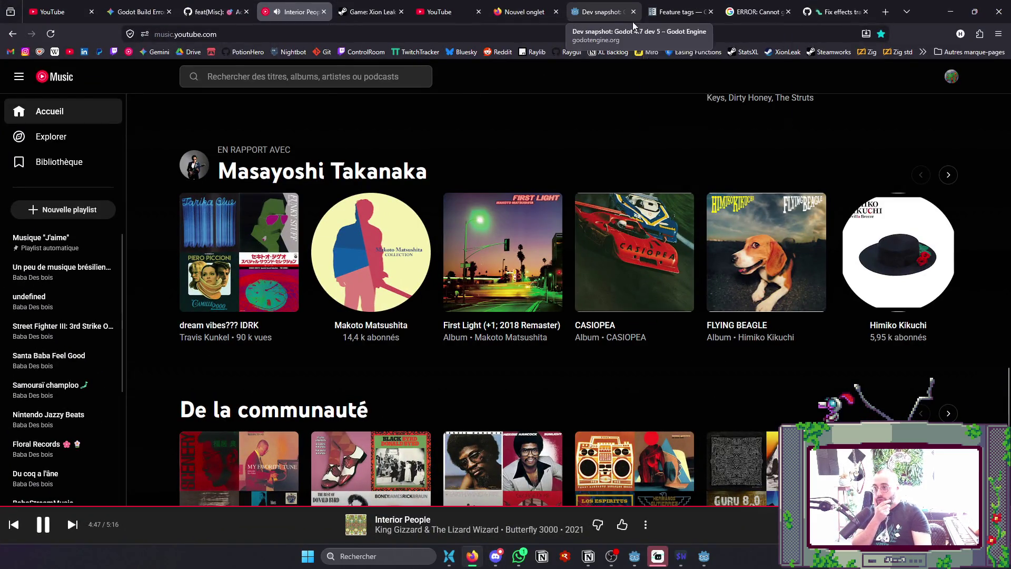
Read Gemini's 'Godot Build Errors' advice on tracing the dependency loop, then return to Neovim.
left_click(137, 11)
scroll(375, 142, "down", 1)
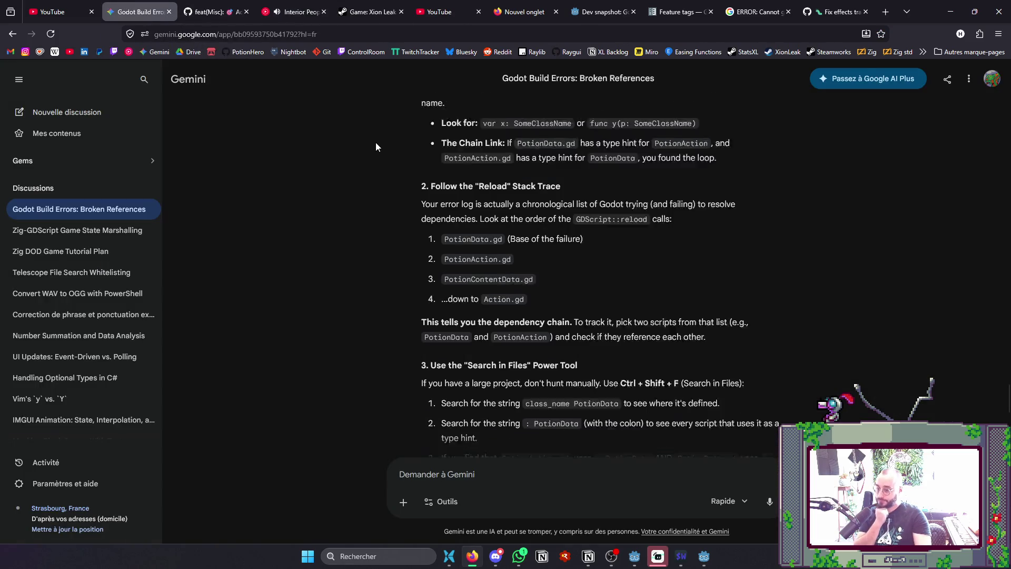
scroll(376, 142, "down", 1)
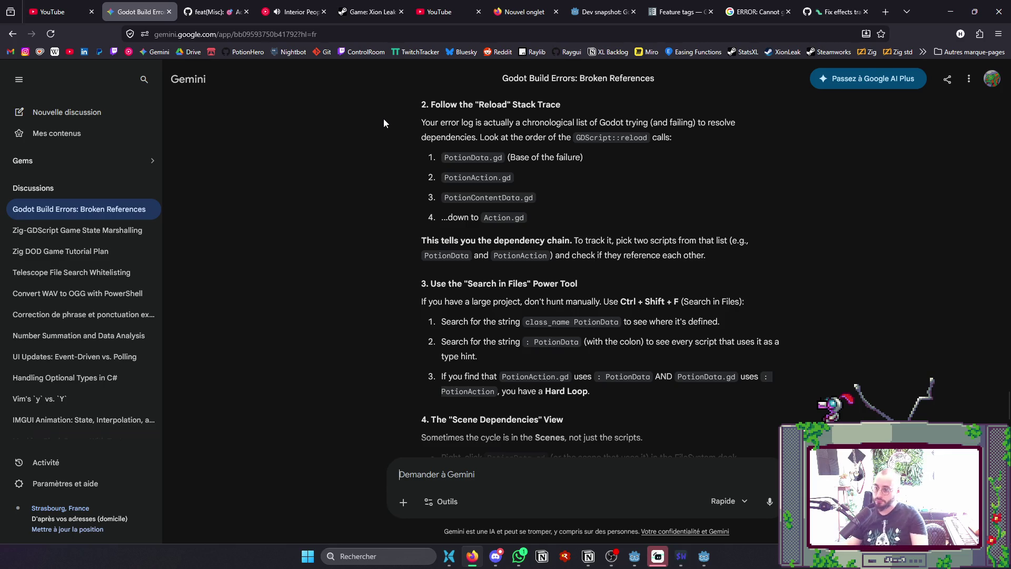
key("alt+Tab")
Try jumping to a definition in PotionData.gd and undo the earlier change there.
key("j")
key("g")
key("d")
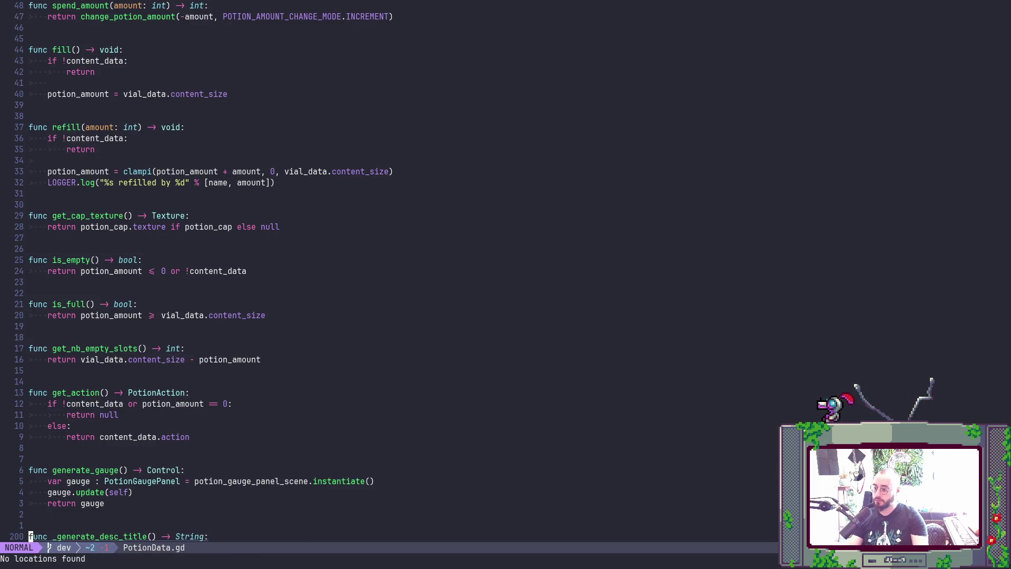
key("u")
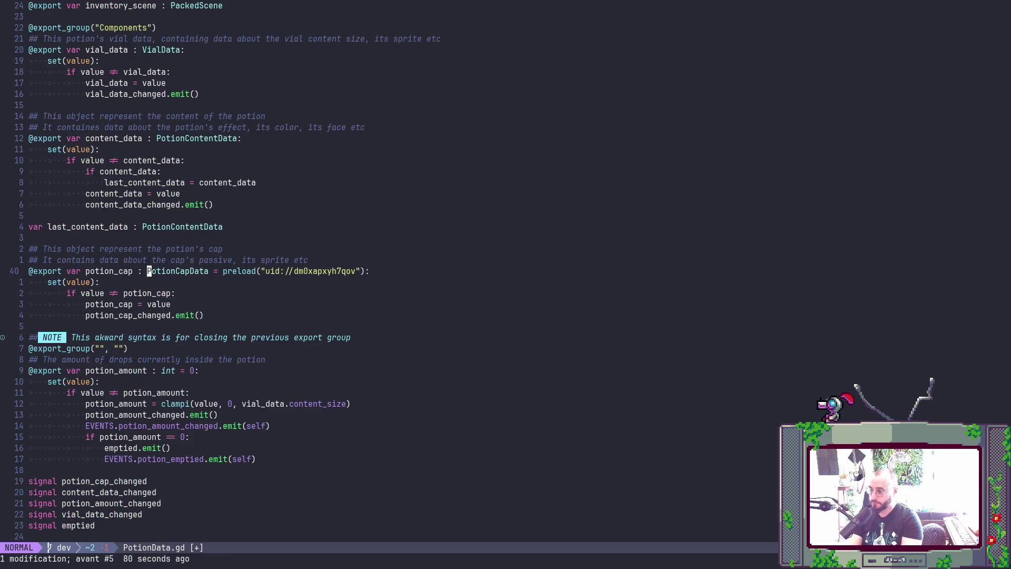
Open Action.gd with the Telescope file finder and search it for PotionData.
key("space")
key("f")
key("f")
type("Action")
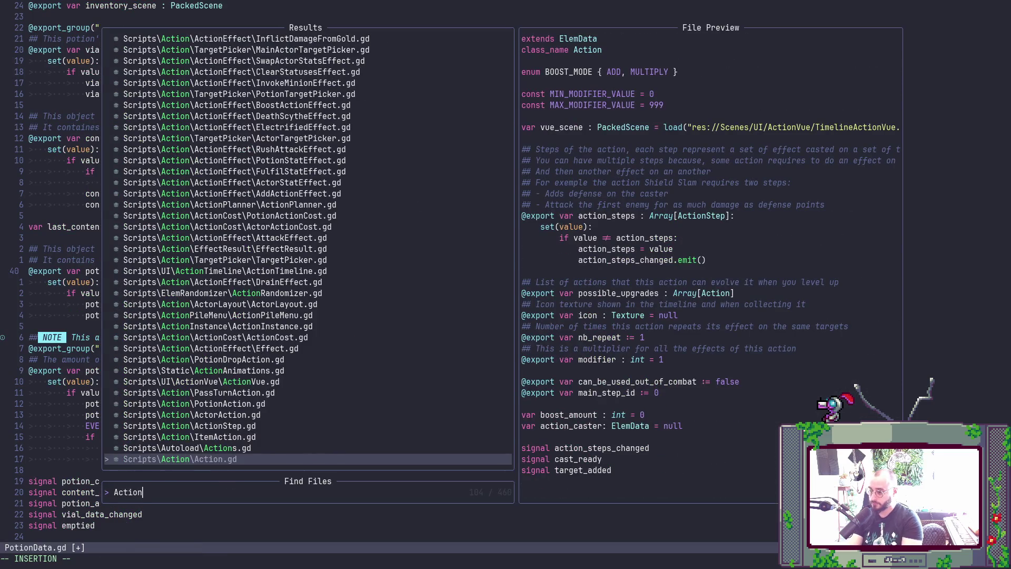
key("Return")
scroll(506, 284, "up", 10)
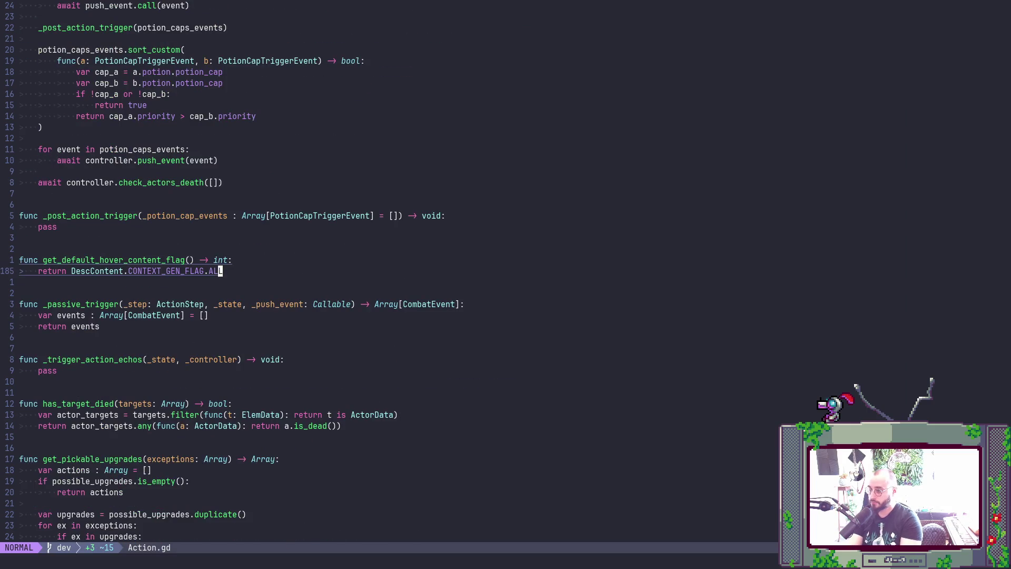
key("slash")
type("PotionData")
key("Return")
Delete the [PotionCapTriggerEvent] type after Array on the _post_action_trigger line.
key("k")
key("k")
key("k")
key("l")
key("l")
key("l")
key("w")
key("w")
key("d")
key("percent")
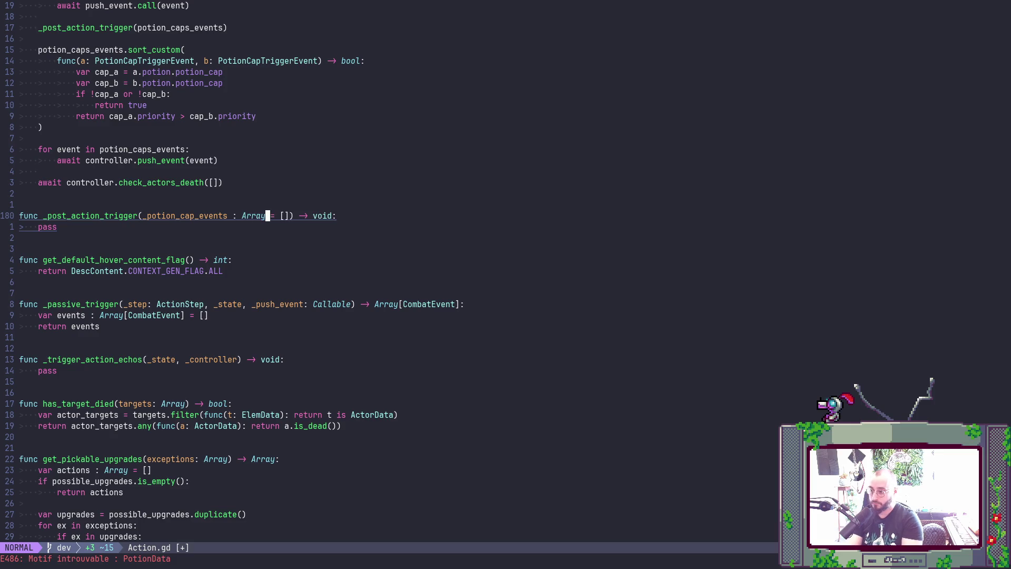
Strip the PotionCapTriggerEvent hints from the sort lambda, leaving func(a, b), and save.
key("k")
key("k")
key("k")
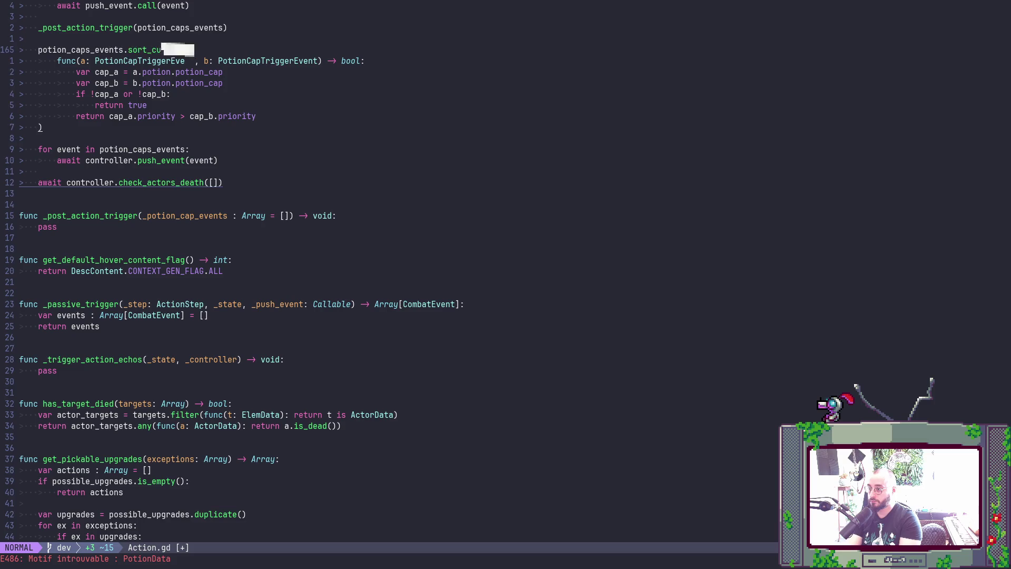
key("b")
key("d")
key("E")
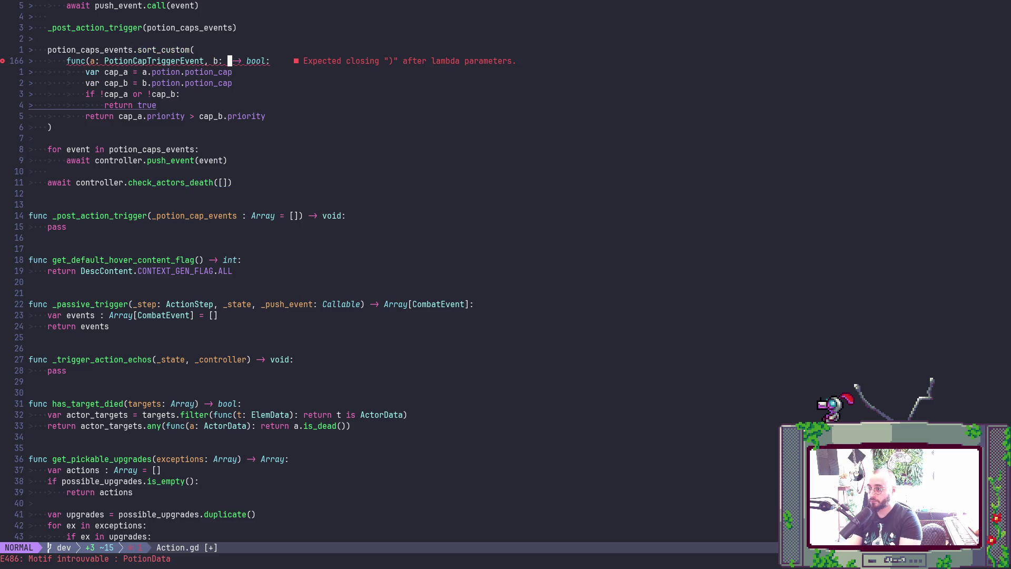
key("u")
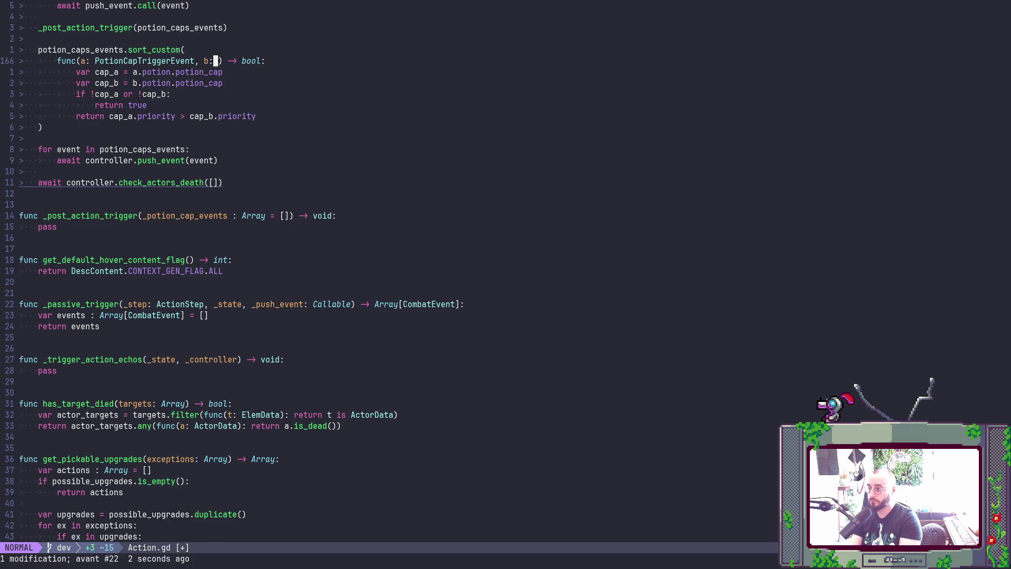
key("B")
key("B")
key("h")
key("h")
key("d")
key("t")
key("comma")
type(":w")
key("Return")
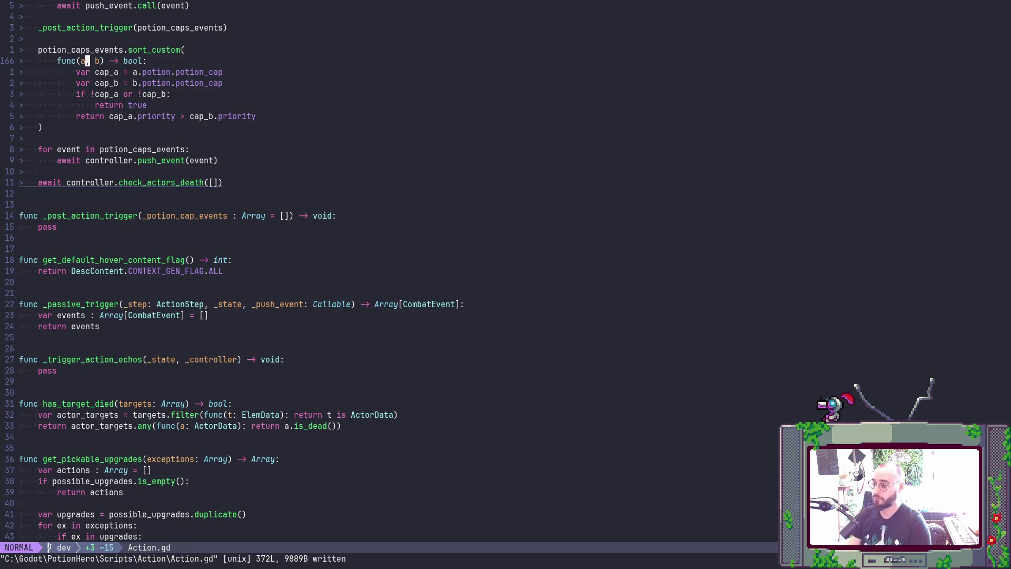
Search for remaining Potion references, save again, and run the game from Godot with F5.
type("/Potion")
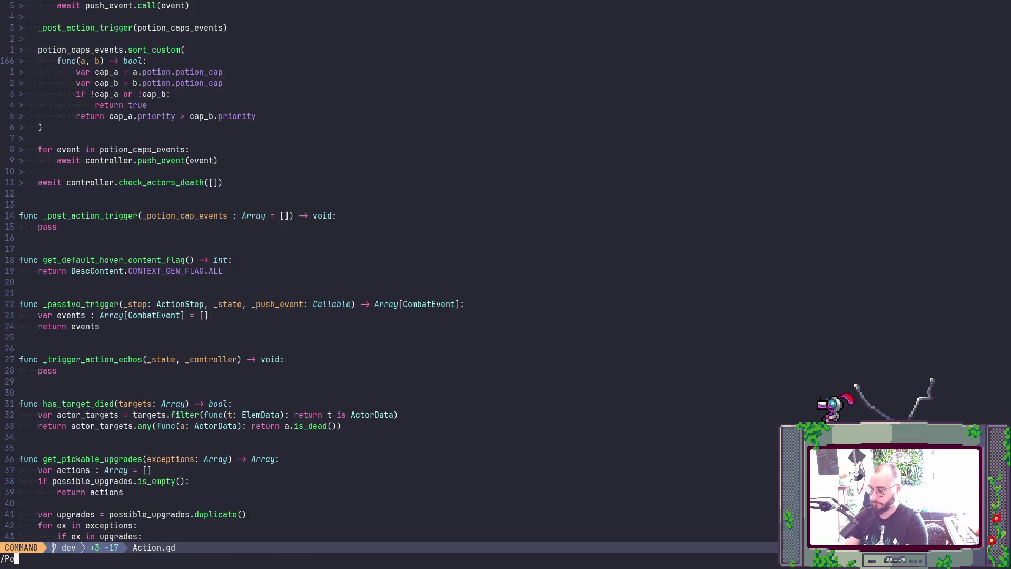
key("Return")
type(":w")
key("Return")
type(":a")
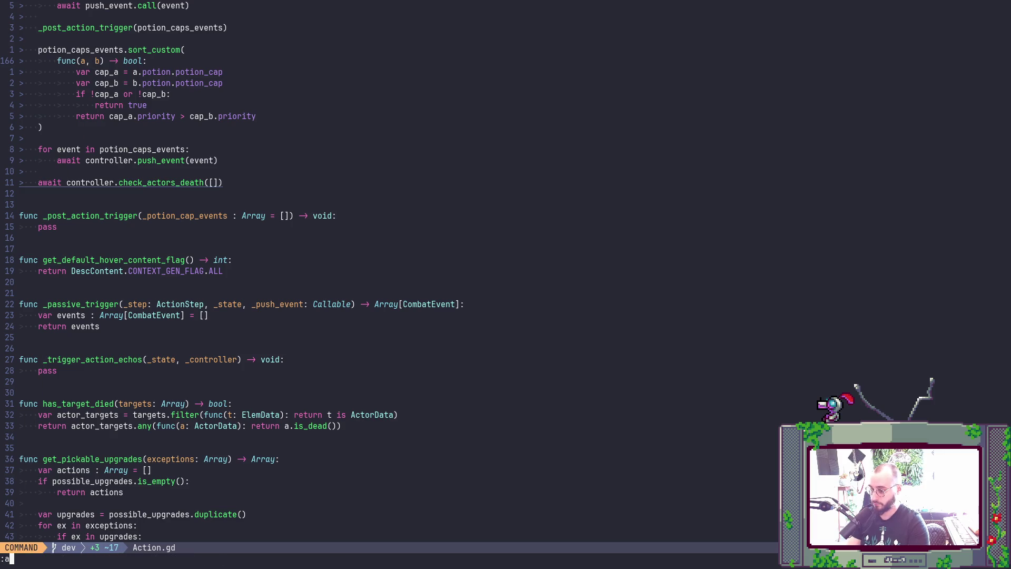
key("Return")
key("alt+Tab")
key("alt+Tab")
key("alt+Tab")
key("Tab")
left_click(715, 248)
key("F5")
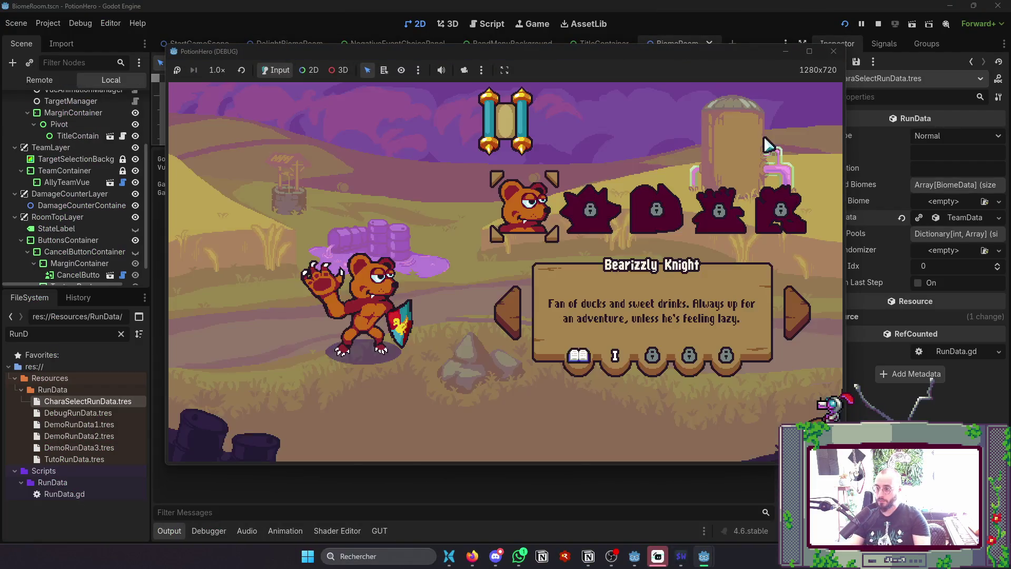
Close the game and re-export the Windows build over build/PotionHero0.1.exe.
left_click(833, 56)
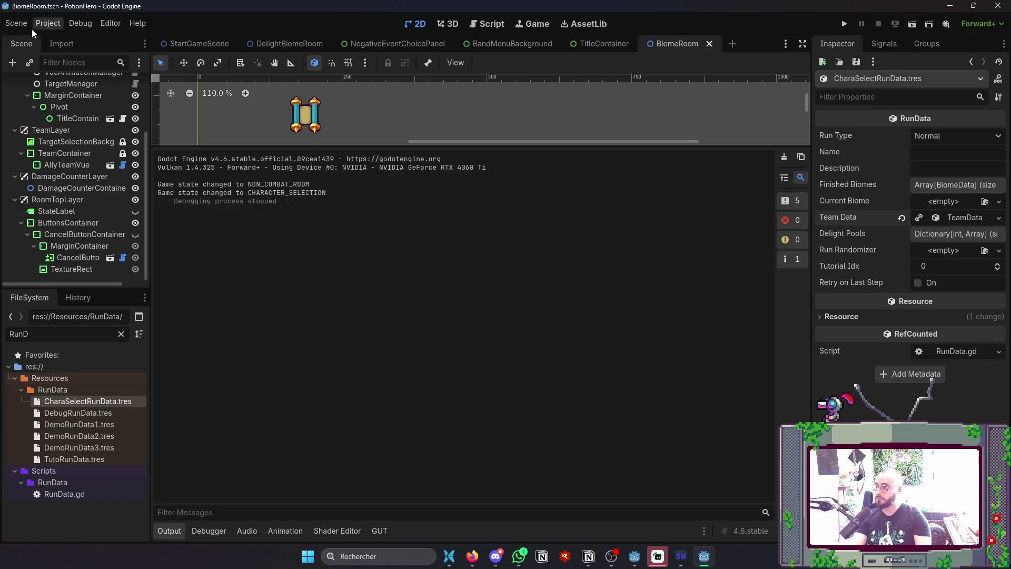
left_click(48, 23)
left_click(92, 84)
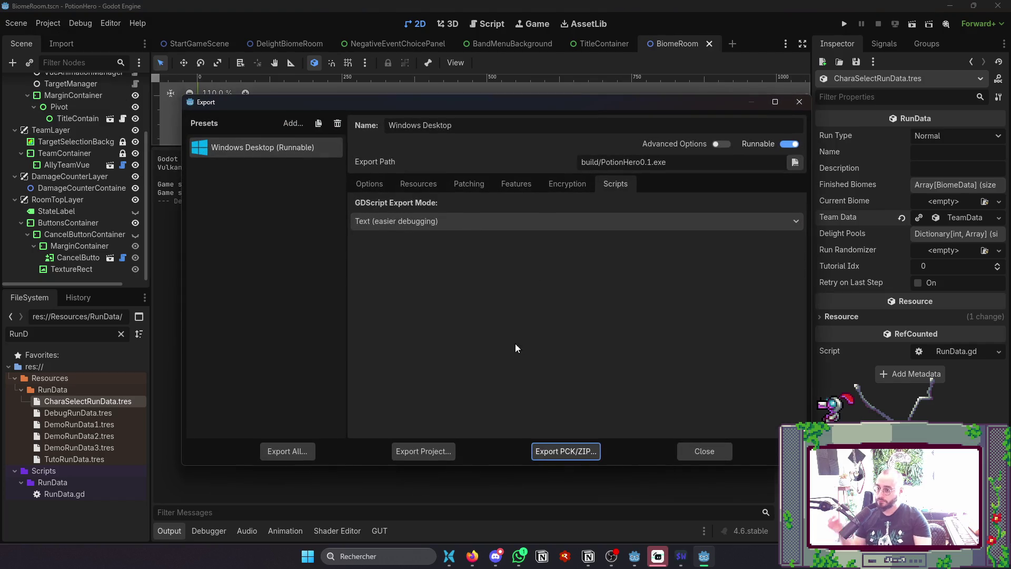
left_click(437, 453)
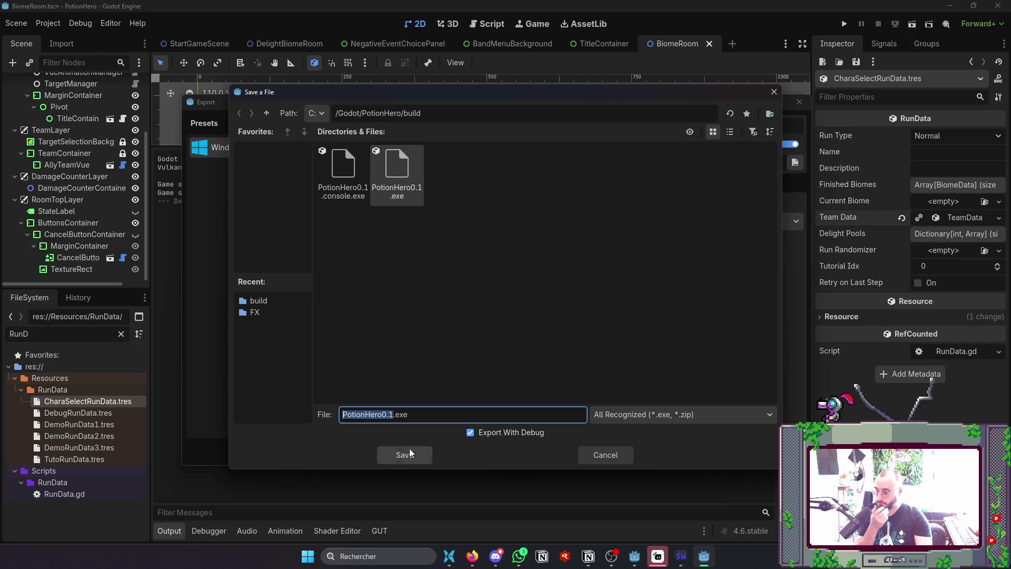
left_click(409, 452)
left_click(465, 299)
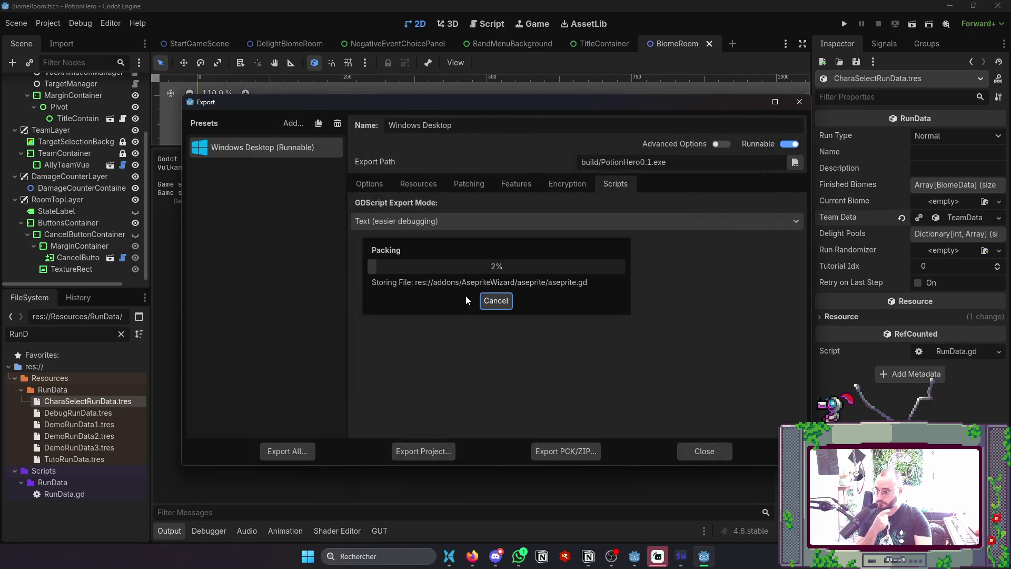
left_click(800, 100)
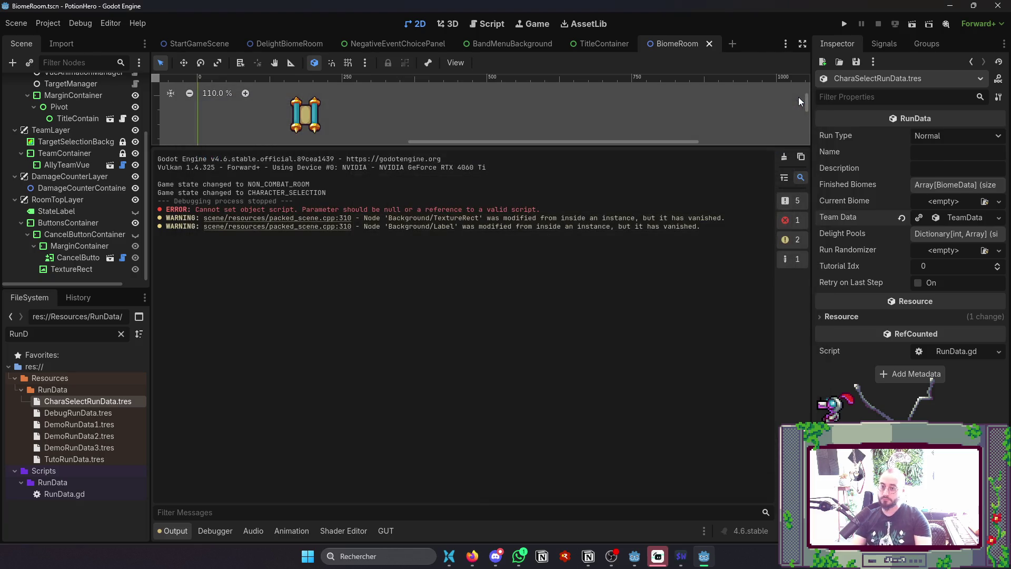
Open and close Project Settings, then bring up the Project menu again.
left_click(46, 23)
left_click(77, 37)
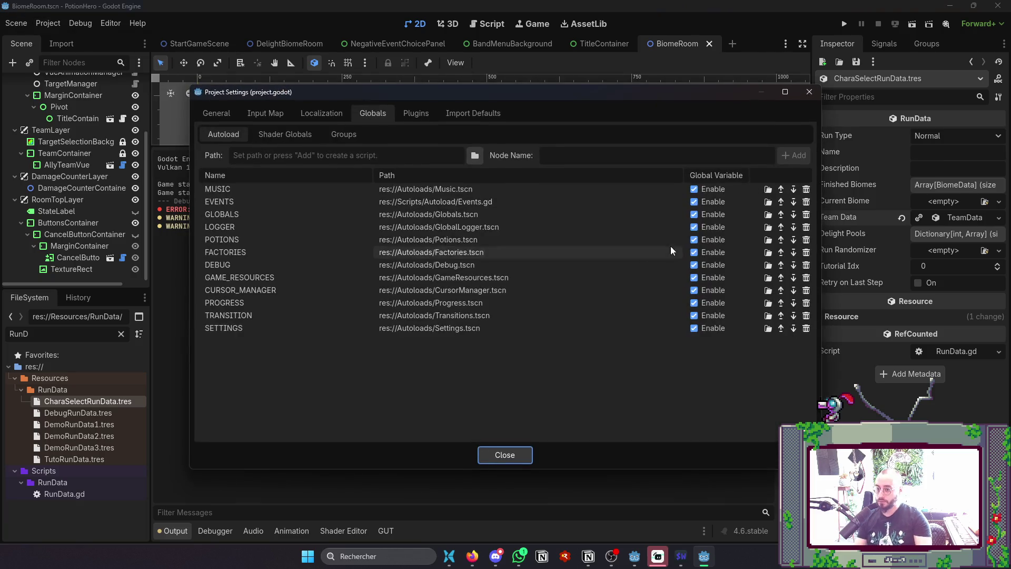
left_click(808, 91)
left_click(58, 20)
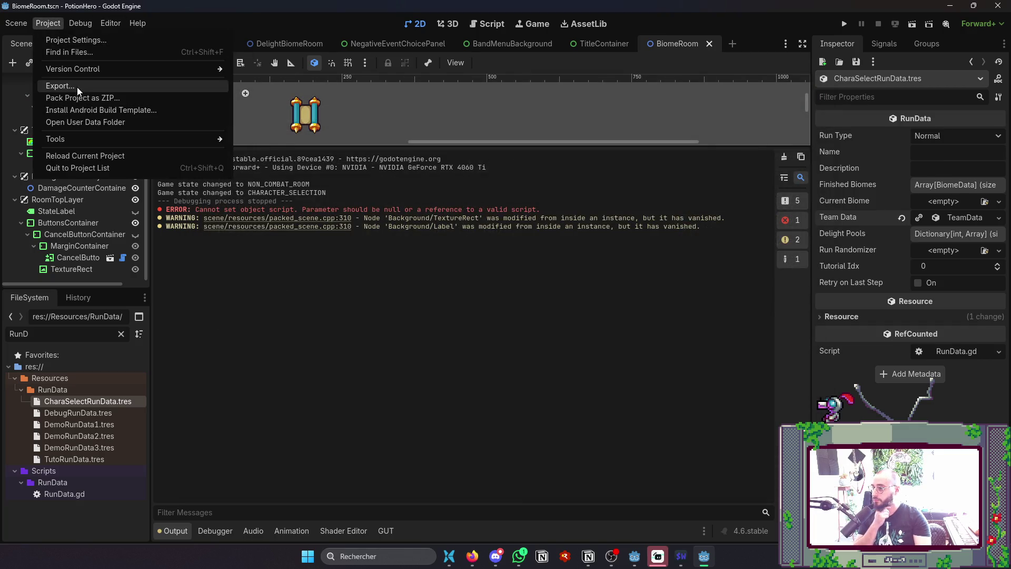
Reopen the Export dialog with advanced options, keeping the console wrapper at Debug Only.
left_click(77, 87)
left_click(719, 144)
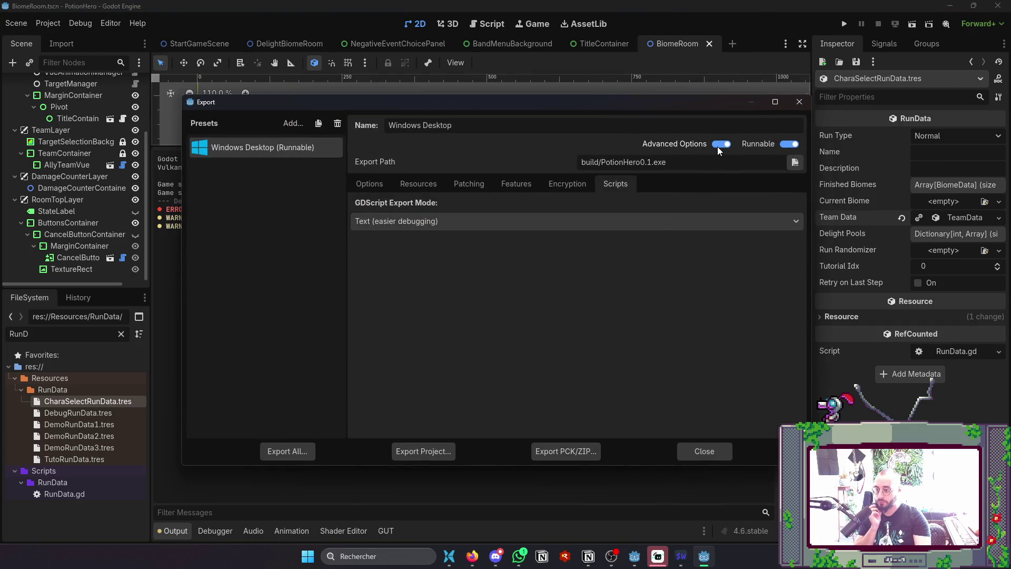
left_click(371, 184)
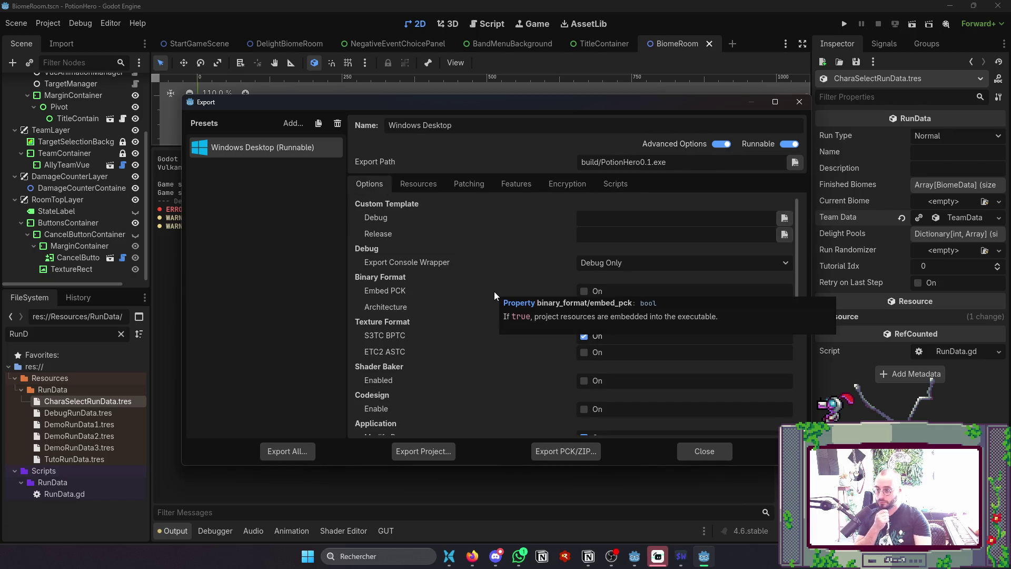
scroll(494, 292, "down", 3)
scroll(494, 296, "down", 10)
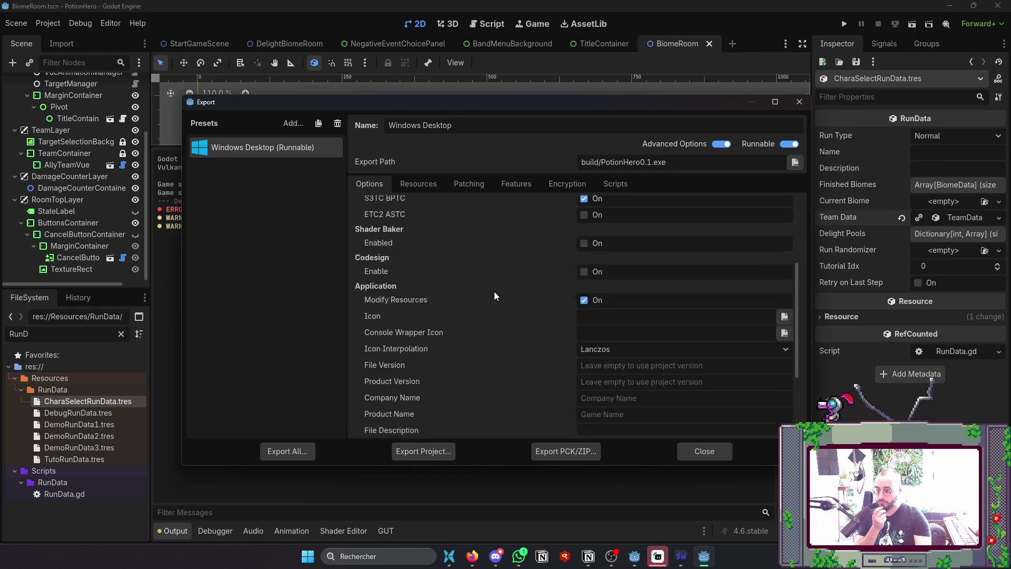
scroll(494, 291, "up", 13)
left_click(624, 263)
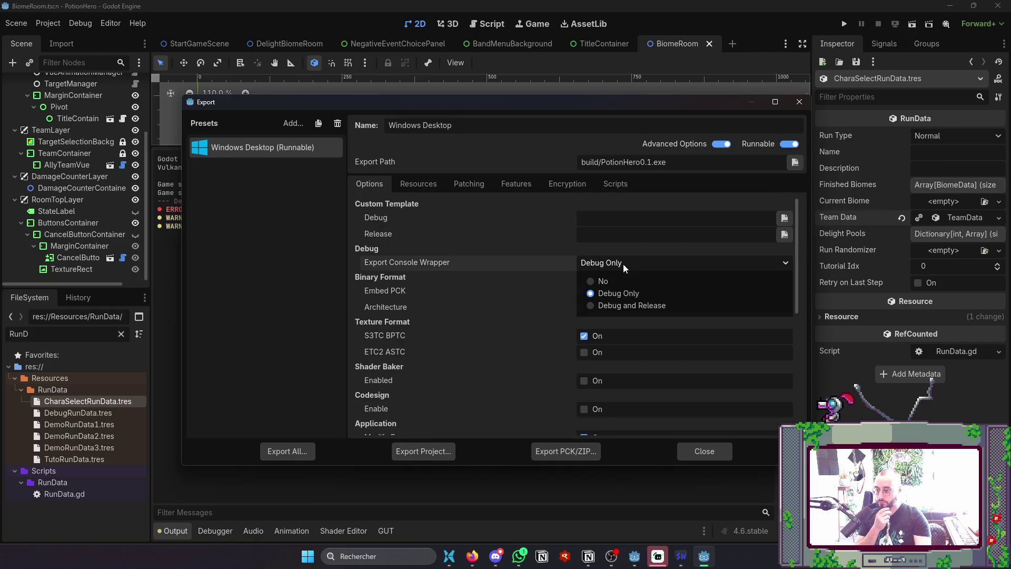
left_click(623, 264)
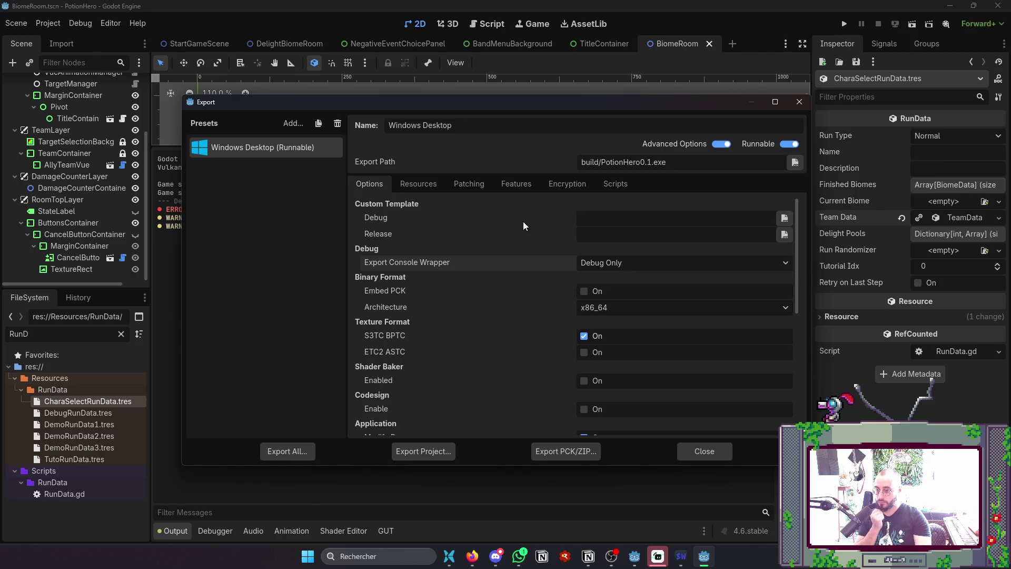
left_click(419, 181)
Review the Patching, Features, Encryption and Scripts tabs, checking GDScript export mode Text (easier debugging).
left_click(468, 183)
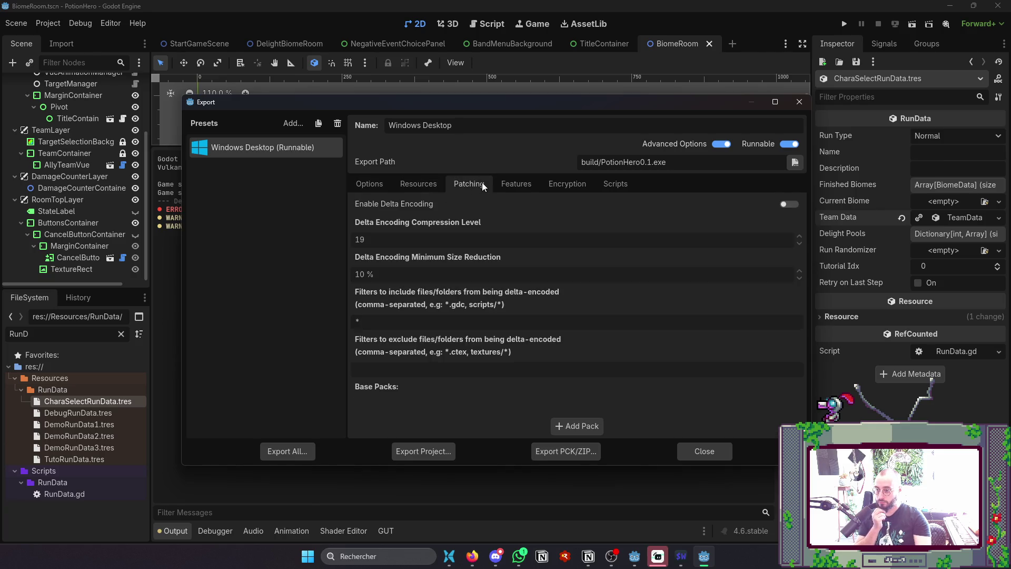
left_click(611, 555)
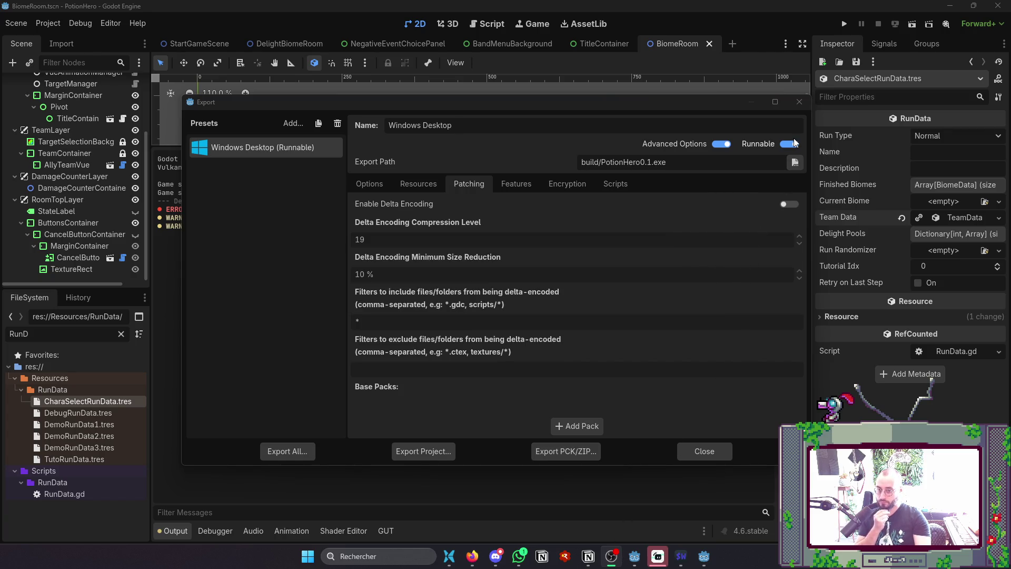
mouse_move(766, 145)
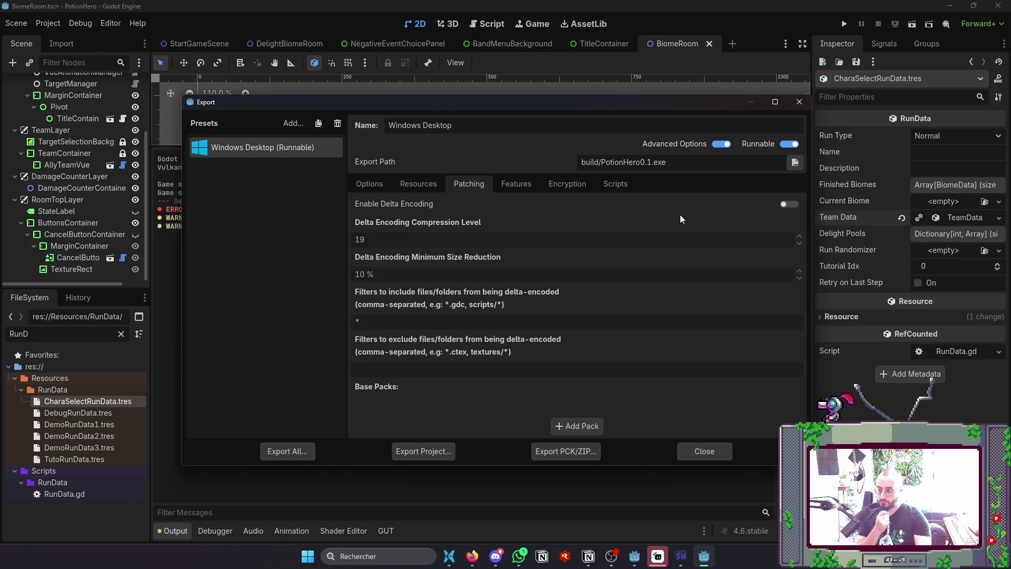
left_click(507, 181)
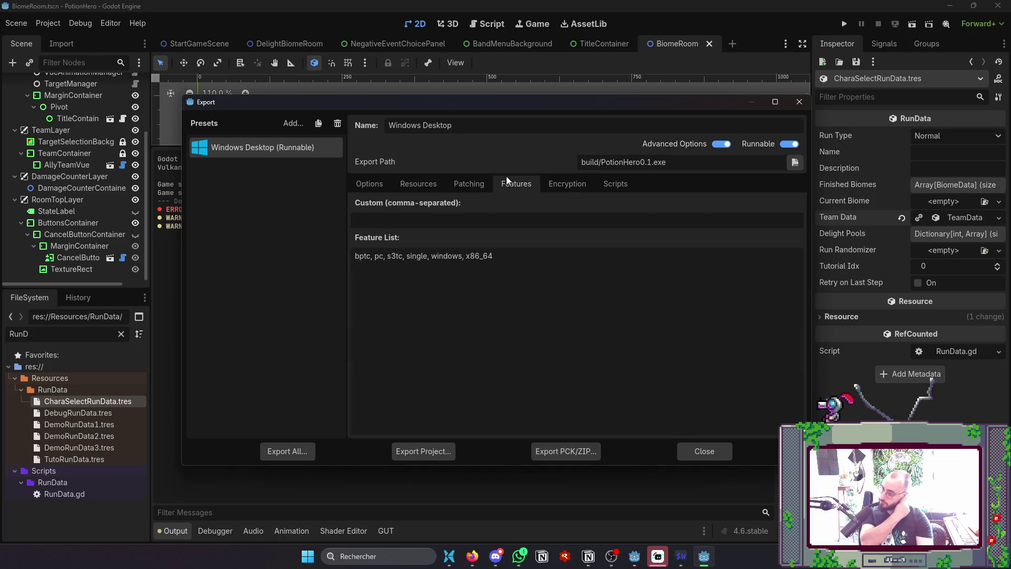
left_click(566, 184)
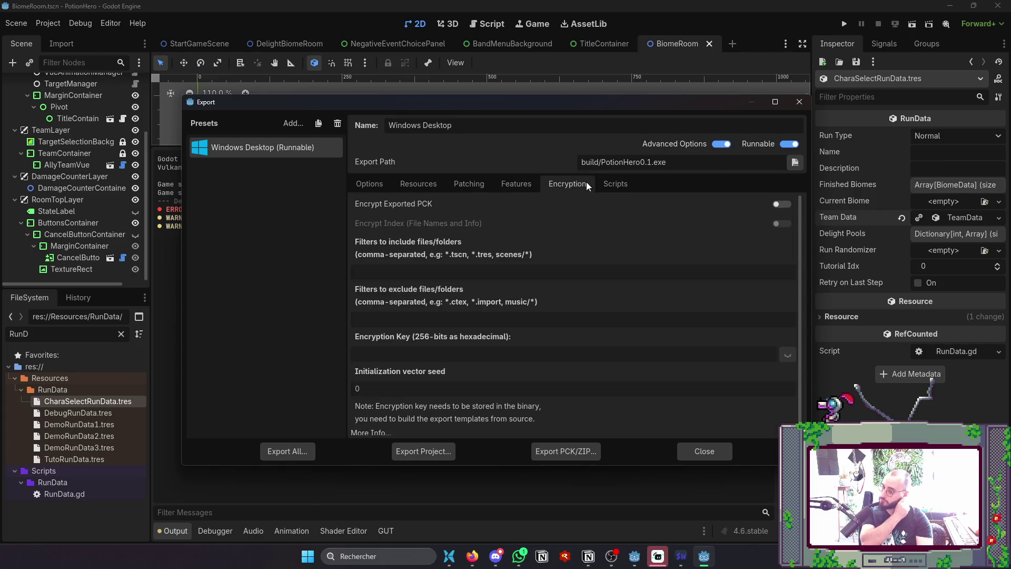
left_click(608, 181)
left_click(527, 220)
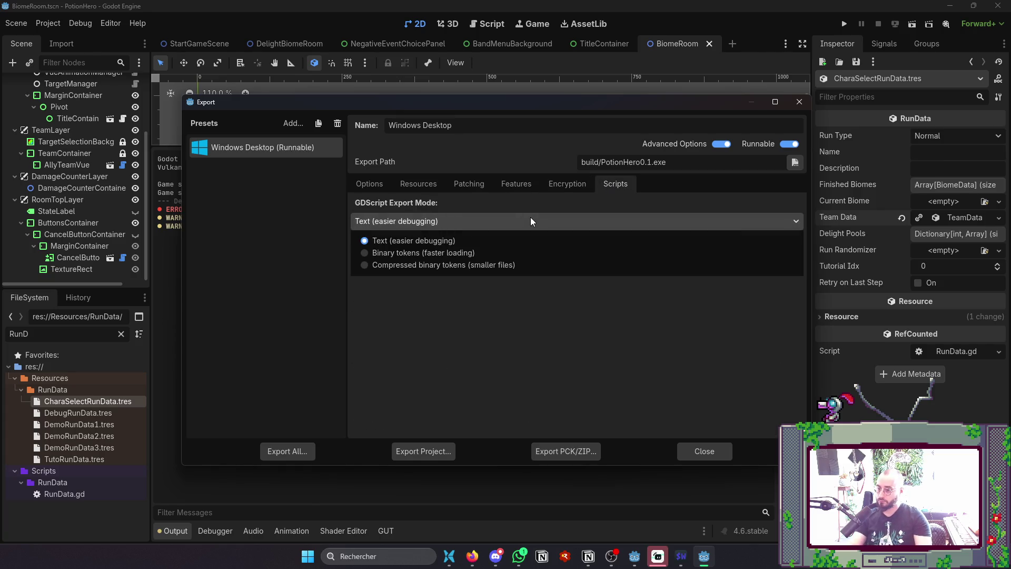
key("alt+Tab")
key("alt+Tab")
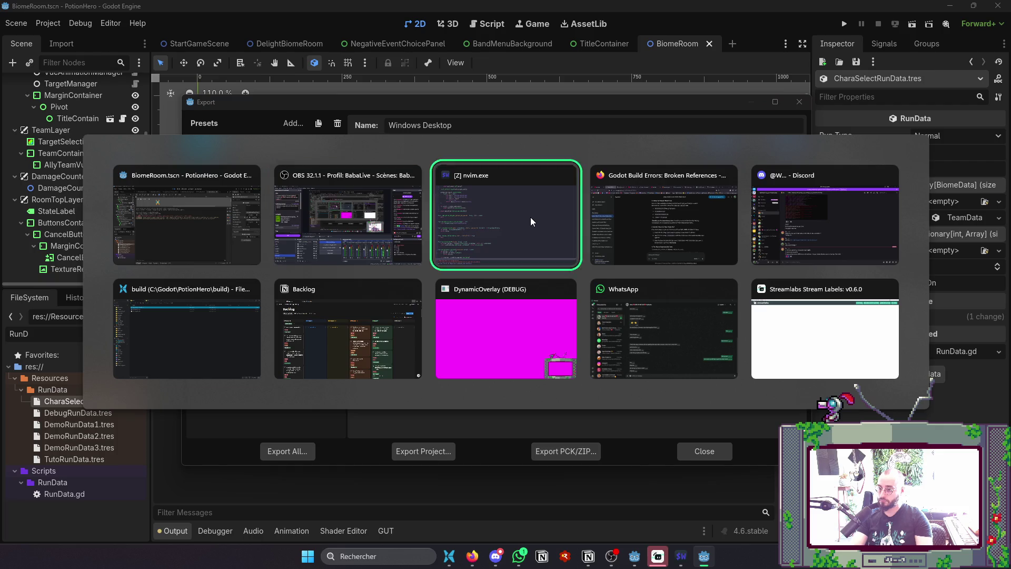
Dismiss the old git message and scroll PotionData.gd to the potion_amount = clampi line.
key("Return")
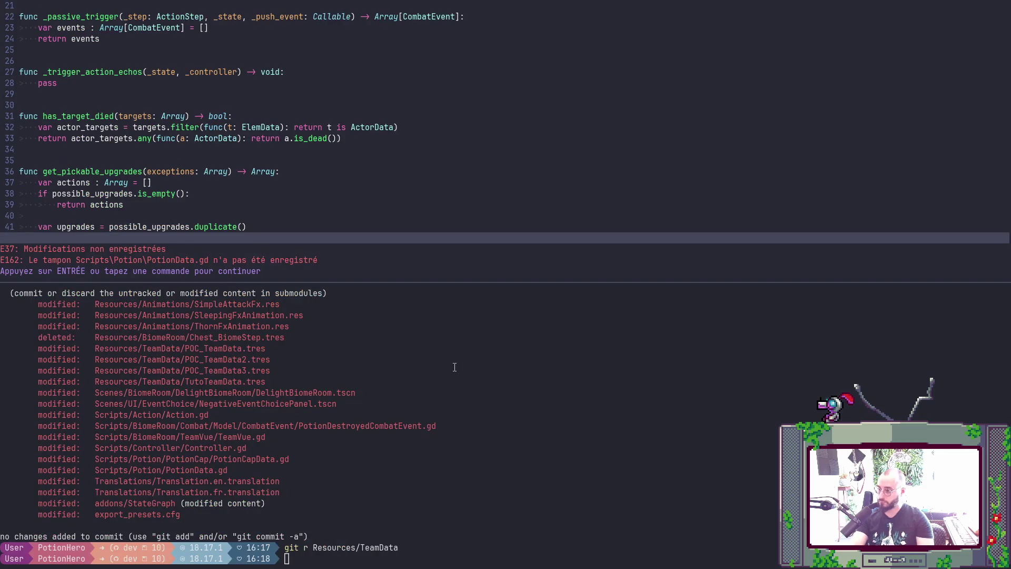
key("ctrl+l")
key("Return")
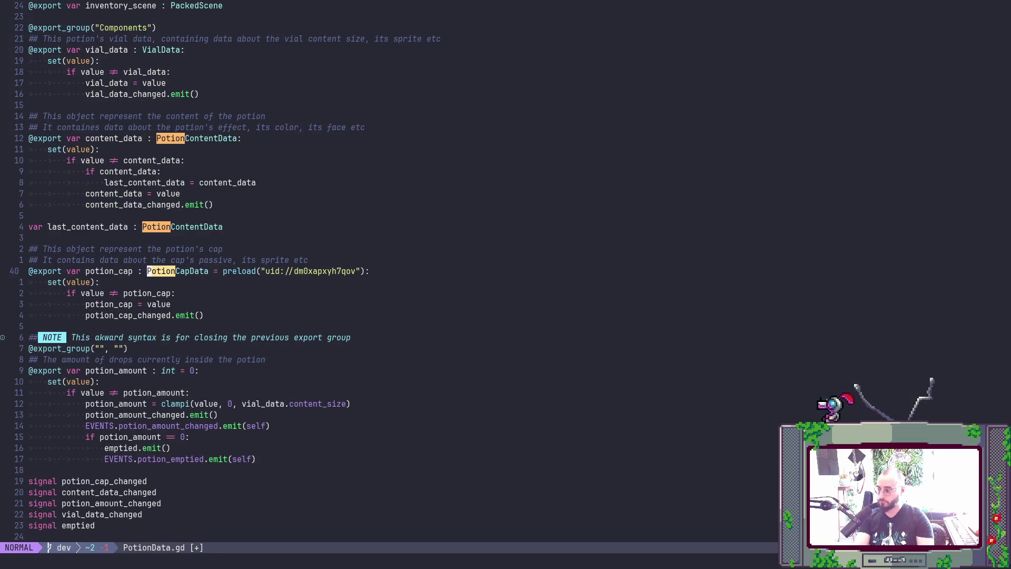
scroll(406, 204, "down", 4)
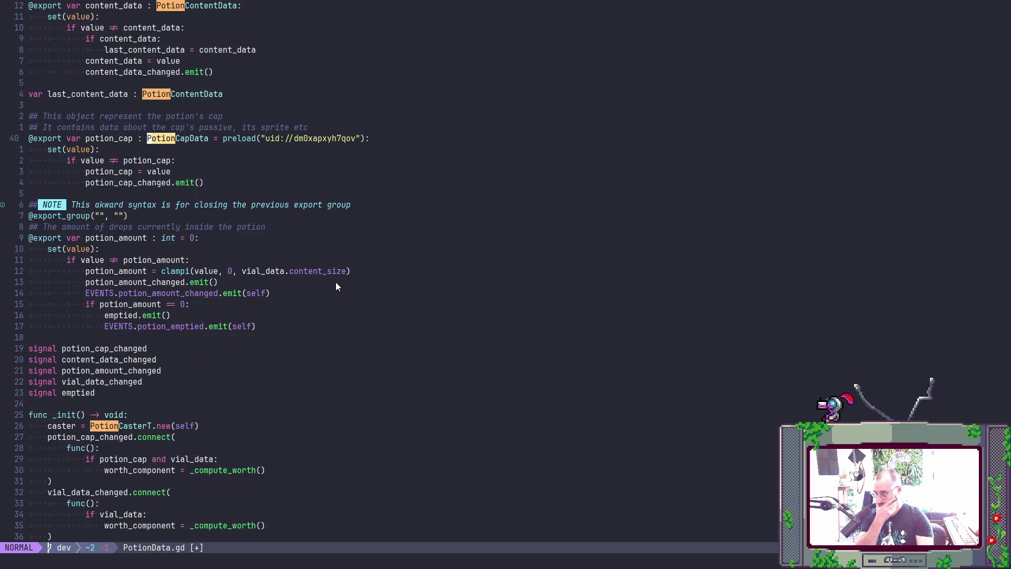
key("z")
key("t")
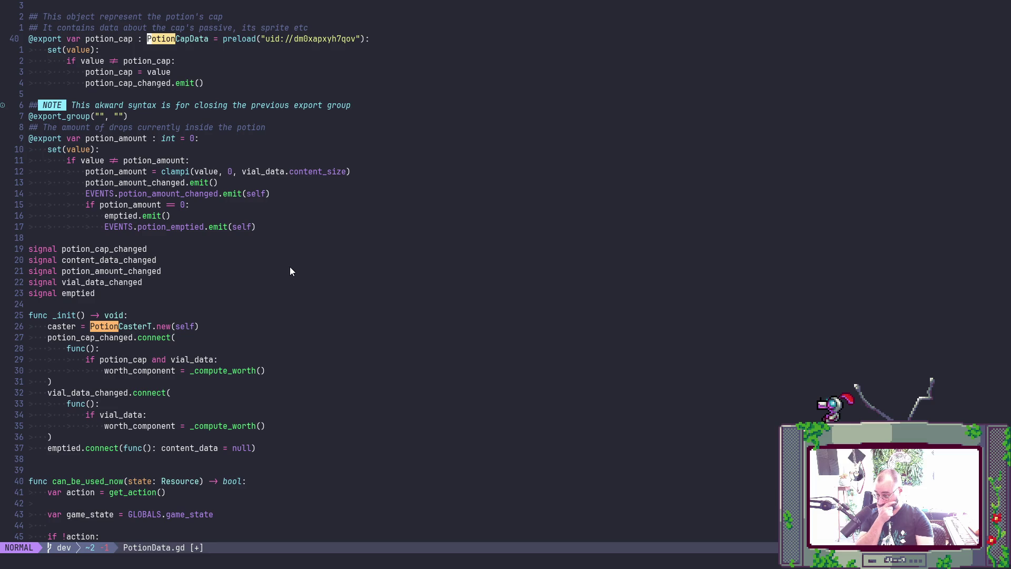
key("1")
key("2")
key("j")
key("z")
key("t")
scroll(290, 265, "up", 12)
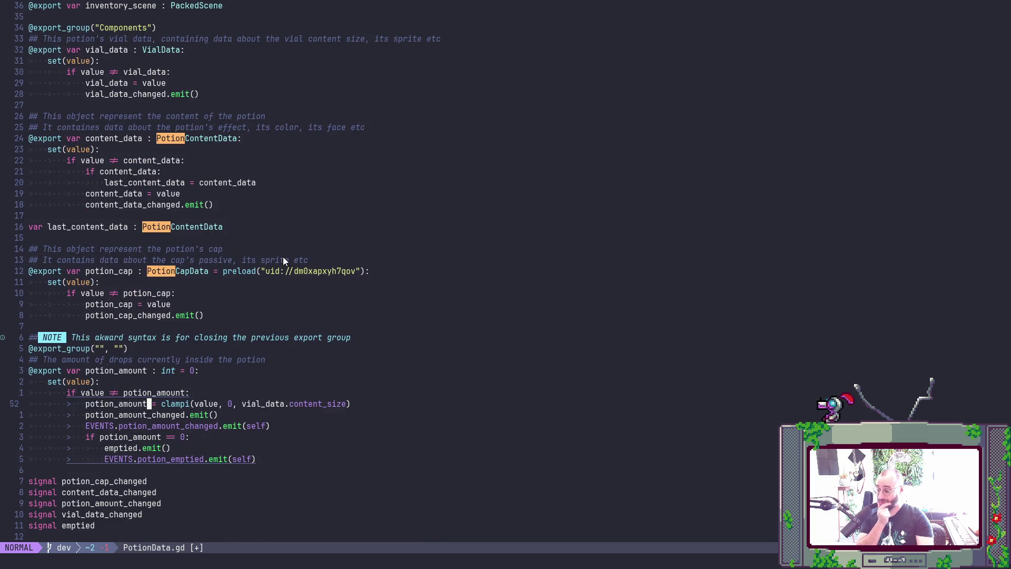
scroll(271, 279, "up", 5)
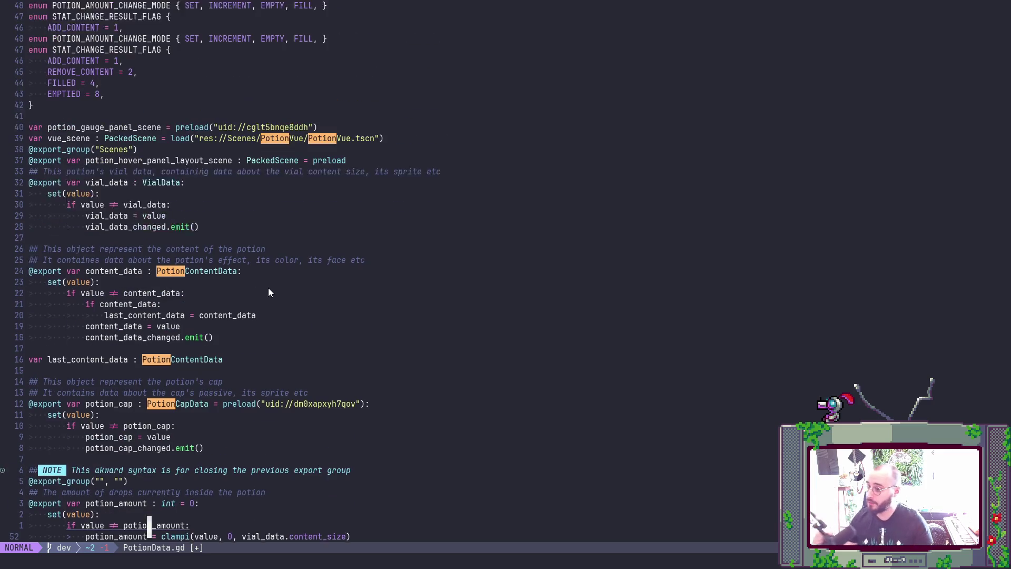
Follow PotionContentData and then PendingPotionDrop to their definitions with gd, then switch to the browser.
left_click(204, 302)
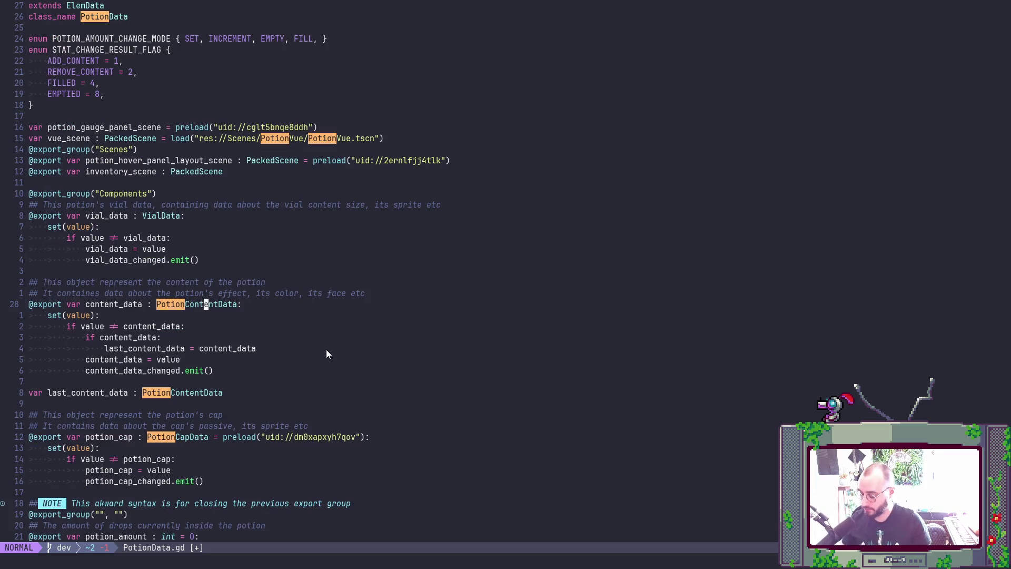
key("g")
key("d")
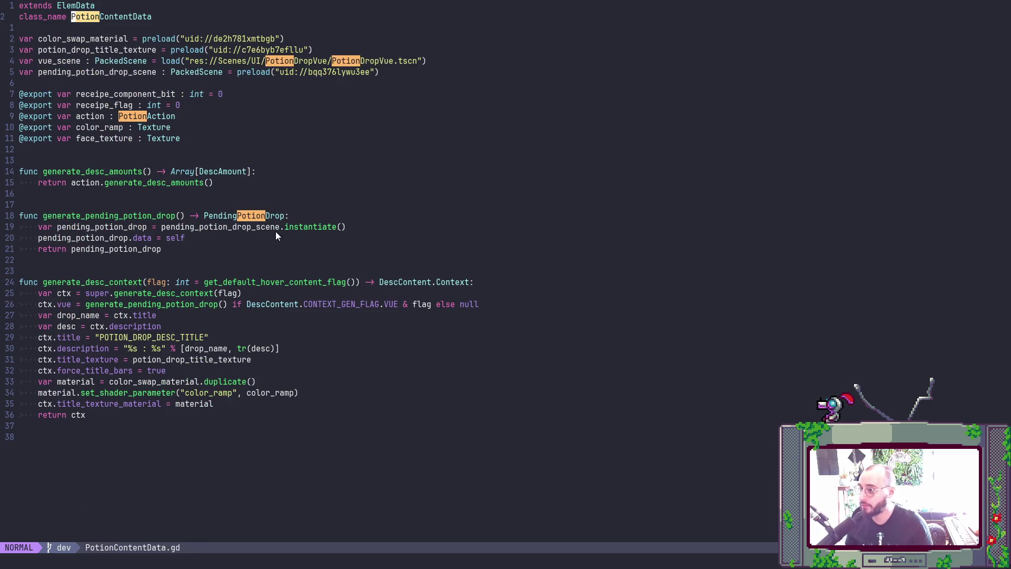
left_click(270, 216)
key("g")
key("d")
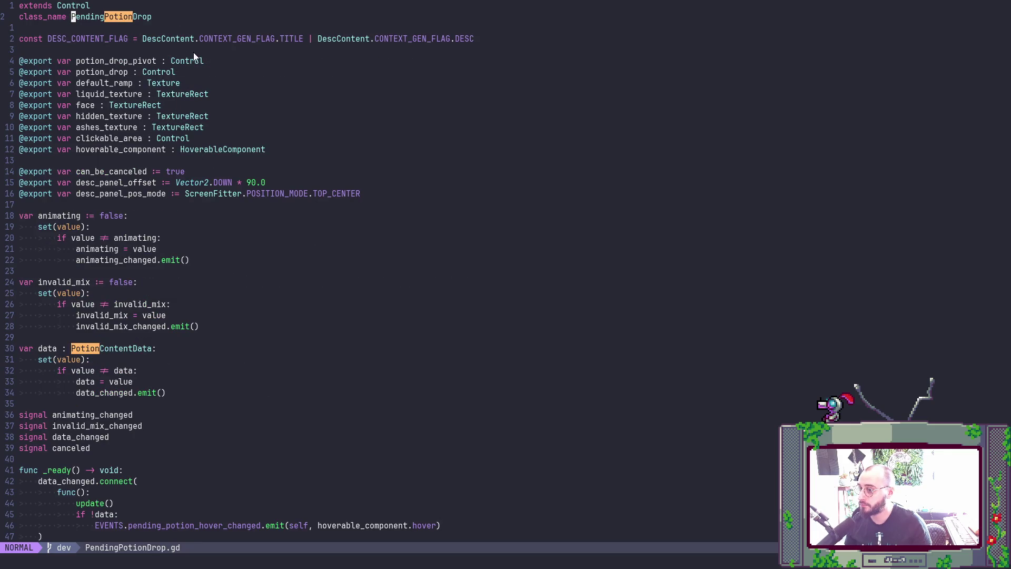
key("alt+Tab")
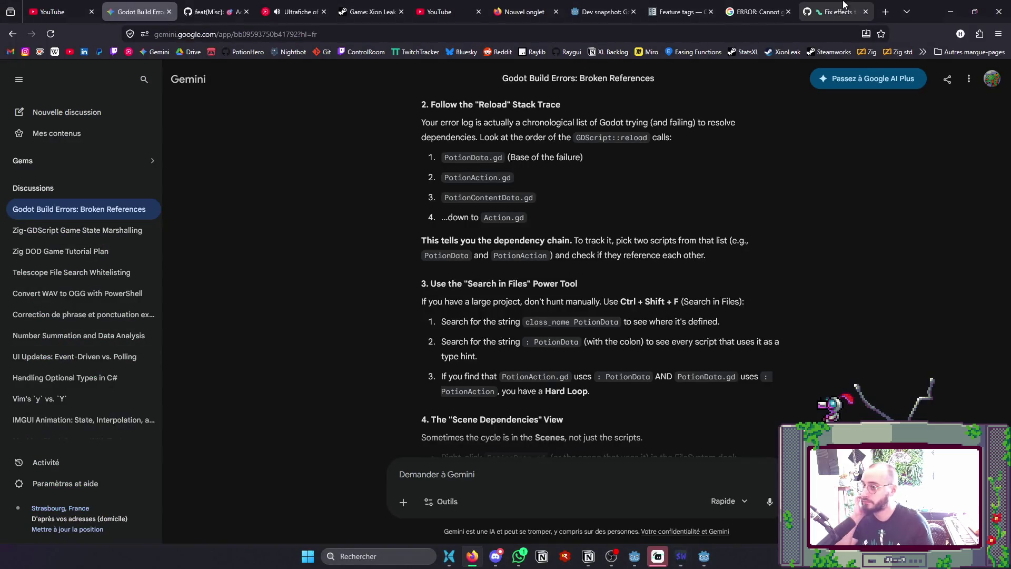
Search Google for 'godot export cyclic dependency', replacing the earlier error-message query.
left_click(758, 12)
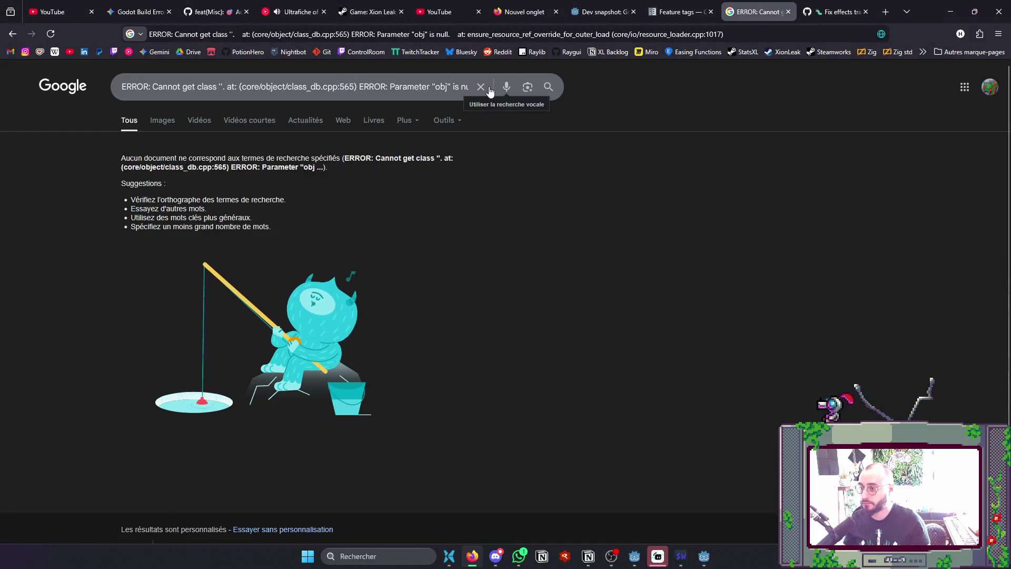
left_click(480, 86)
type("godot expor")
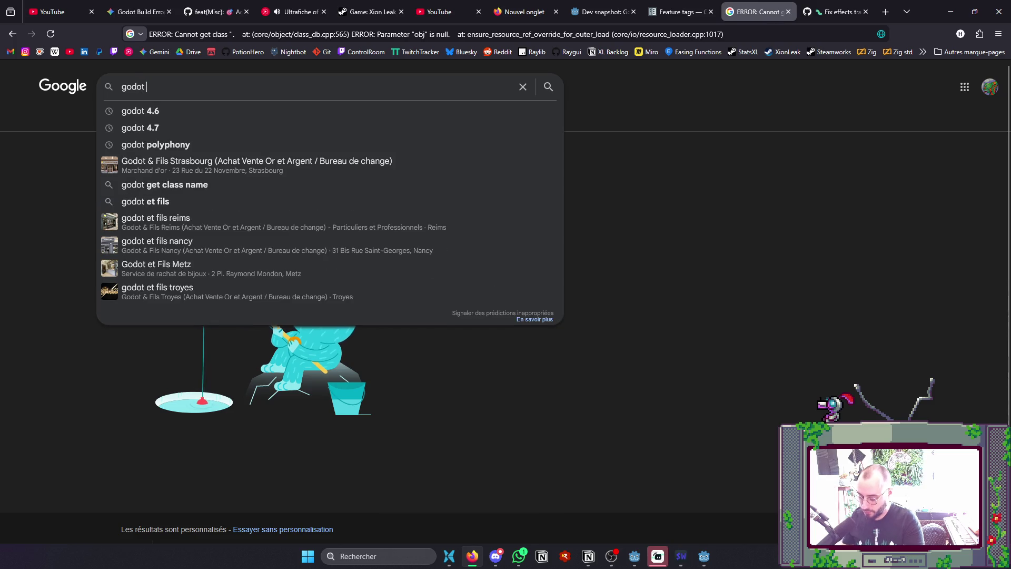
type("t cyclic d")
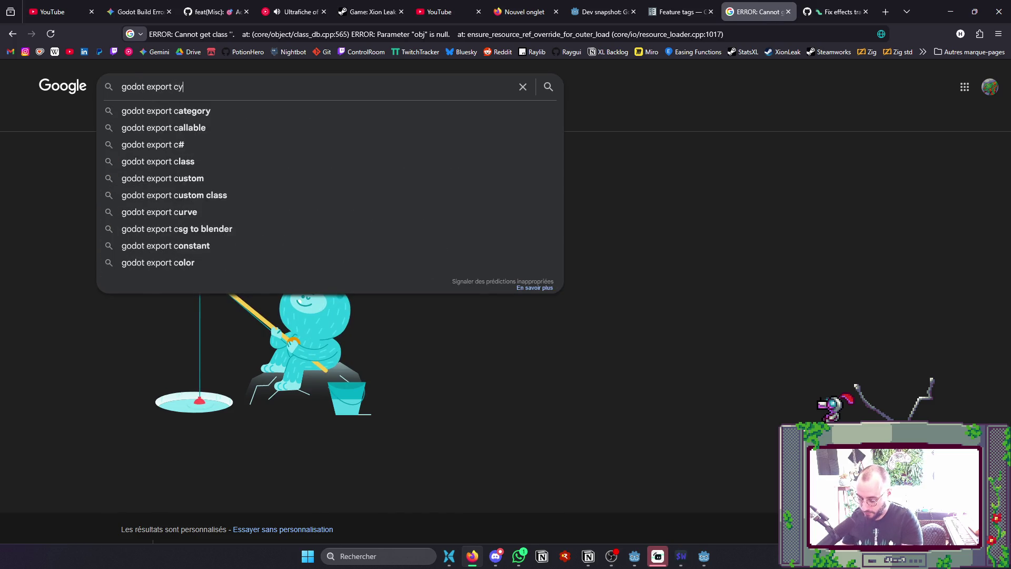
type("ependency")
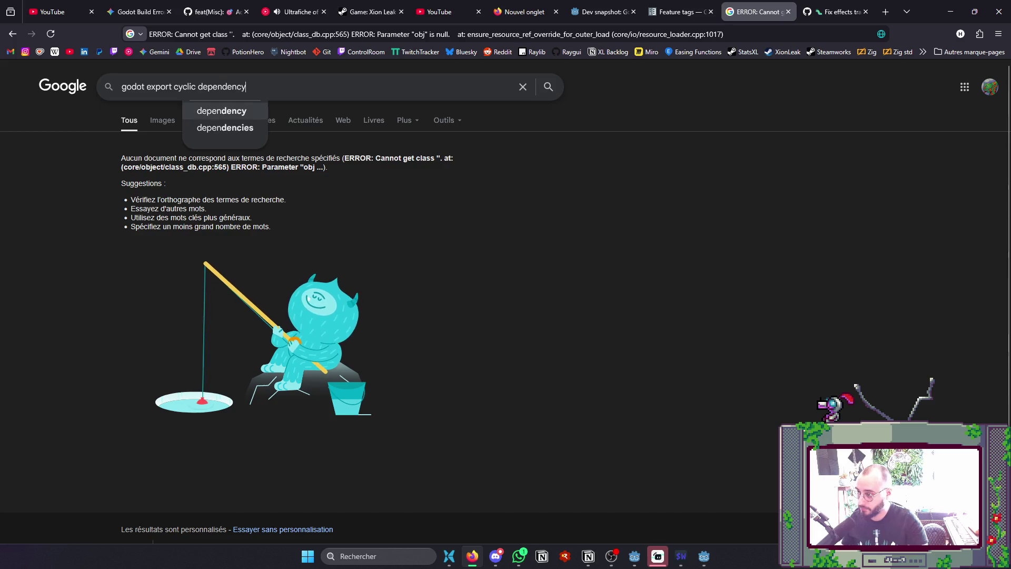
key("Return")
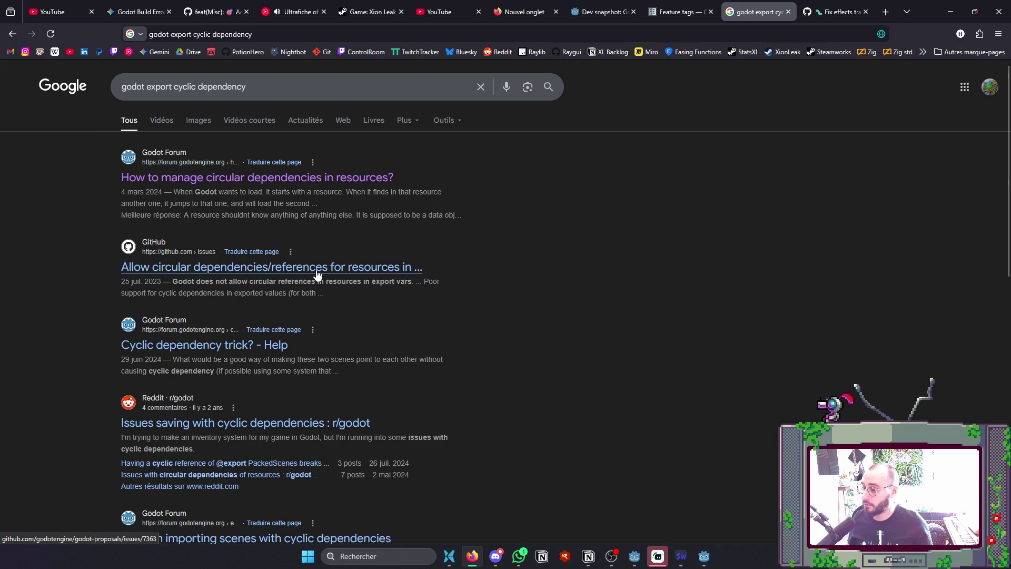
Read the 'Cyclic dependency trick?' forum thread and a circular-dependencies thread, returning to results.
left_click(256, 343)
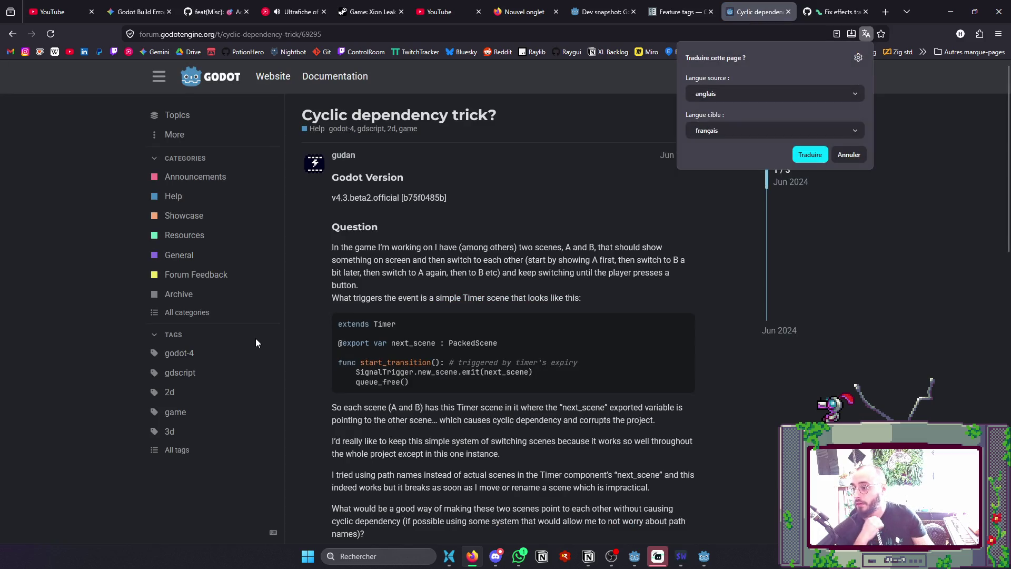
scroll(664, 343, "down", 3)
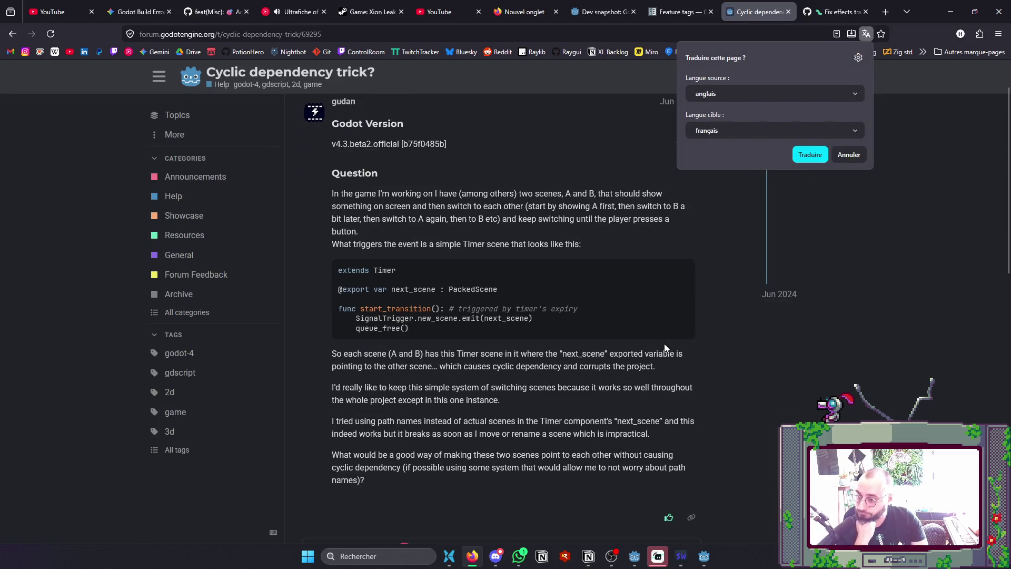
scroll(664, 343, "up", 3)
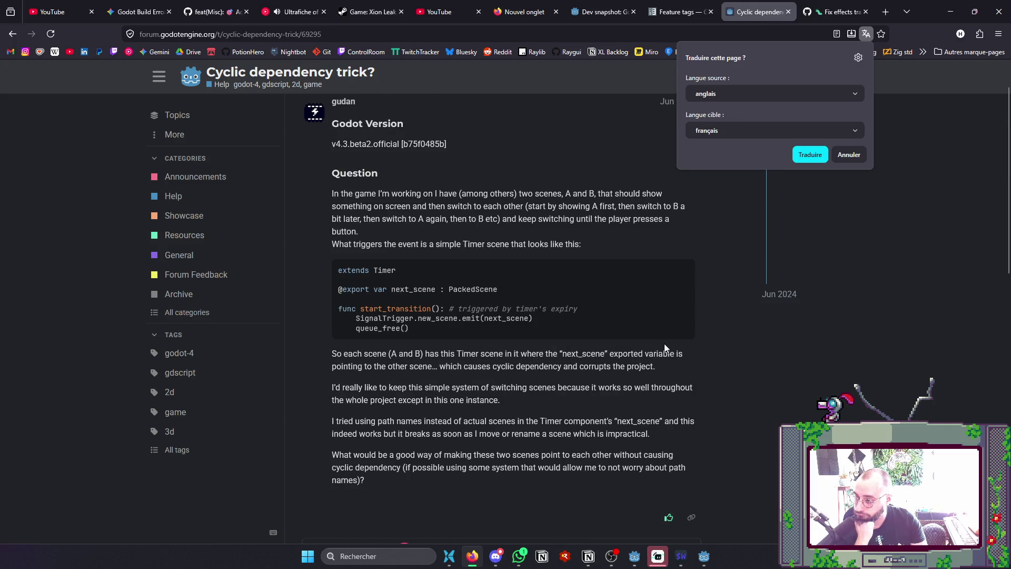
scroll(664, 343, "down", 1)
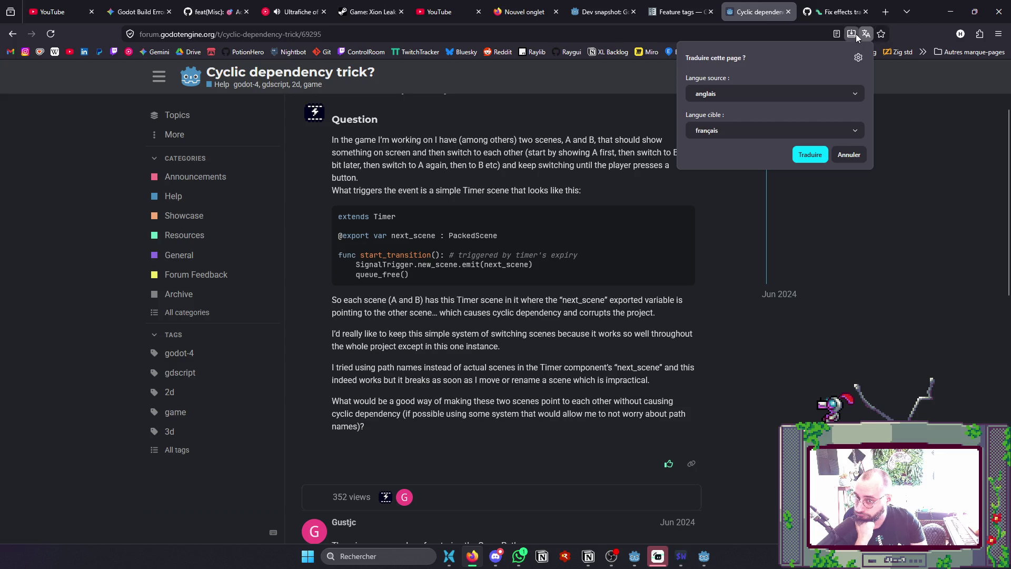
left_click(681, 244)
scroll(677, 246, "down", 2)
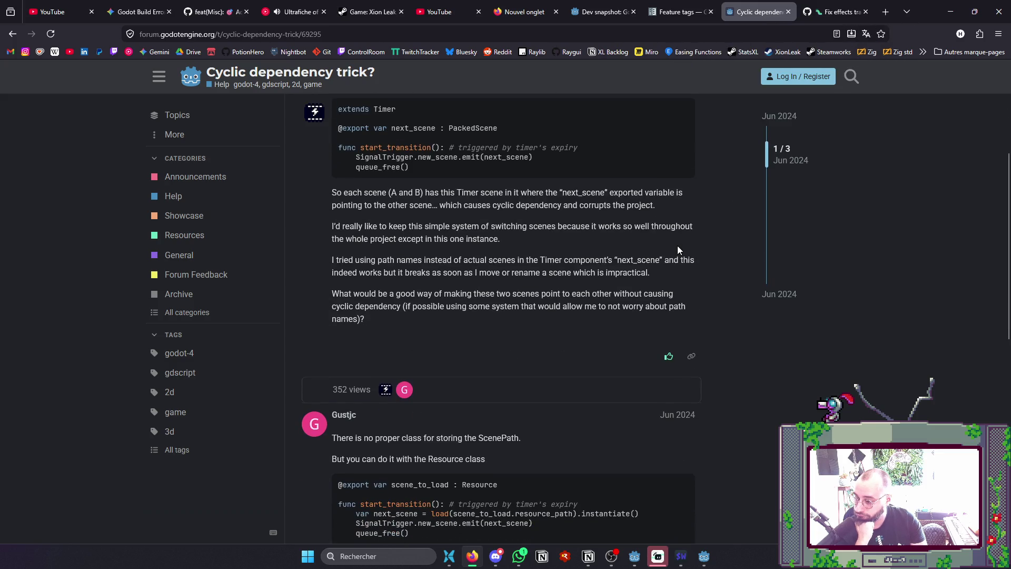
scroll(680, 239, "down", 2)
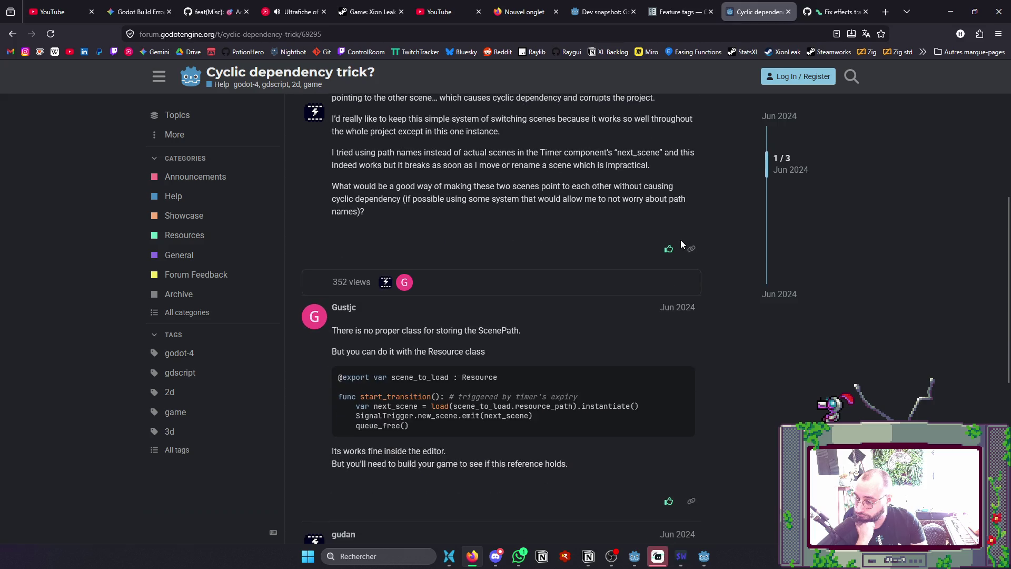
scroll(680, 243, "down", 2)
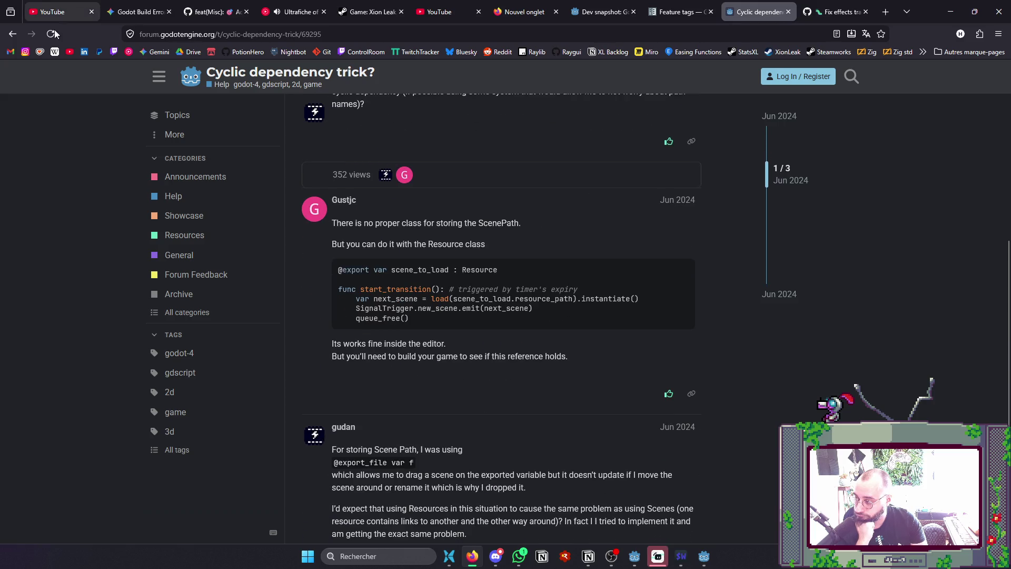
left_click(12, 34)
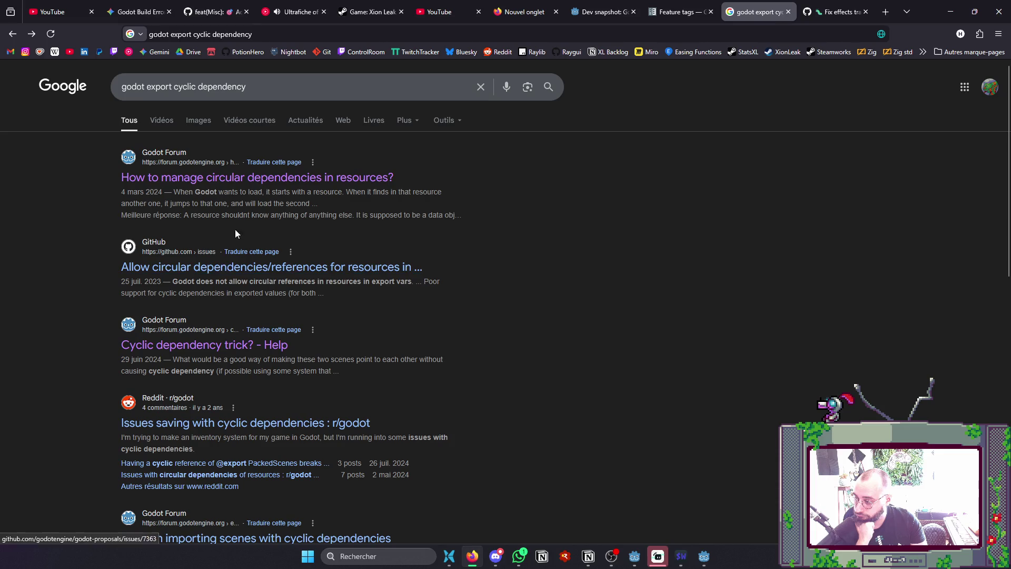
left_click(253, 178)
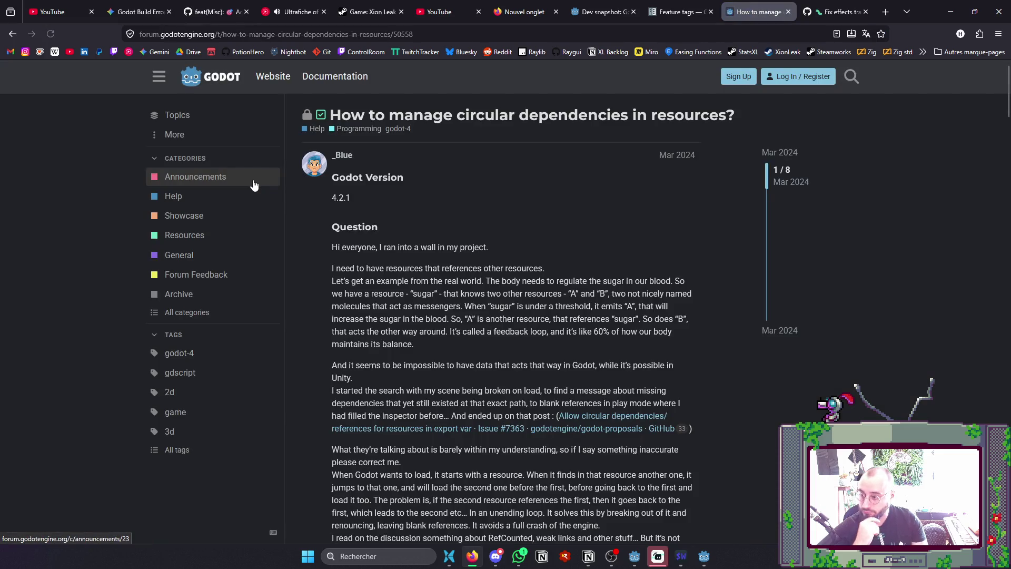
left_click(21, 39)
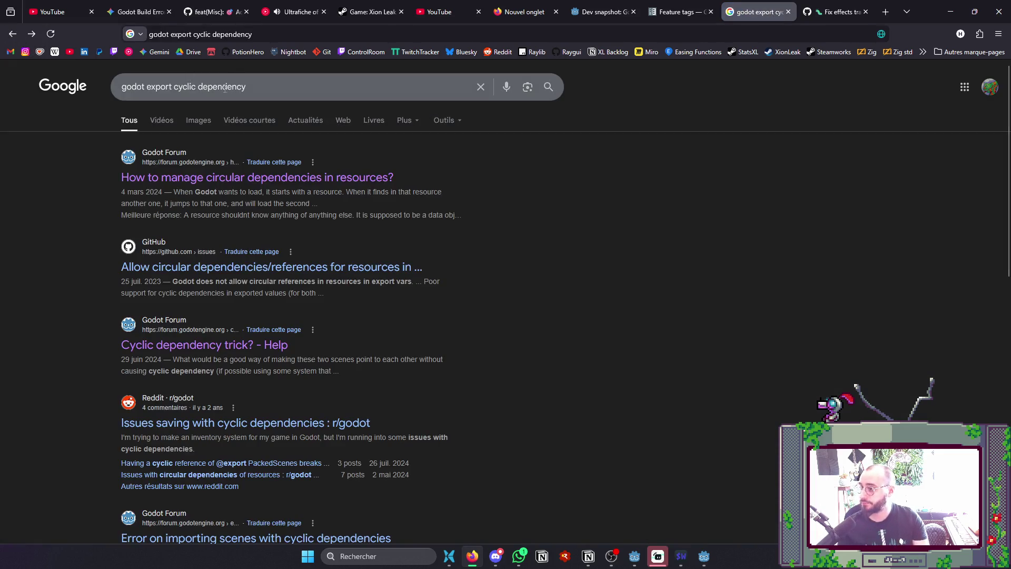
Refine the query to 'godot export script cyclic dependency' and open the Reddit cyclic-dependency thread.
left_click(261, 87)
key("ctrl+Left")
key("ctrl+Left")
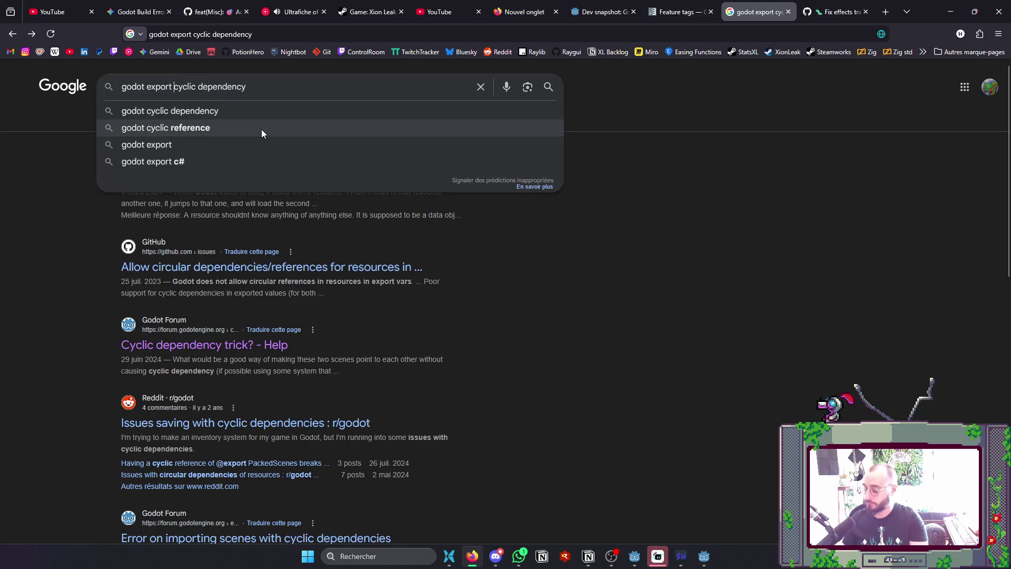
type("script")
key("Return")
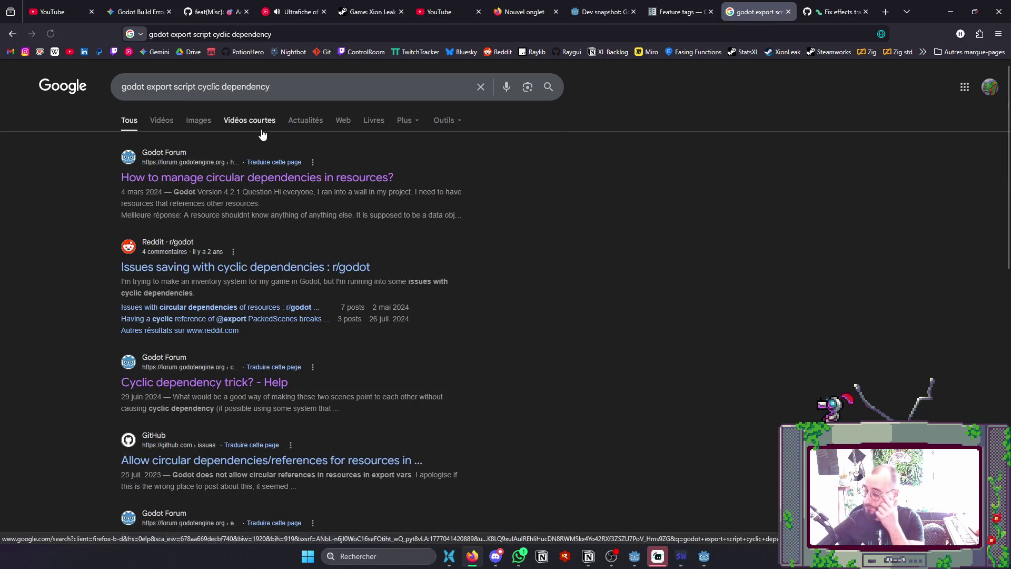
left_click(236, 267)
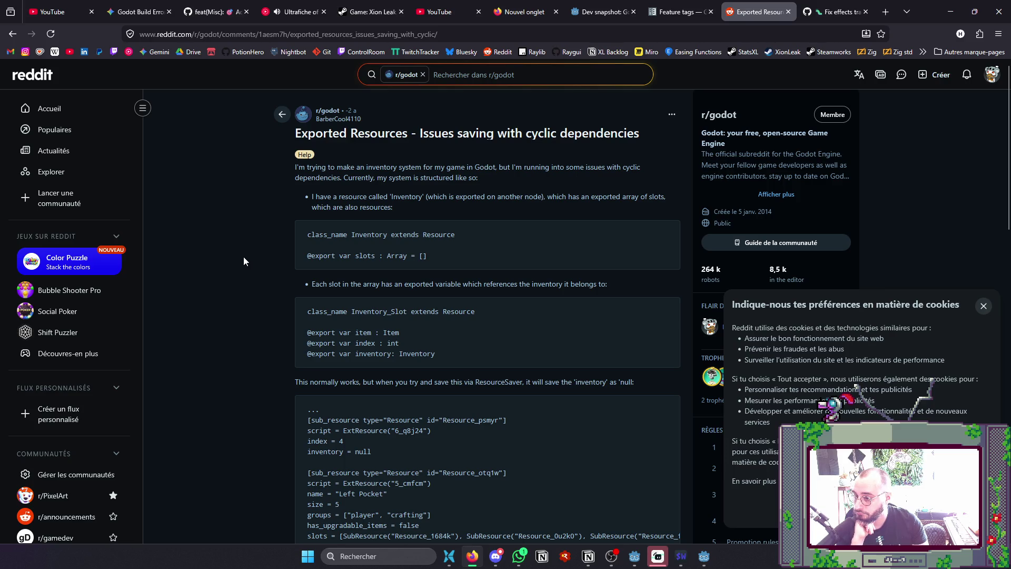
Read through the r/godot post and open its linked GitHub proposal #7363.
scroll(243, 257, "down", 1)
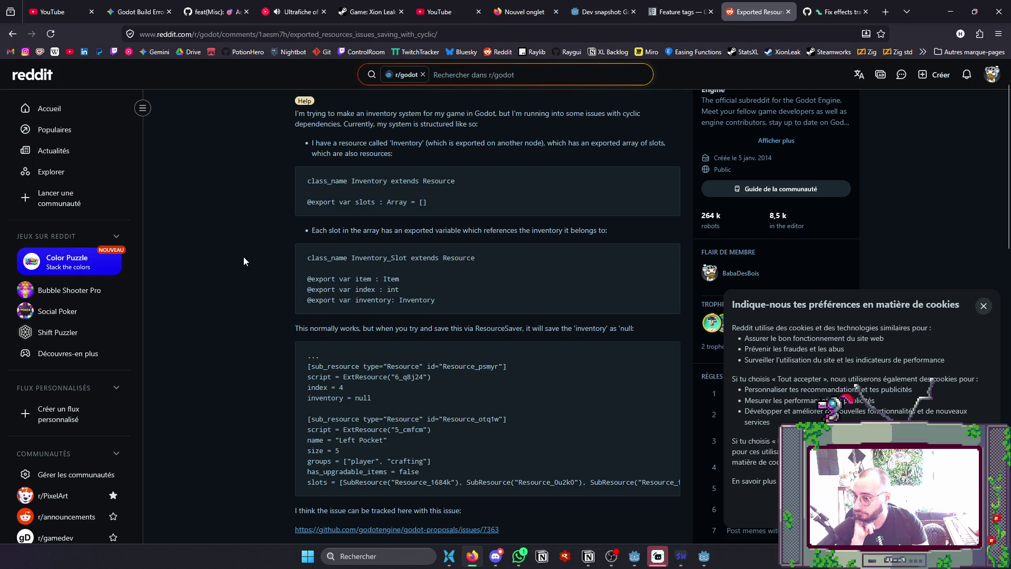
scroll(243, 257, "down", 1)
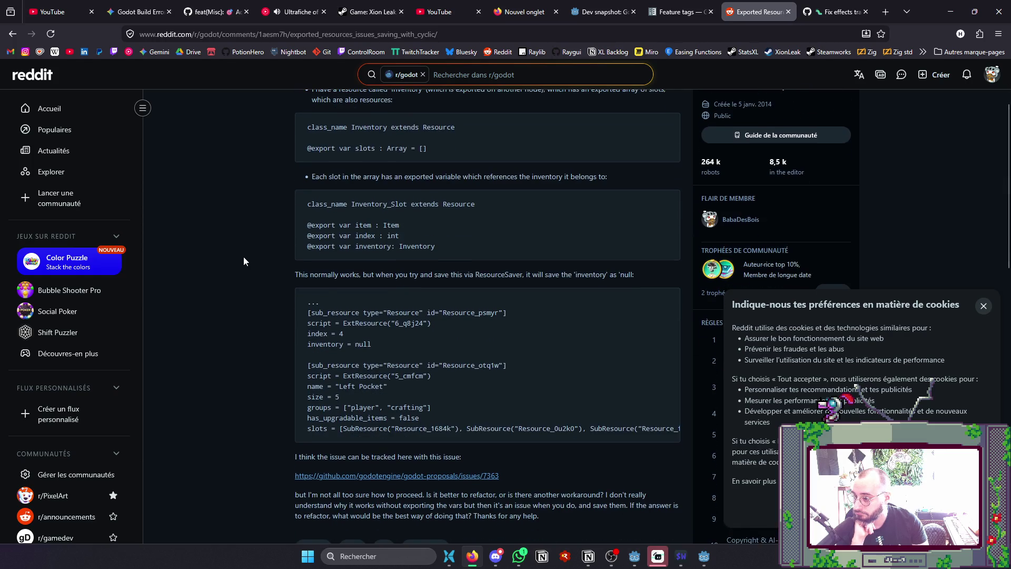
scroll(243, 257, "down", 1)
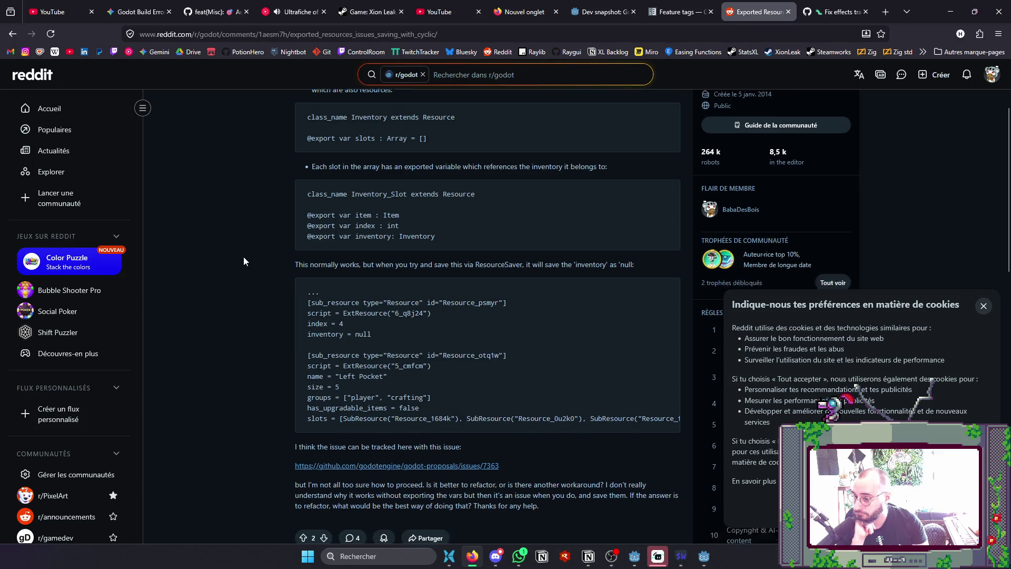
scroll(243, 257, "down", 1)
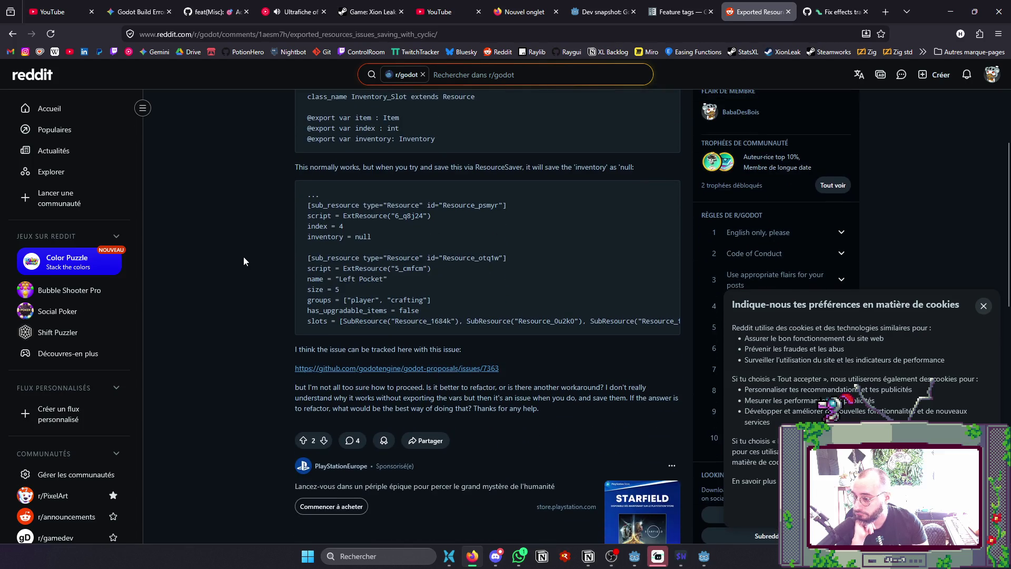
left_click(488, 368)
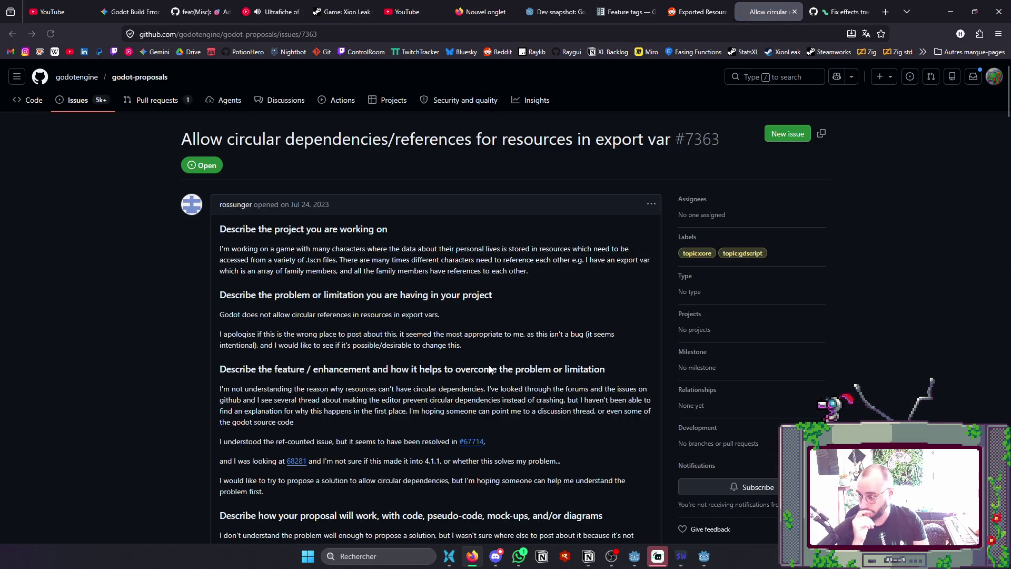
Scroll down through the comments on proposal #7363 about circular resource references.
scroll(489, 368, "down", 1)
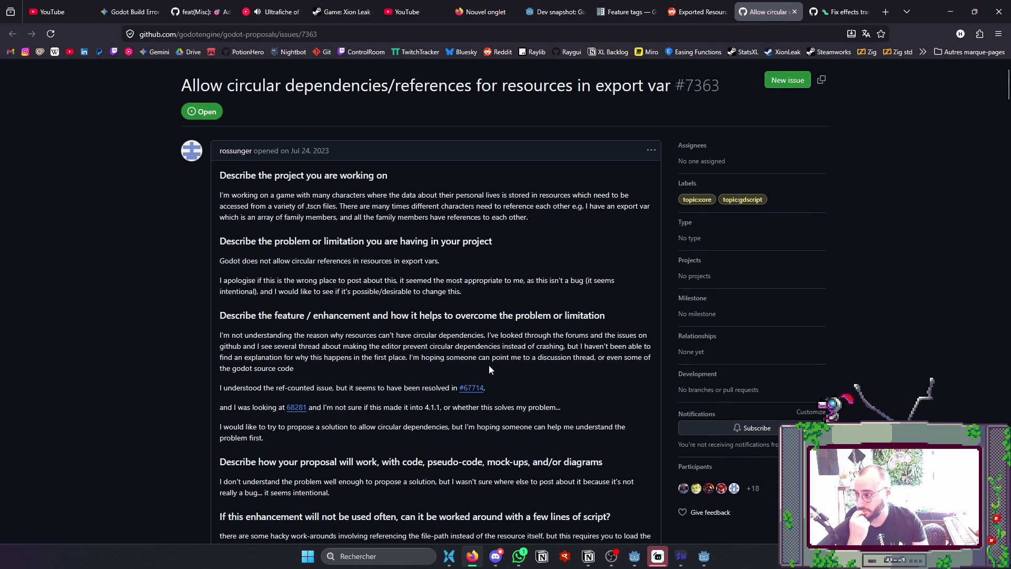
scroll(488, 368, "down", 2)
scroll(488, 367, "down", 3)
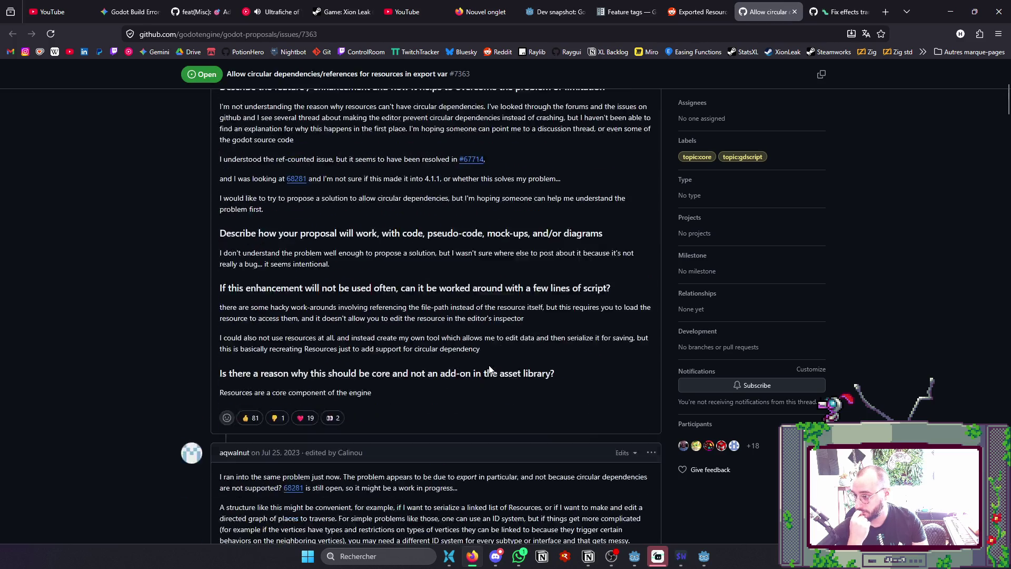
scroll(489, 369, "down", 3)
scroll(488, 369, "down", 3)
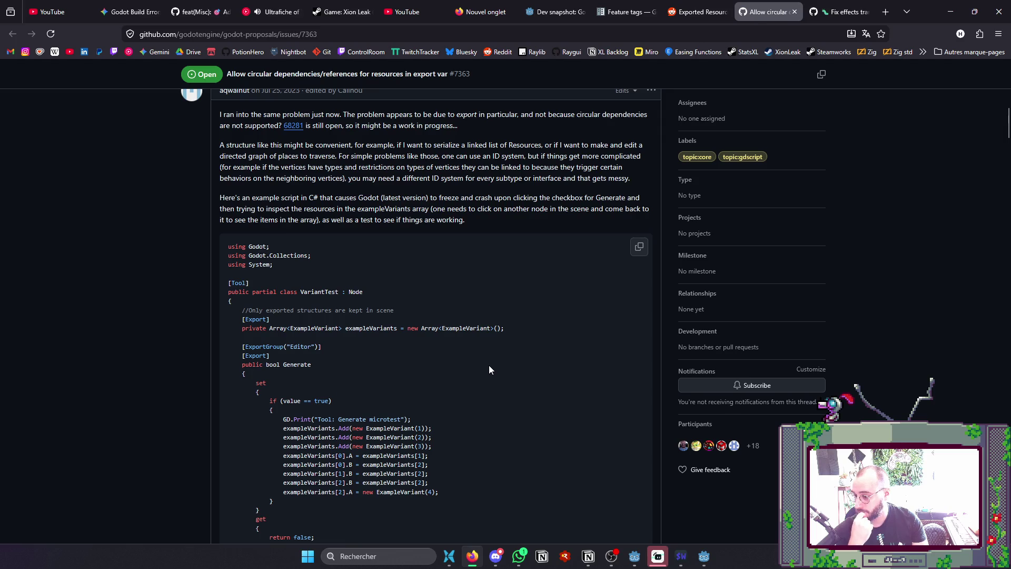
scroll(488, 365, "down", 8)
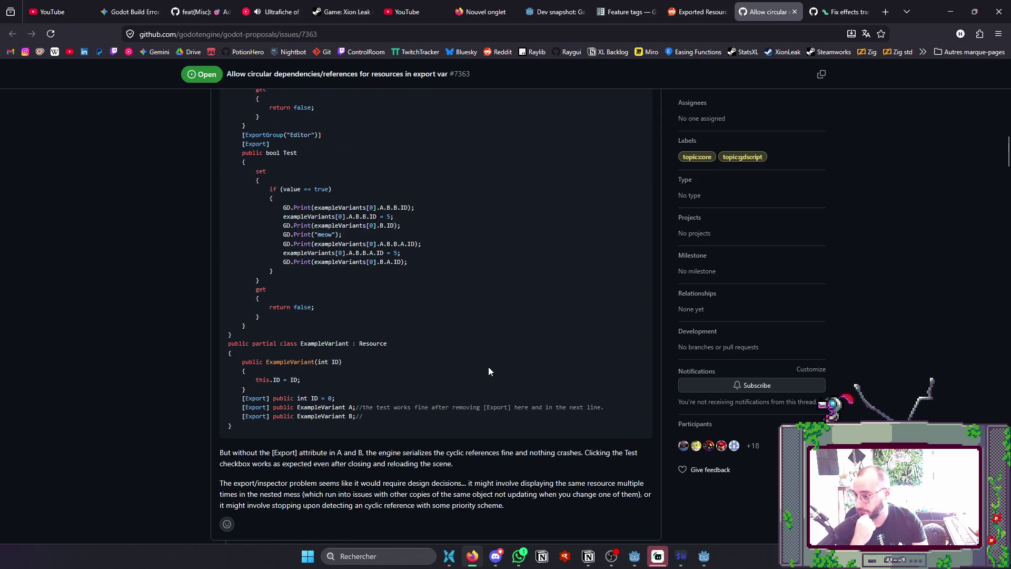
scroll(488, 368, "down", 6)
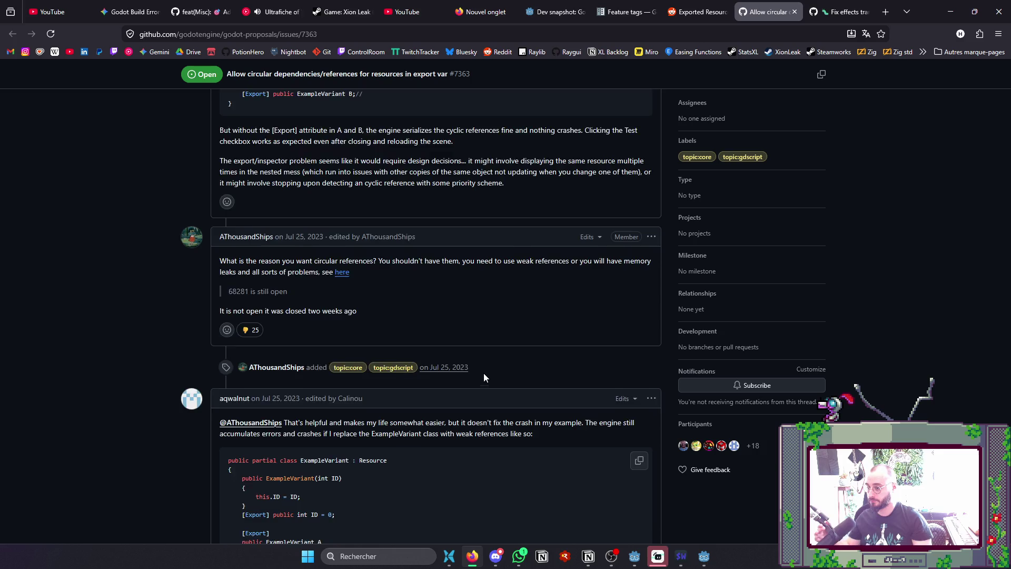
scroll(484, 373, "down", 4)
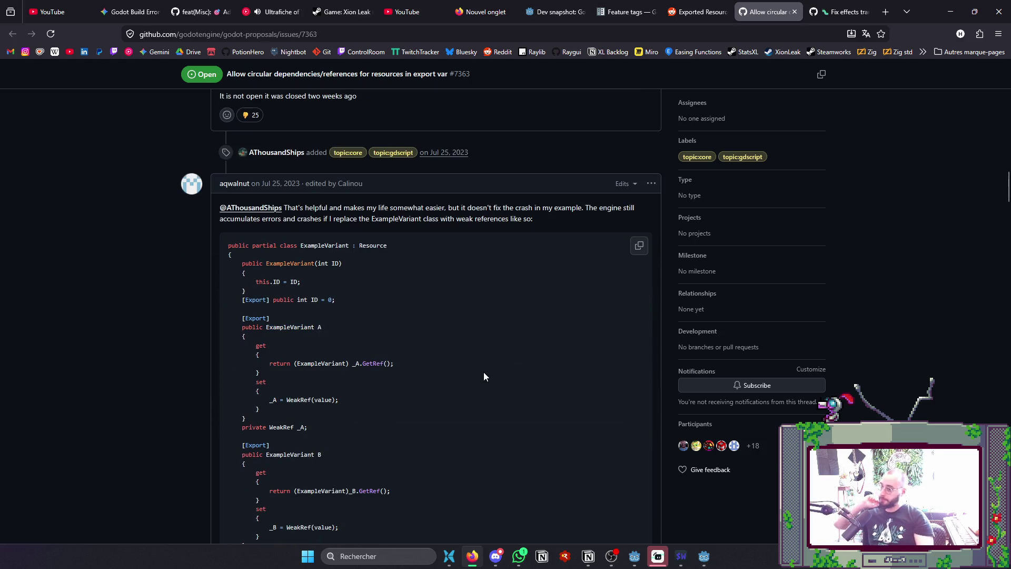
scroll(484, 374, "down", 2)
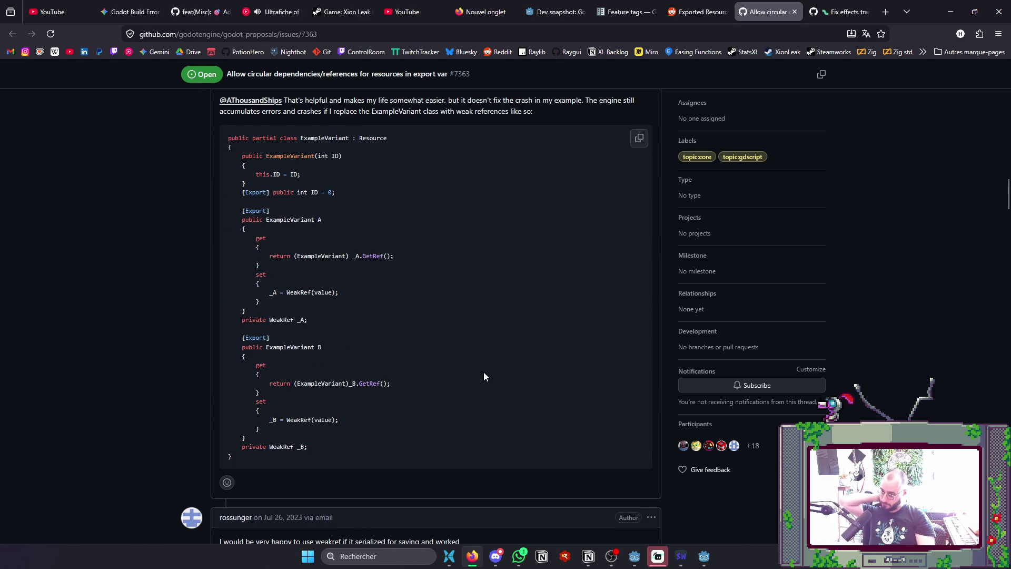
scroll(484, 373, "down", 2)
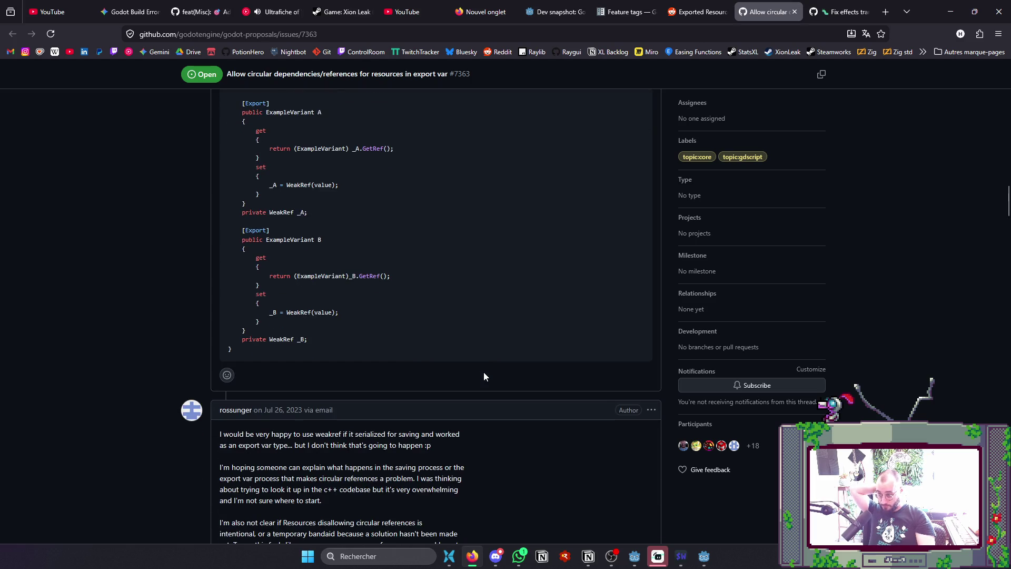
scroll(484, 375, "down", 3)
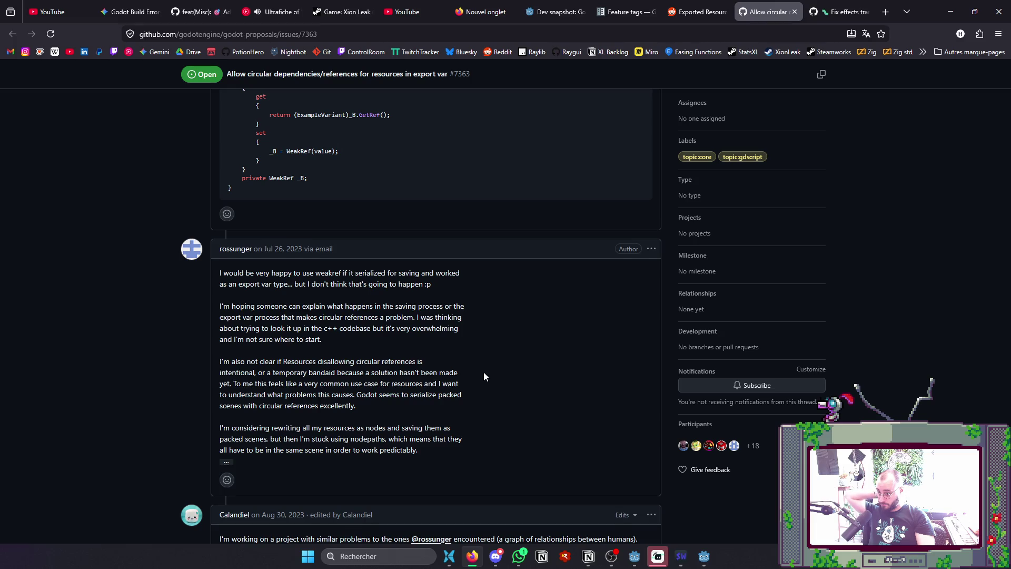
scroll(483, 371, "down", 4)
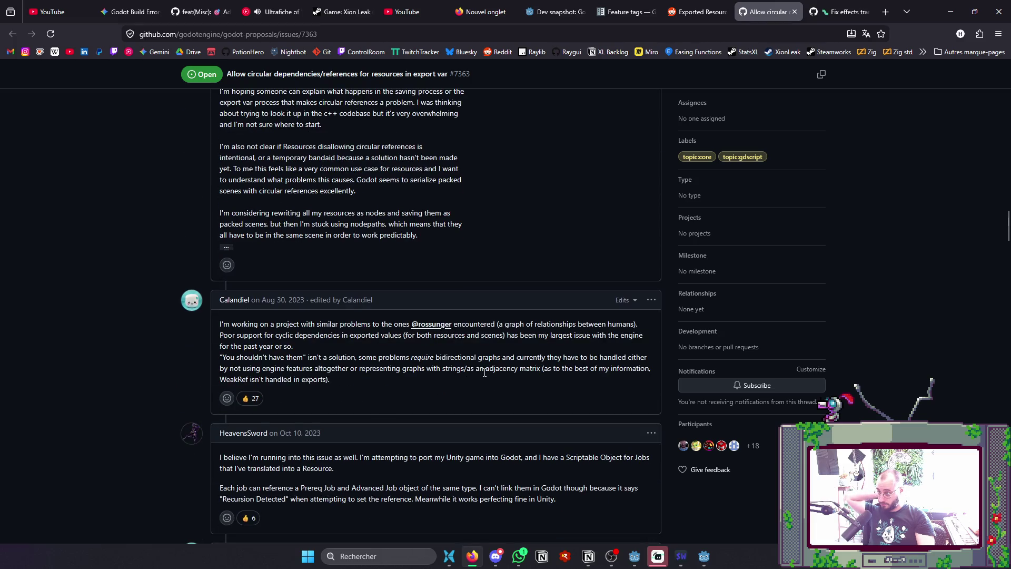
scroll(485, 372, "down", 1)
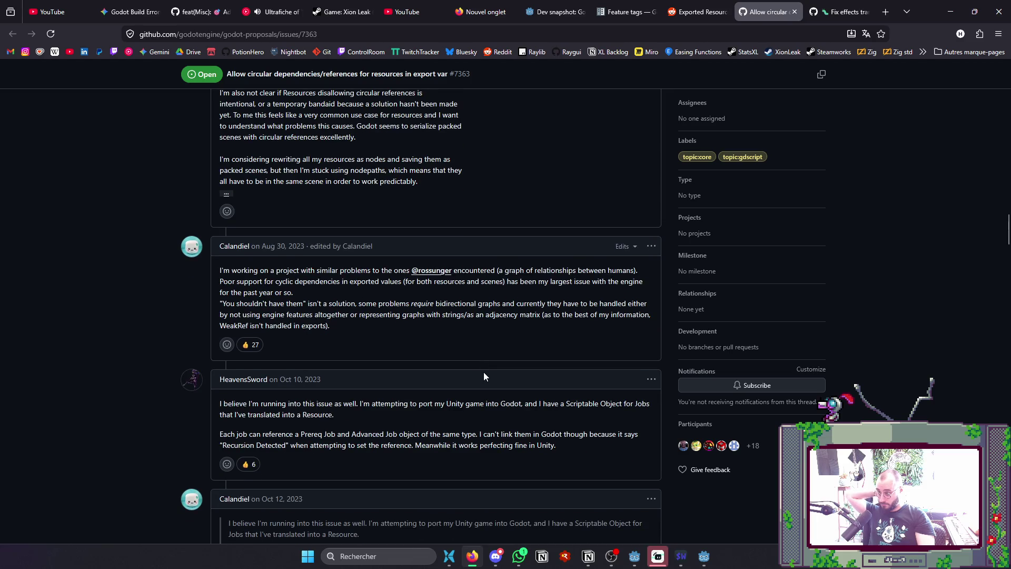
Recheck part of the proposal discussion, then switch back to Neovim.
scroll(484, 372, "up", 20)
scroll(485, 373, "up", 4)
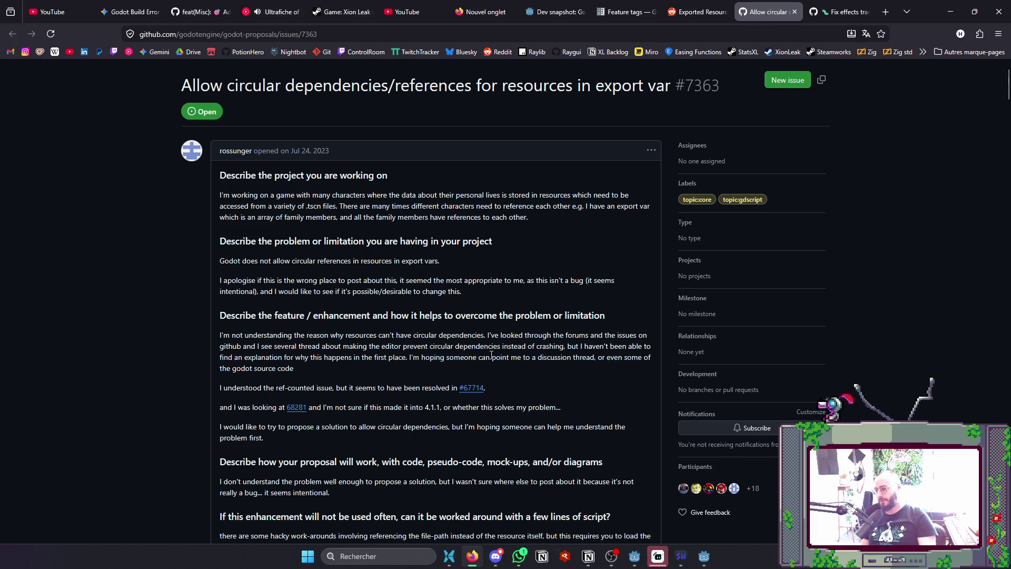
scroll(492, 356, "down", 2)
scroll(491, 356, "down", 3)
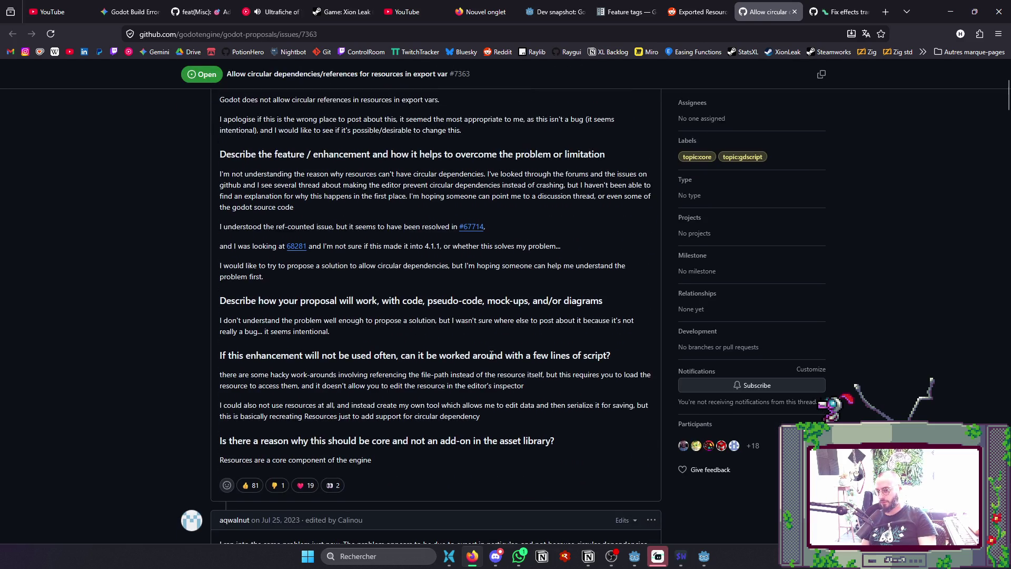
scroll(492, 355, "up", 3)
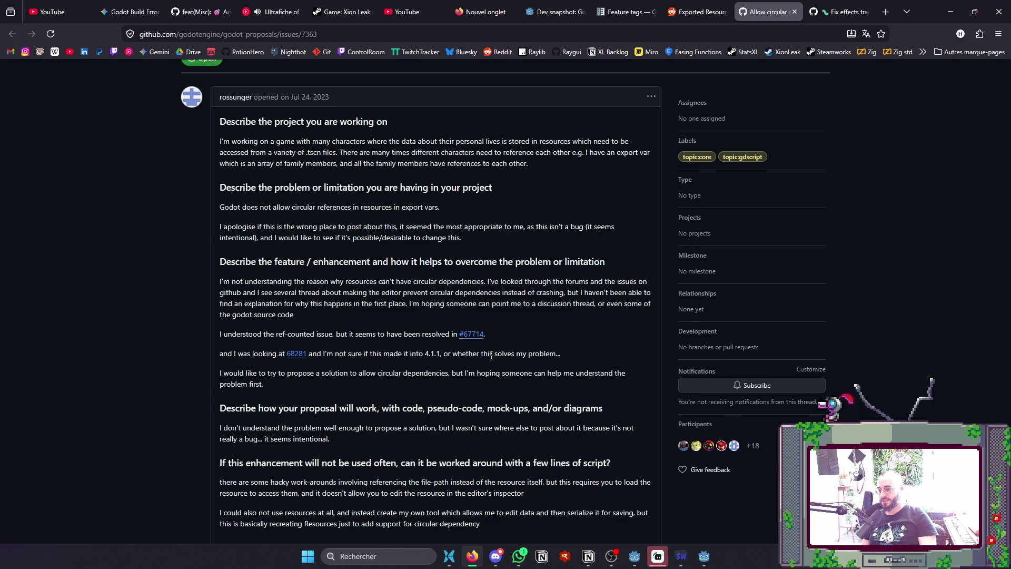
scroll(491, 355, "down", 1)
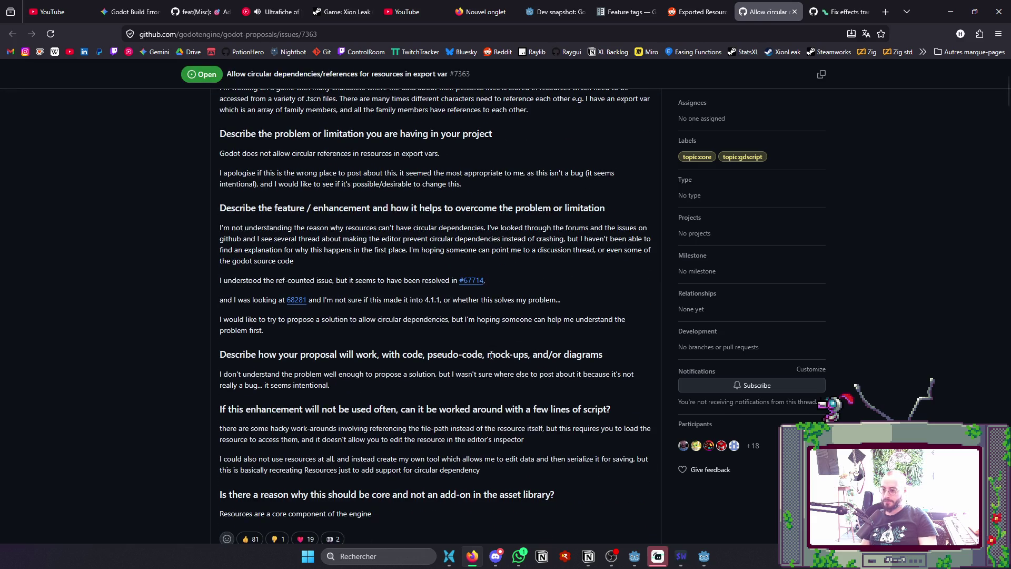
key("alt+Tab")
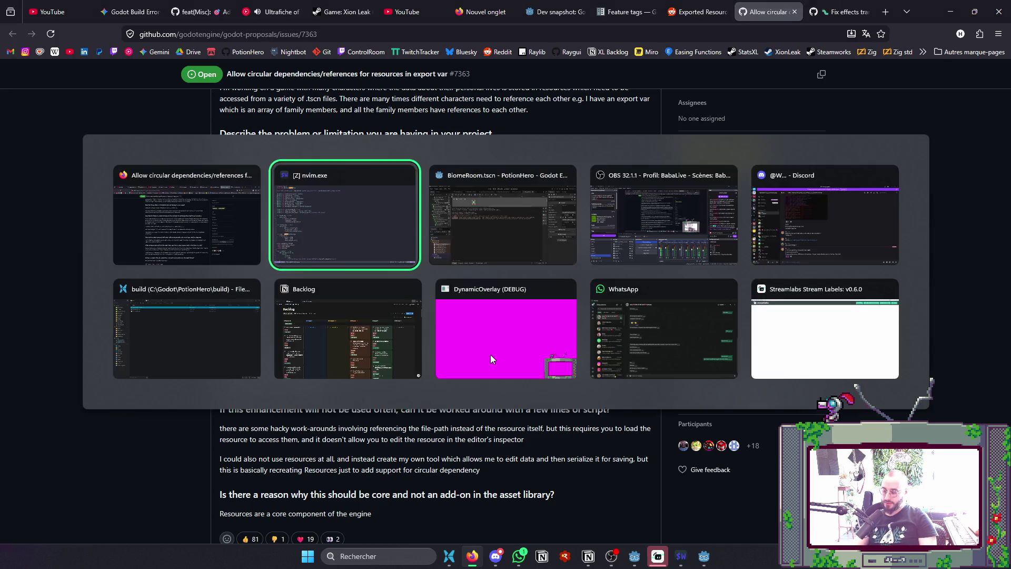
Scroll through PendingPotionDrop.gd and clear the Potion search highlight with :noh.
scroll(490, 354, "down", 3)
key("ctrl+d")
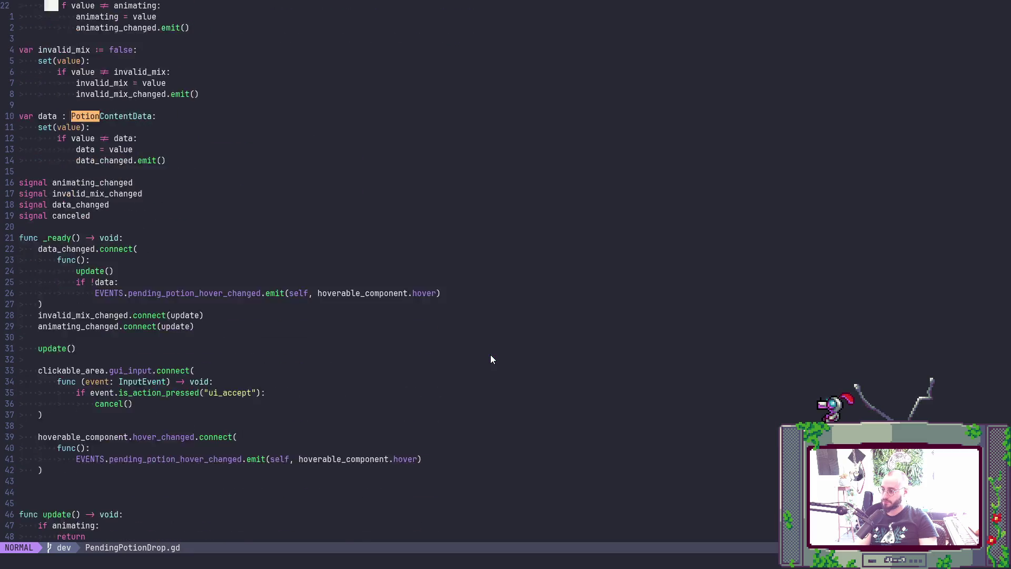
scroll(490, 360, "up", 9)
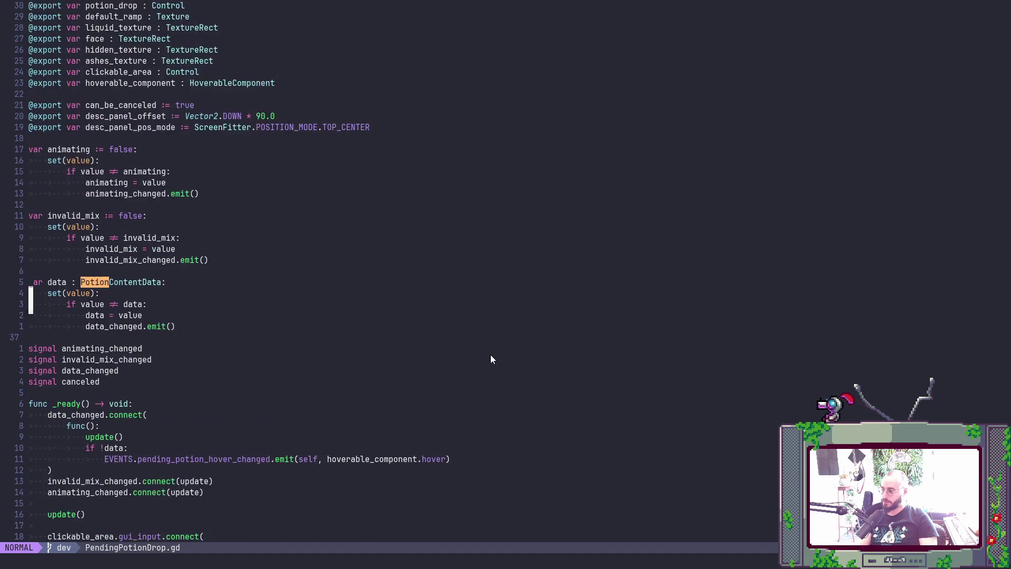
scroll(491, 359, "down", 2)
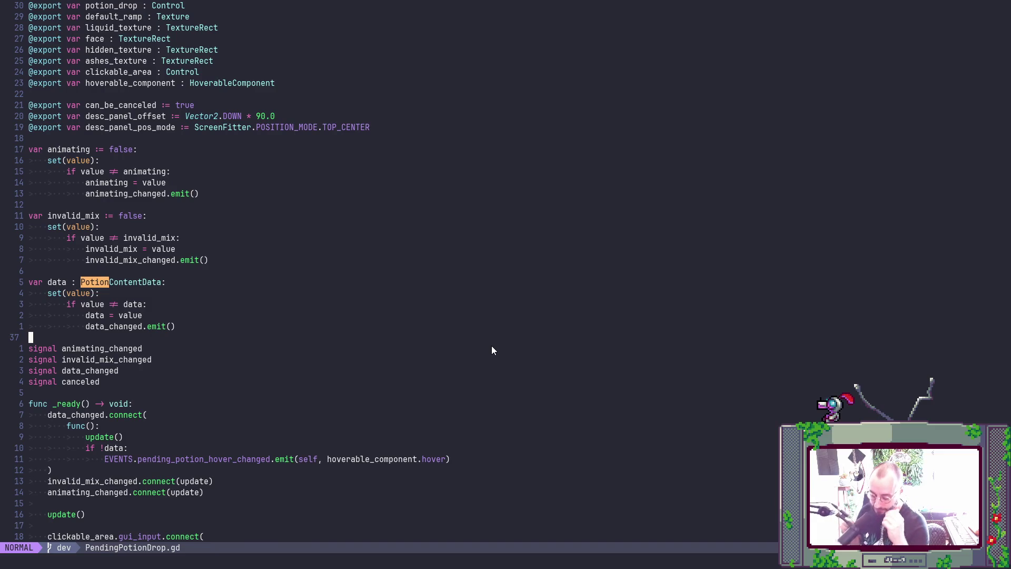
type(":noh")
key("Return")
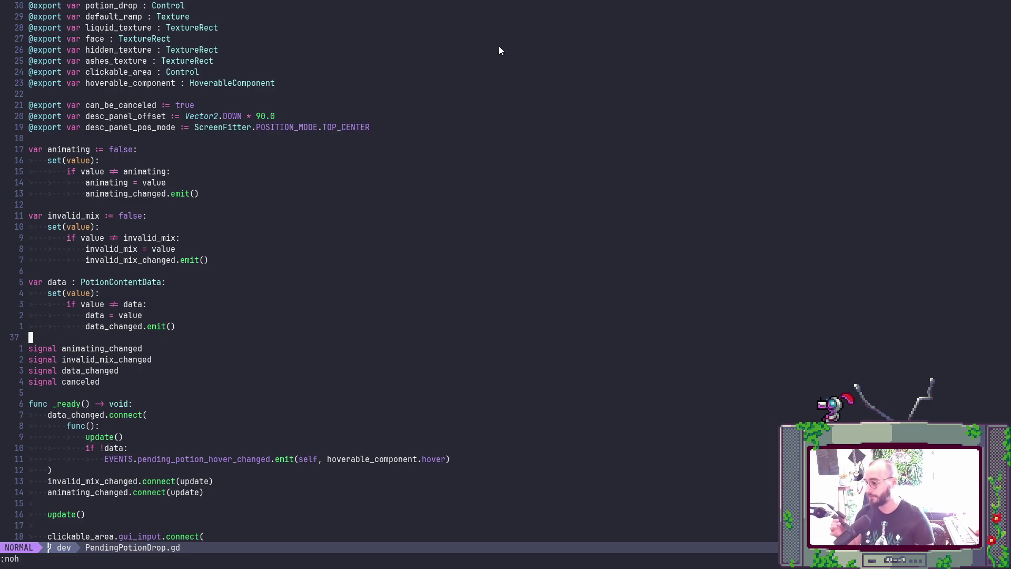
Jump from the data variable to the PotionContentData class definition and back.
scroll(437, 139, "down", 4)
scroll(425, 147, "down", 2)
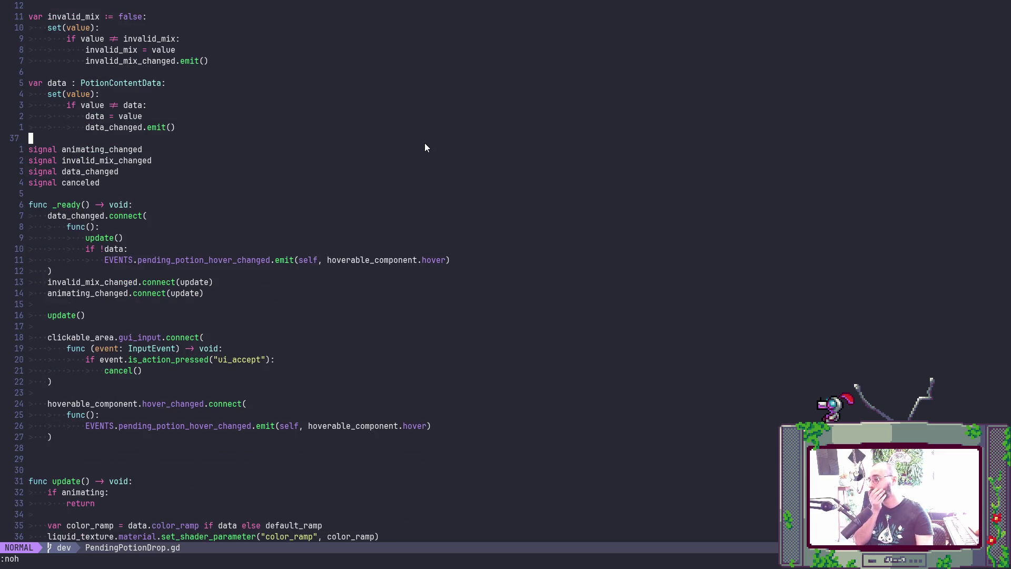
scroll(425, 143, "down", 5)
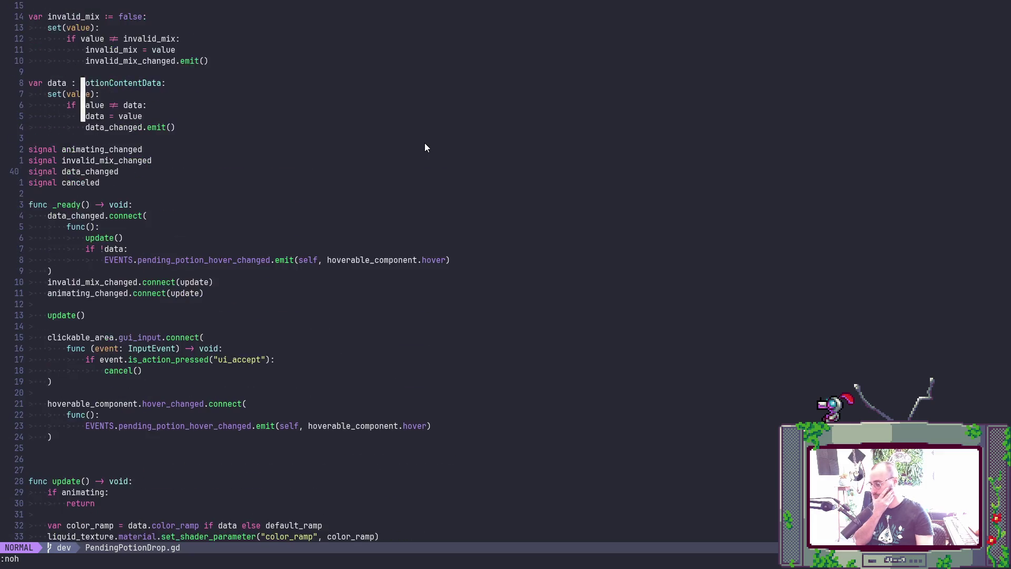
scroll(426, 146, "up", 1)
left_click(127, 117)
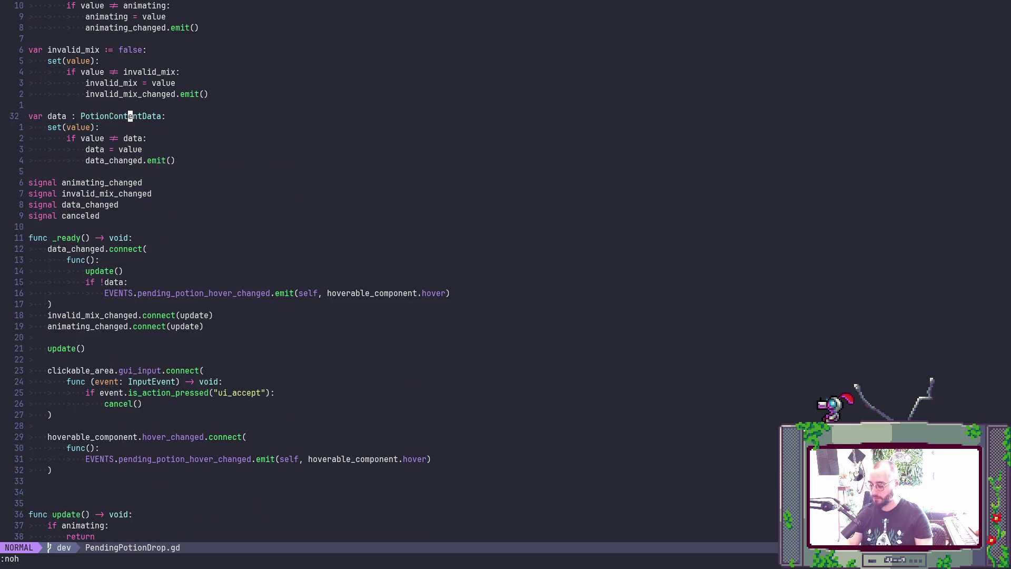
key("g")
key("d")
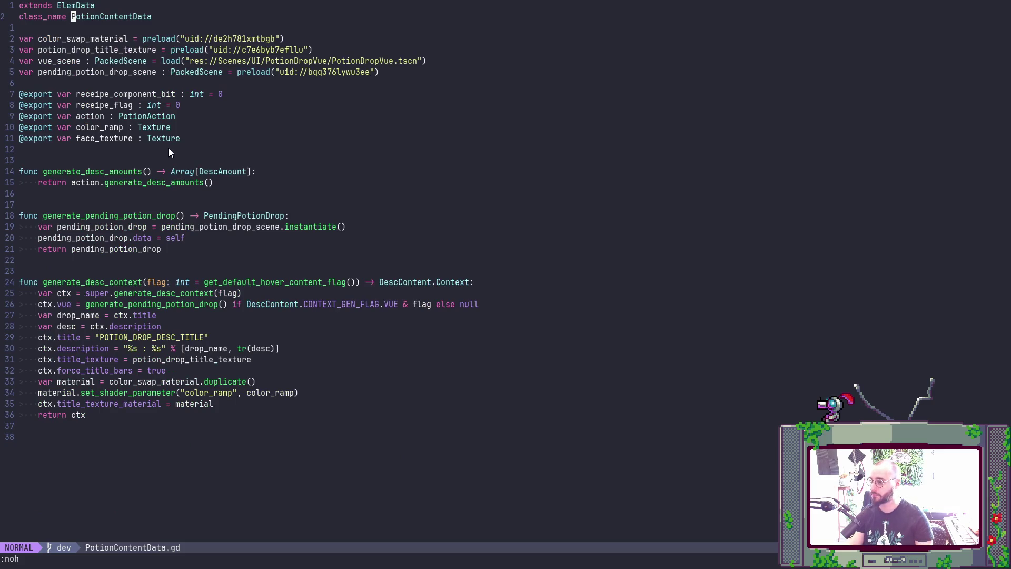
left_click(163, 150)
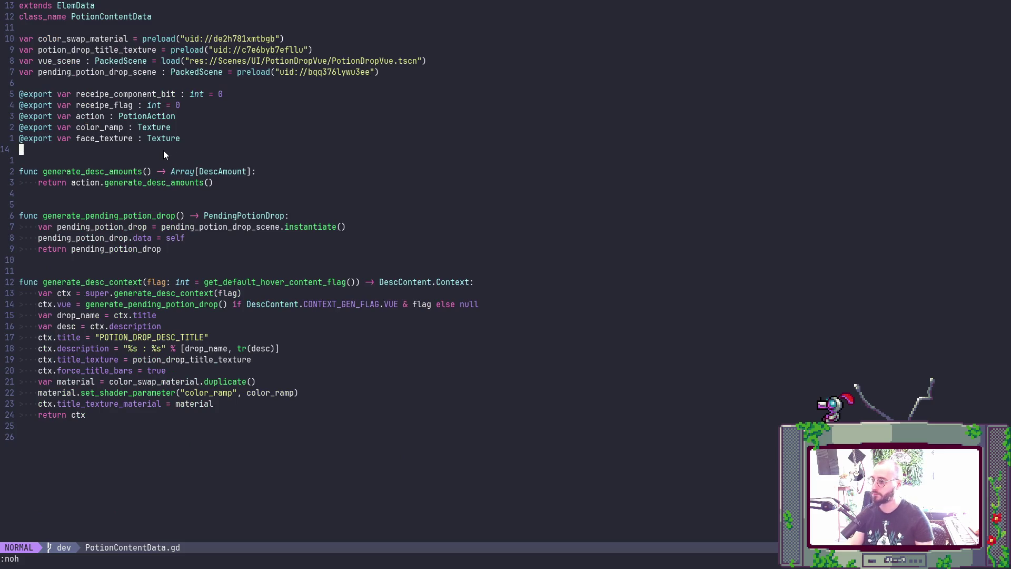
left_click(148, 117)
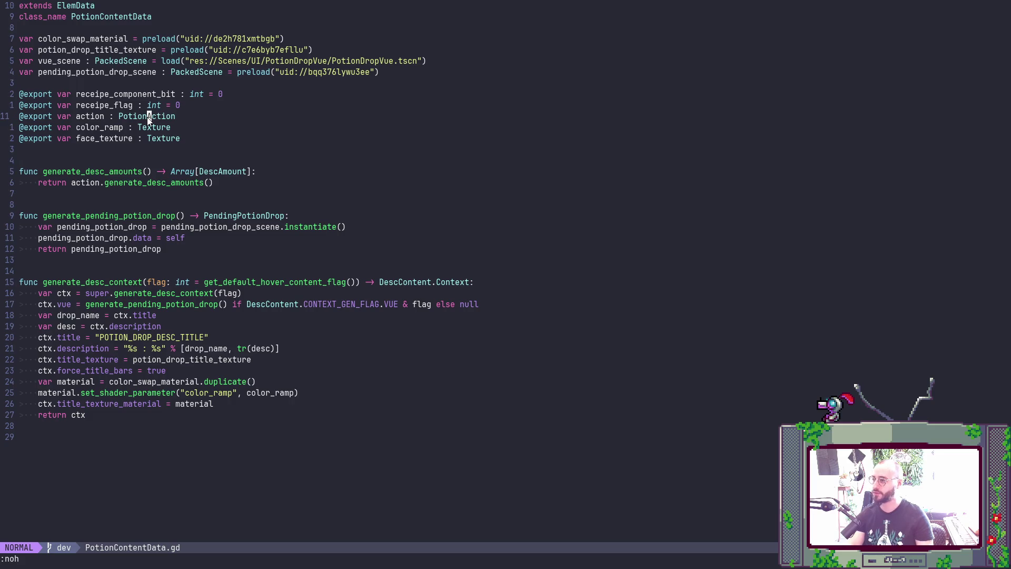
key("ctrl+o")
Follow PotionContentData through to PotionAction.gd's definition, then return to PendingPotionDrop.gd.
key("g")
key("d")
key("j")
key("j")
key("j")
left_click(172, 116)
key("g")
key("d")
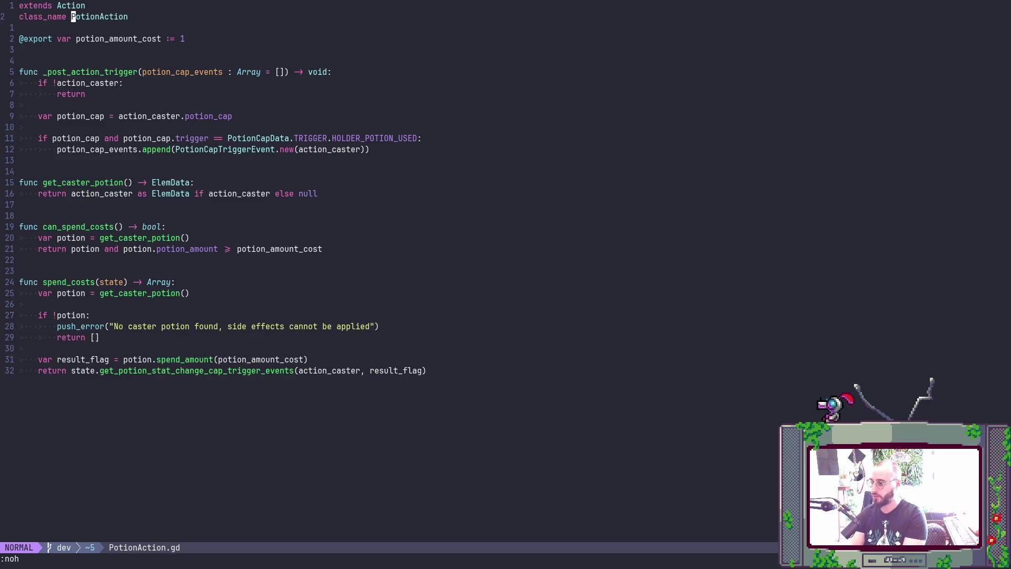
key("ctrl+o")
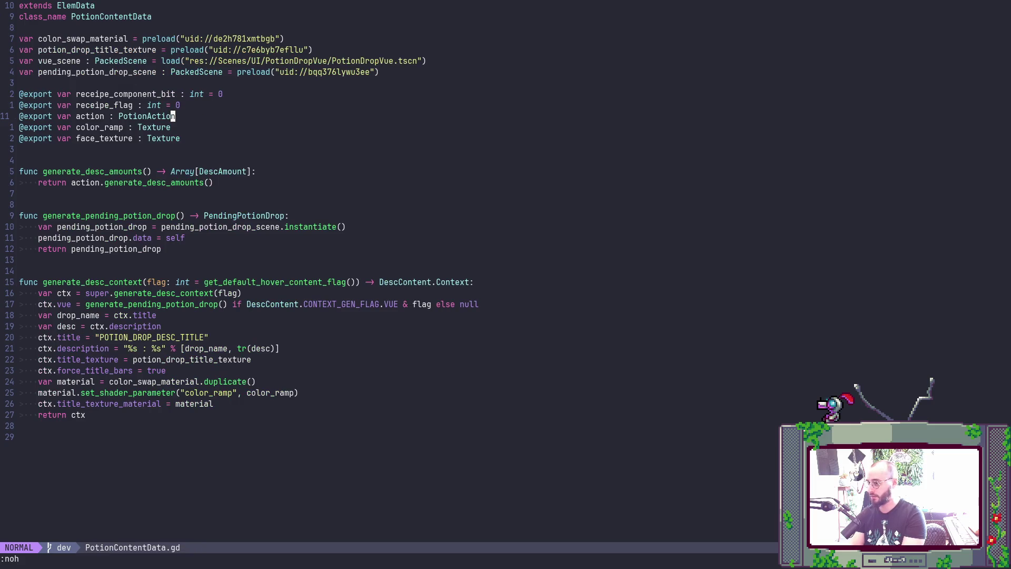
key("ctrl+o")
key("ctrl+o")
key("ctrl+o")
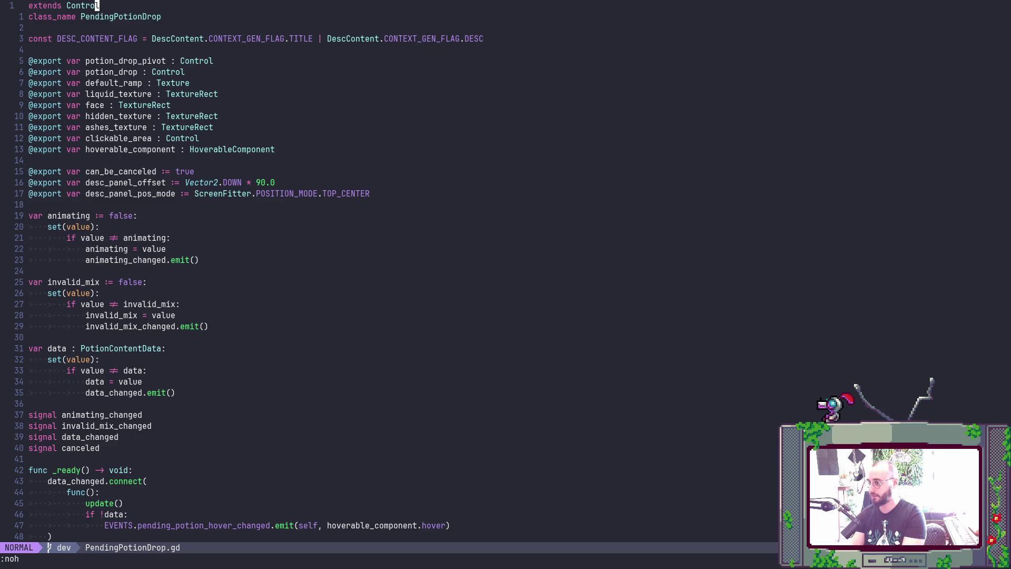
Search /Potion from the default_ramp export and step back to PotionAction.gd.
key("space")
key("f")
key("f")
key("Escape")
left_click(131, 82)
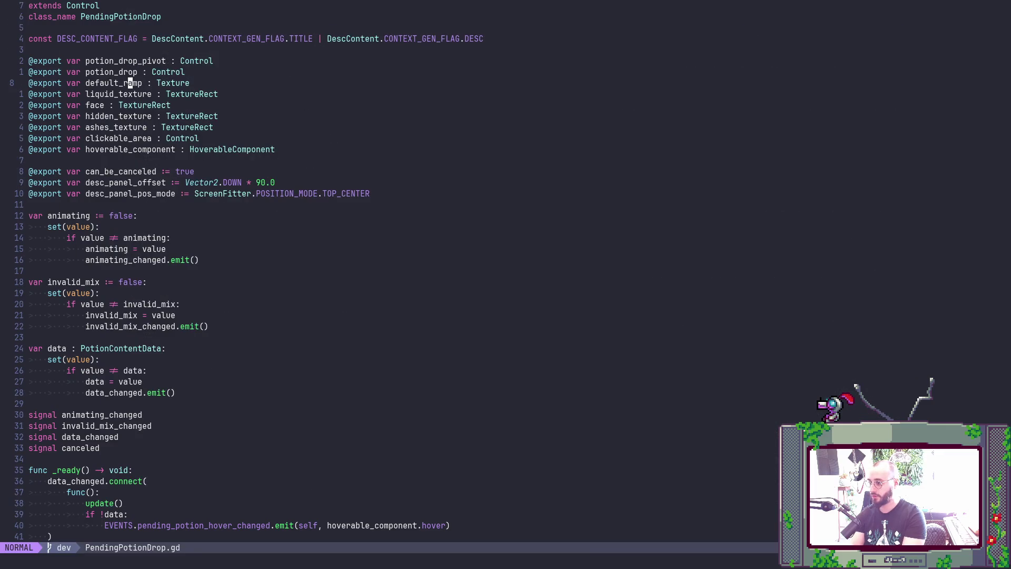
type("/Potion")
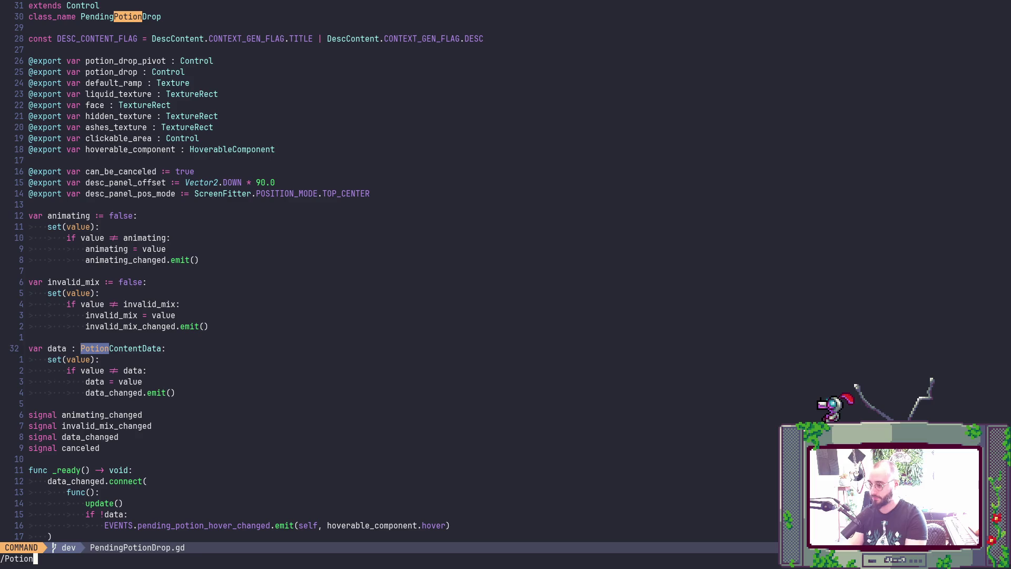
key("Return")
key("N")
key("N")
key("N")
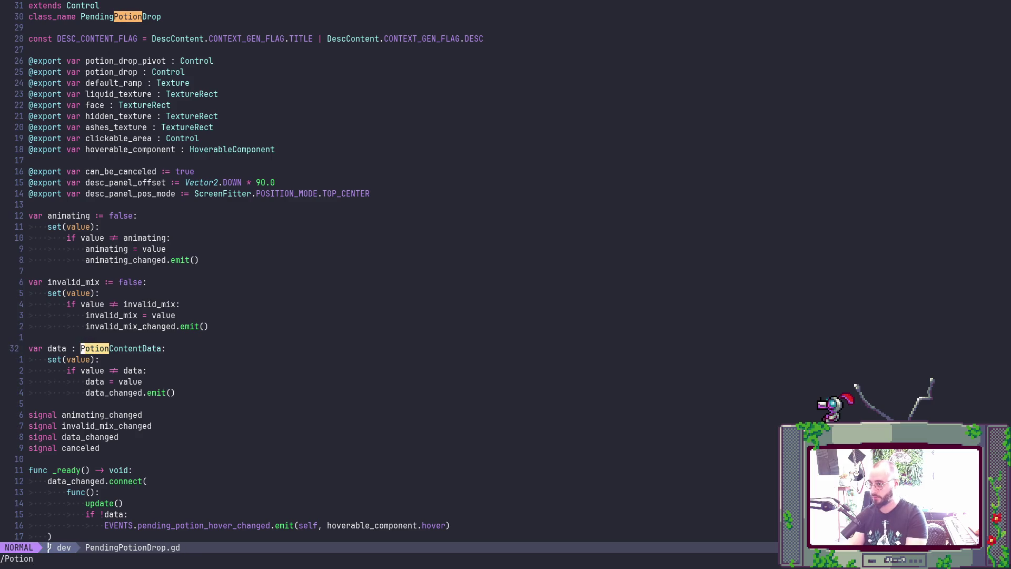
key("ctrl+o")
key("ctrl+o")
key("ctrl+o")
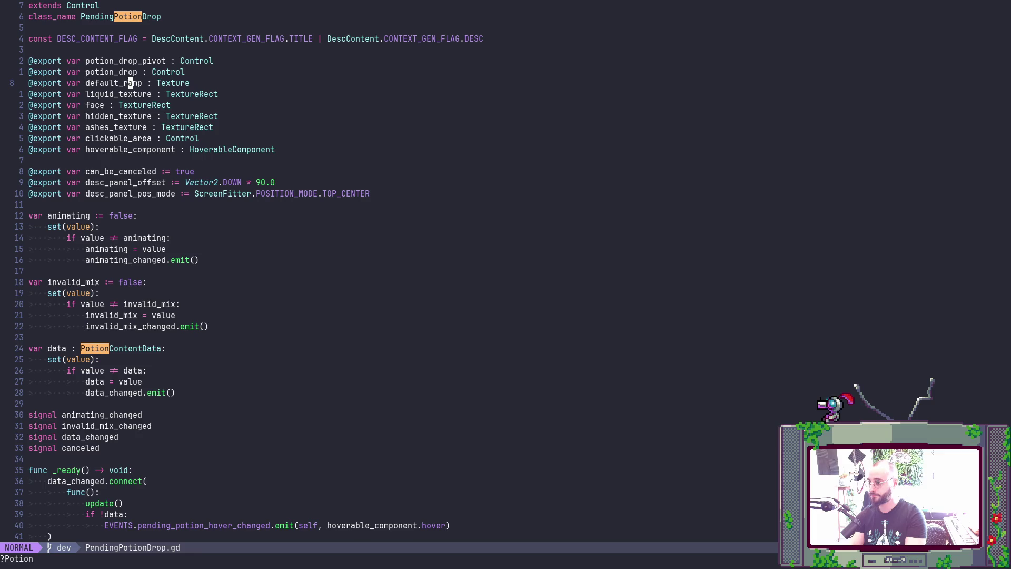
Search project files for 'Potiondata' in Telescope Find Files.
key("space")
key("f")
key("f")
type("Po")
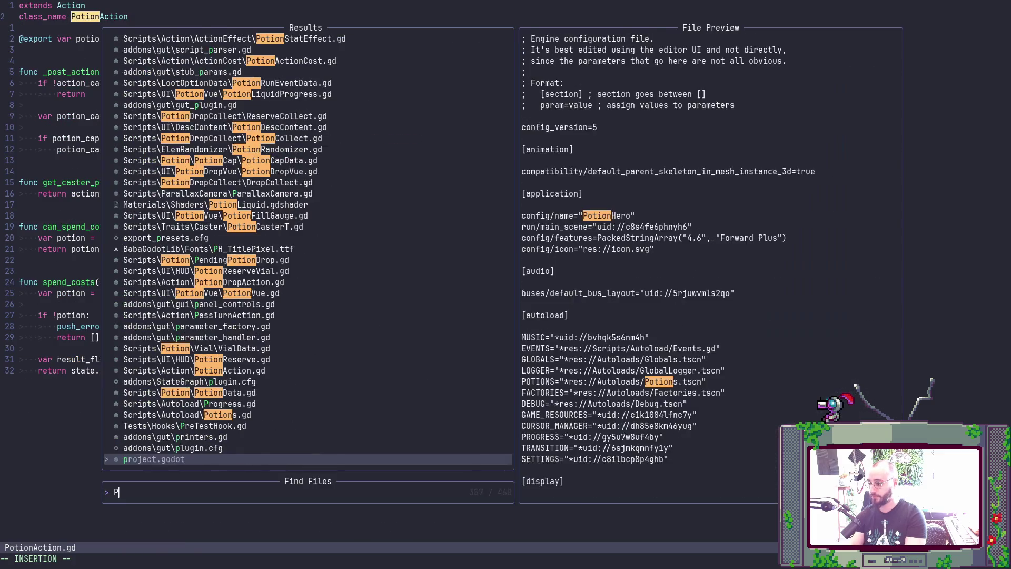
type("tiondata")
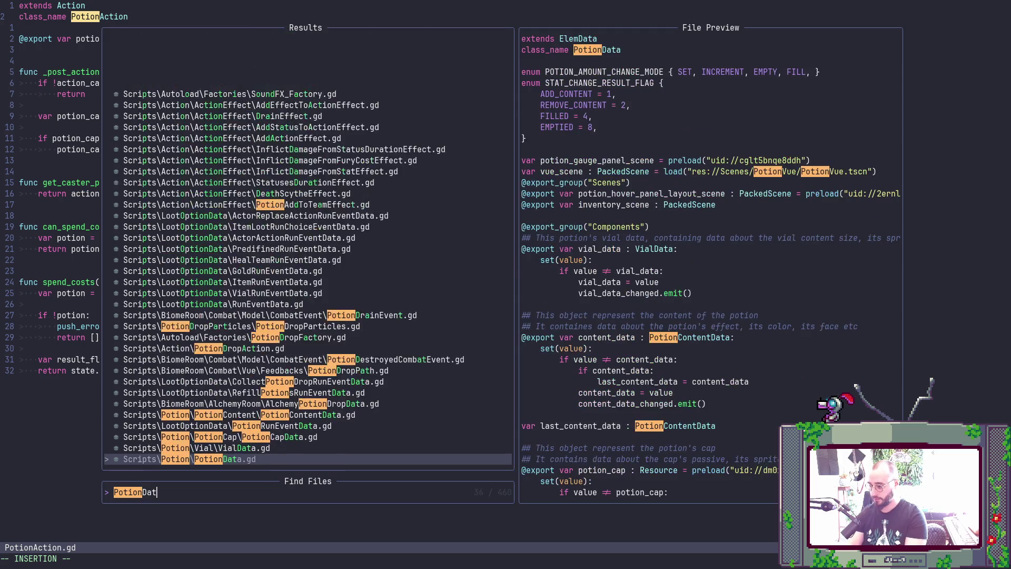
Open PotionData.gd and follow its PotionContentData reference into PotionContentData.gd.
key("Return")
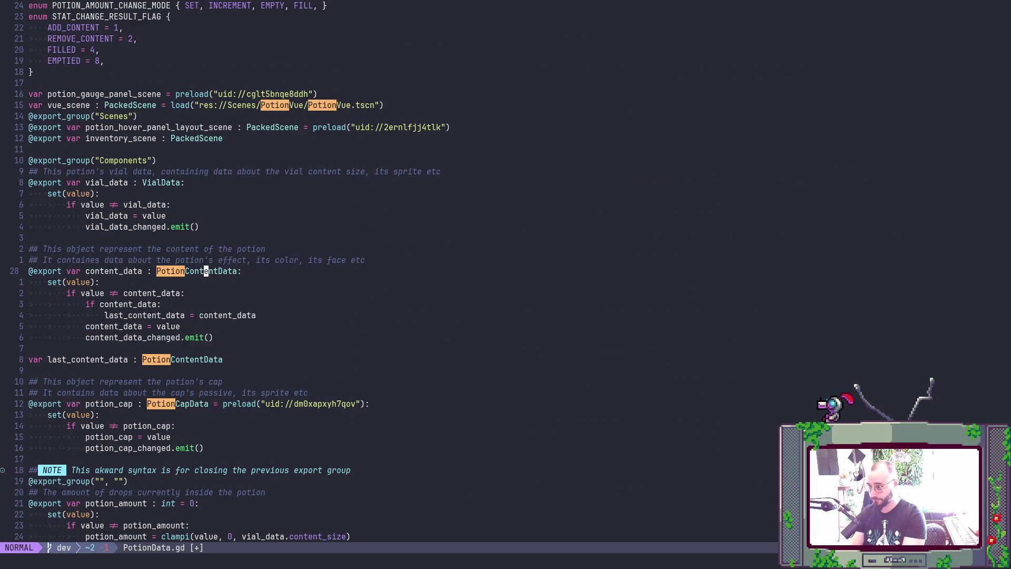
key("g")
key("d")
key("j")
key("j")
key("j")
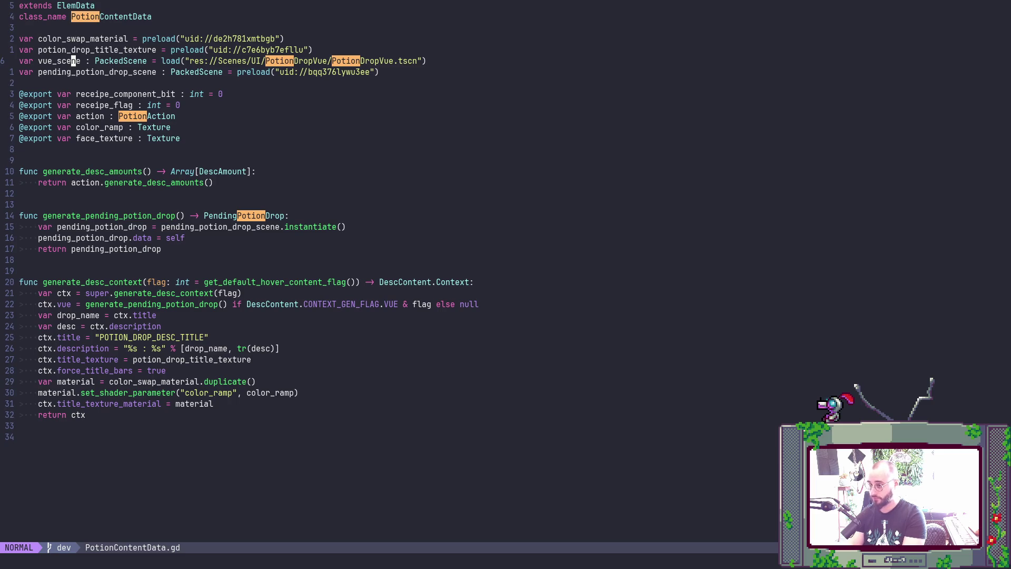
Open PotionDropVue.gd through Find Files.
key("space")
key("f")
key("f")
type("PotionDat")
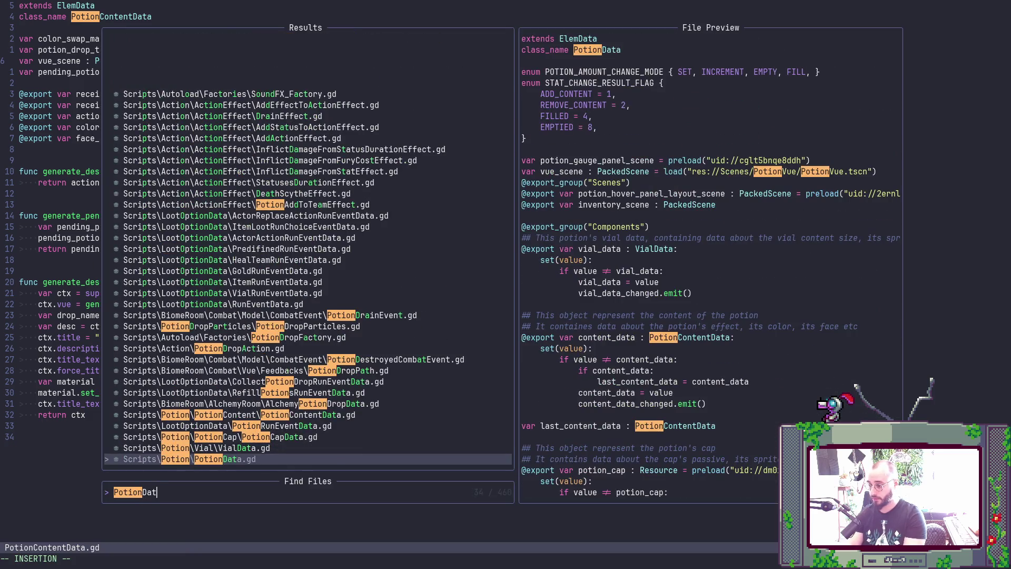
key("BackSpace")
key("BackSpace")
type("rop B")
key("BackSpace")
key("BackSpace")
key("Return")
Check the potion_content declaration's PotionContentData definition and return to PotionDropVue.gd.
key("j")
key("j")
key("j")
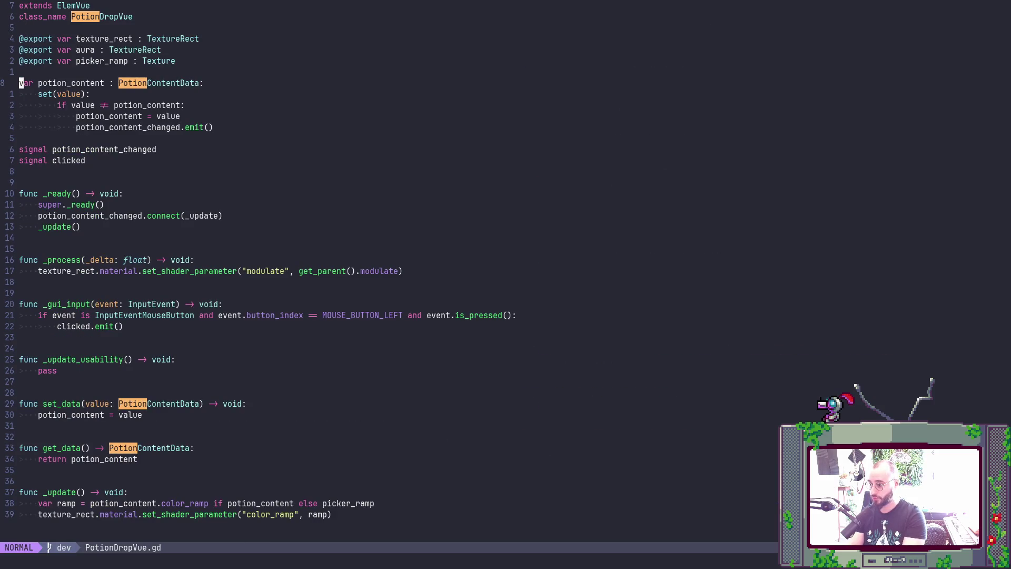
key("$")
key("g")
key("d")
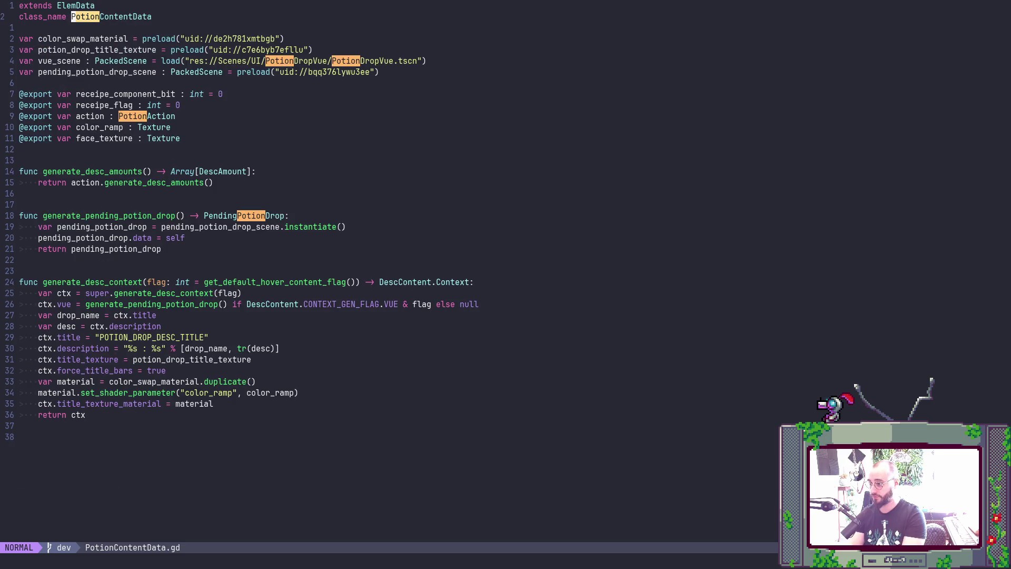
key("ctrl+o")
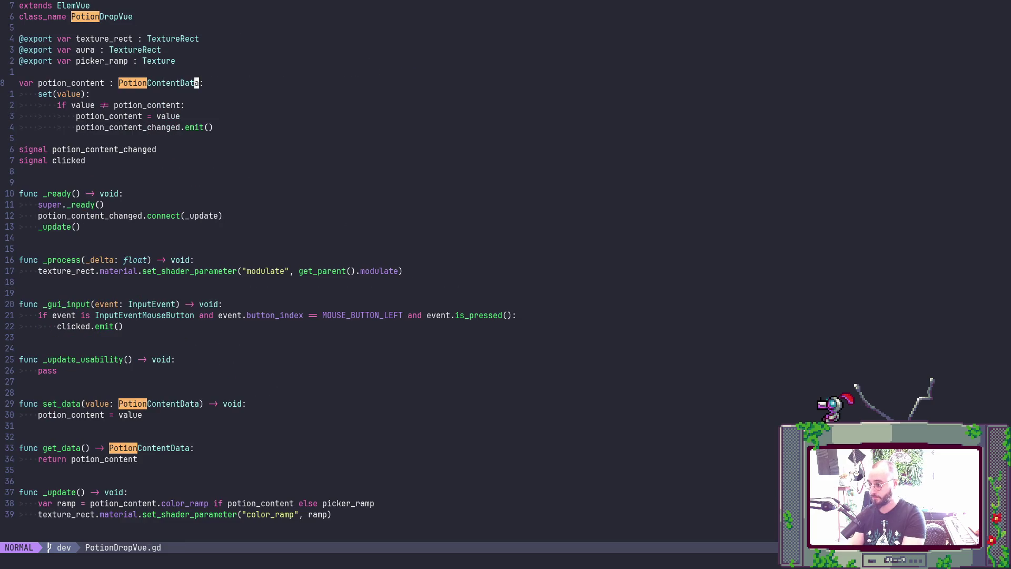
Search for Potion, jump to PotionContentData, and edit the pending_potion_drop_scene line.
type("/Potion")
key("Return")
key("n")
key("n")
key("n")
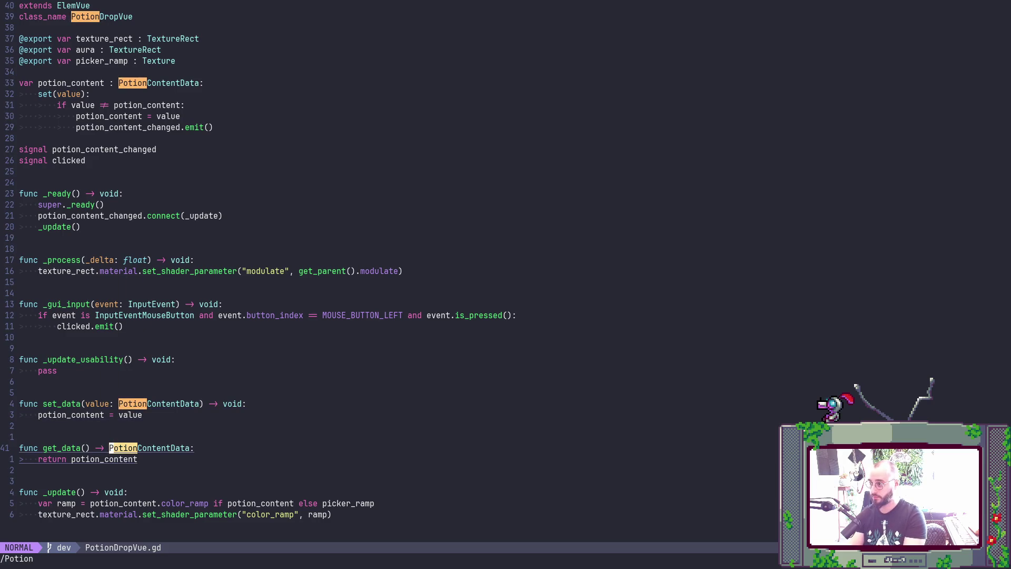
key("N")
key("N")
key("g")
key("d")
key("j")
key("j")
key("j")
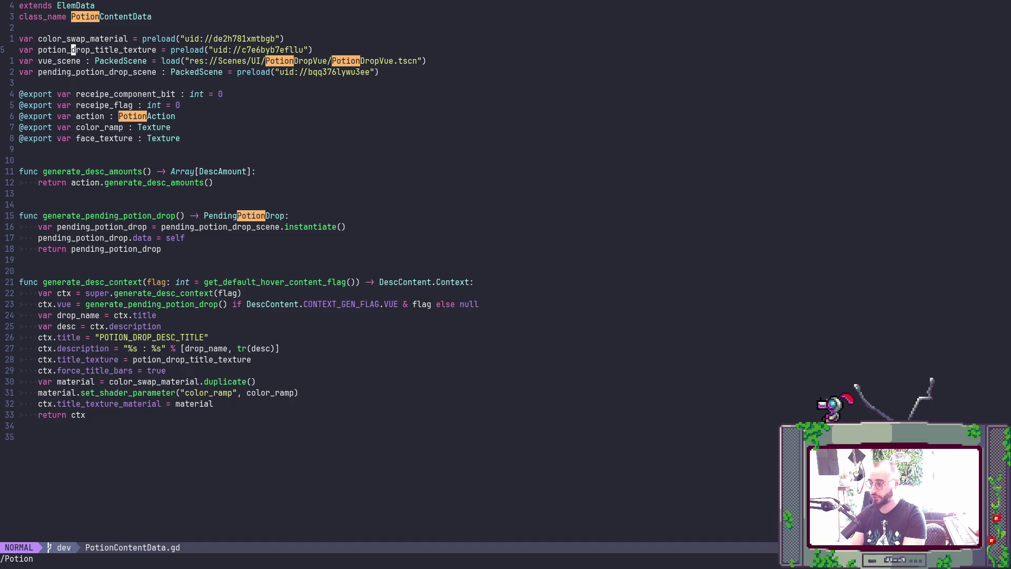
key("k")
key("j")
key("j")
key("j")
type("ls")
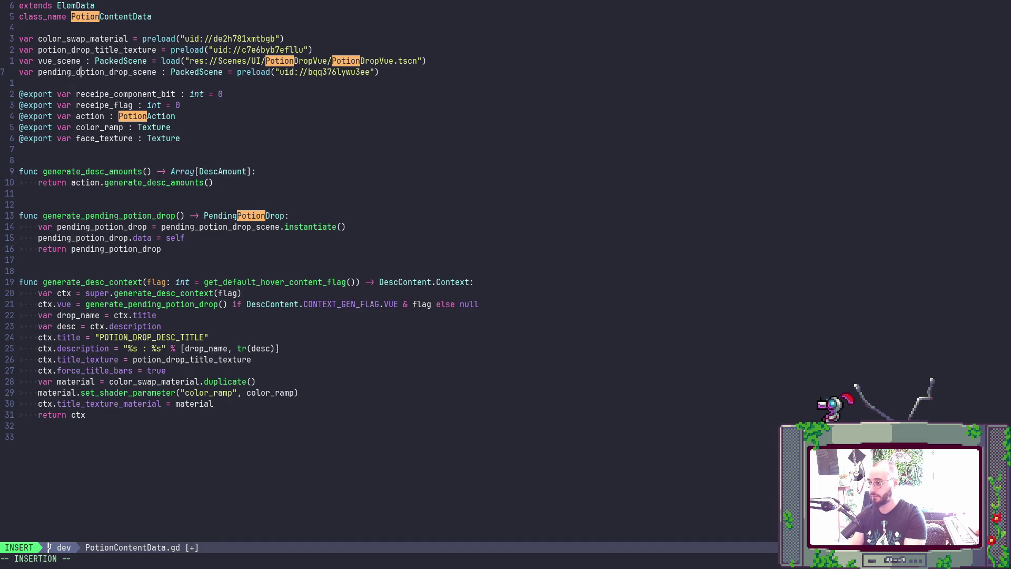
type("P")
key("Escape")
Open PendingPotionDrop.gd, step through Potion matches, save it (128 lines), and return to PotionDropVue.gd.
key("space")
key("f")
key("f")
type("Pendin")
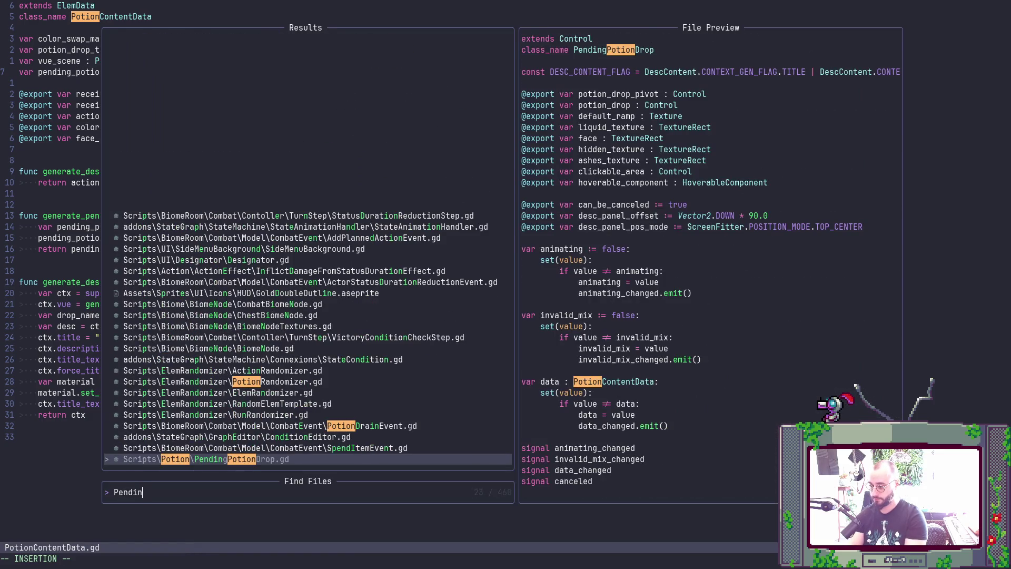
key("Return")
type("/Potion")
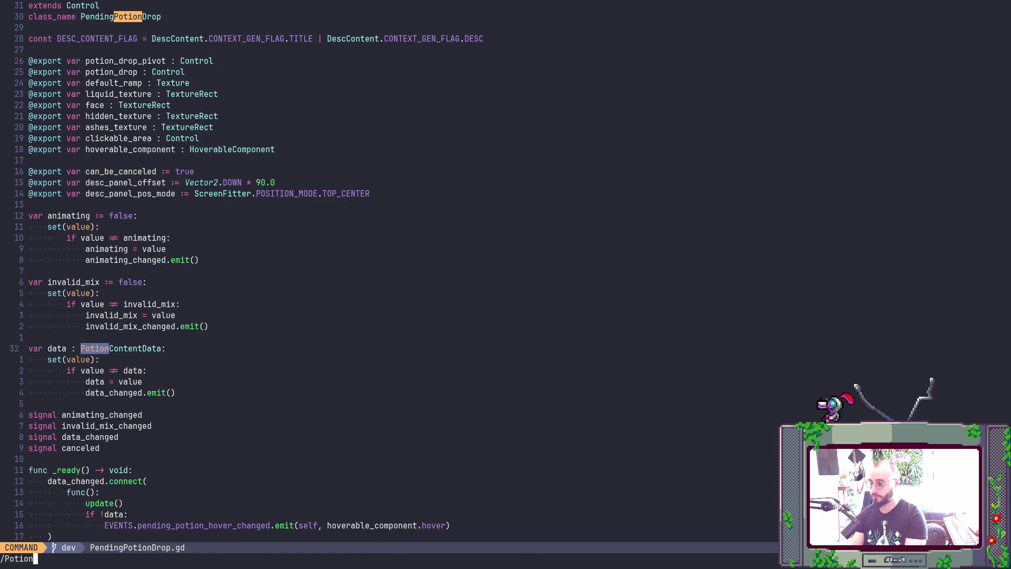
key("Return")
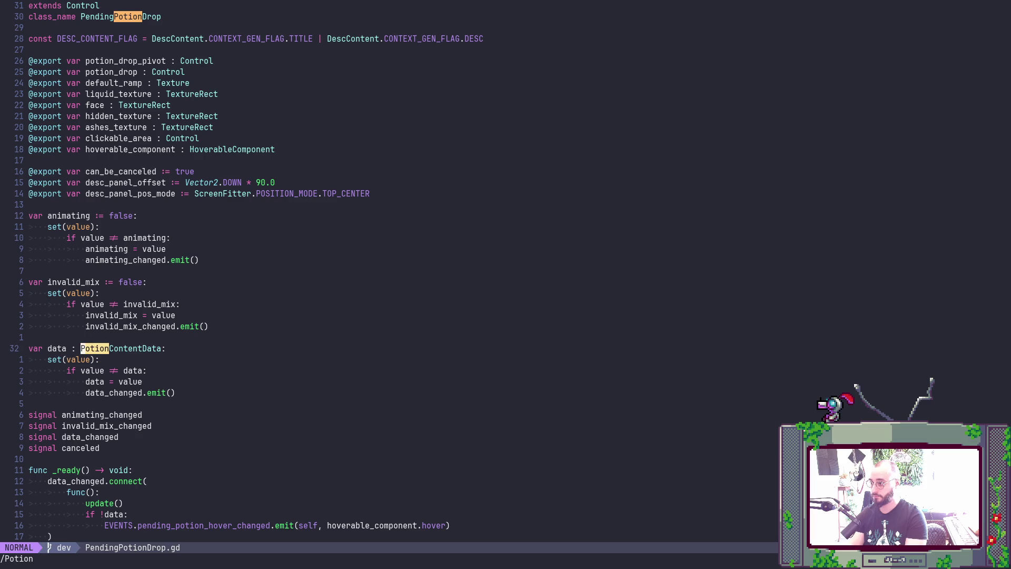
type("NnN:w")
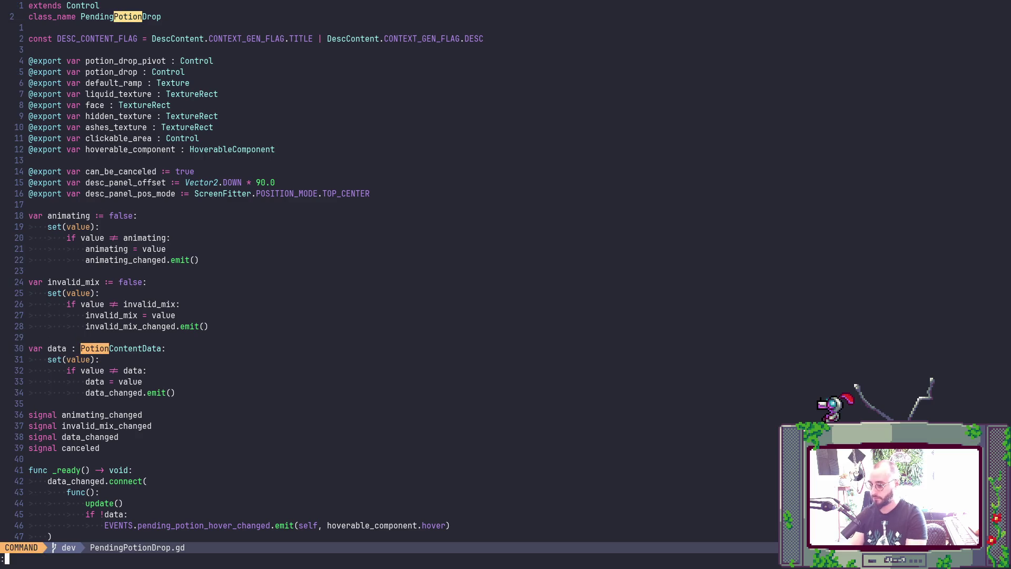
key("Return")
key("ctrl+o")
key("ctrl+o")
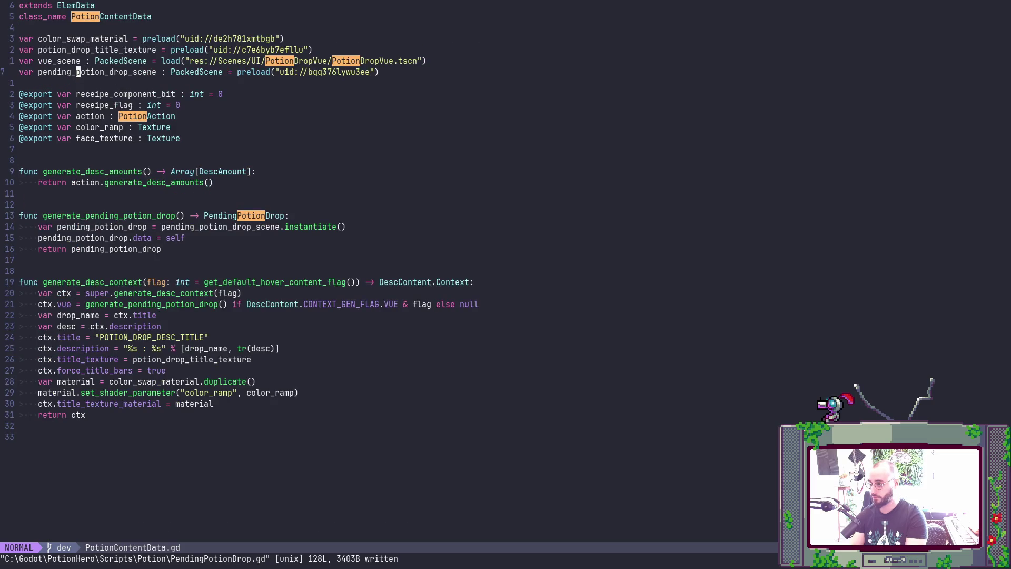
key("space")
Open PotionData.gd via Find Files and clear the search highlights with :noh.
key("f")
key("f")
type("PotioN")
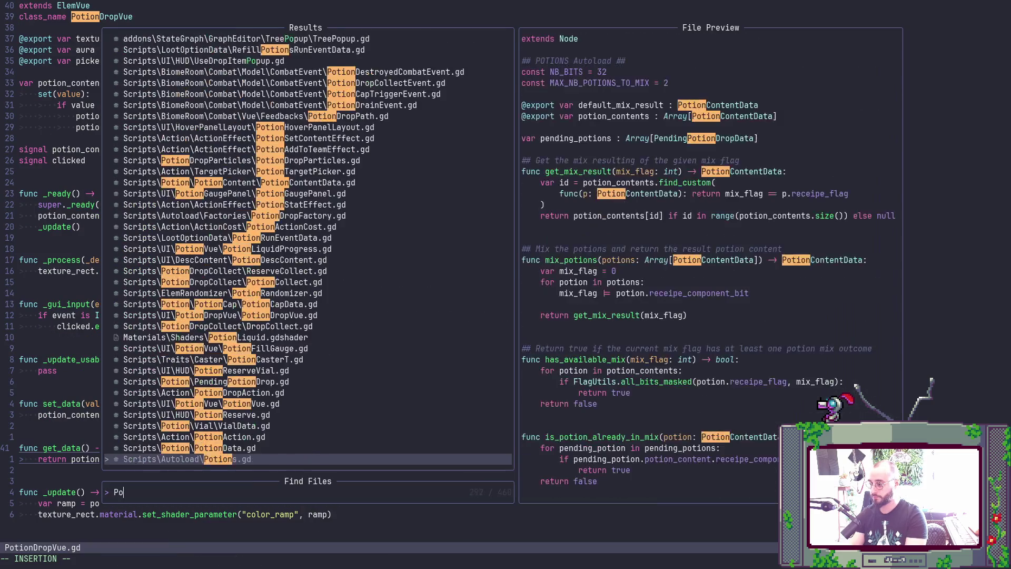
type("Da")
key("BackSpace")
key("BackSpace")
key("BackSpace")
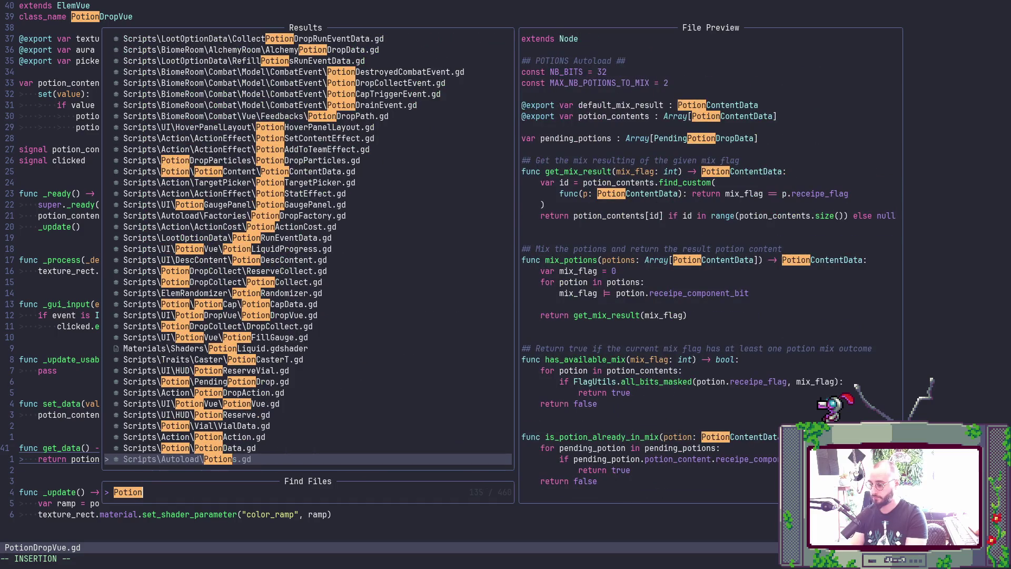
type("nDa")
key("Return")
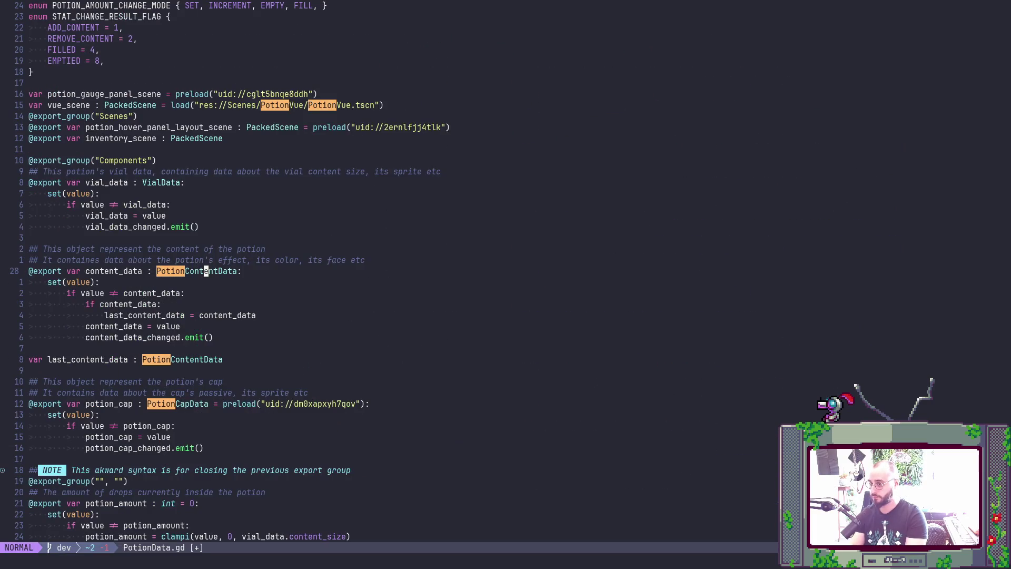
type(":noh")
key("Return")
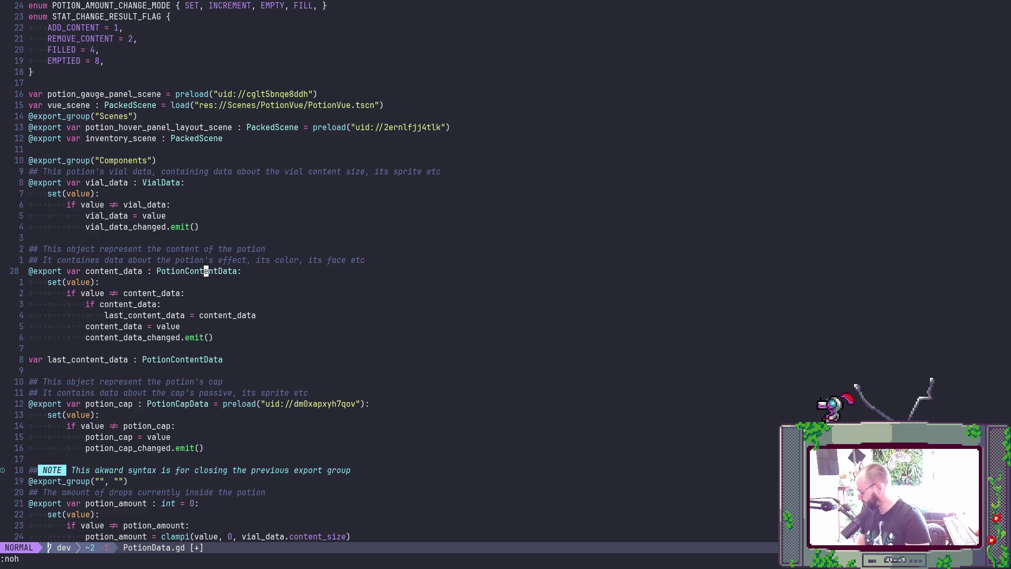
Follow the potion_cap declaration's PotionCapData type to PotionCapData.gd.
scroll(399, 306, "down", 4)
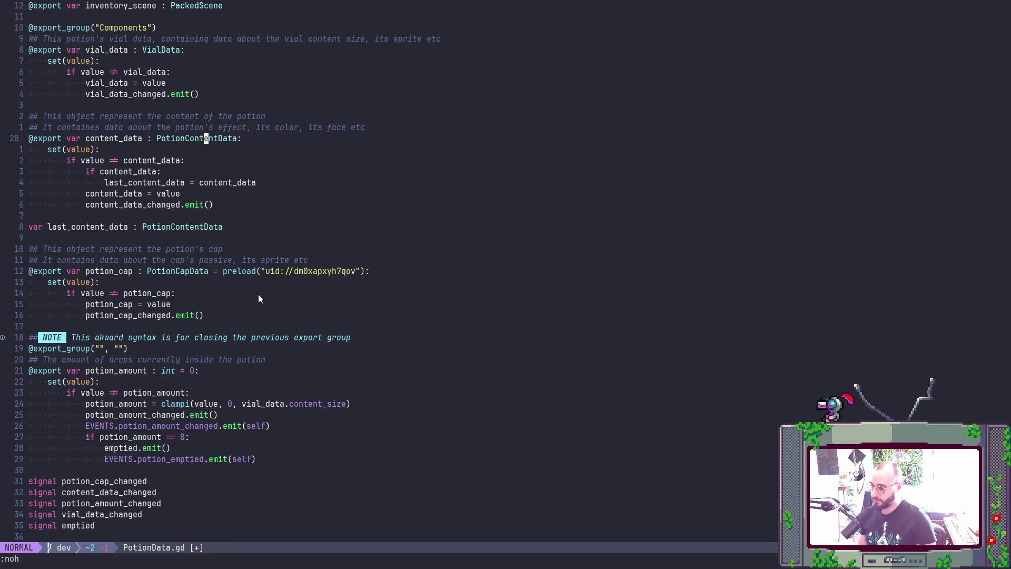
scroll(258, 298, "down", 3)
left_click(197, 172)
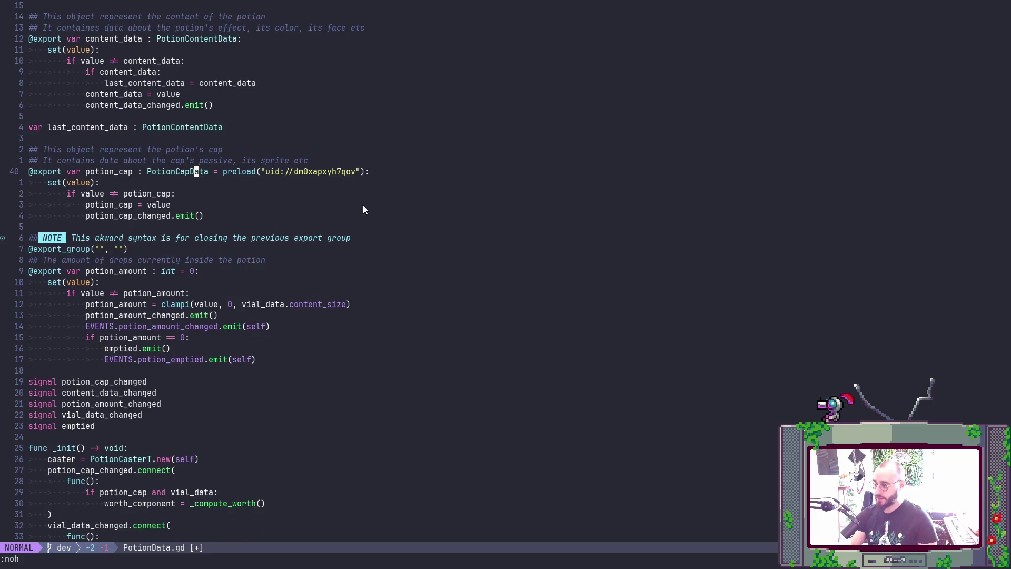
key("g")
key("d")
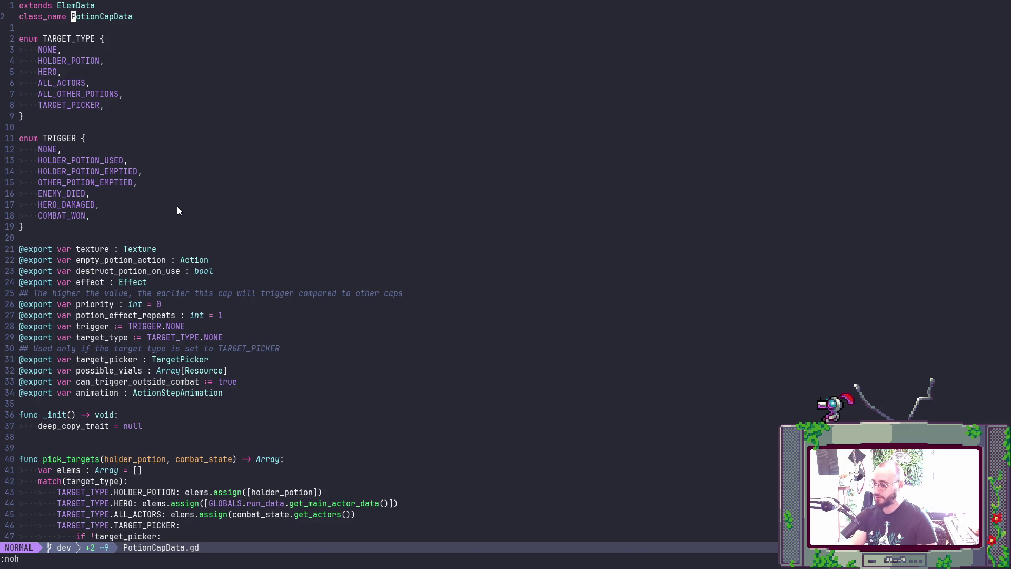
Go to the definitions of TargetPicker and then ElemData.
scroll(176, 206, "down", 1)
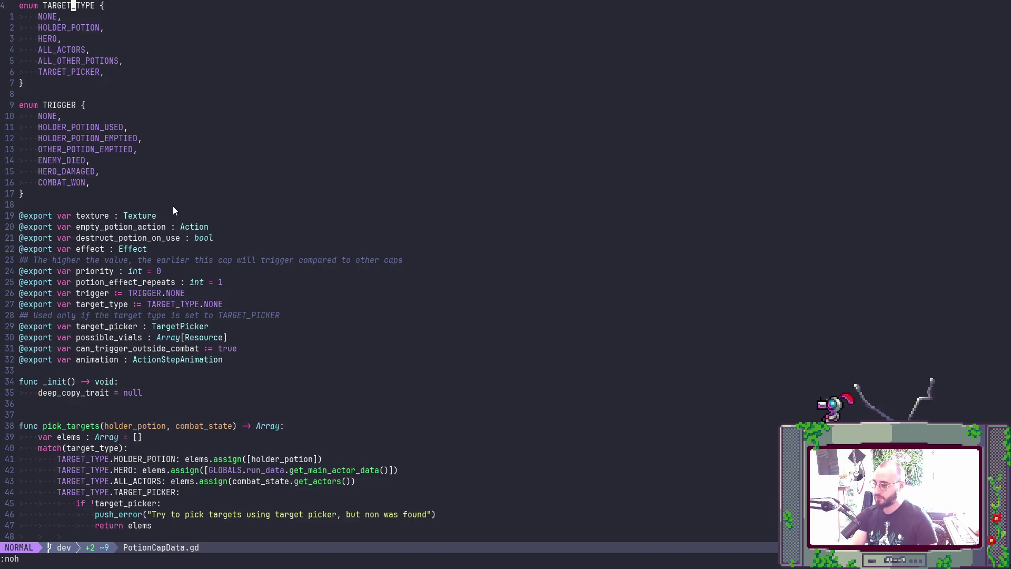
left_click(192, 327)
key("g")
key("d")
scroll(279, 311, "down", 5)
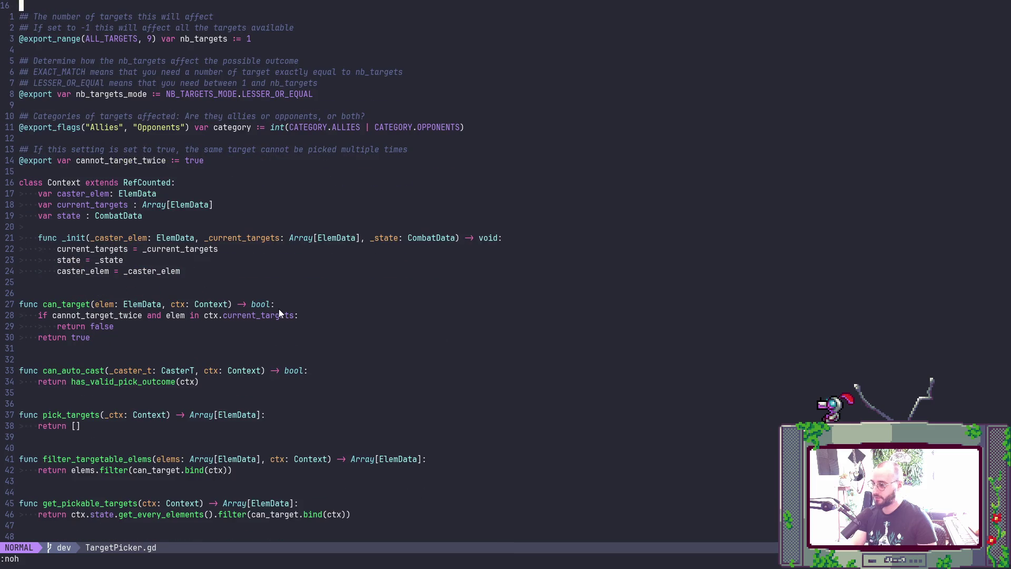
left_click(147, 193)
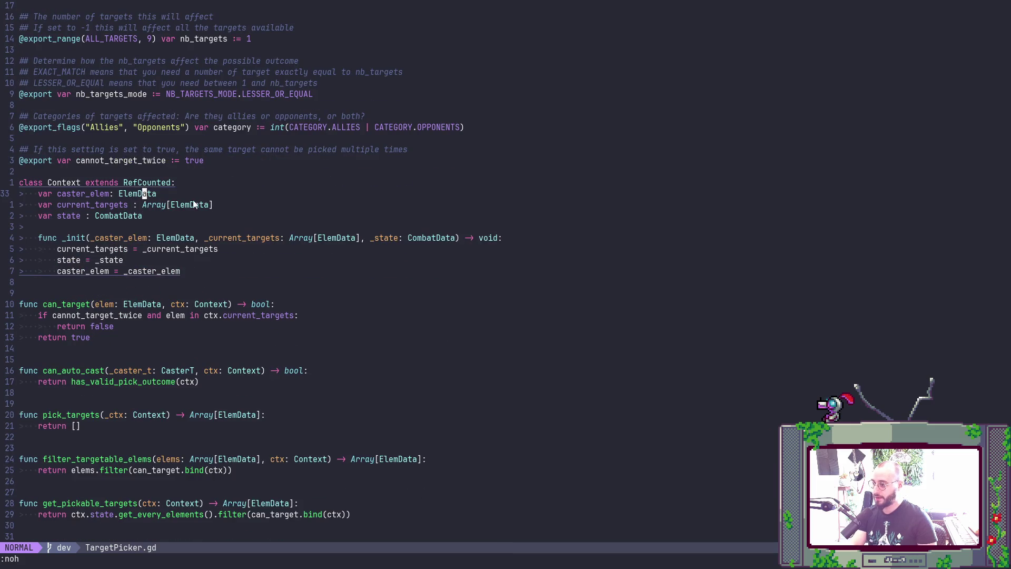
key("g")
key("d")
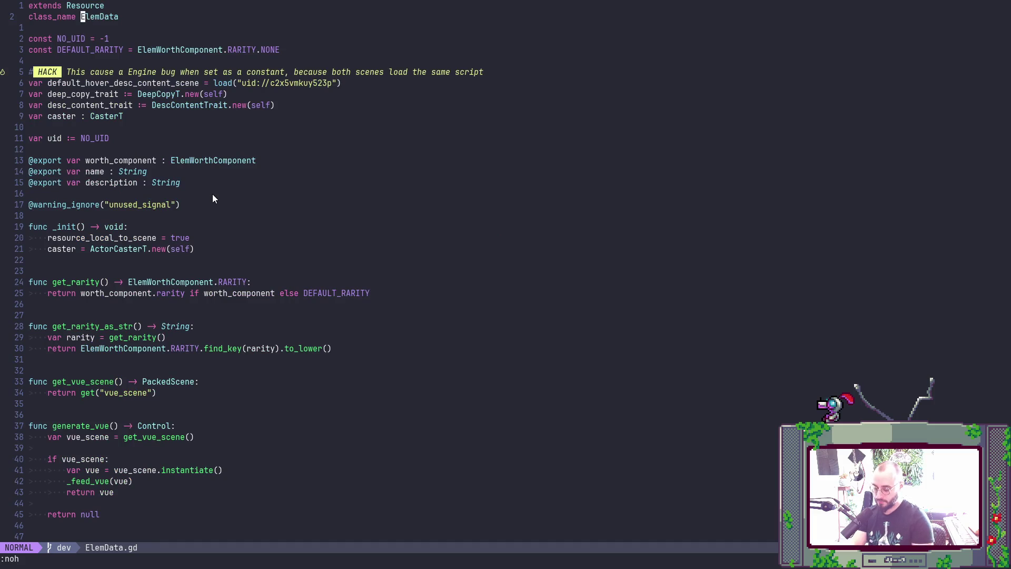
Search the ElemData script for Potion, then return to the TargetPicker script.
type("/Potion")
key("Return")
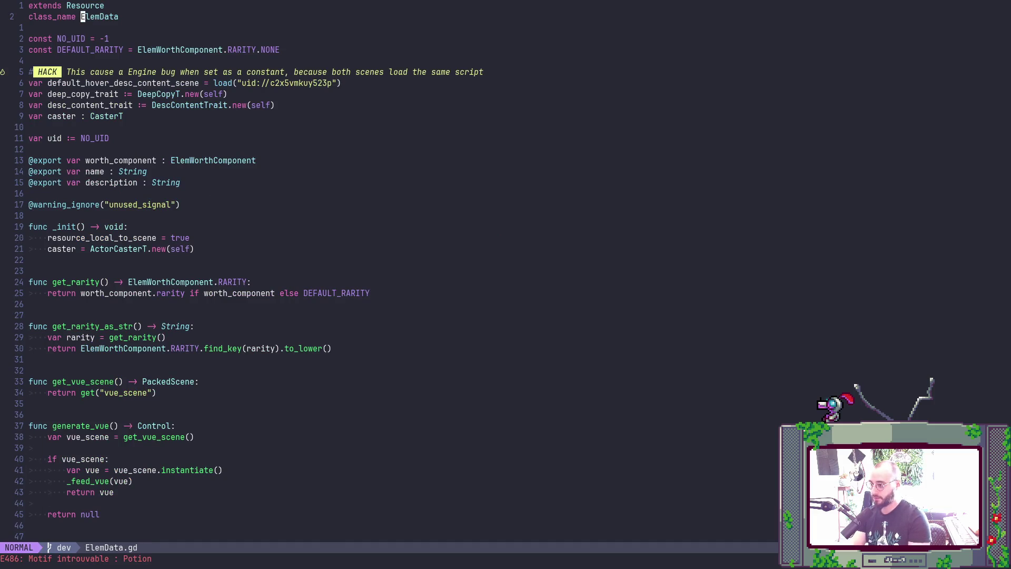
key("ctrl+o")
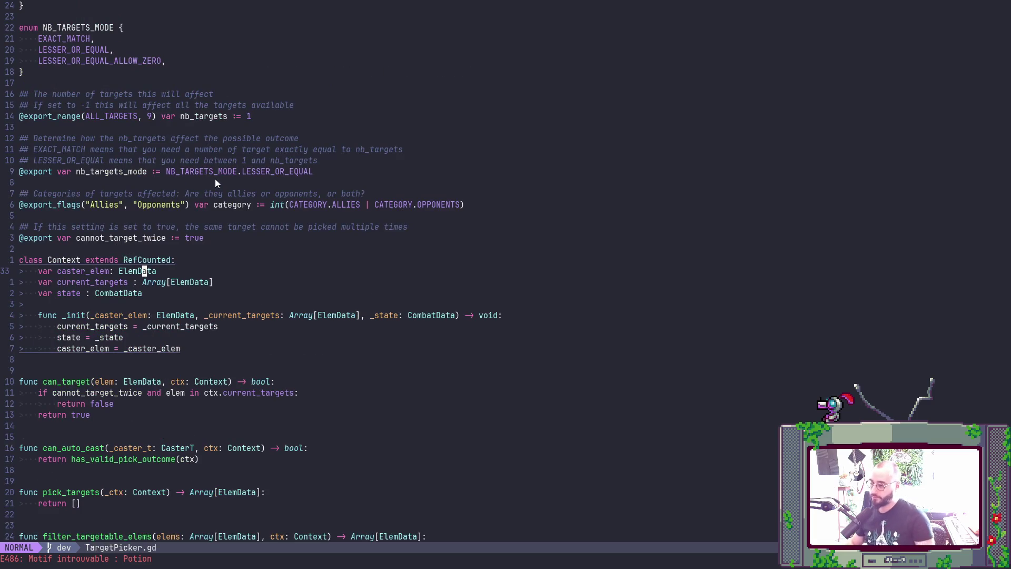
scroll(216, 179, "down", 2)
scroll(127, 213, "down", 1)
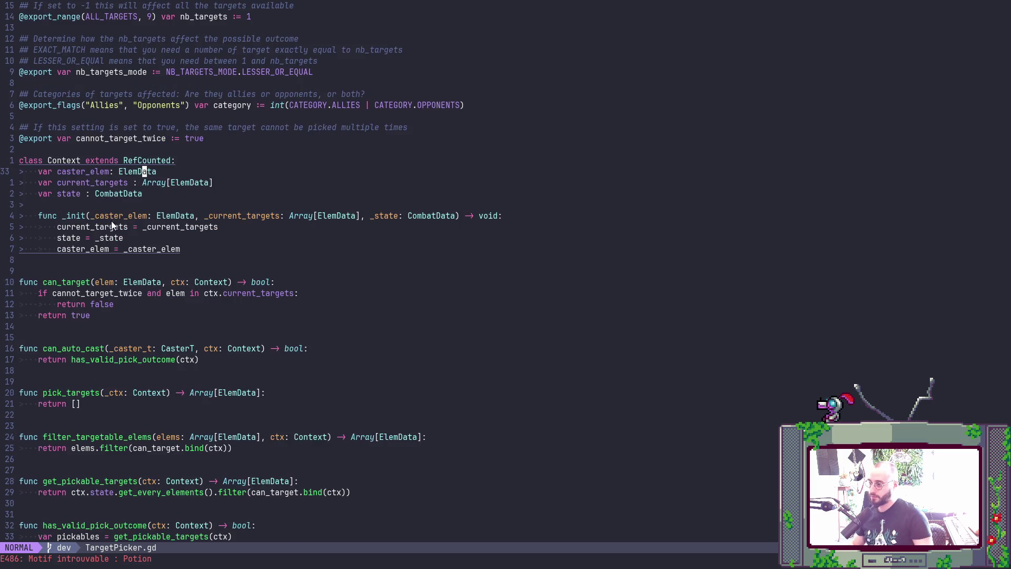
scroll(97, 200, "down", 4)
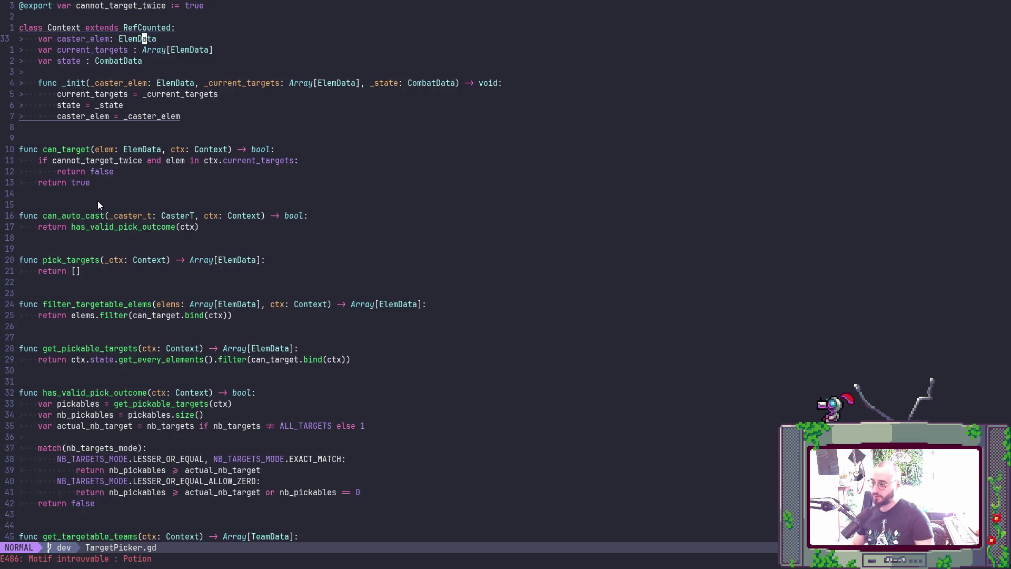
scroll(96, 200, "down", 8)
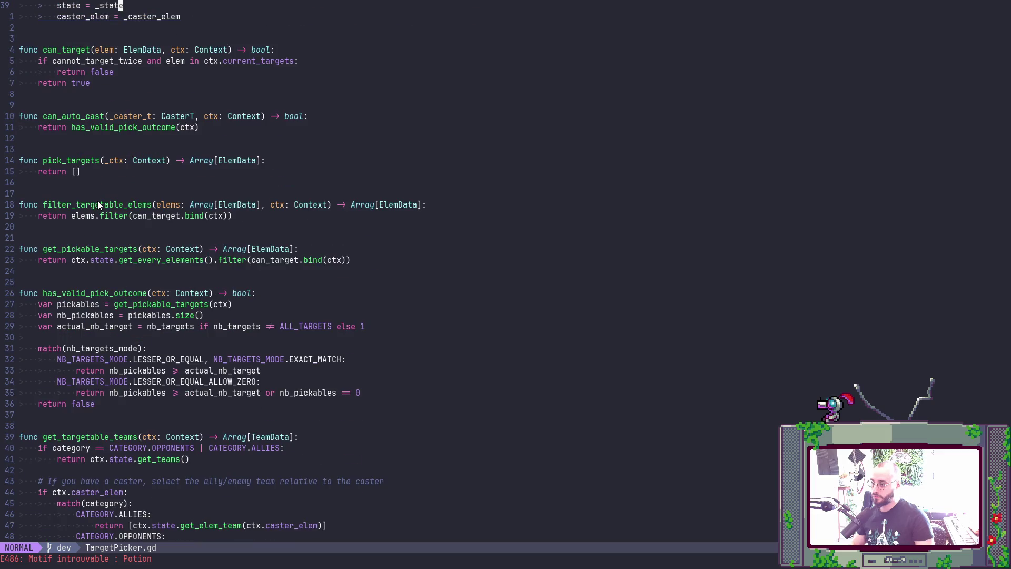
scroll(99, 193, "up", 12)
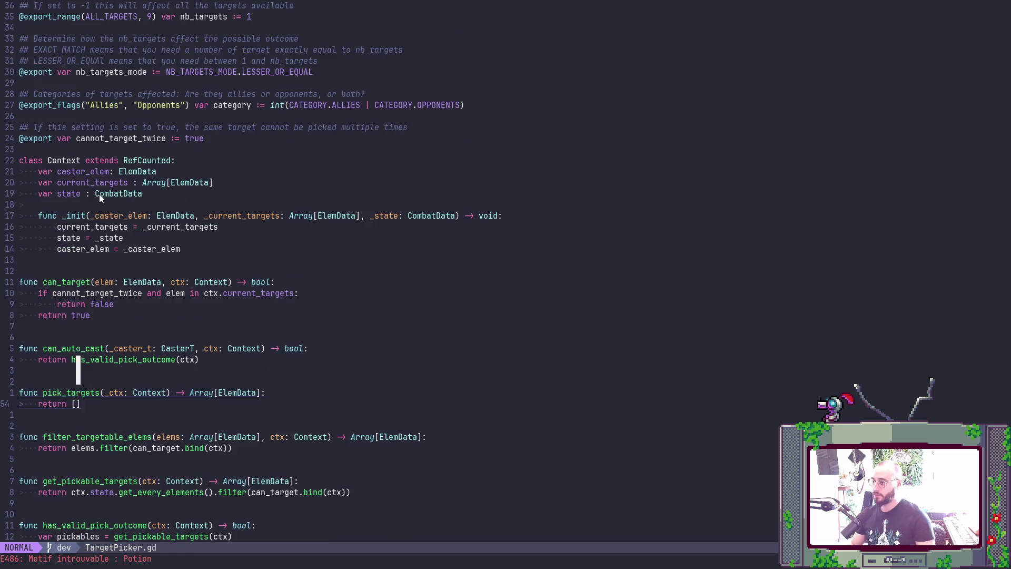
Navigate back to the Context class in TargetPicker.gd near var state.
left_click(89, 194)
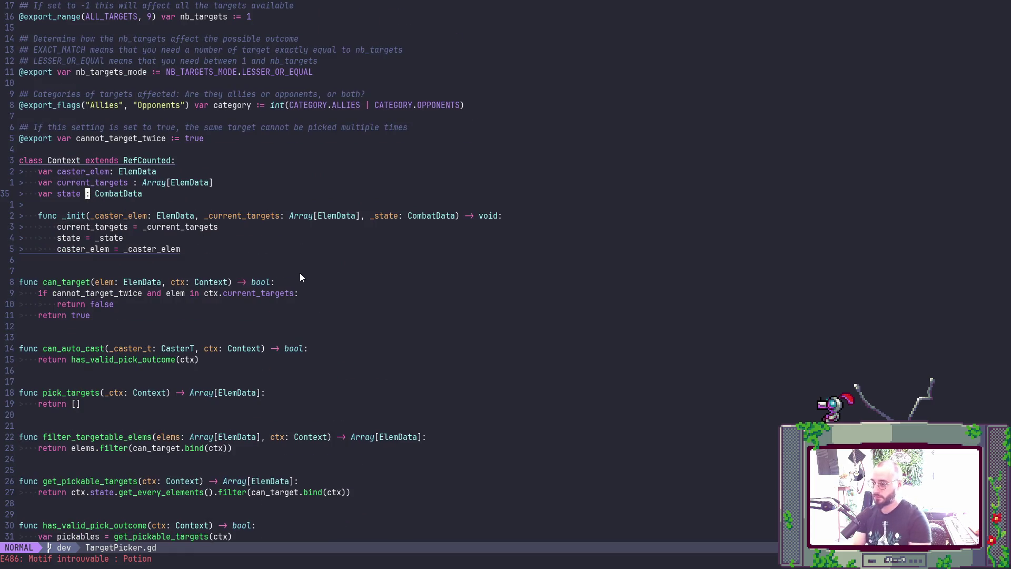
key("ctrl+d")
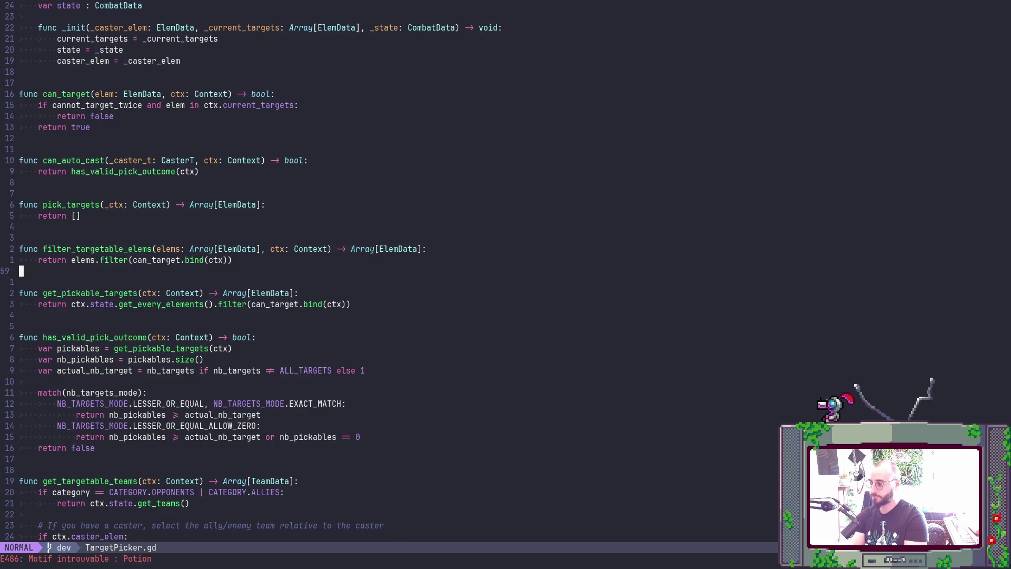
key("u")
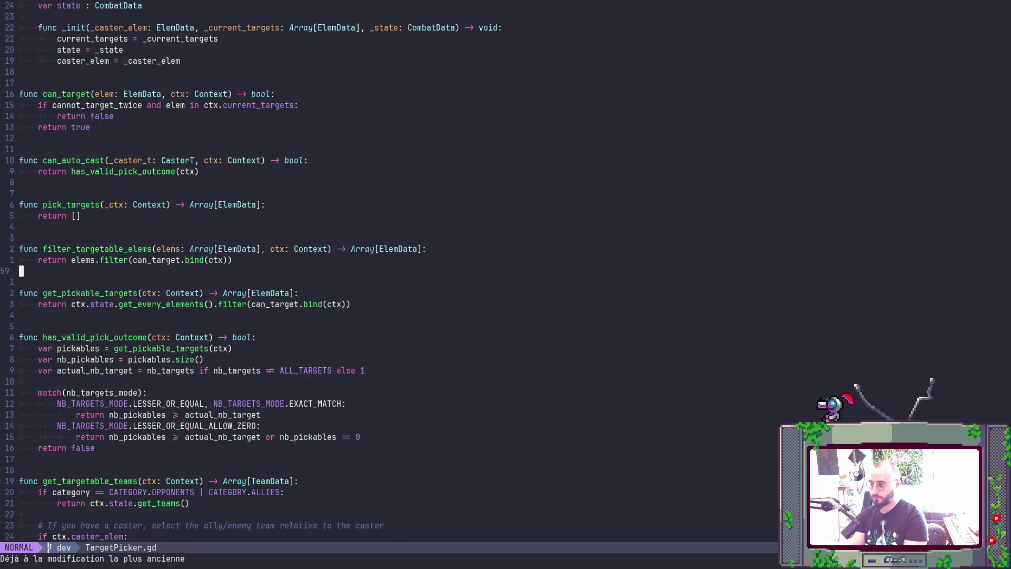
key("ctrl+o")
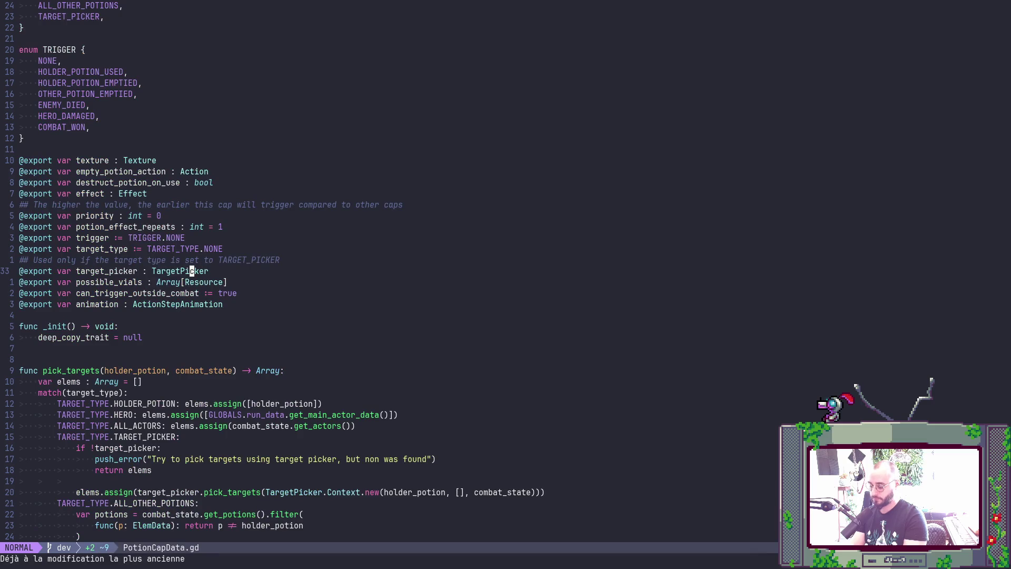
key("g")
key("d")
key("ctrl+d")
Delete ': CombatData' from var state and from the _init _state parameter.
key("j")
key("j")
key("j")
key("w")
key("j")
key("k")
key("h")
key("D")
key("j")
key("j")
key("b")
key("b")
key("b")
key("d")
key("t")
key("parenright")
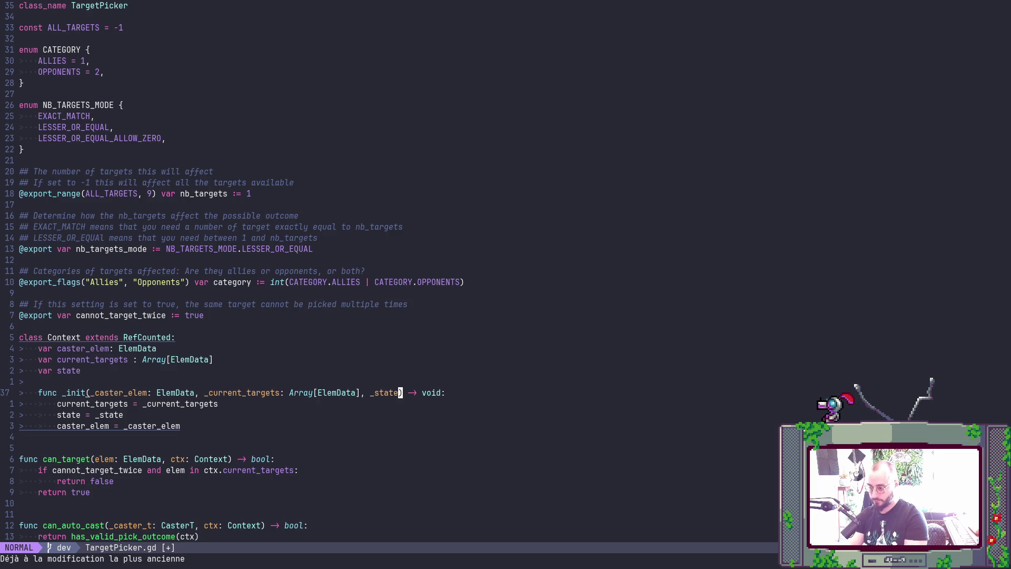
Search for remaining CombatData references and save TargetPicker.gd with :w.
scroll(297, 238, "down", 10)
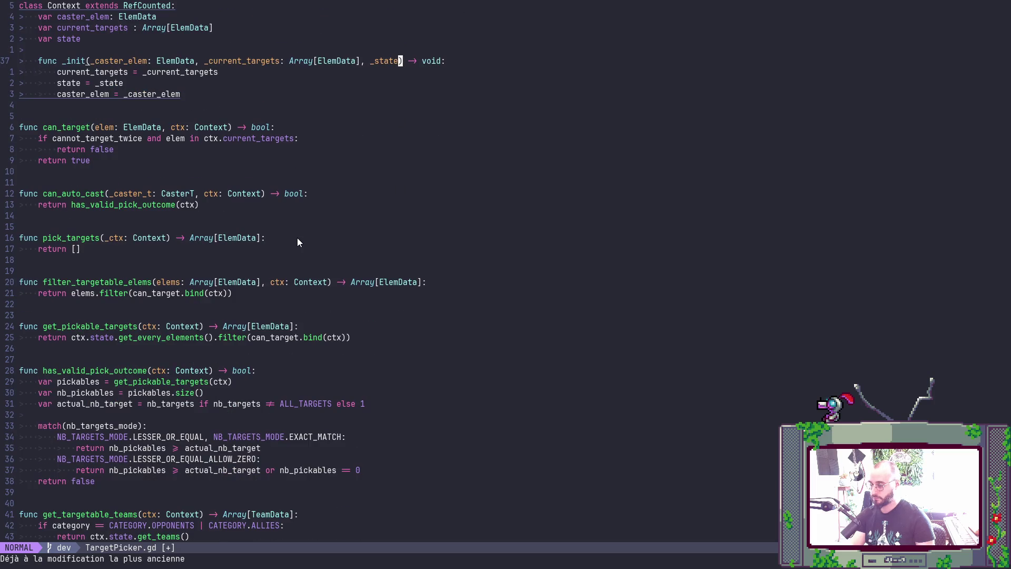
type("/CombatD")
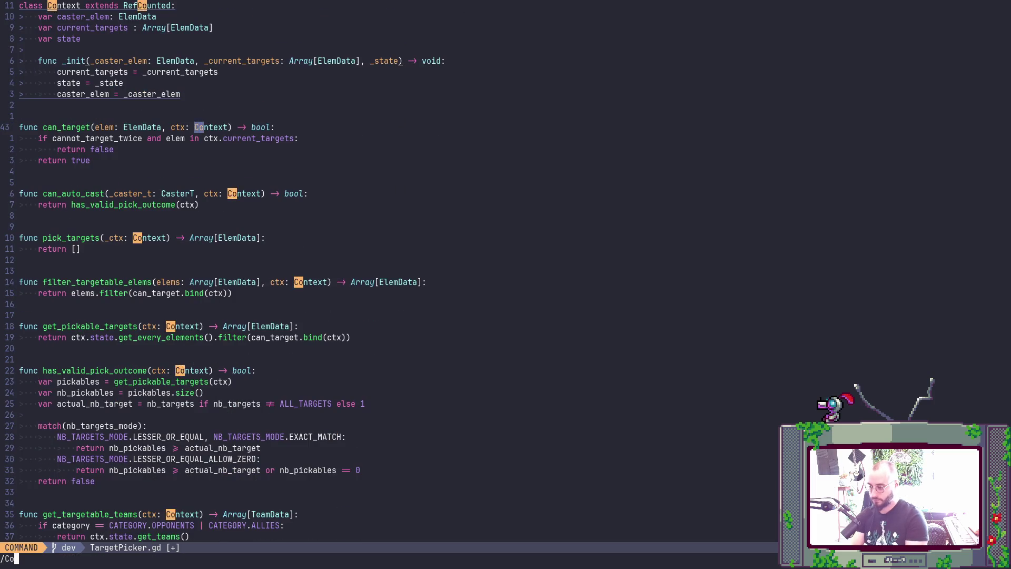
type("ata")
key("Return")
type(":w")
key("Return")
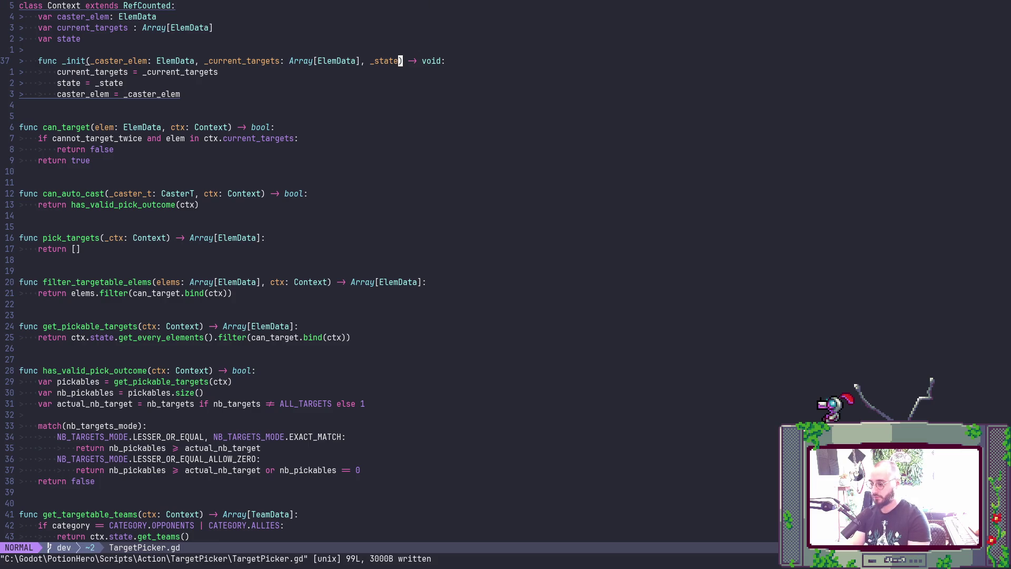
Open TeamData.gd from the TeamData reference above get_targetable_teams.
scroll(297, 238, "down", 8)
left_click(149, 270)
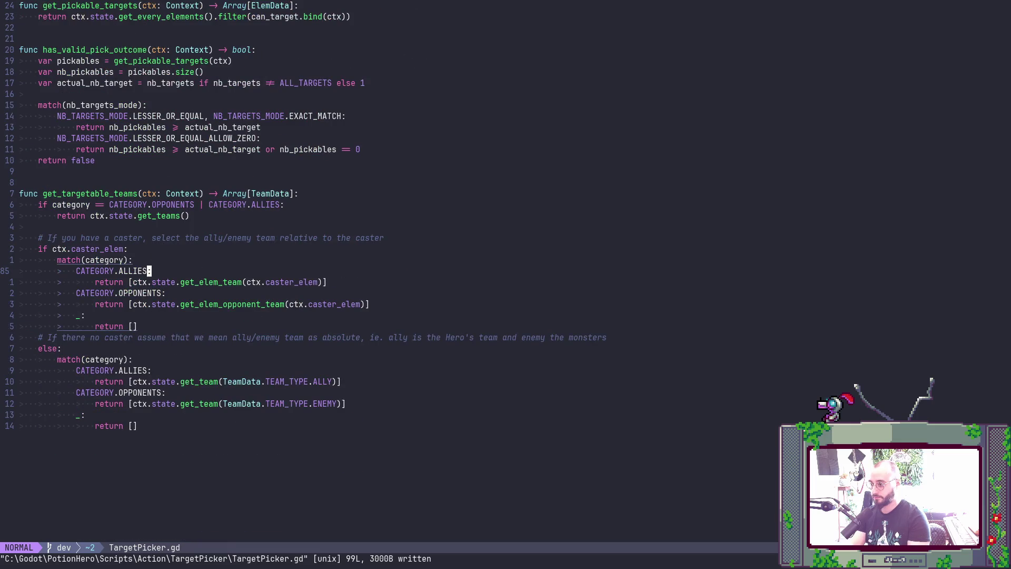
key("{")
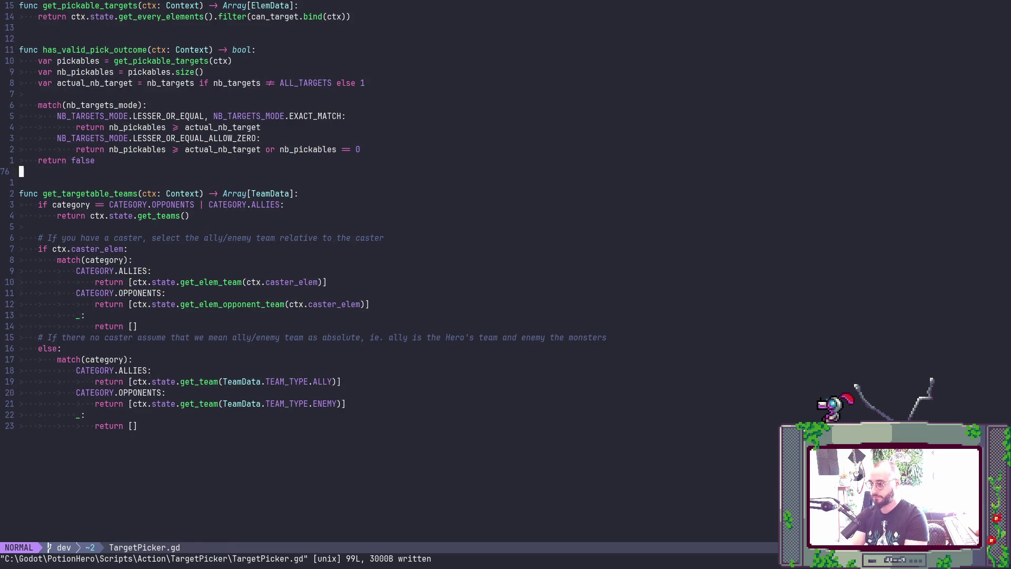
key("j")
key("$")
key("h")
key("h")
key("g")
key("d")
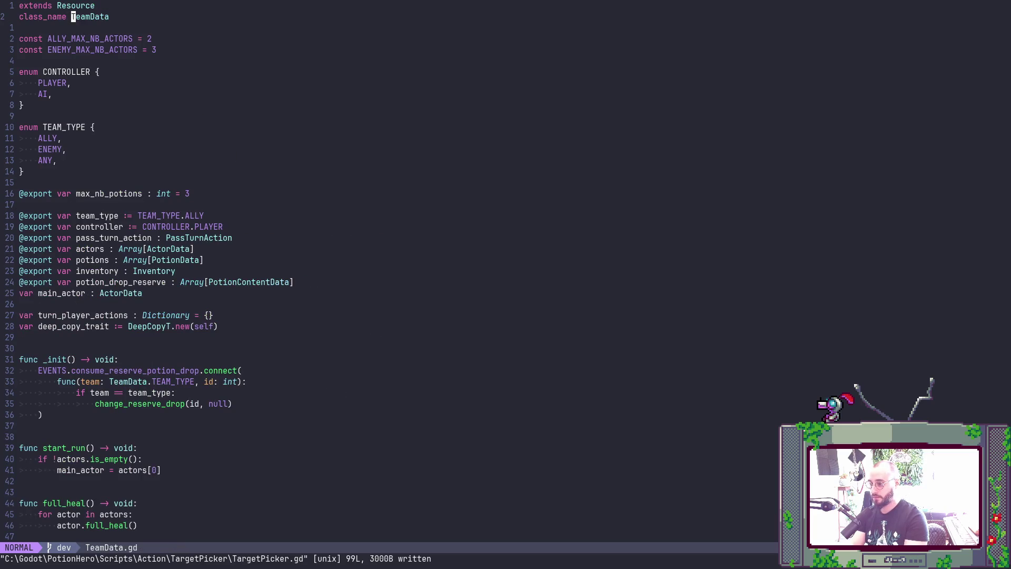
key("ctrl+o")
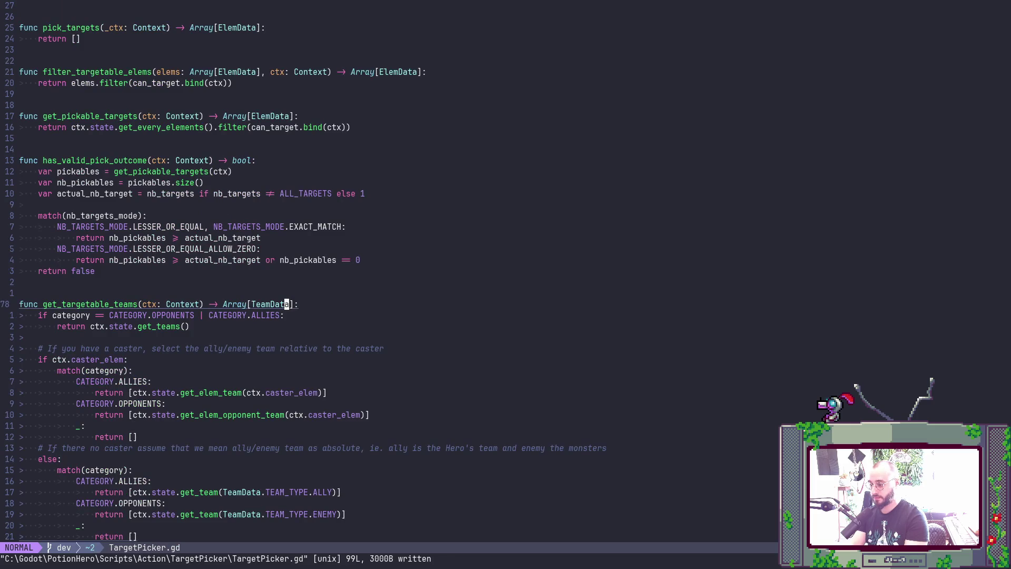
key("ctrl+o")
key("ctrl+i")
key("h")
key("n")
key("h")
key("h")
key("h")
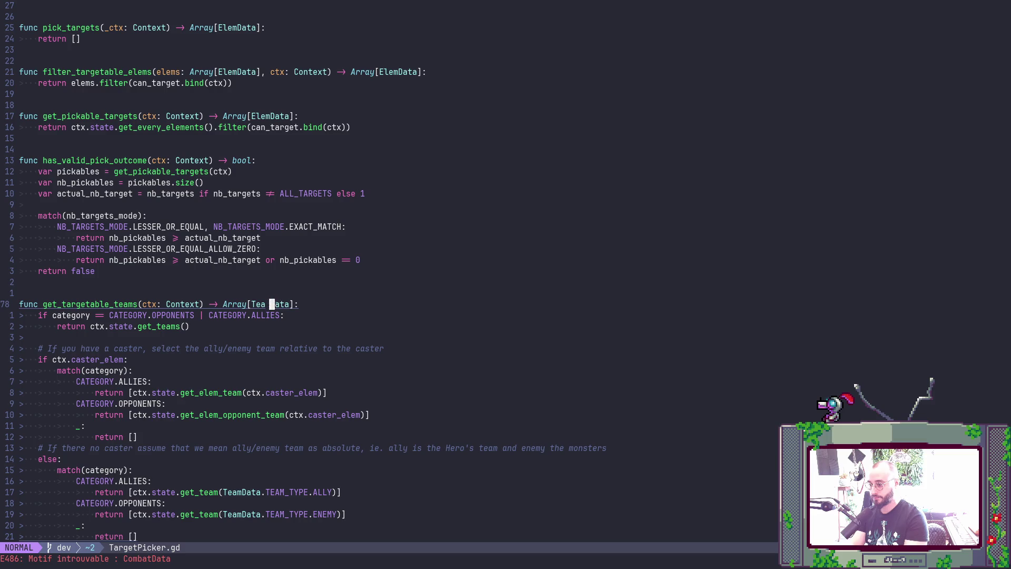
key("D")
key("u")
key("l")
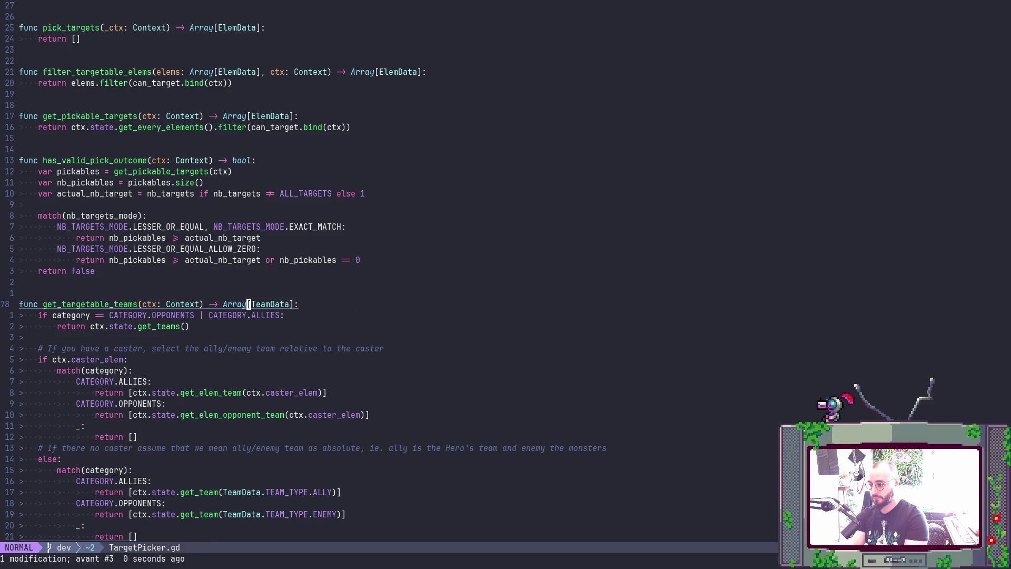
key("c")
key("t")
key("colon")
key("Escape")
type(":w")
key("Return")
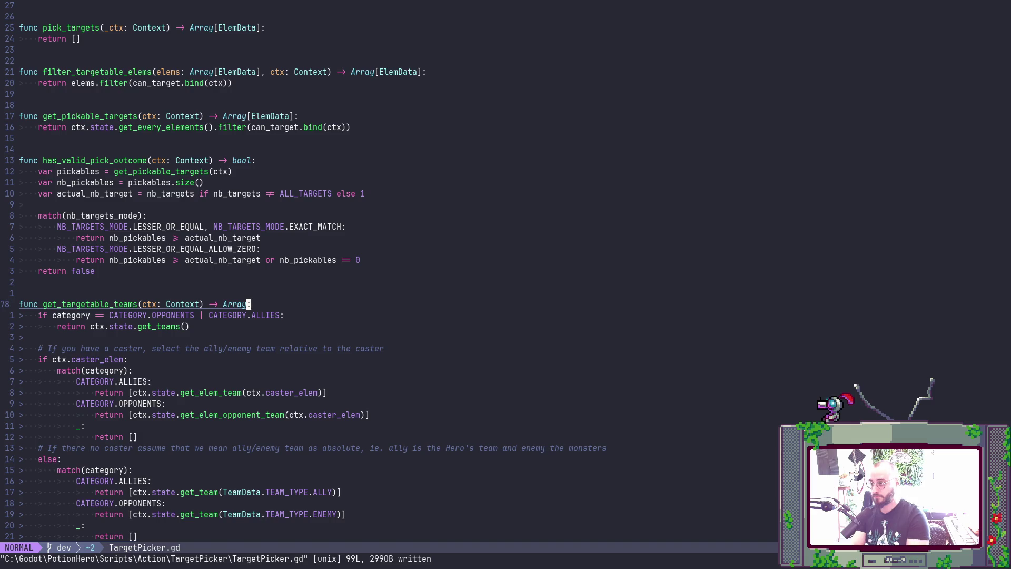
type("/Team")
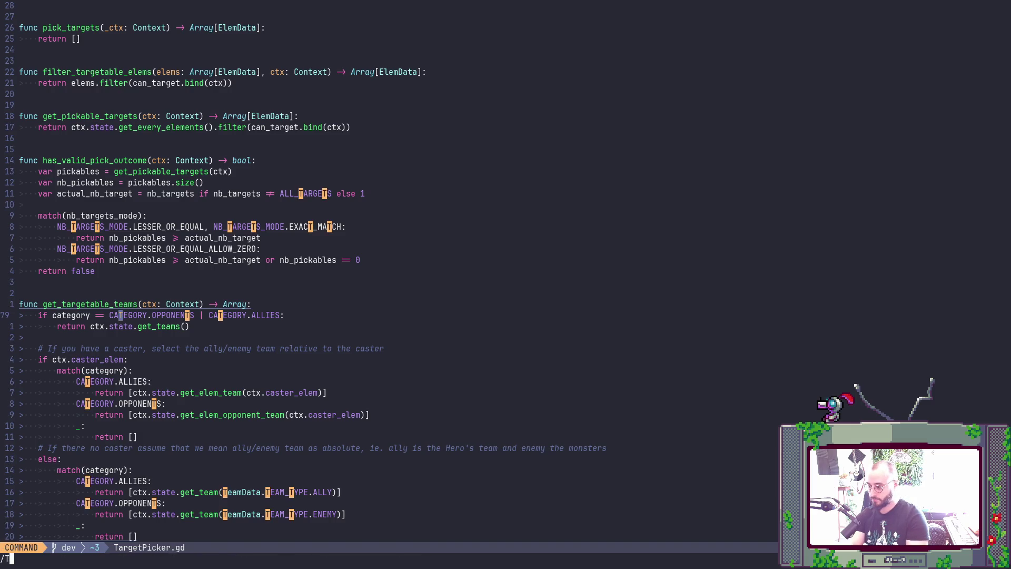
key("Return")
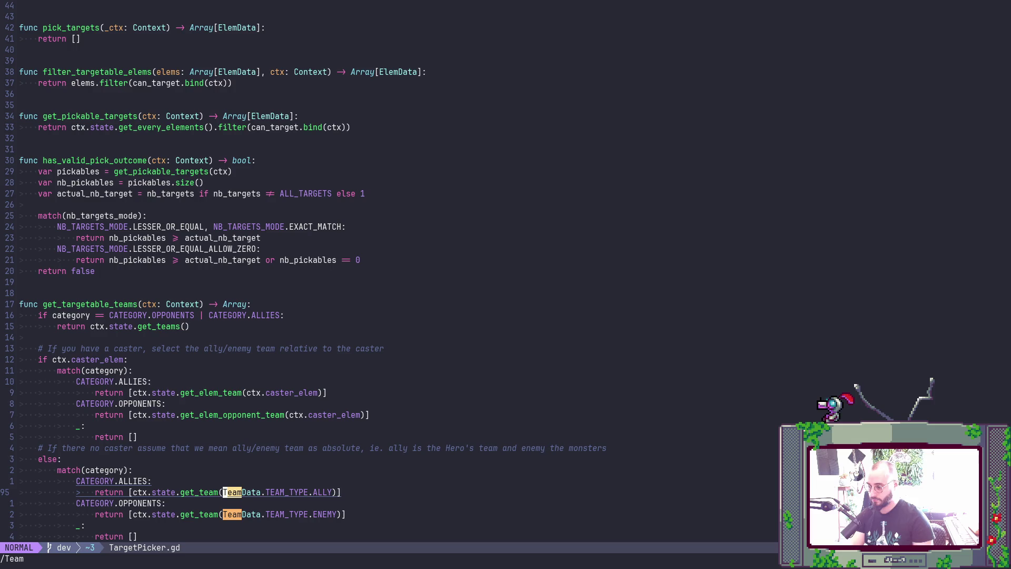
scroll(299, 234, "down", 3)
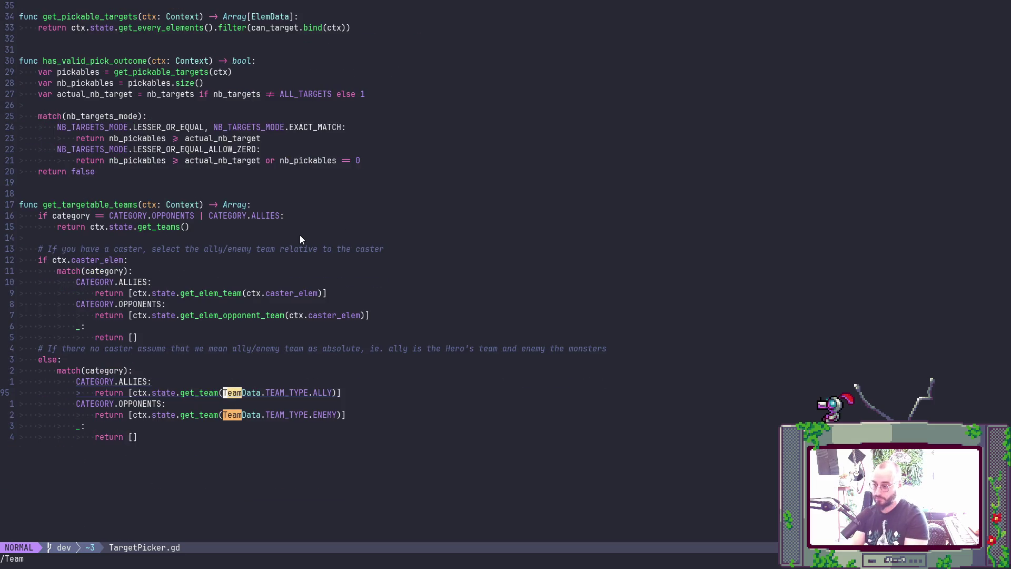
key("w")
key("w")
key("w")
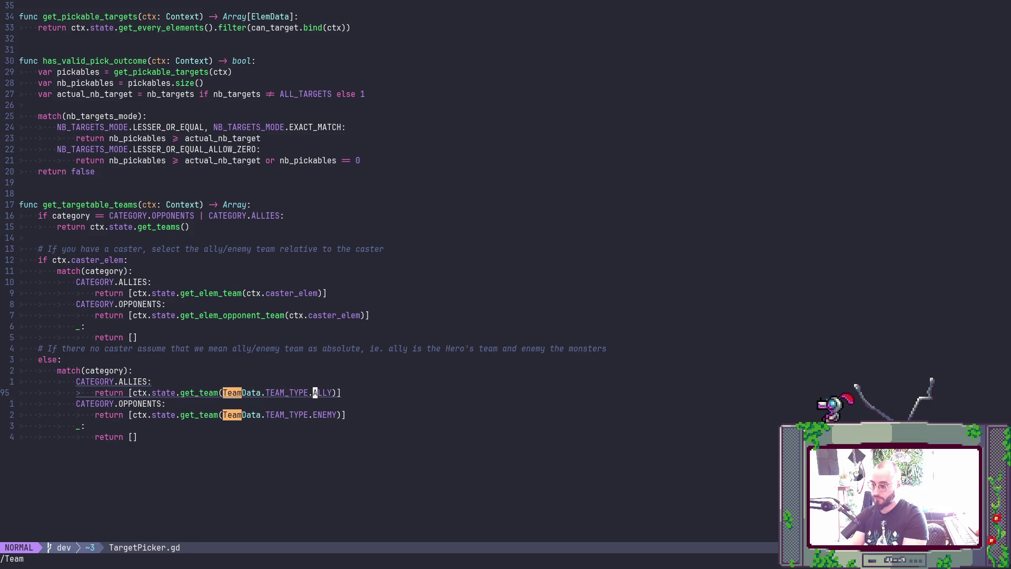
key("g")
key("d")
key("ctrl+o")
key("h")
key("h")
key("h")
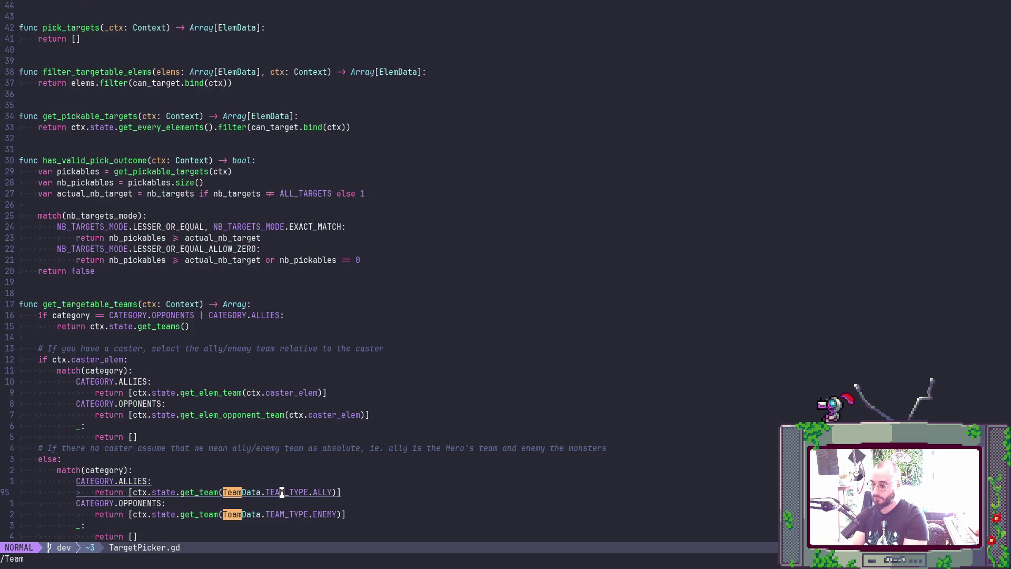
key("c")
key("i")
key("parenleft")
type("0")
key("Escape")
key("j")
key("j")
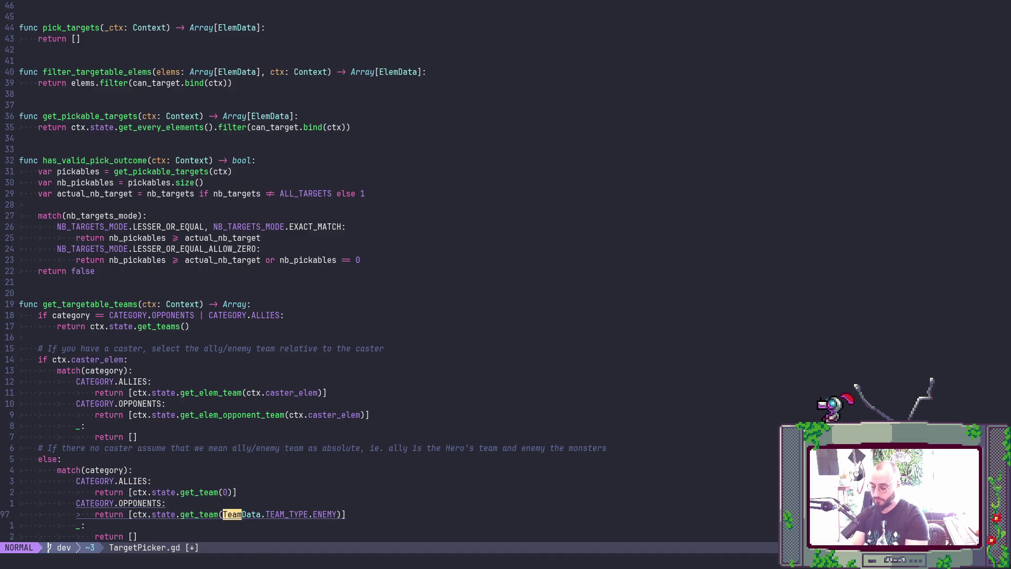
key("c")
key("i")
key("parenleft")
type("1")
key("Escape")
key("colon")
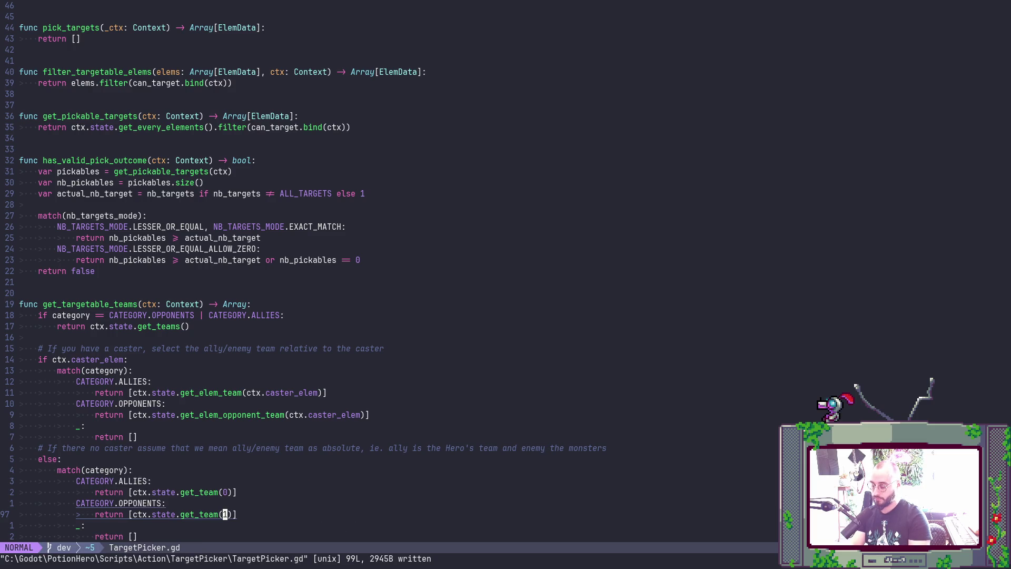
type("/Team")
key("Return")
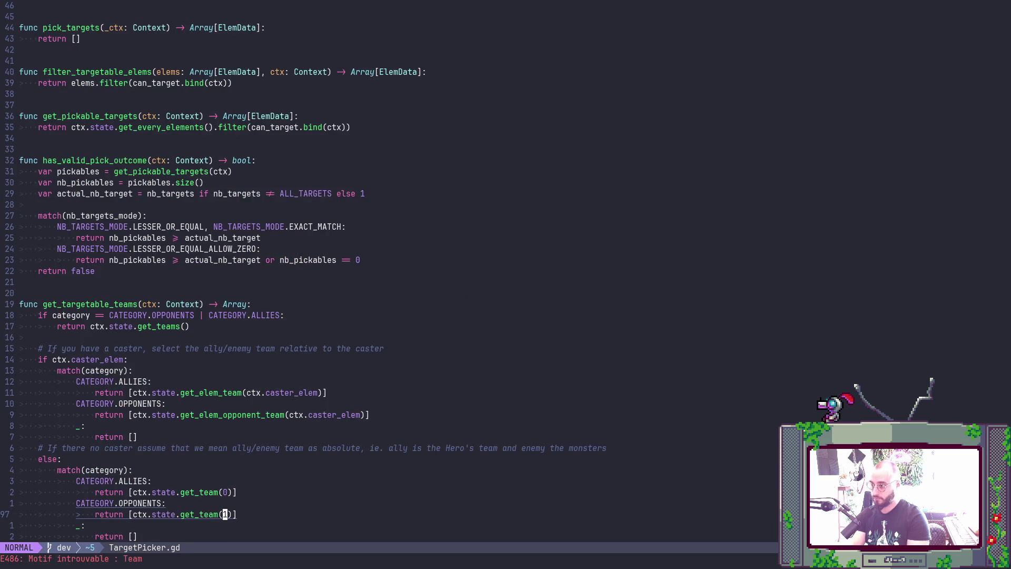
key("slash")
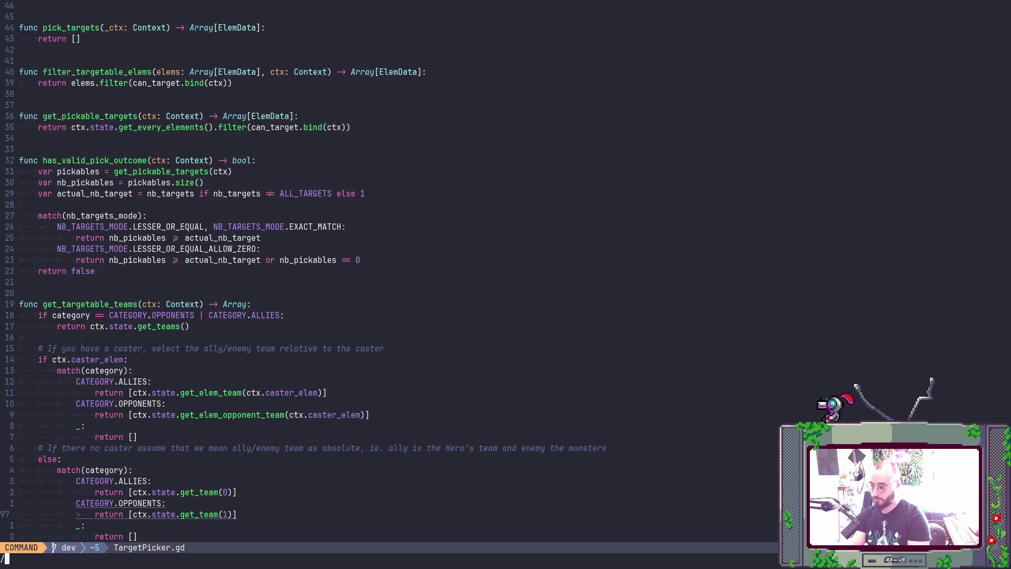
type("Team")
key("Escape")
key("ctrl+u")
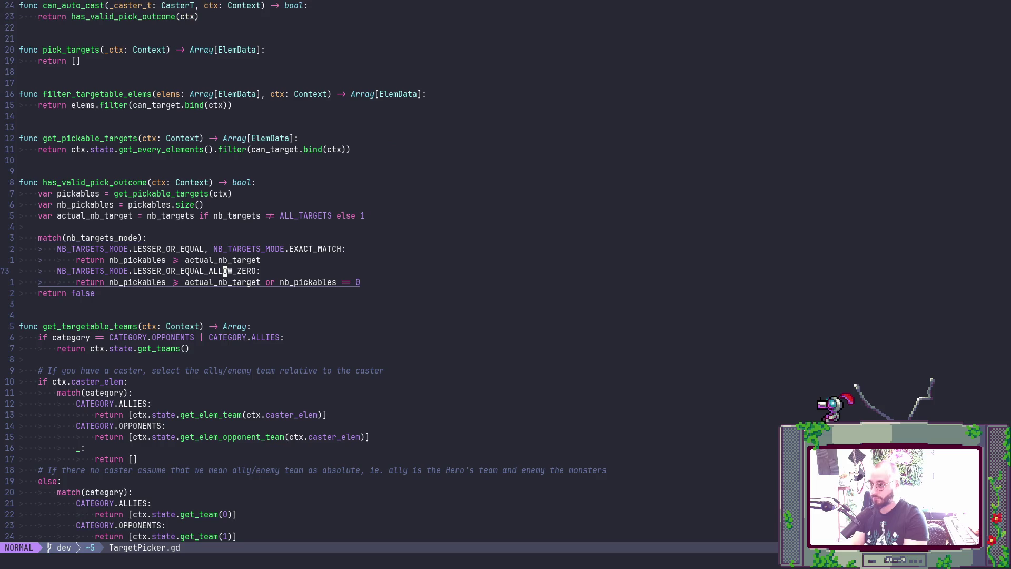
key("ctrl+u")
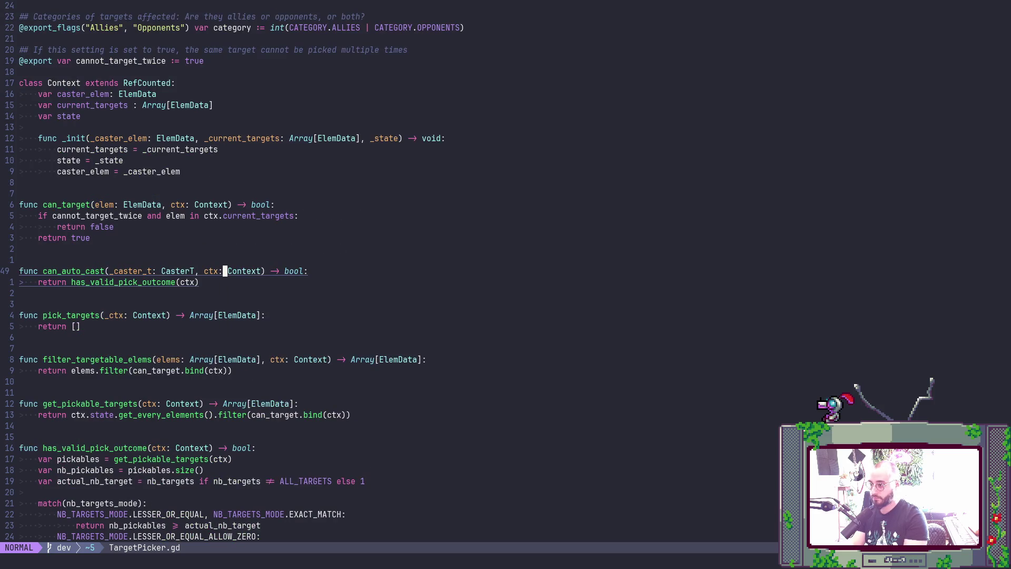
Search for TeamData and check the ANY entry of TEAM_TYPE in TeamData.gd.
key("ctrl+u")
key("H")
key("ctrl+d")
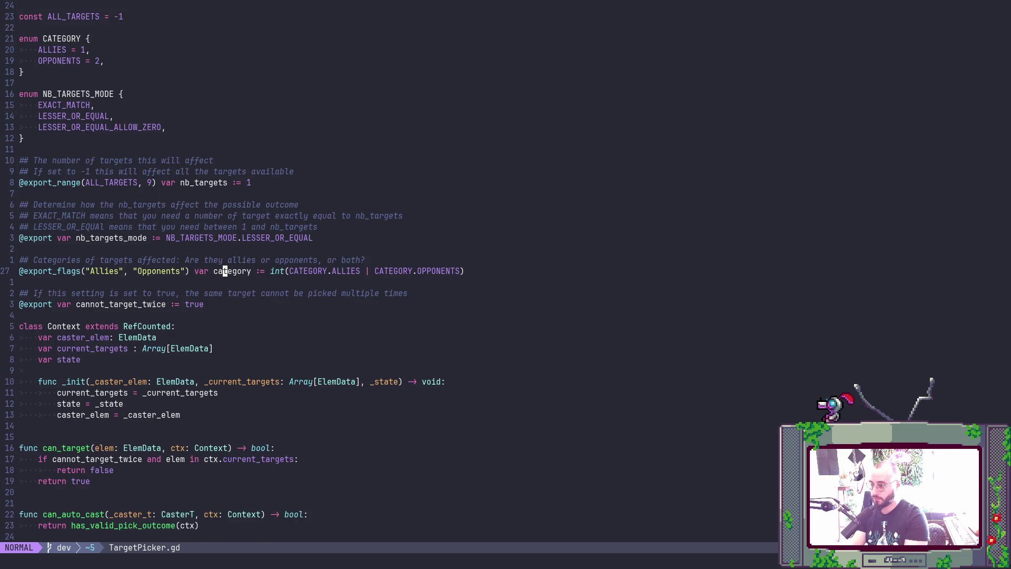
type("/")
type("Team")
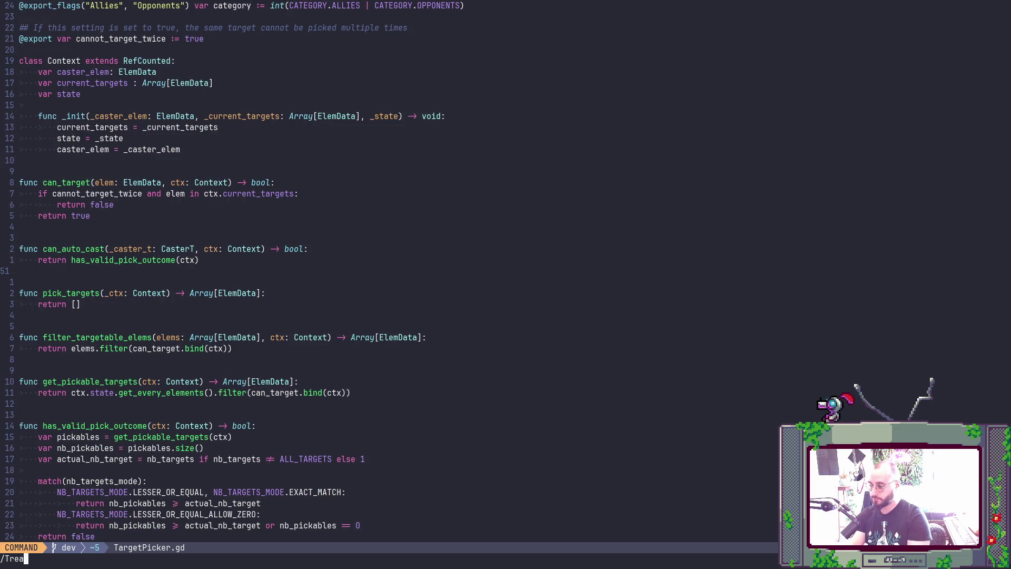
type("Data")
key("Return")
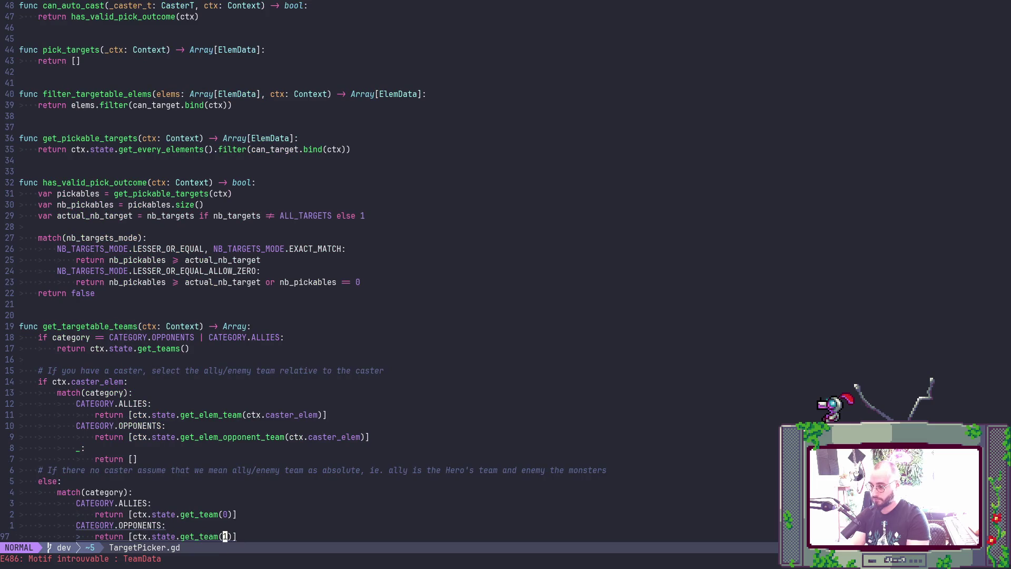
key("ctrl+o")
key("j")
key("j")
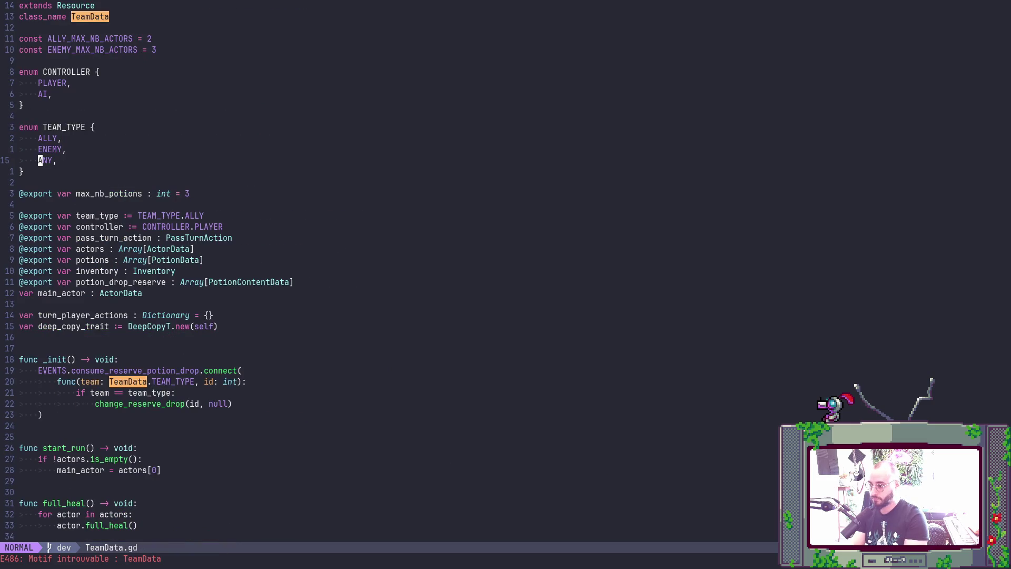
key("ctrl+o")
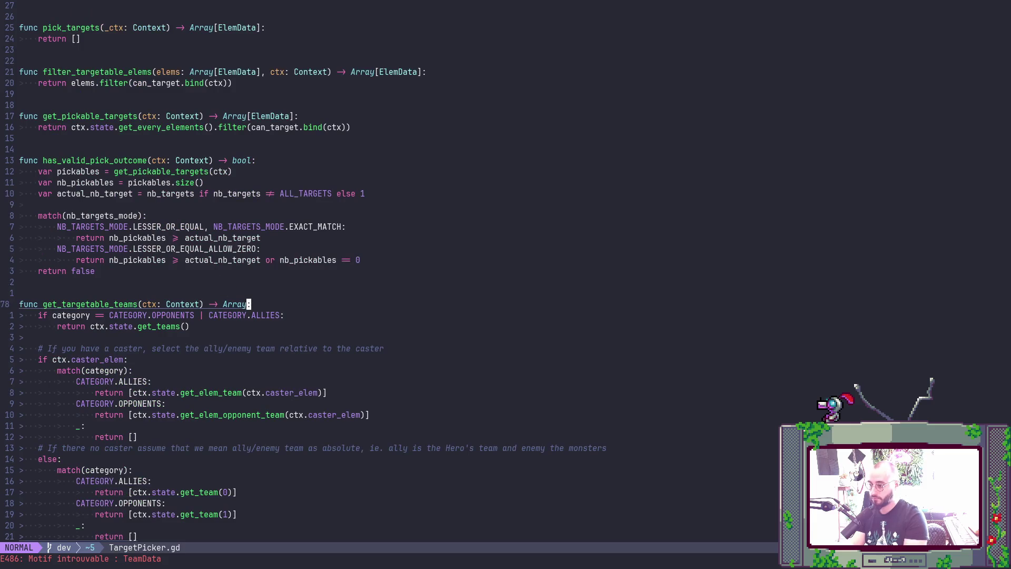
Open TargetPicker.gd's definition, search it for Team, and return to PotionCapData.gd.
key("colon")
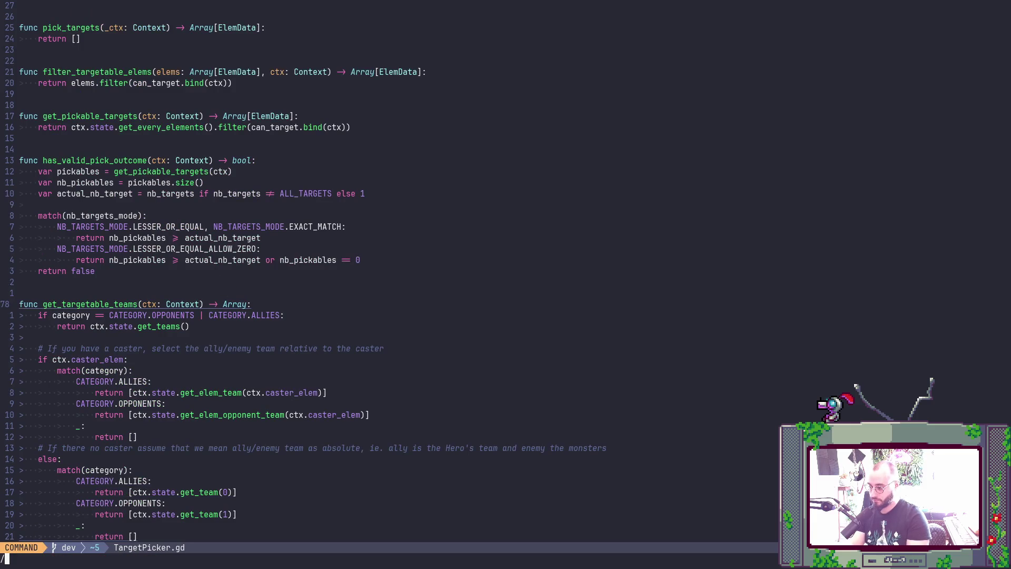
key("Escape")
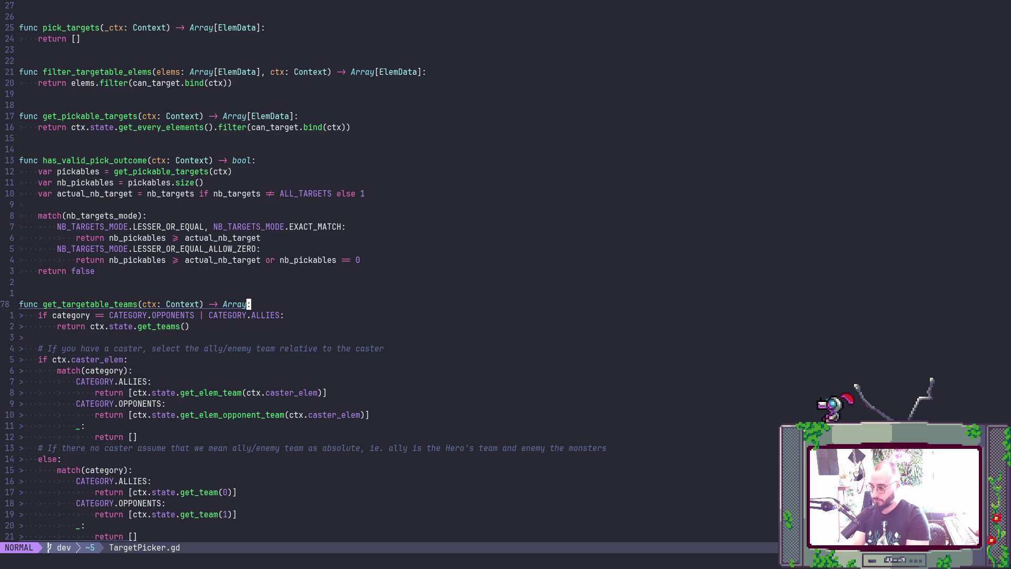
key("ctrl+o")
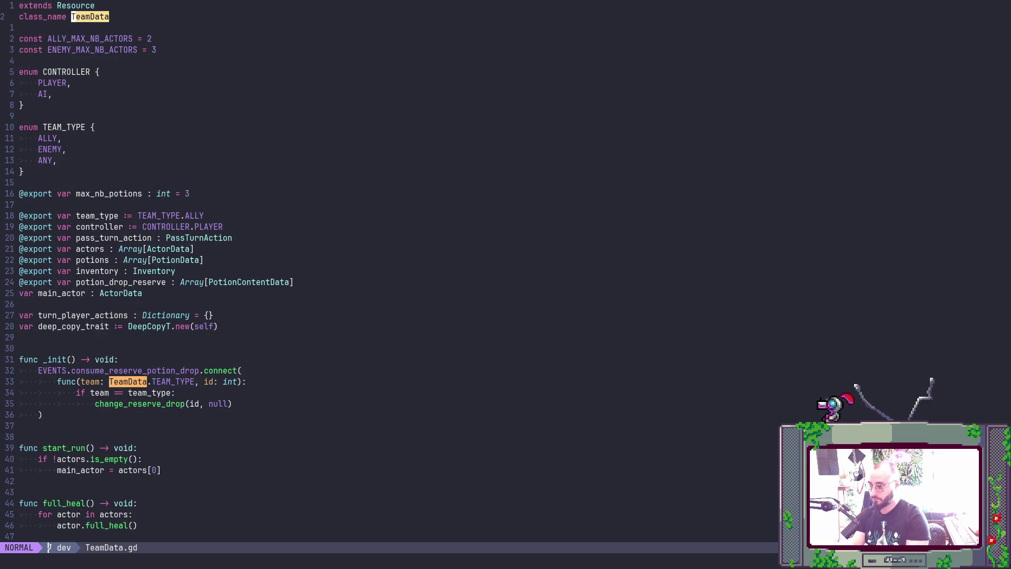
key("ctrl+o")
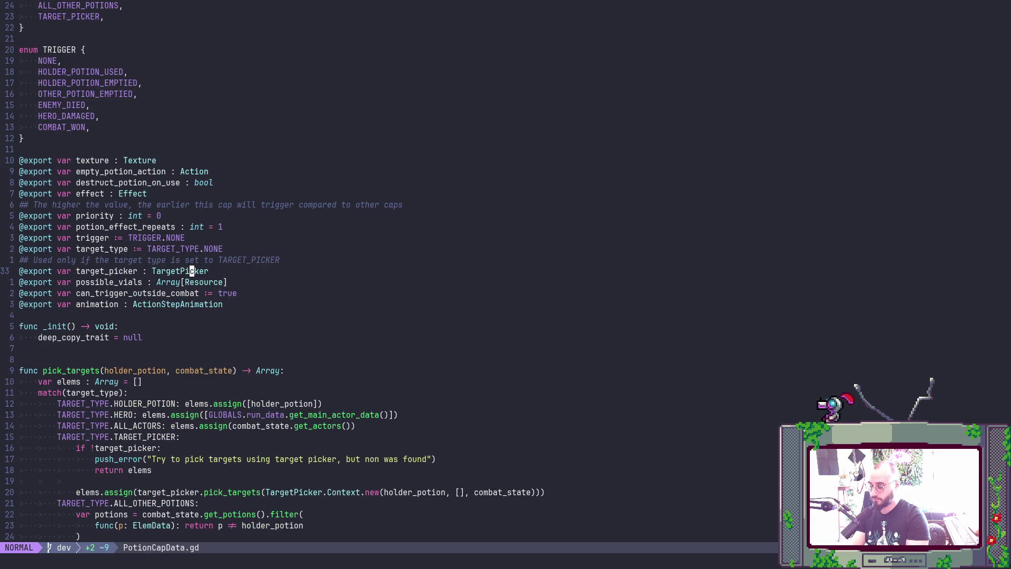
key("g")
key("d")
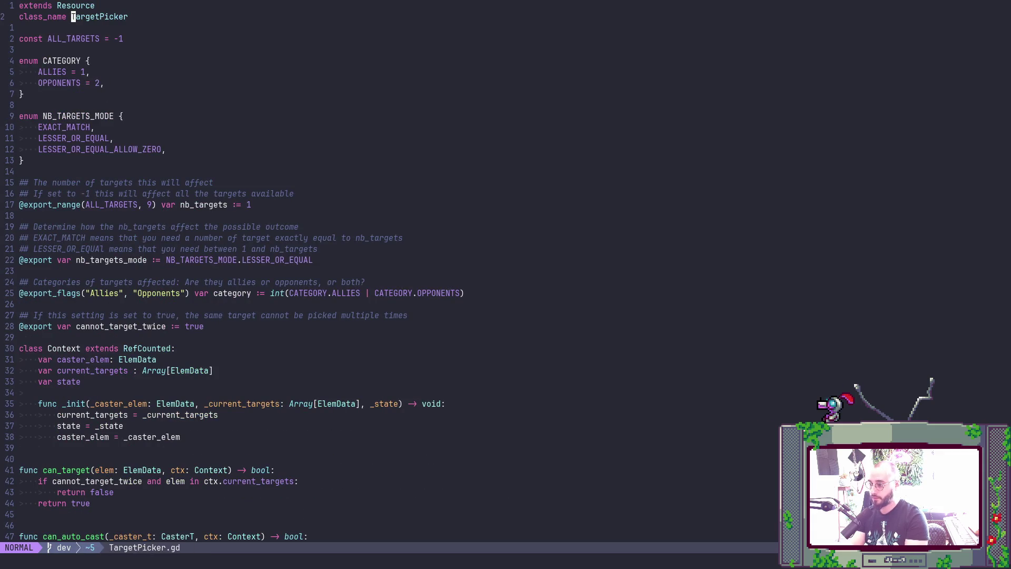
type("/Tea")
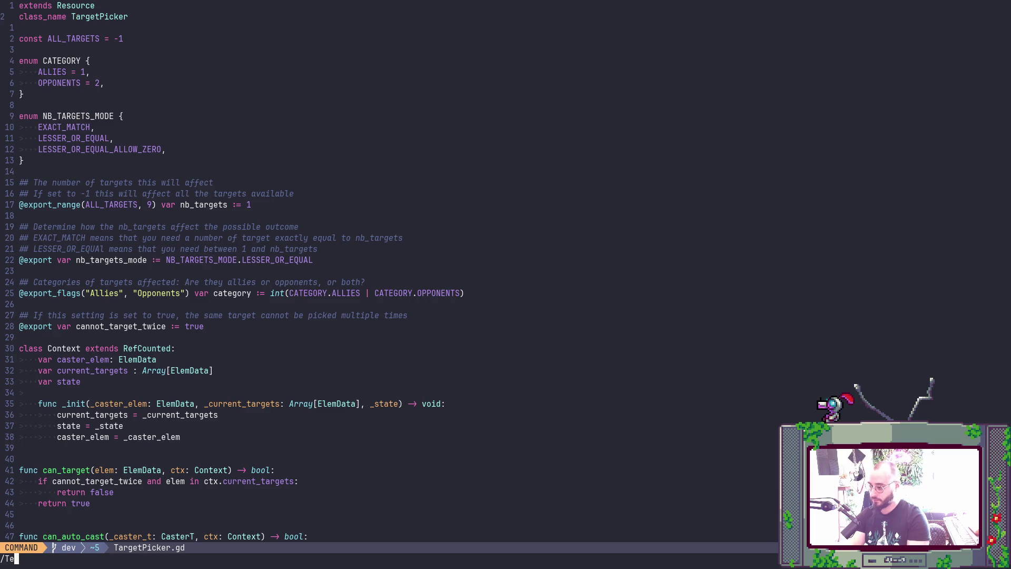
type("m")
key("Return")
key("ctrl+o")
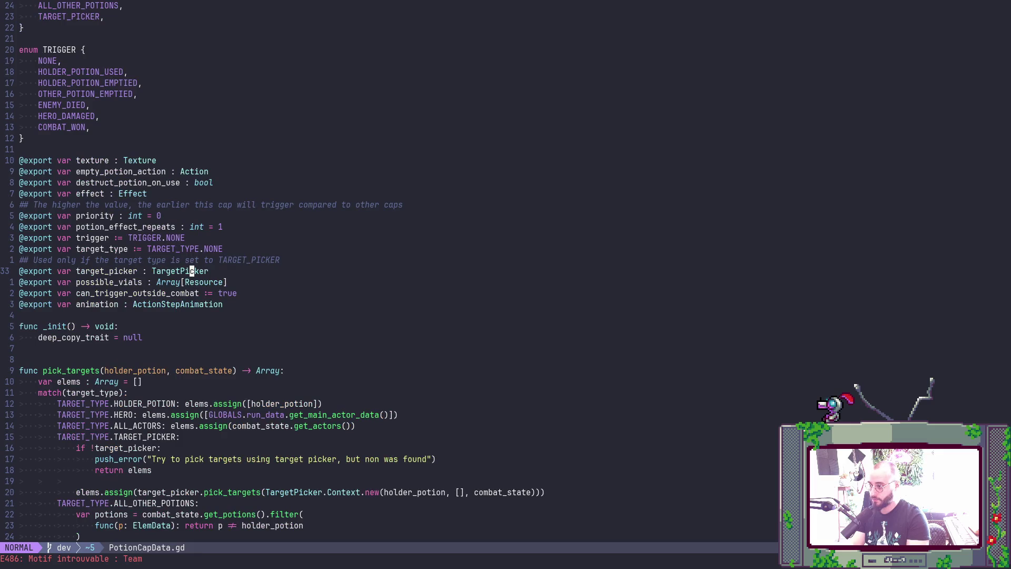
type("/Team")
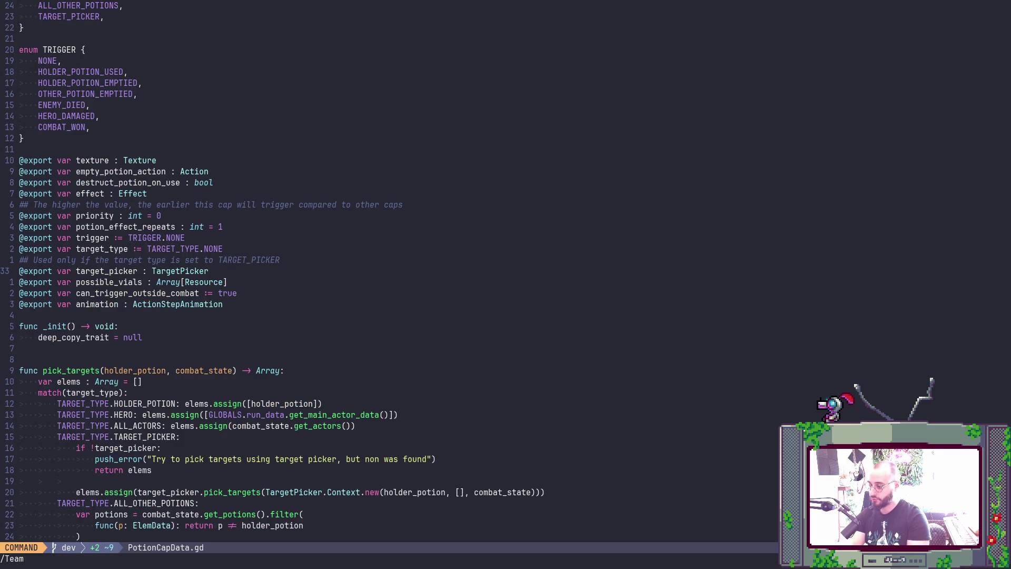
Save PotionCapData.gd with :w and switch to Godot's Export window.
key("Escape")
type(":w")
key("Return")
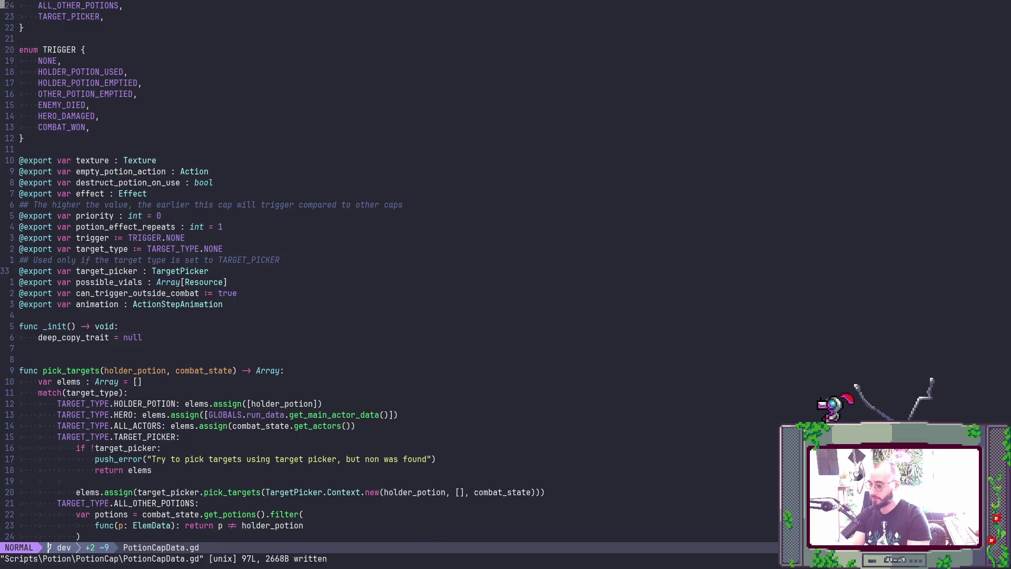
key("j")
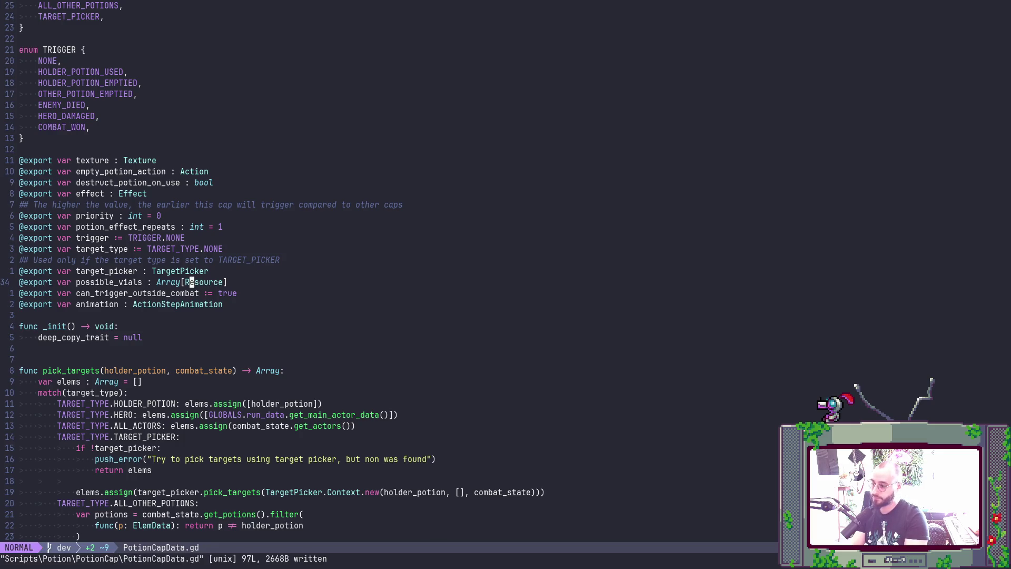
key("alt+Tab")
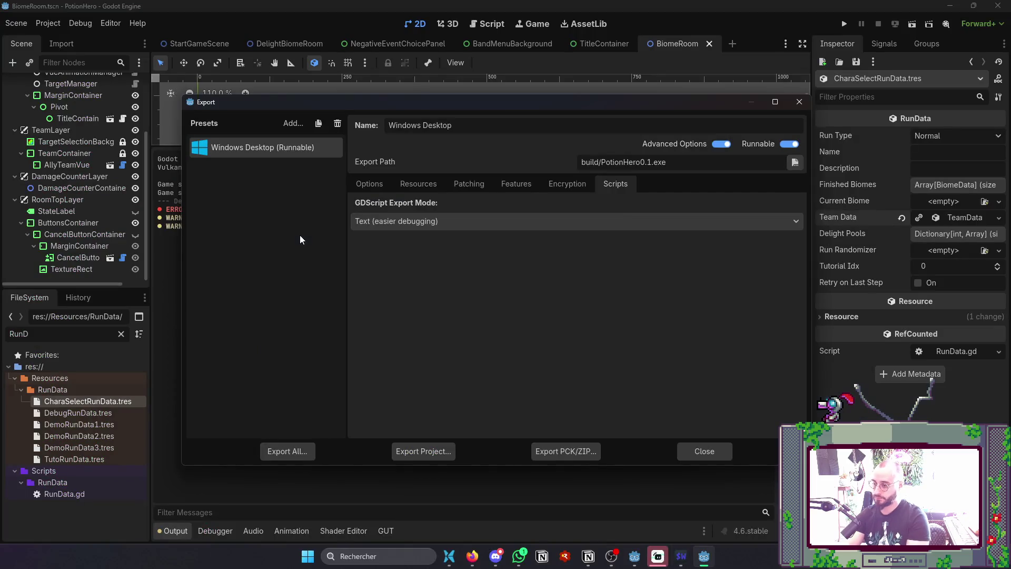
left_click(709, 451)
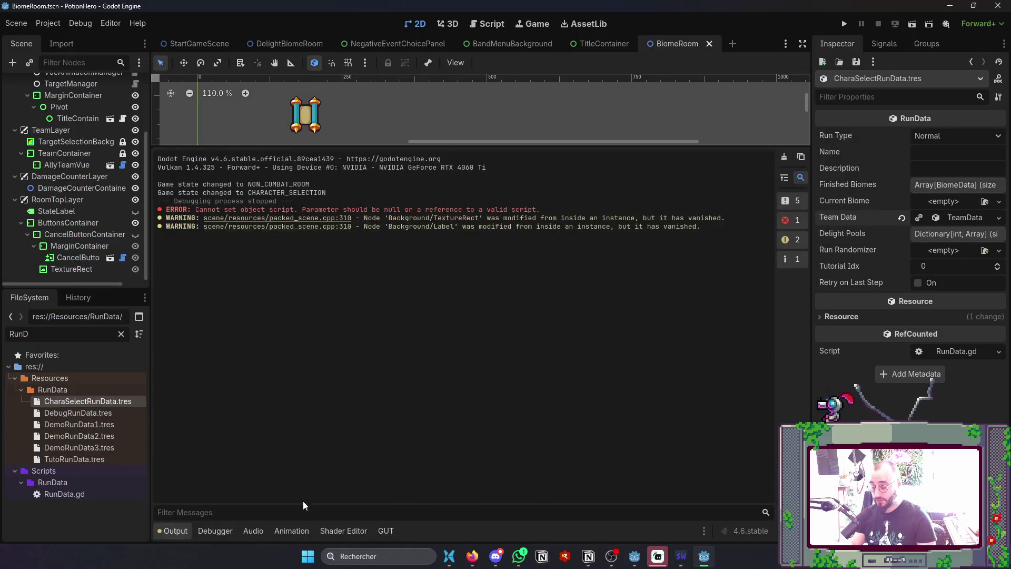
left_click(157, 534)
key("F5")
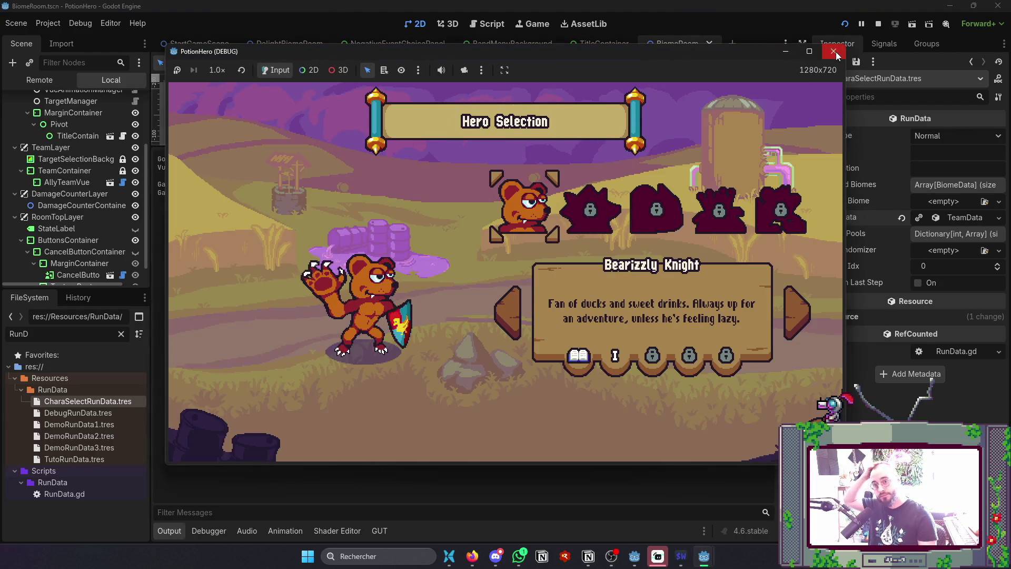
left_click(834, 51)
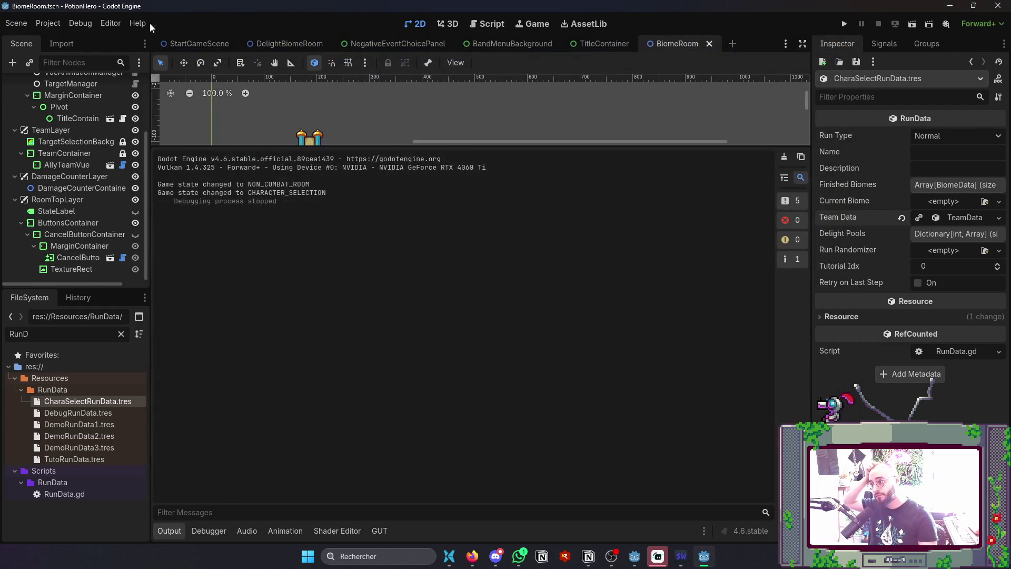
left_click(50, 23)
left_click(60, 86)
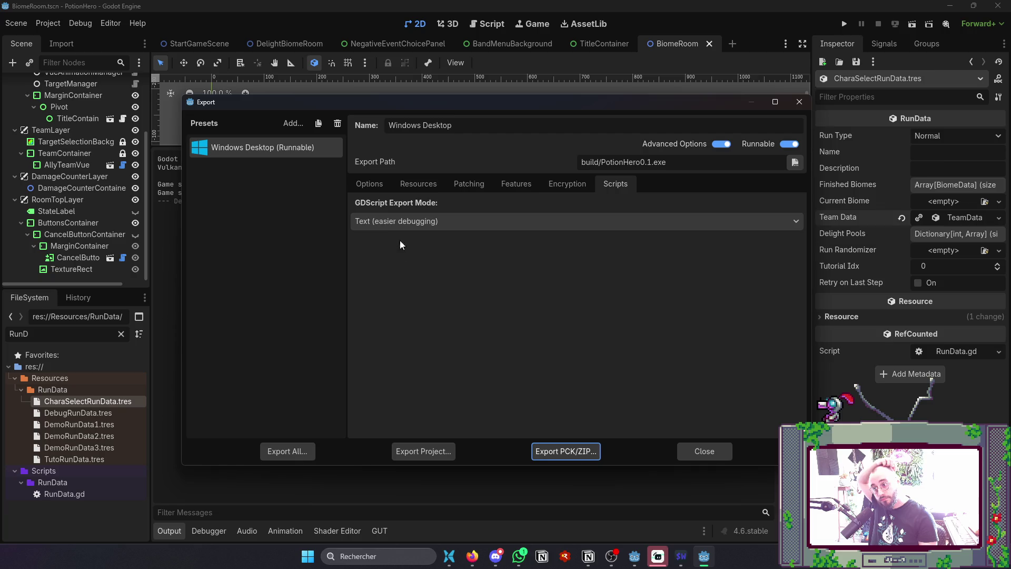
Export the project as PotionHero0.1.exe, confirming the overwrite of the existing file.
left_click(385, 184)
left_click(429, 455)
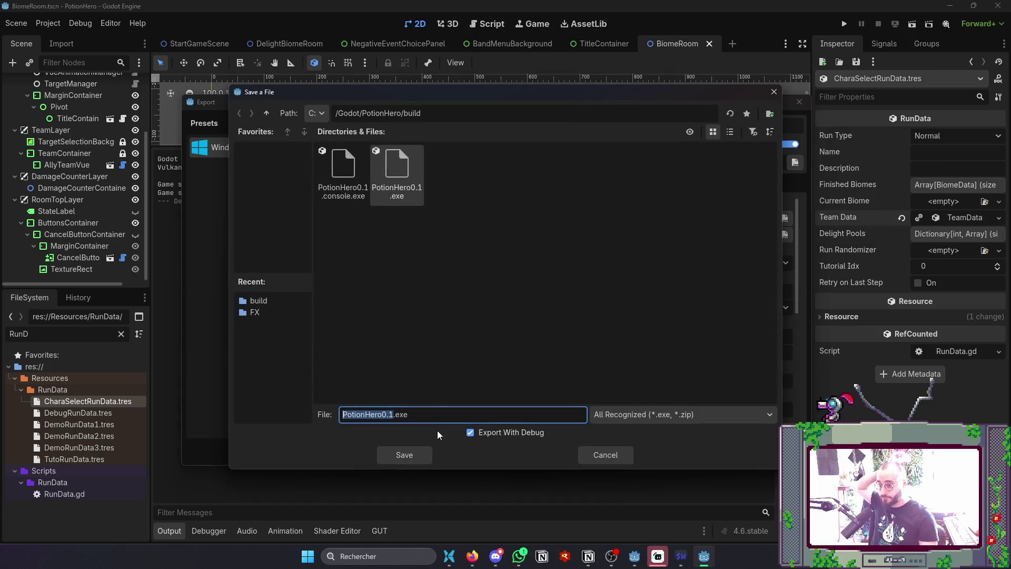
left_click(420, 449)
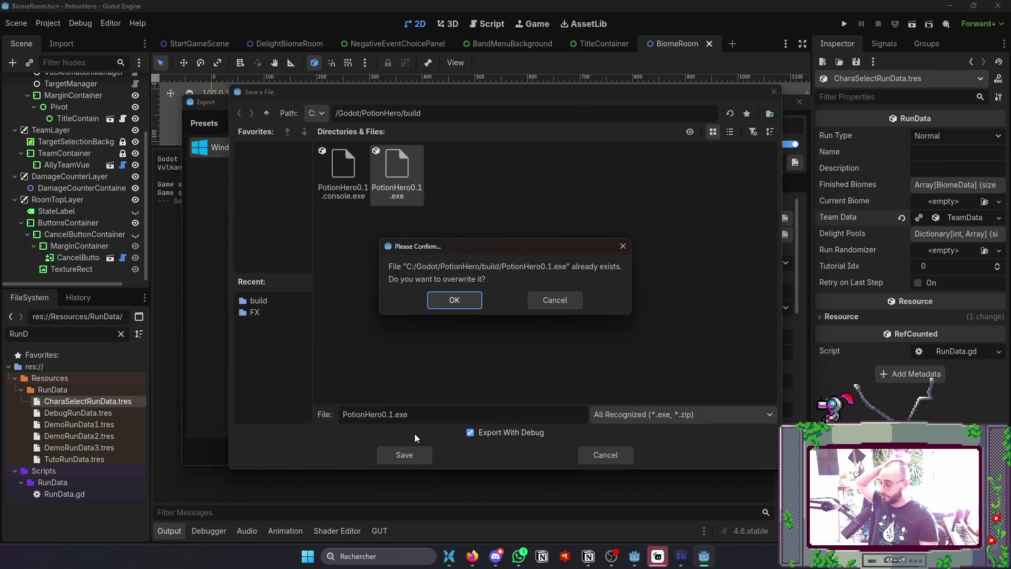
left_click(456, 300)
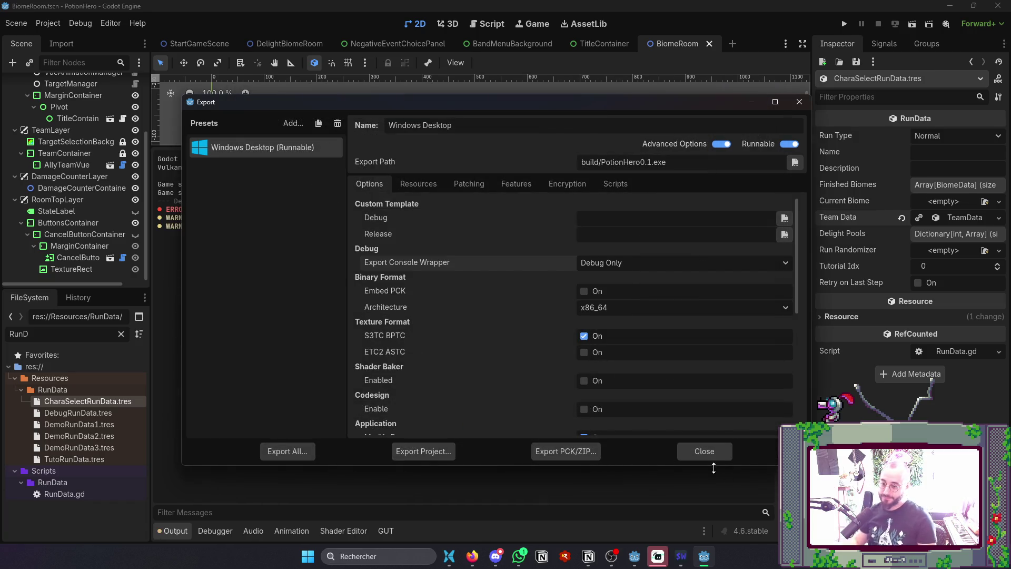
Close the Export dialog in the Godot editor.
key("alt+Tab")
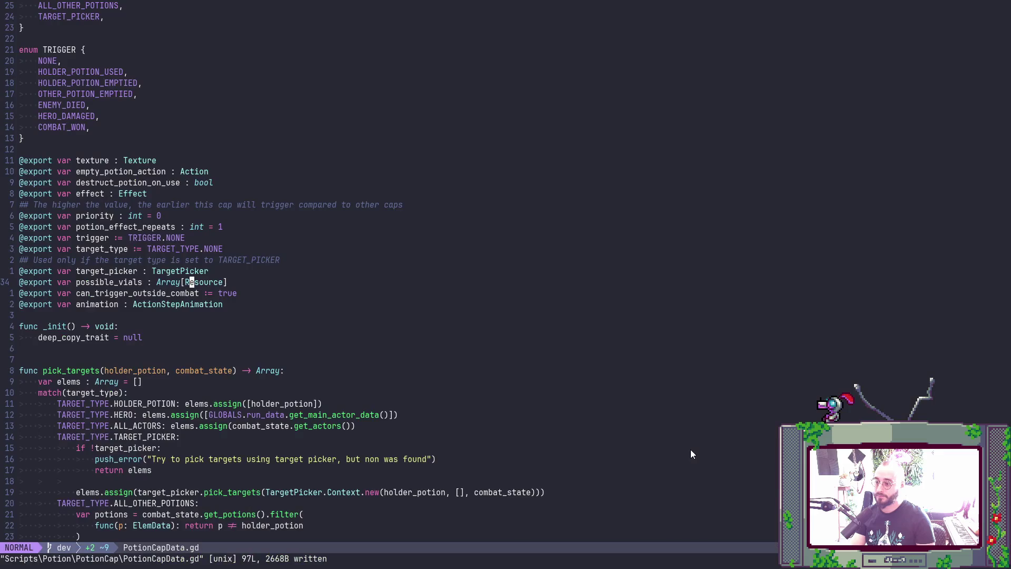
key("alt+Tab")
left_click(705, 452)
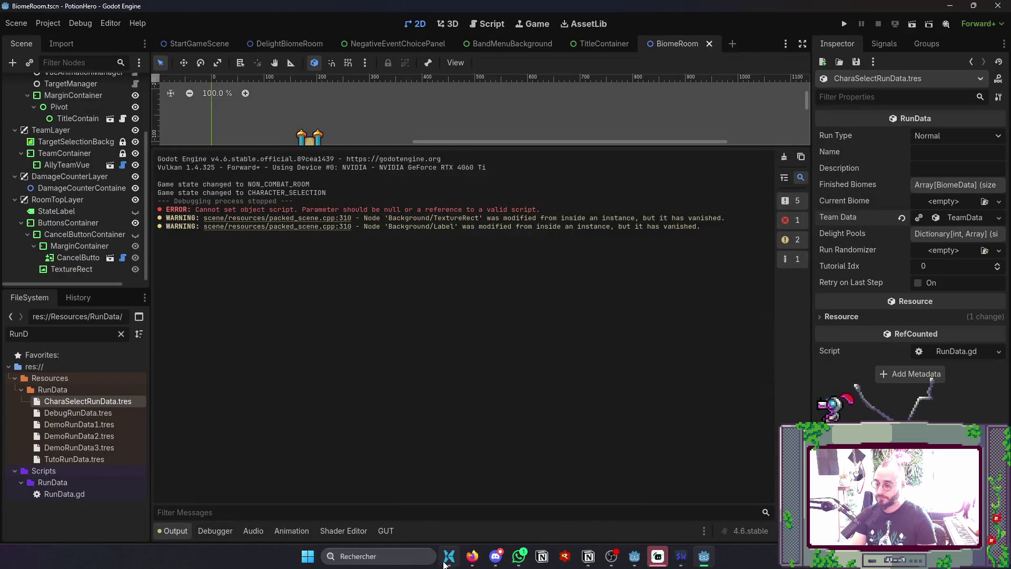
Run PotionHero0.1.console.exe from the build folder and bring its error console forward.
left_click(444, 559)
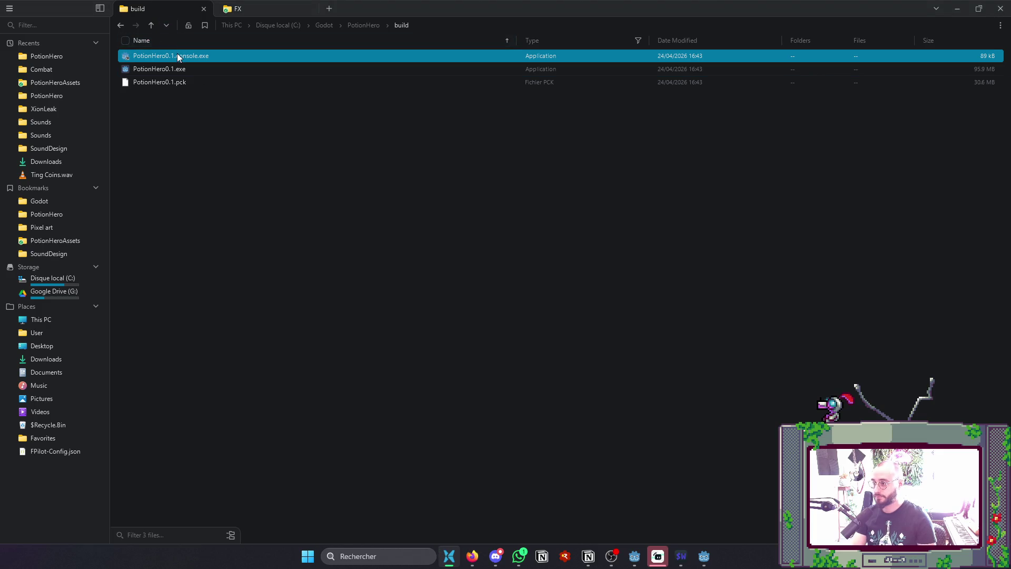
double_click(178, 55)
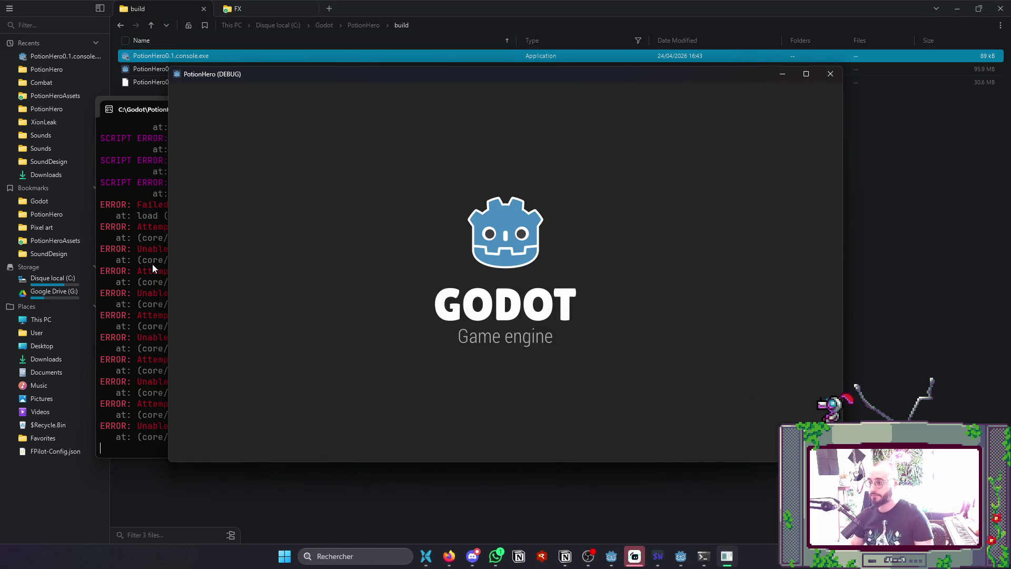
left_click(152, 264)
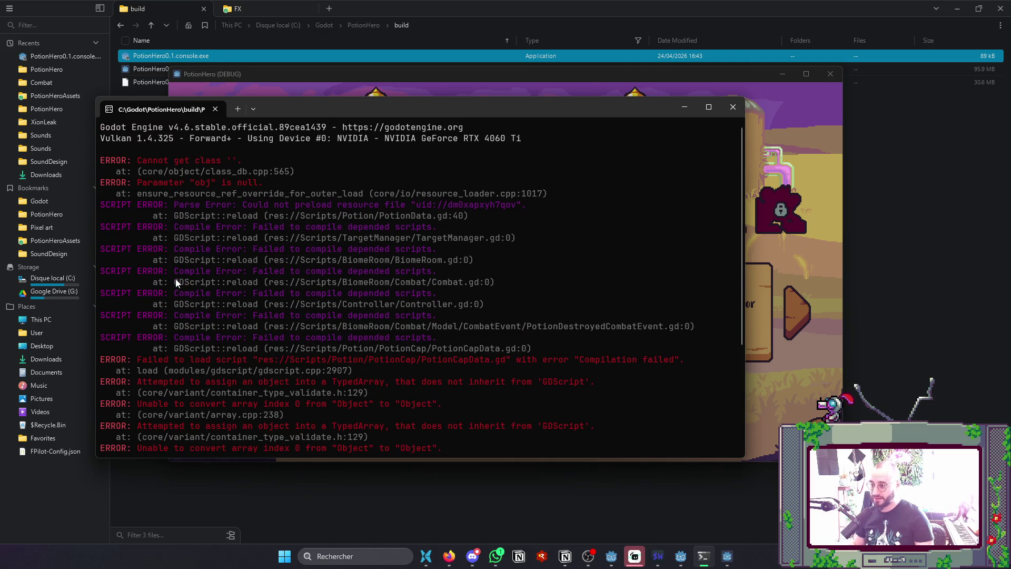
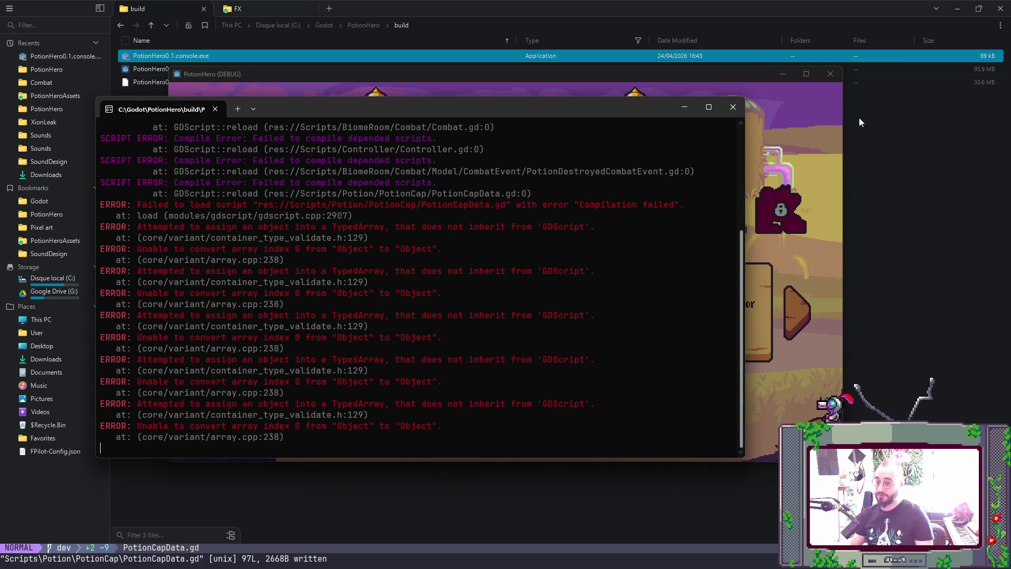
Close the running game, return to Neovim and open PotionCapData.gd with the file finder.
left_click(830, 74)
key("alt+Tab")
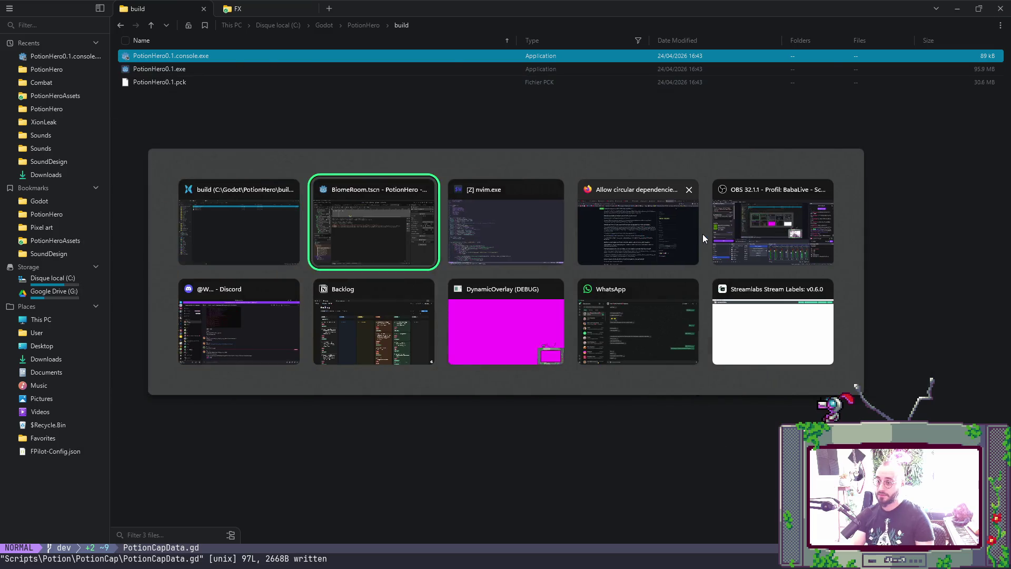
key("alt+Tab")
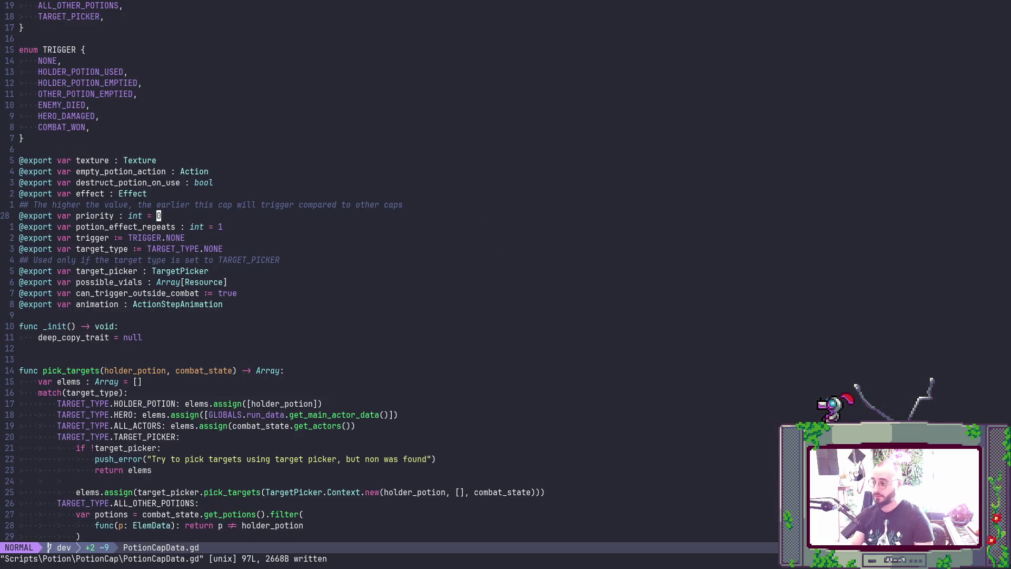
key("space")
key("f")
key("f")
type("PotioNCa")
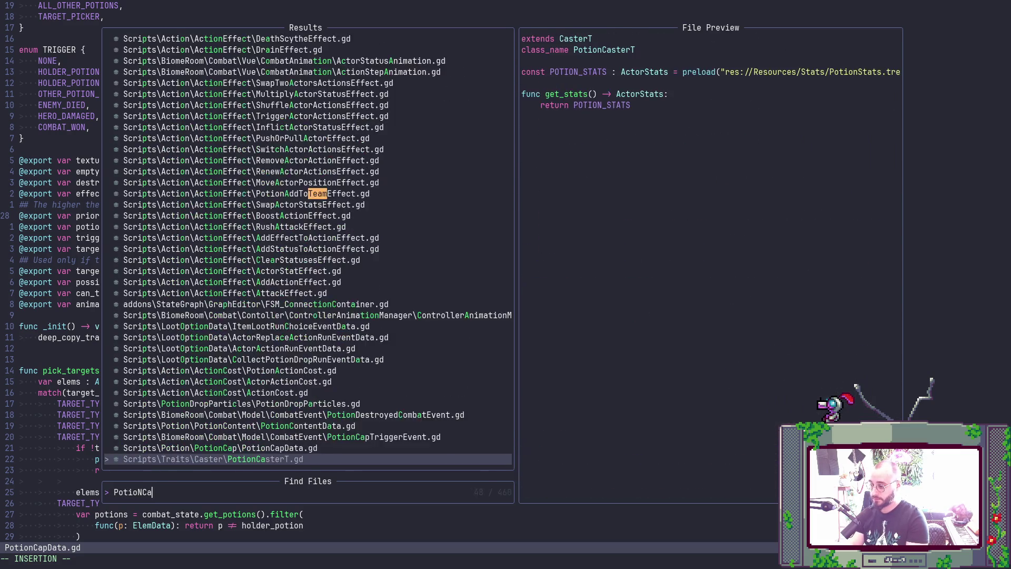
type("pData")
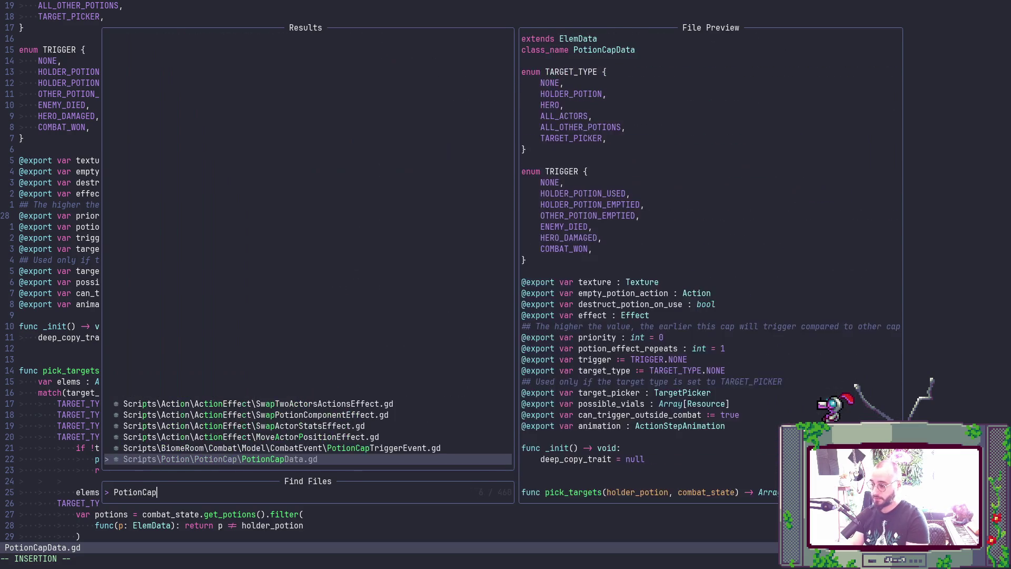
key("Return")
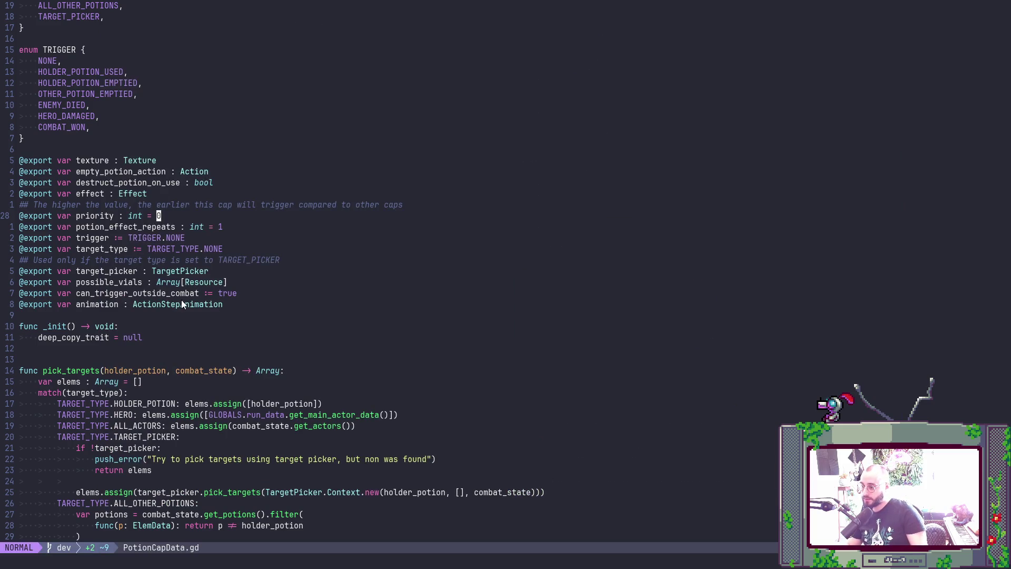
Go to the definition of the effect variable's Effect type in Effect.gd.
scroll(181, 300, "down", 2)
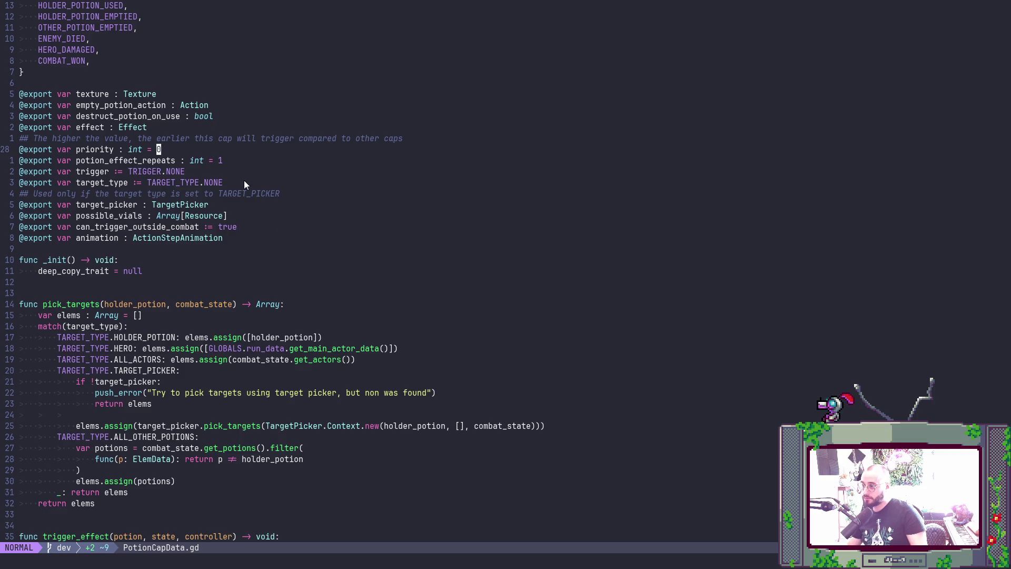
left_click(136, 126)
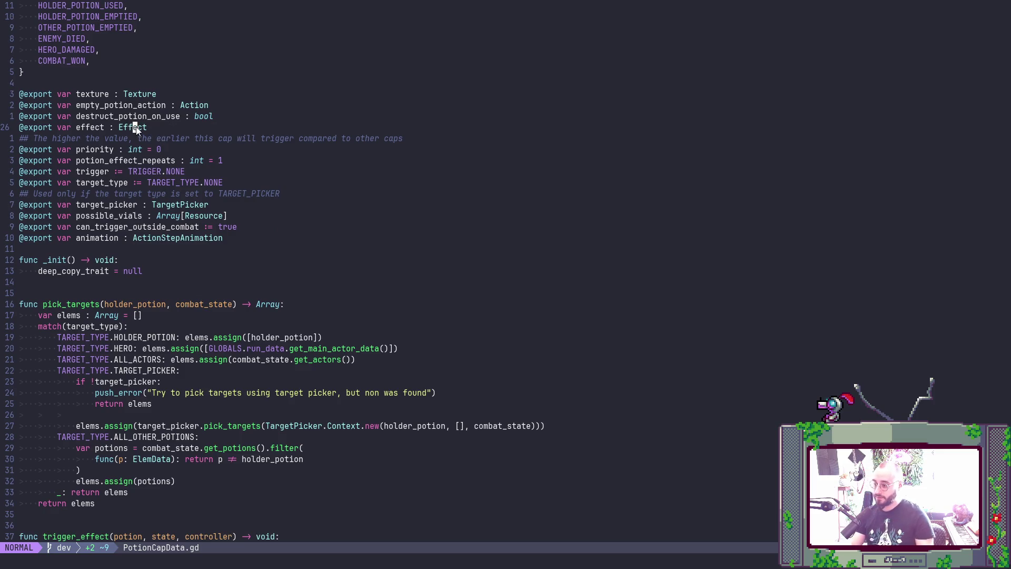
key("g")
key("d")
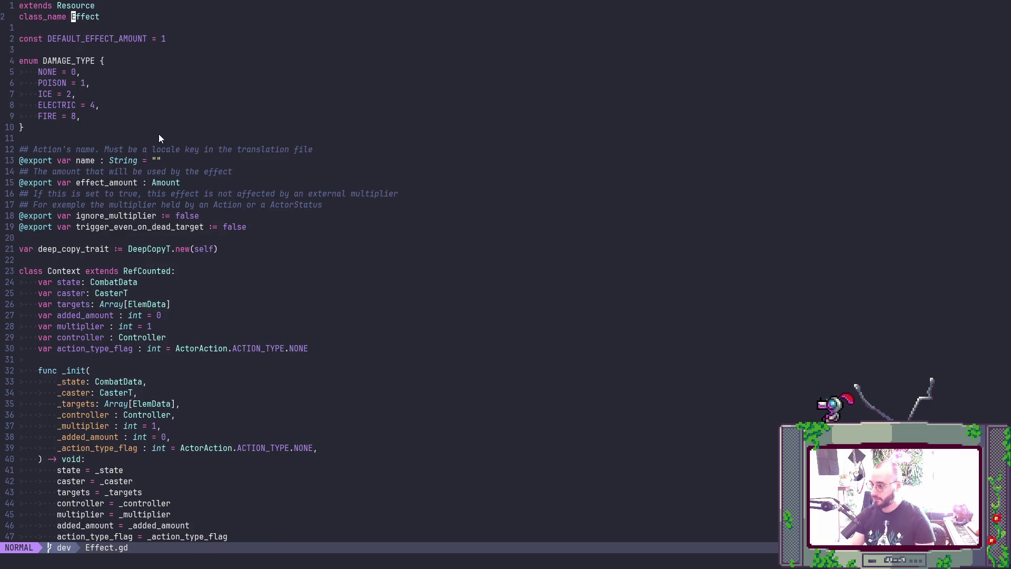
Strip the CombatData hint from Context's state field and peek at CasterT's definition.
left_click(83, 285)
key("D")
key("j")
key("l")
key("f")
key("s")
key("g")
key("d")
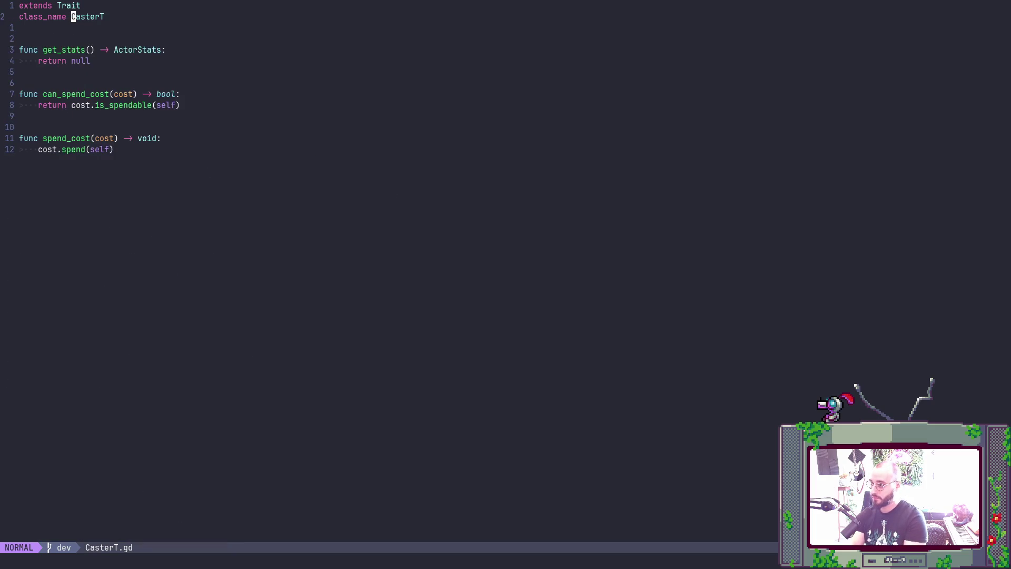
key("ctrl+o")
Remove the Controller type hint from the controller field.
key("j")
key("j")
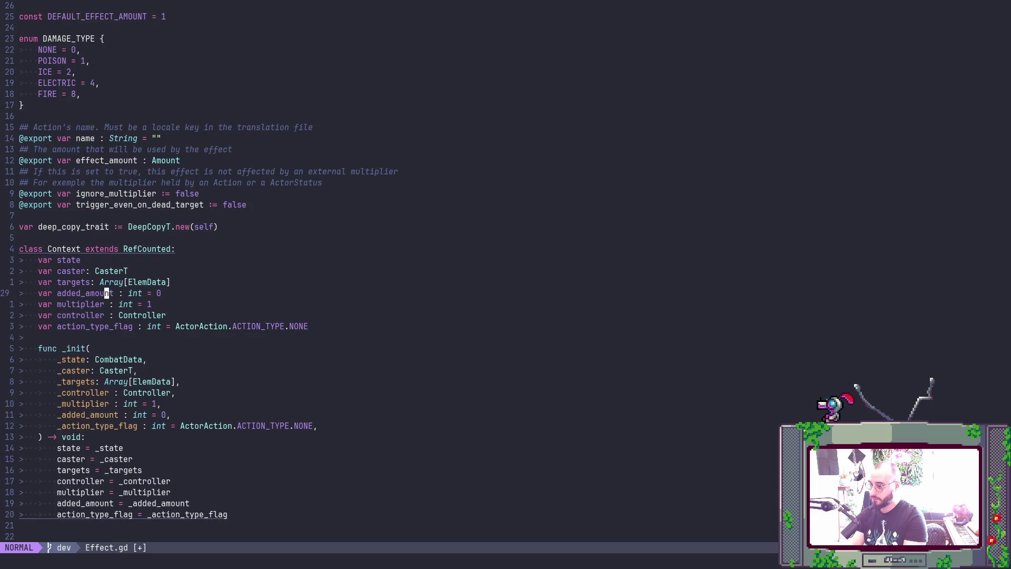
key("j")
key("j")
key("w")
key("shift+d")
Remove the CombatData hint from _init's _state parameter, undoing a mistaken edit first.
key("j")
key("j")
key("j")
key("j")
key("b")
key("b")
key("l")
key("d")
key("i")
key("w")
key("u")
key("e")
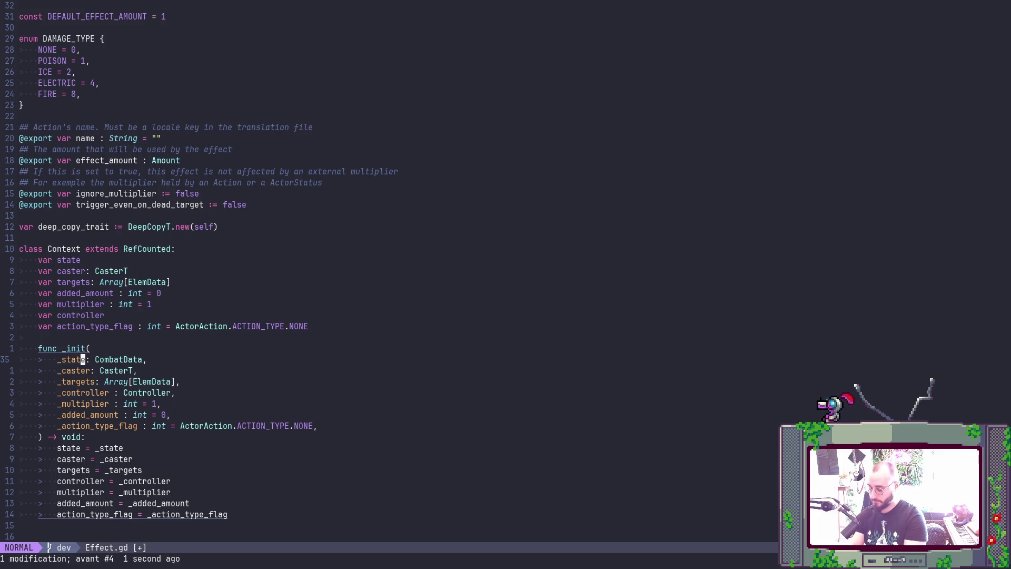
key("l")
key("d")
key("t")
key("comma")
Remove the Controller hint from the _controller parameter and save Effect.gd.
key("j")
key("j")
key("l")
key("l")
key("w")
key("j")
key("l")
key("d")
key("t")
key("comma")
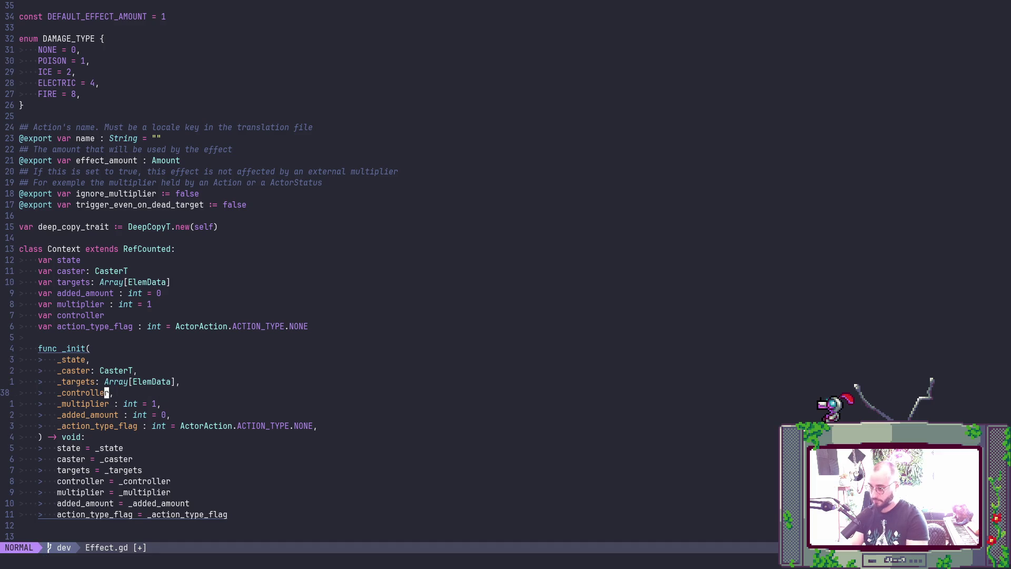
type(":w")
key("Return")
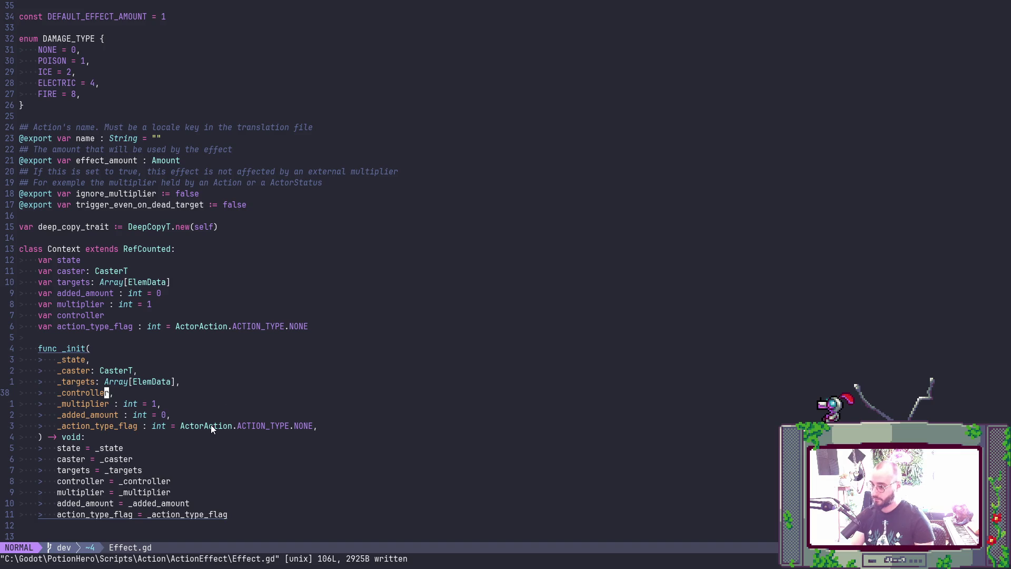
scroll(211, 424, "down", 5)
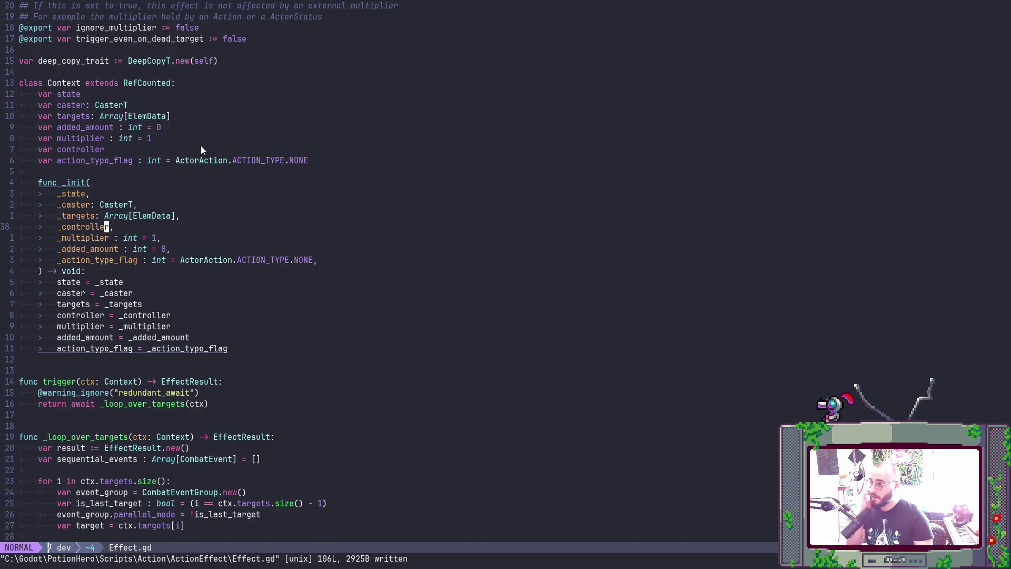
Check ActorAction's definition from the action_type_flag line, then return to Effect.gd.
left_click(193, 159)
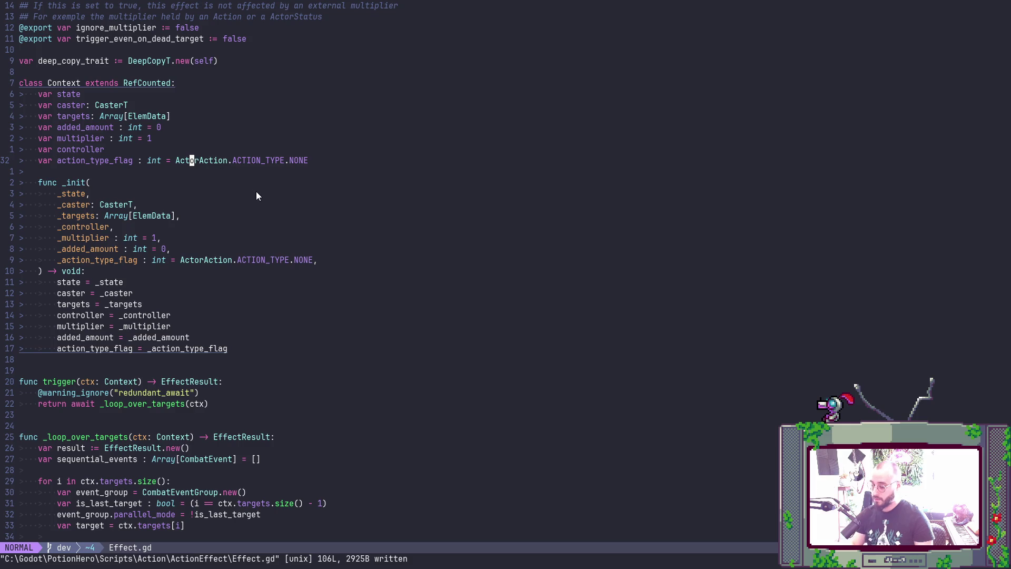
key("g")
key("d")
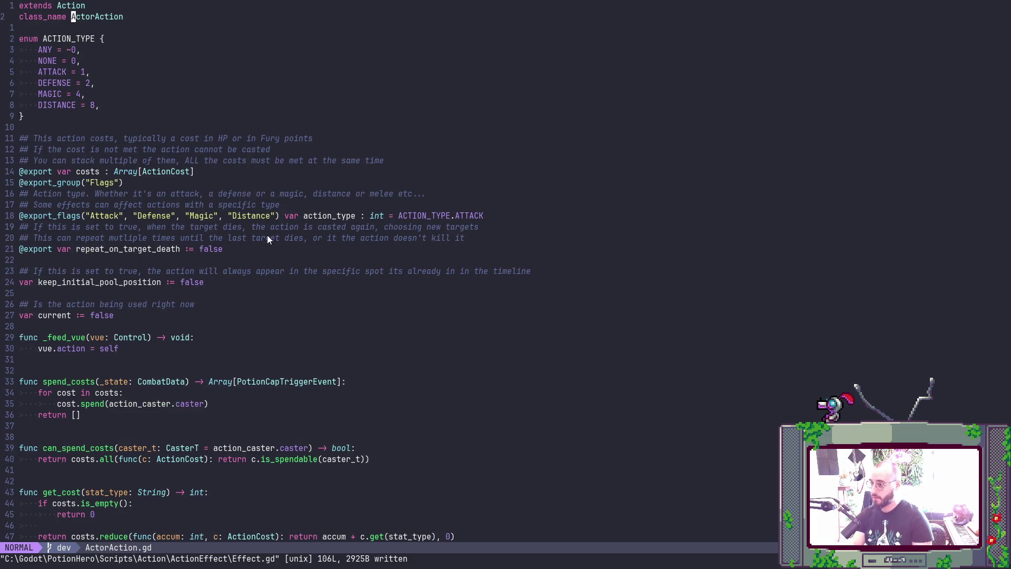
key("ctrl+o")
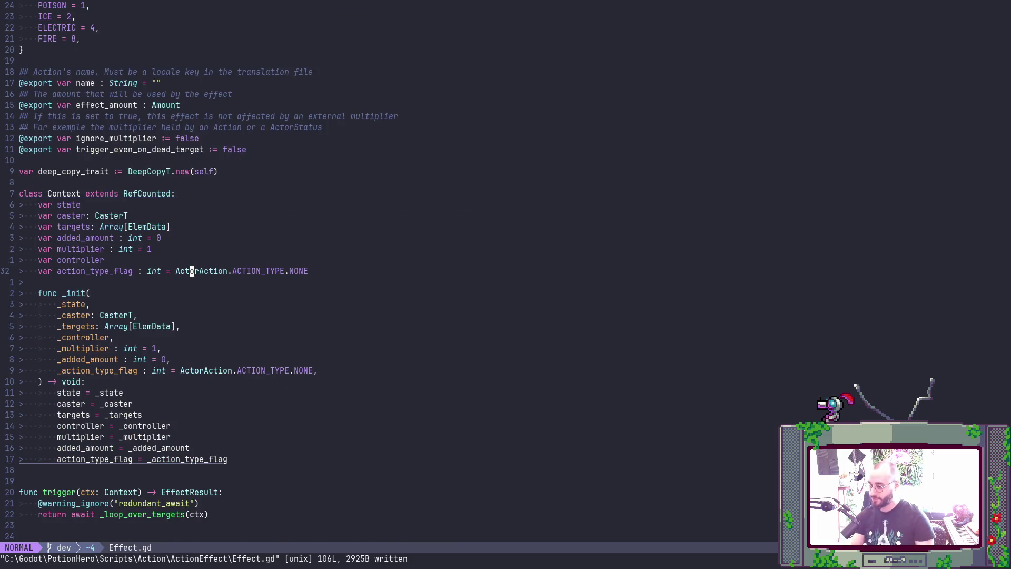
Inspect the CombatEvent definition from the _parallel_events parameter, then return to Effect.gd.
scroll(267, 242, "down", 3)
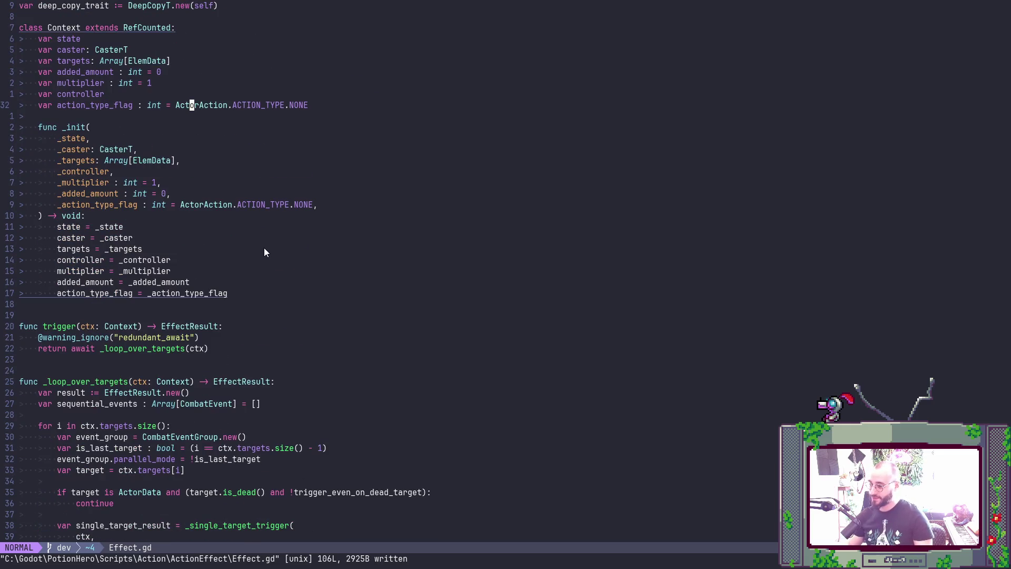
scroll(255, 258, "down", 4)
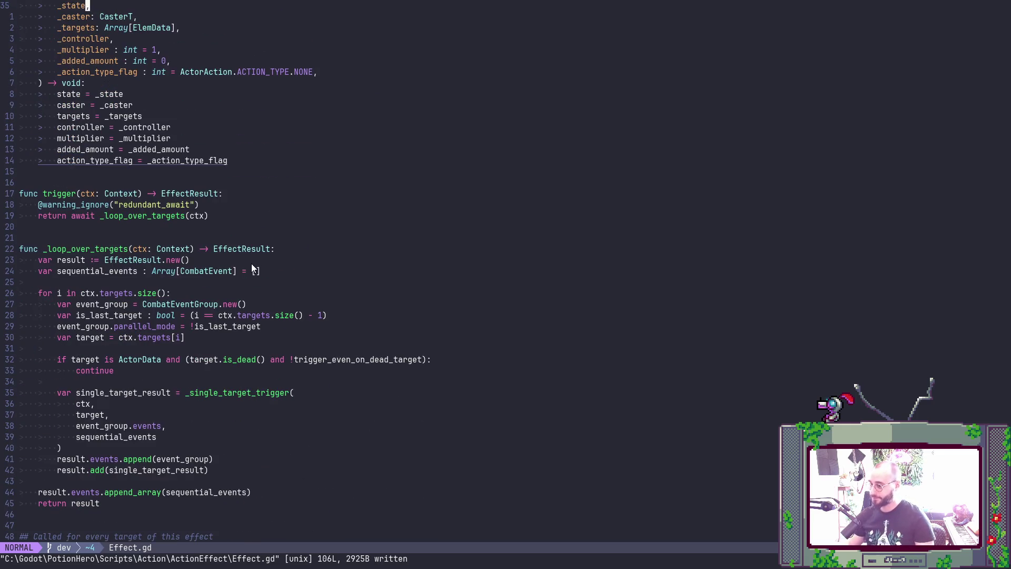
scroll(251, 265, "down", 3)
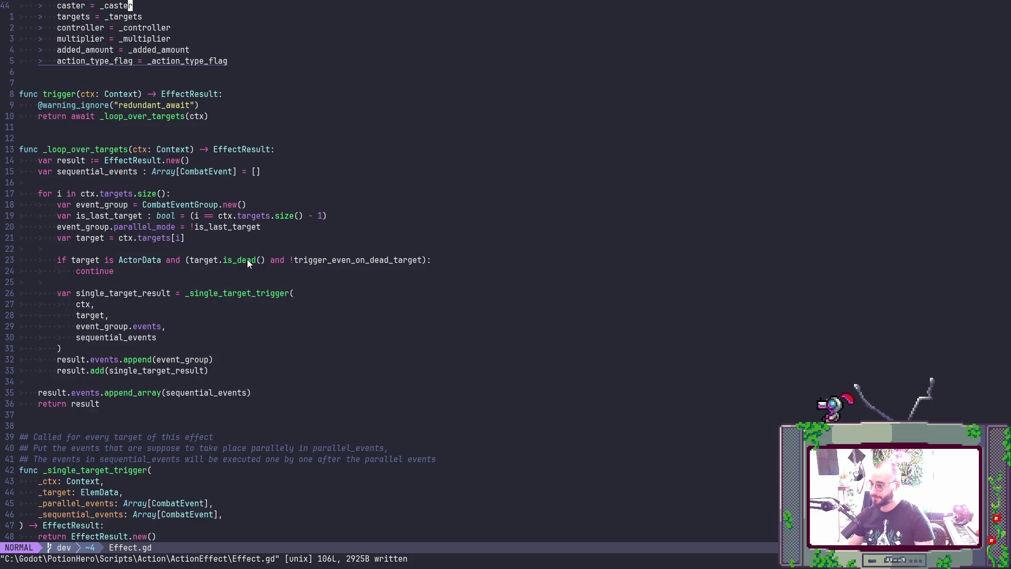
scroll(246, 258, "down", 3)
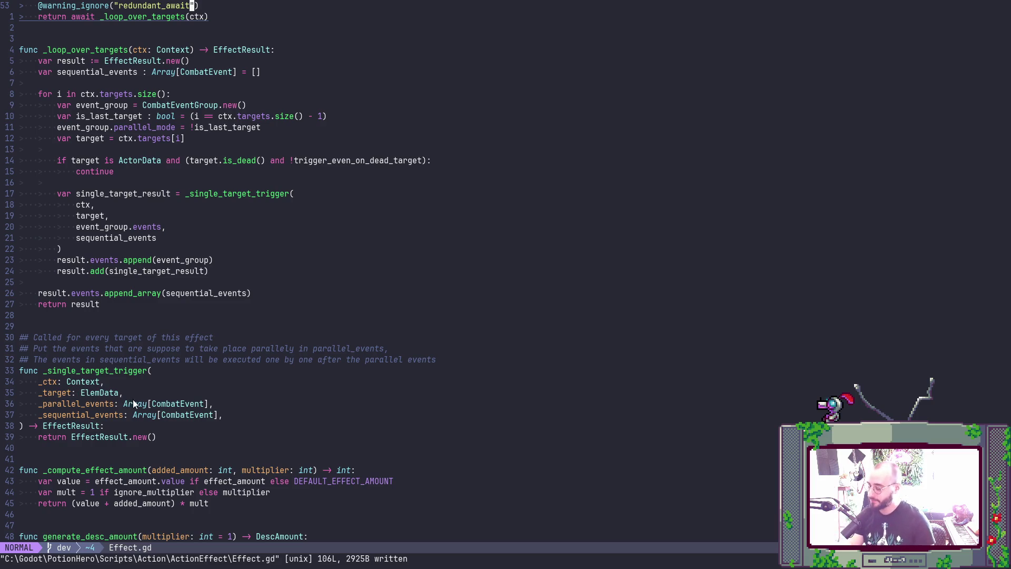
left_click(78, 381)
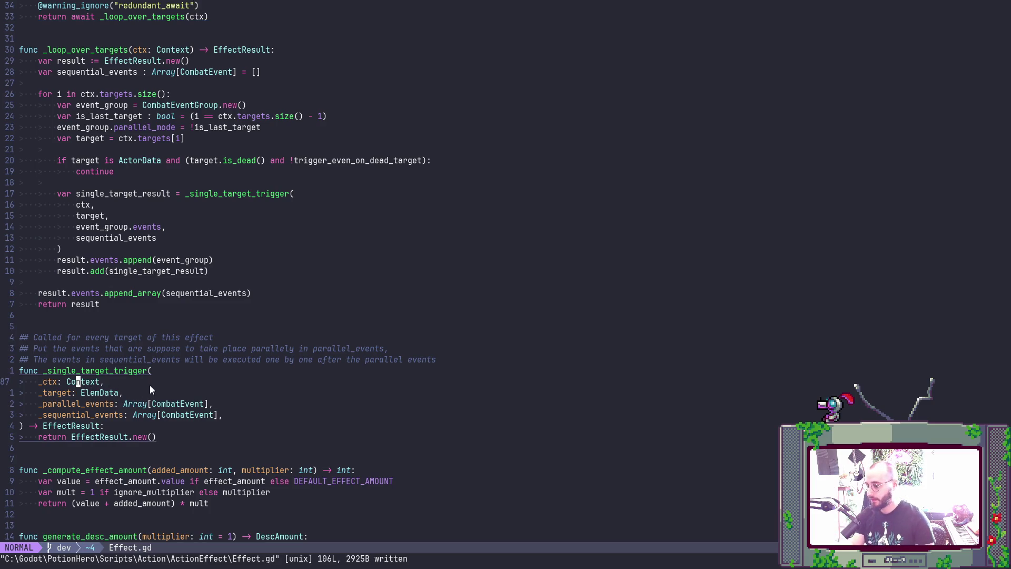
left_click(169, 403)
key("g")
key("d")
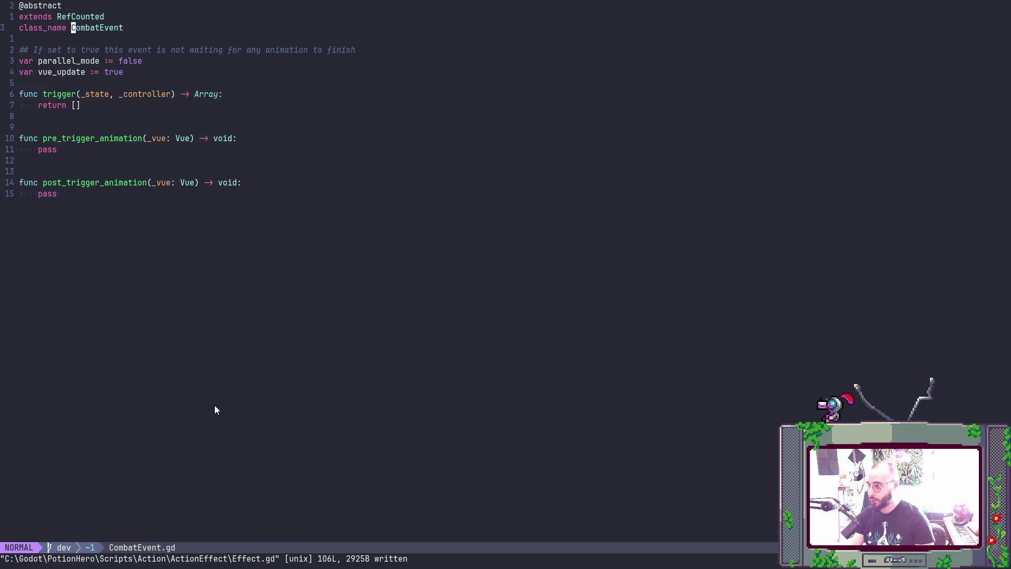
key("ctrl+o")
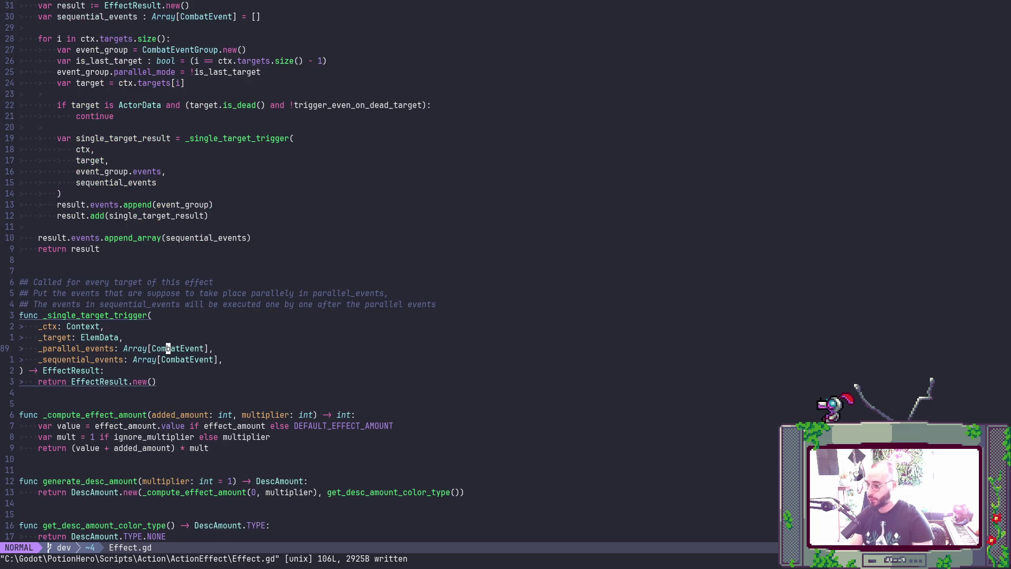
Write all modified scripts, including PotionData.gd, to disk with :wa.
scroll(214, 406, "down", 4)
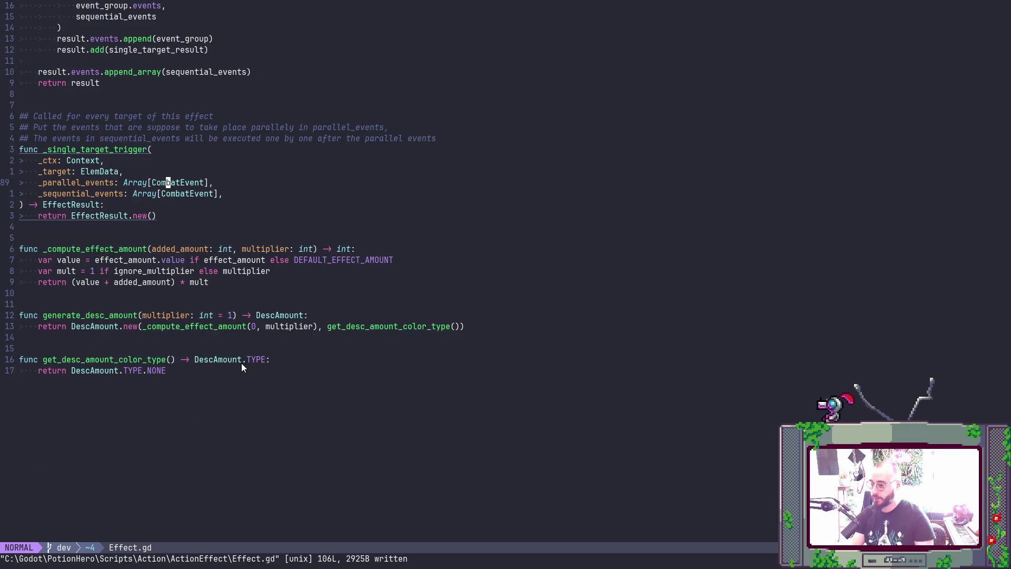
type(":wa")
key("Return")
key("alt+Tab")
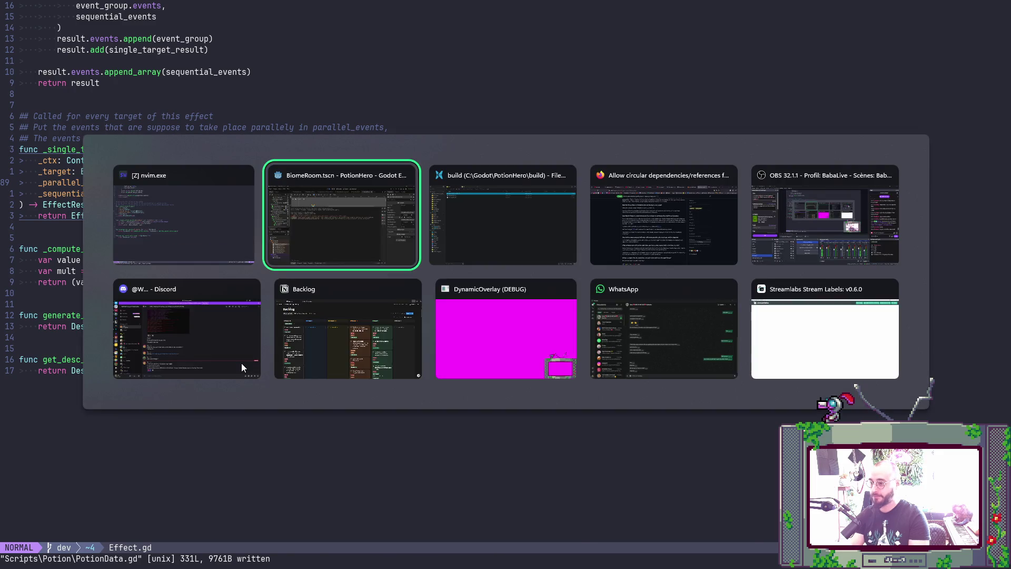
Test-run the game, then re-export the Windows Desktop build over PotionHero0.1.exe.
key("F5")
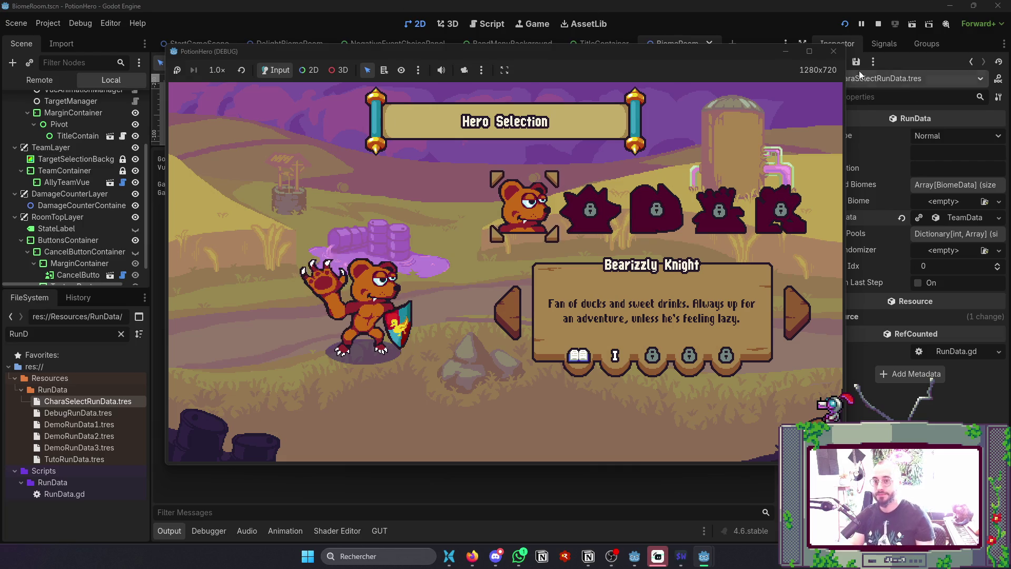
left_click(831, 51)
left_click(48, 24)
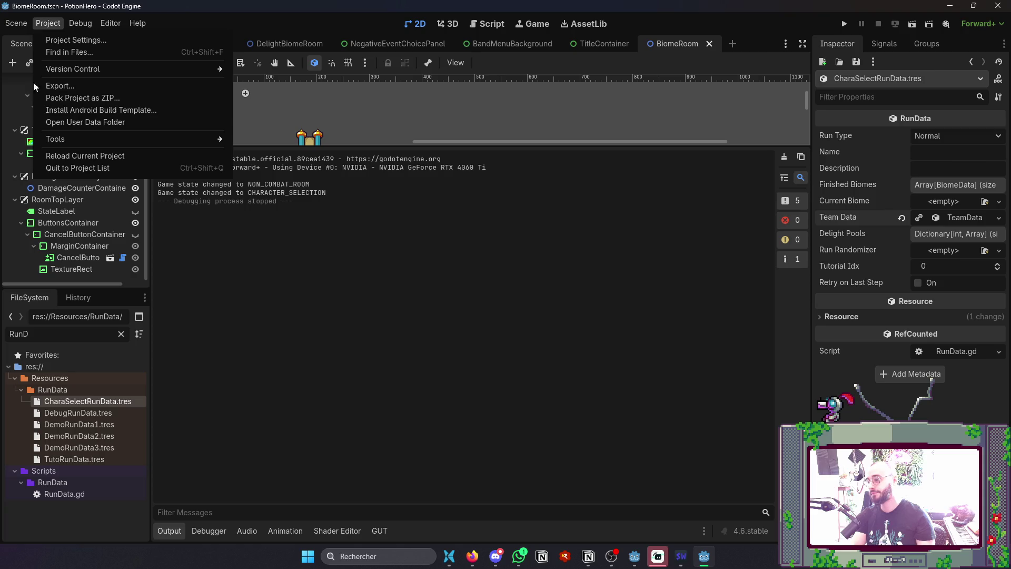
left_click(50, 87)
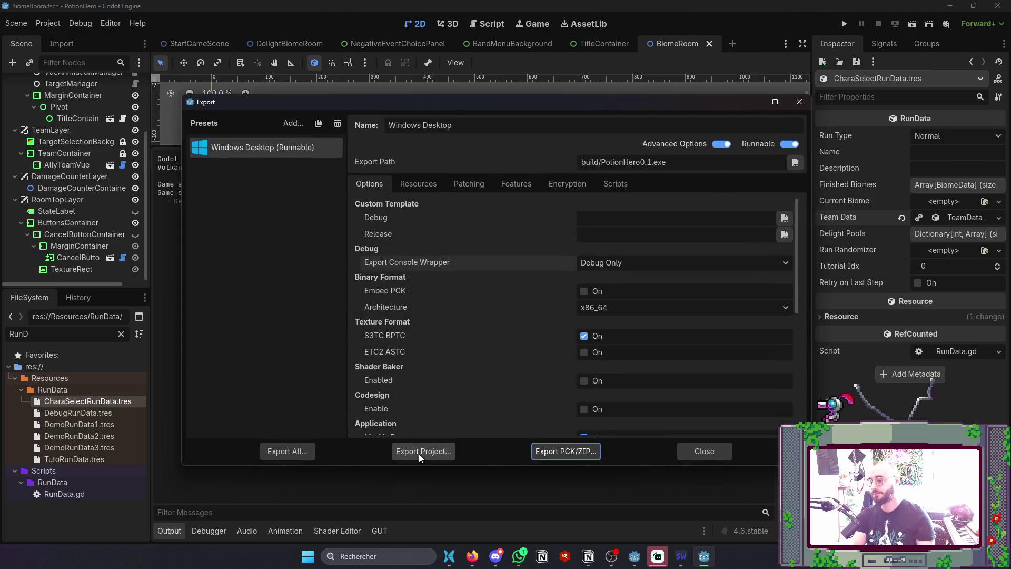
left_click(419, 451)
left_click(405, 457)
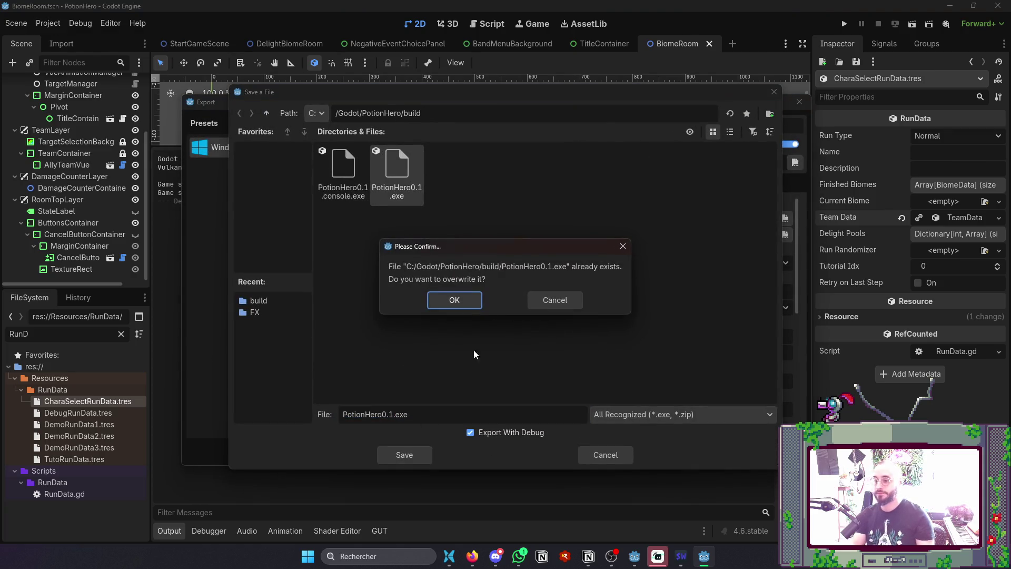
left_click(473, 311)
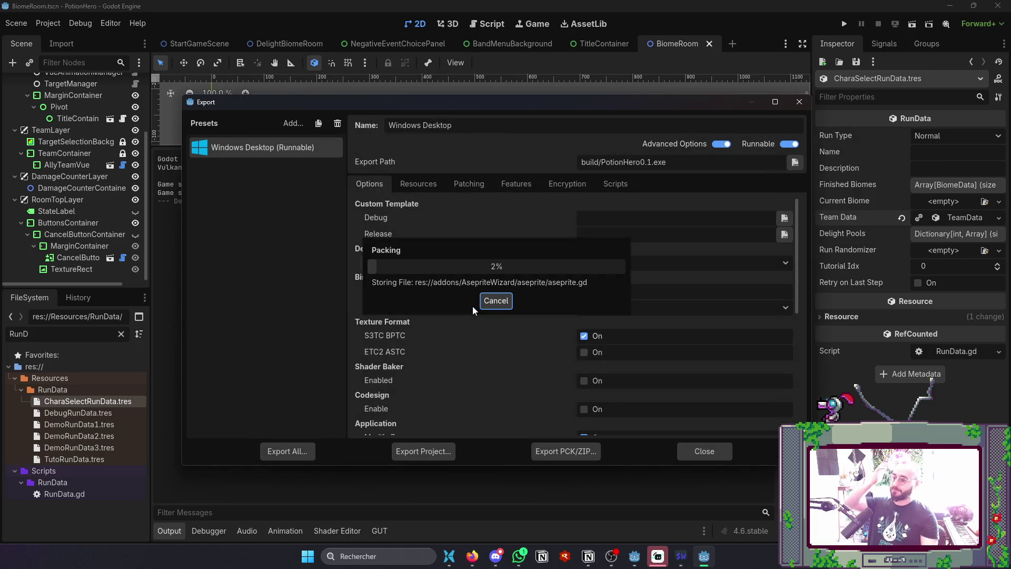
left_click(708, 451)
key("alt+Tab")
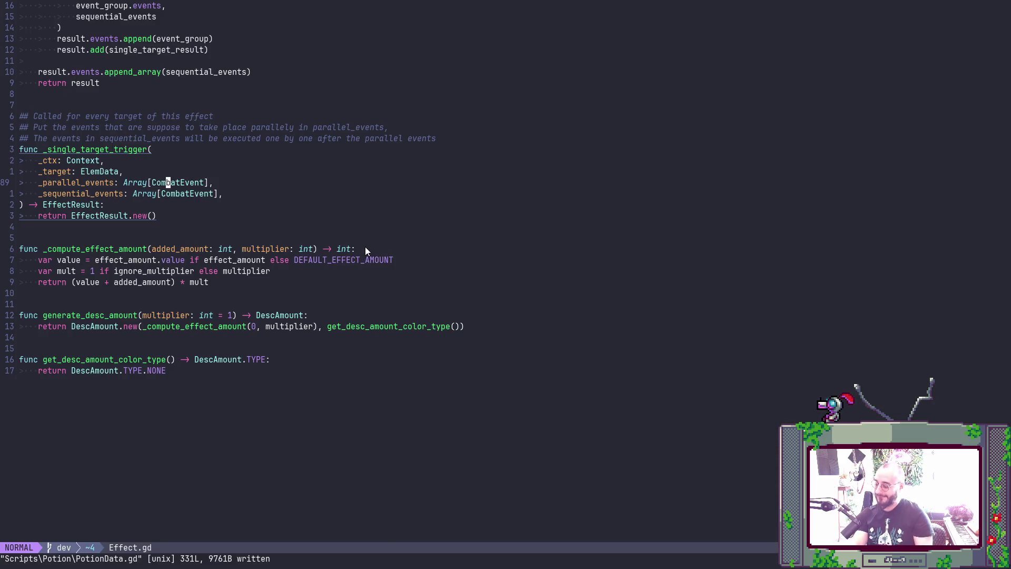
Glance at ActorAction.gd, return to Effect.gd, then bring up the GitHub circular-dependencies issue.
key("ctrl+6")
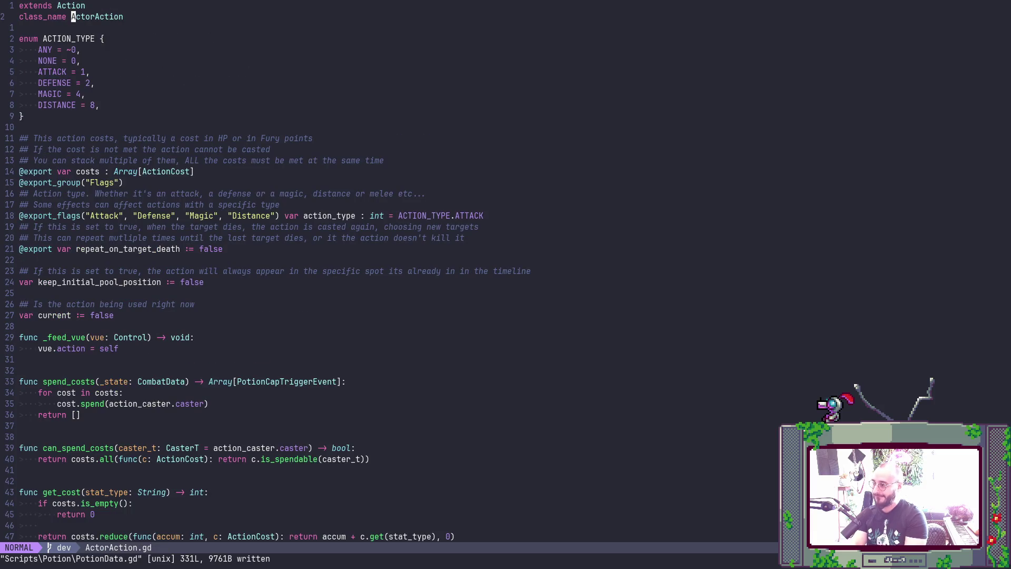
key("ctrl+6")
key("alt+Tab")
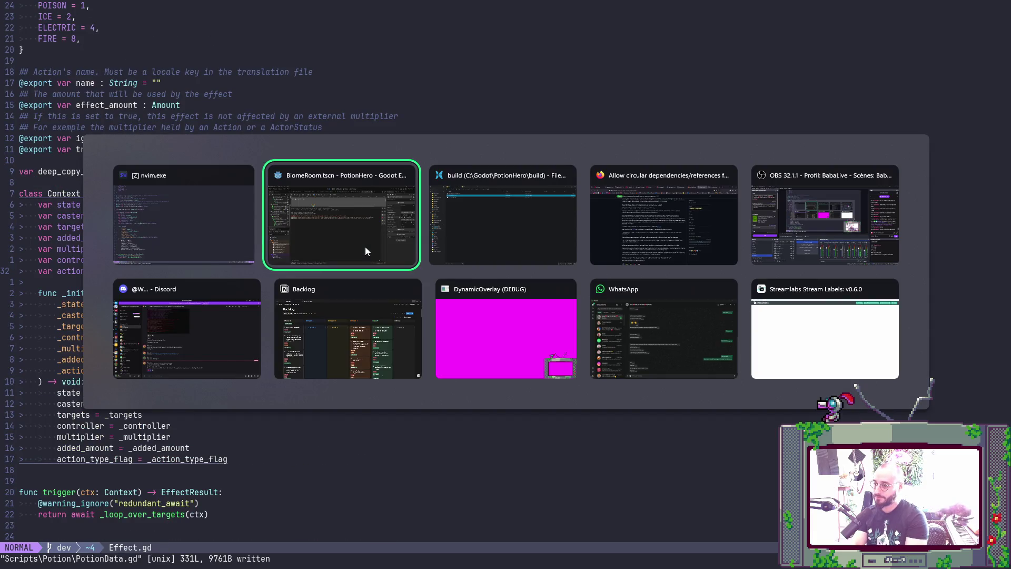
key("Tab")
key("Tab")
key("Tab")
key("Tab")
key("shift+Tab")
key("Tab")
key("Up")
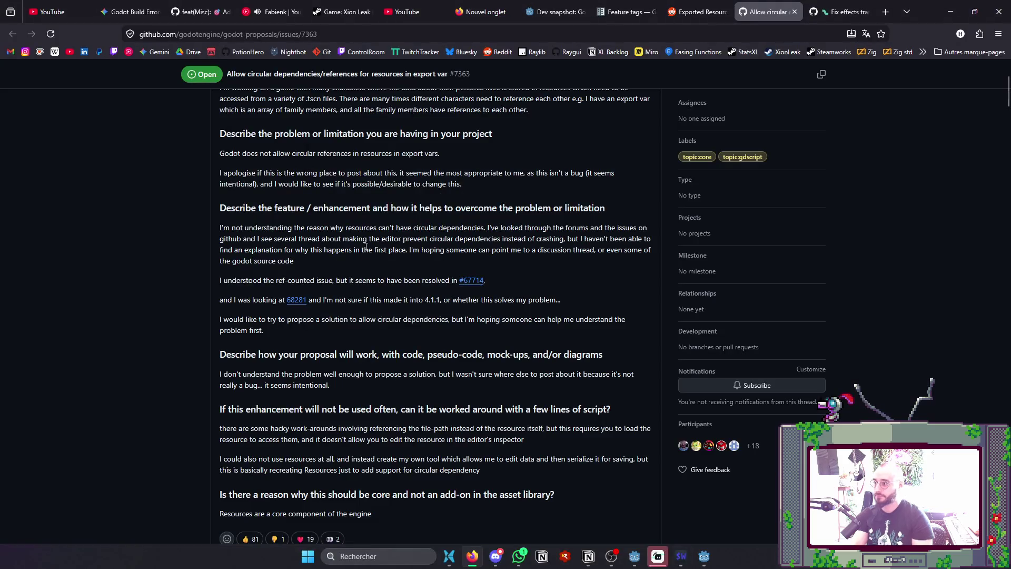
Tell Gemini the error comes from PotionCapData but no cycle is visible there, and read its reply.
left_click(129, 12)
type("It")
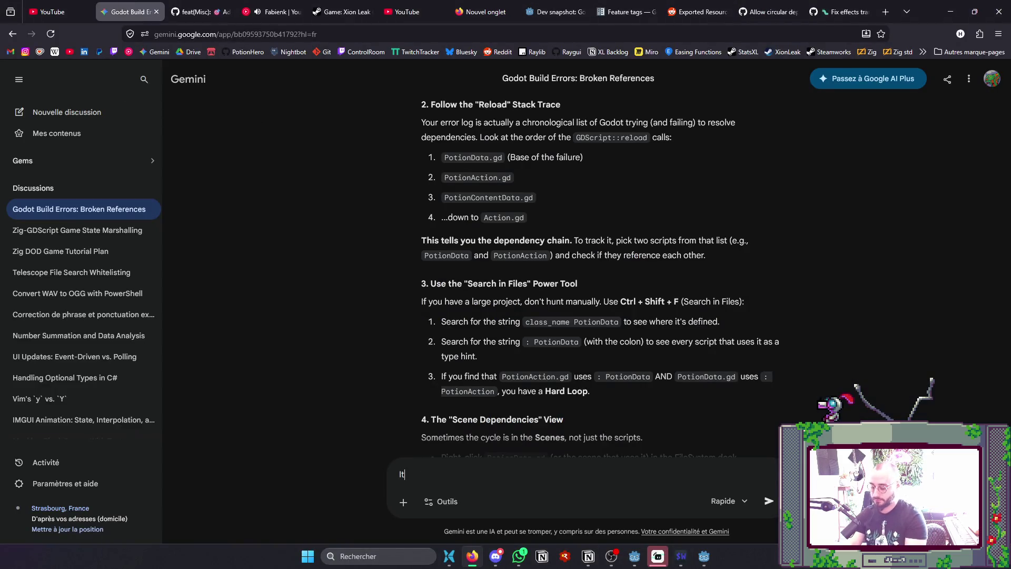
type("oks li")
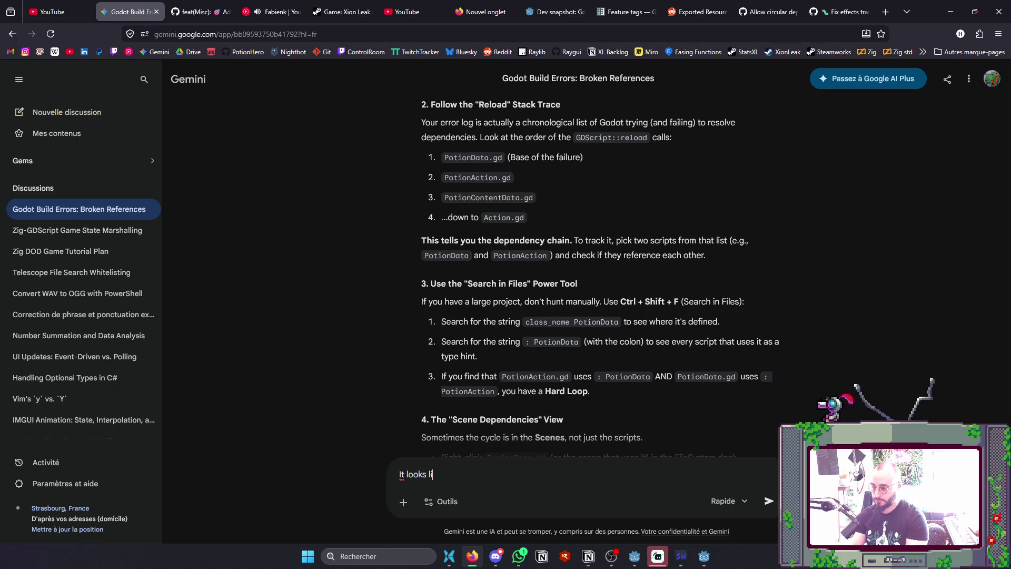
type("the n")
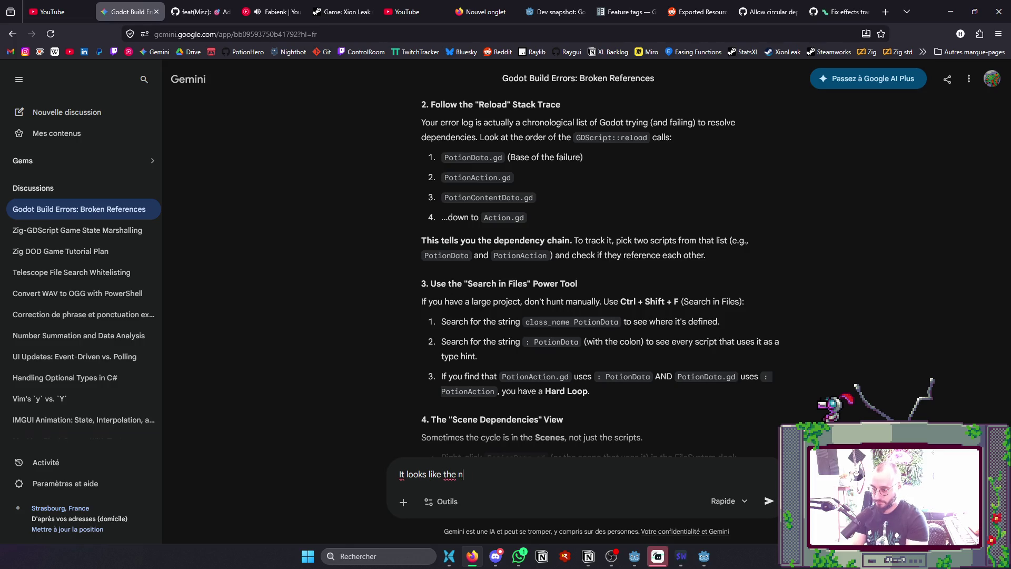
type("bleme specifi")
type("cally comes fr")
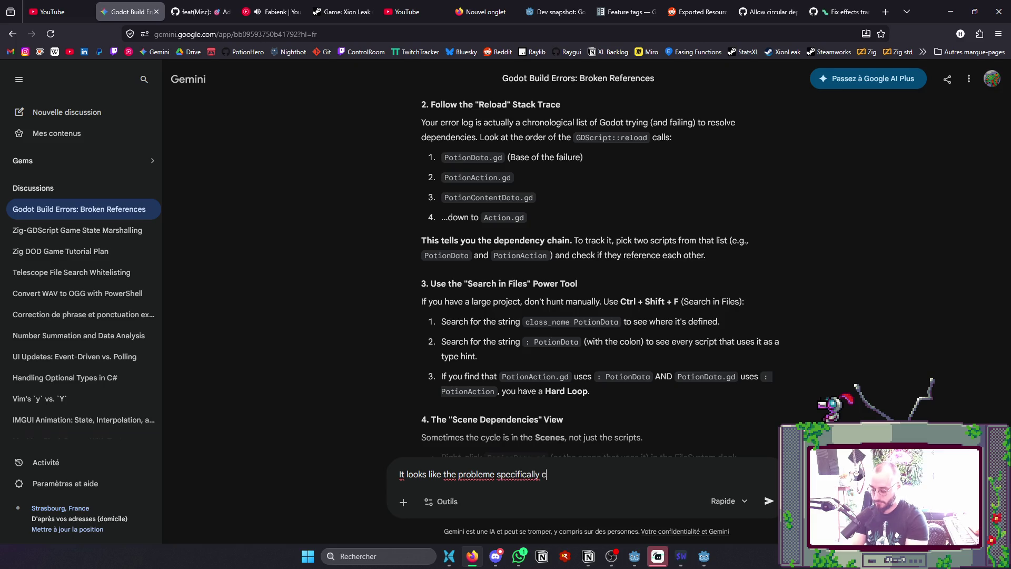
type("om ")
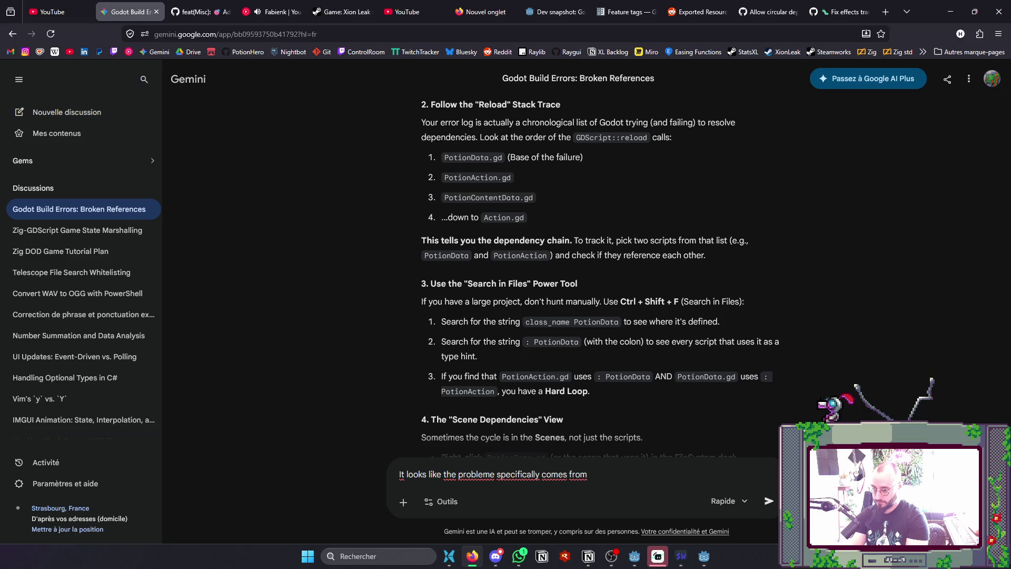
type("PotionCapD")
type("ata, but I cannot ")
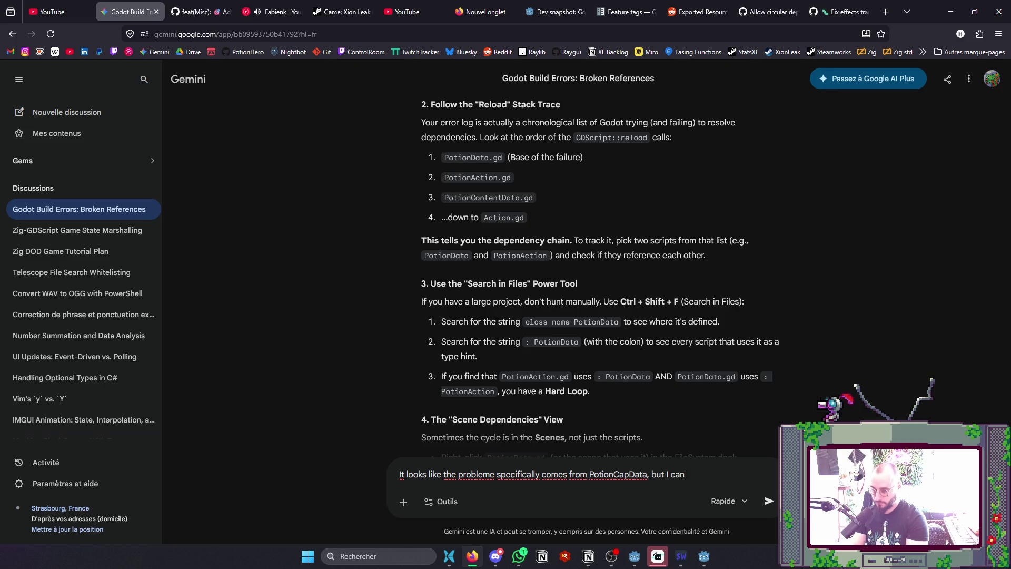
type("find the c")
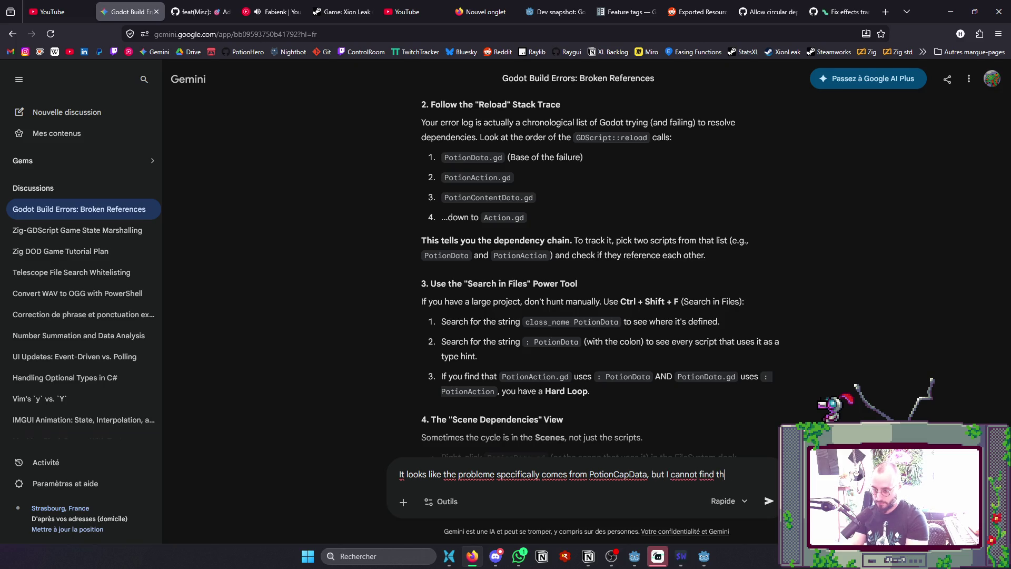
type("cl")
type("rom there")
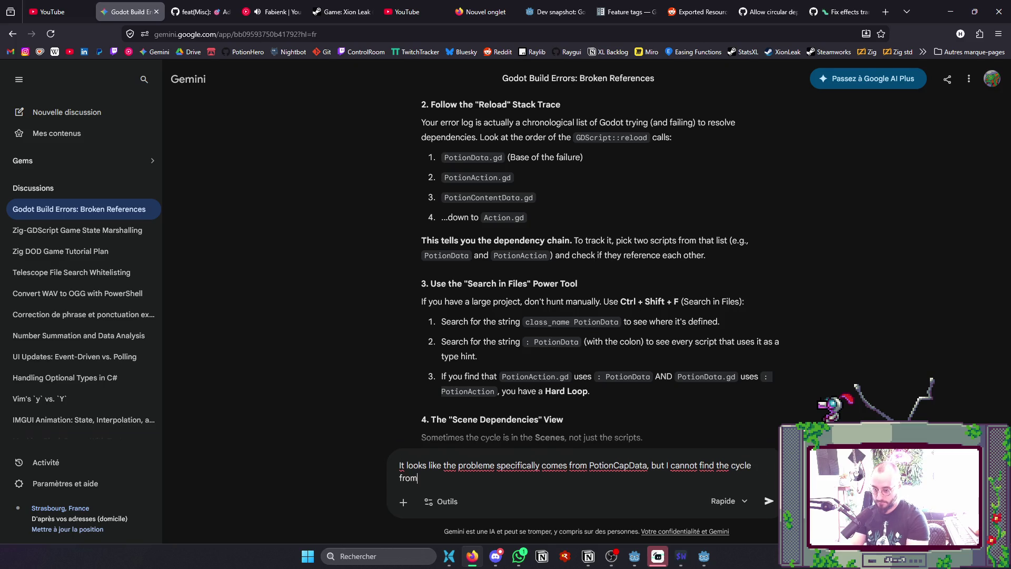
key("Return")
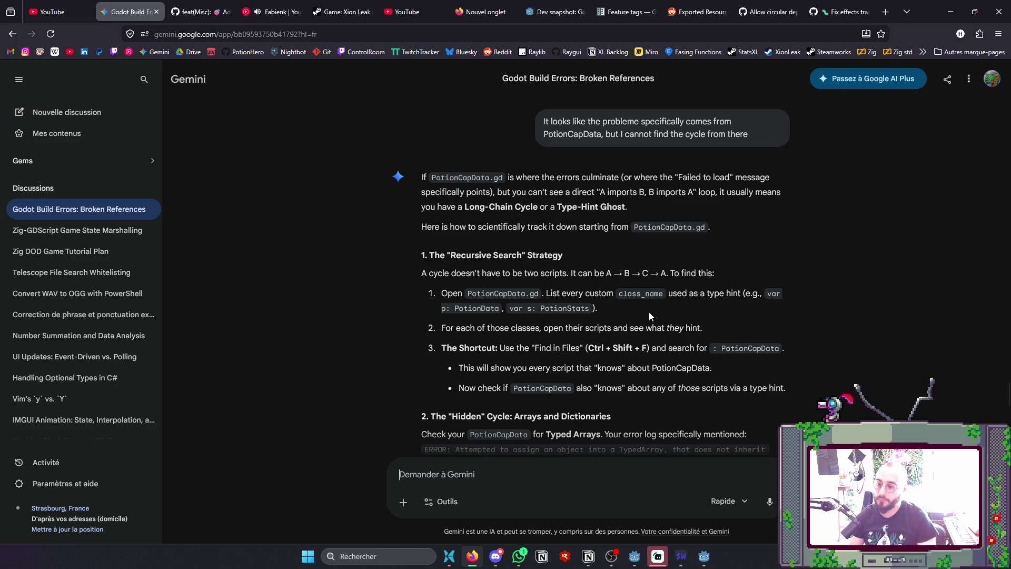
scroll(648, 311, "down", 1)
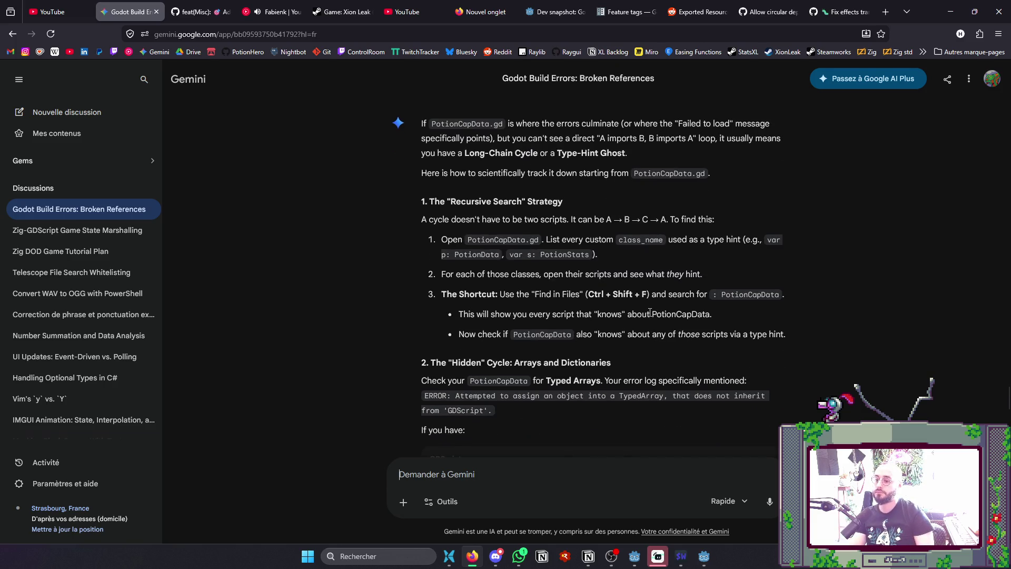
scroll(649, 312, "down", 1)
key("alt+Tab")
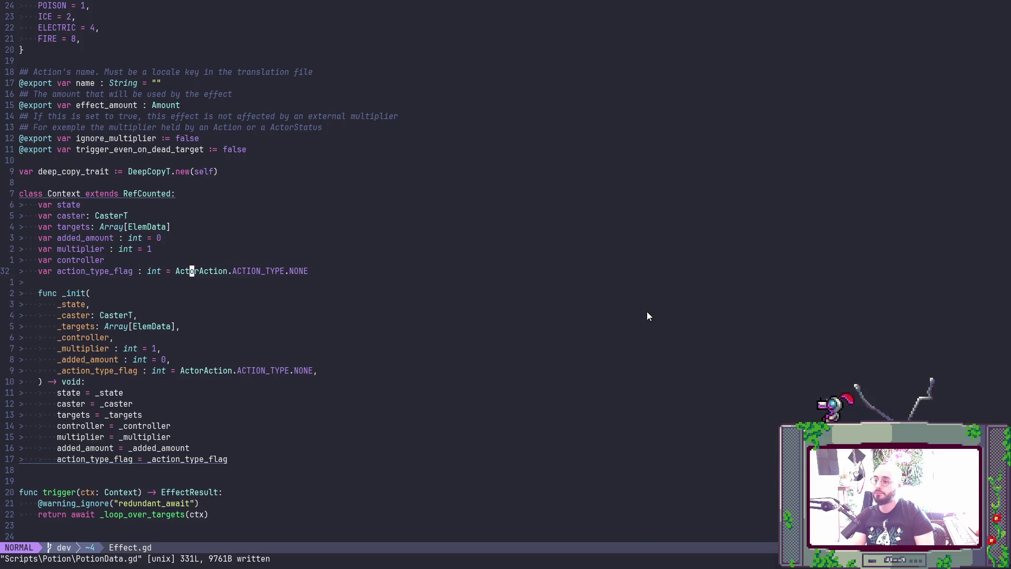
Open PotionCapData.gd with the file finder.
key("d")
key("a")
key("bracketleft")
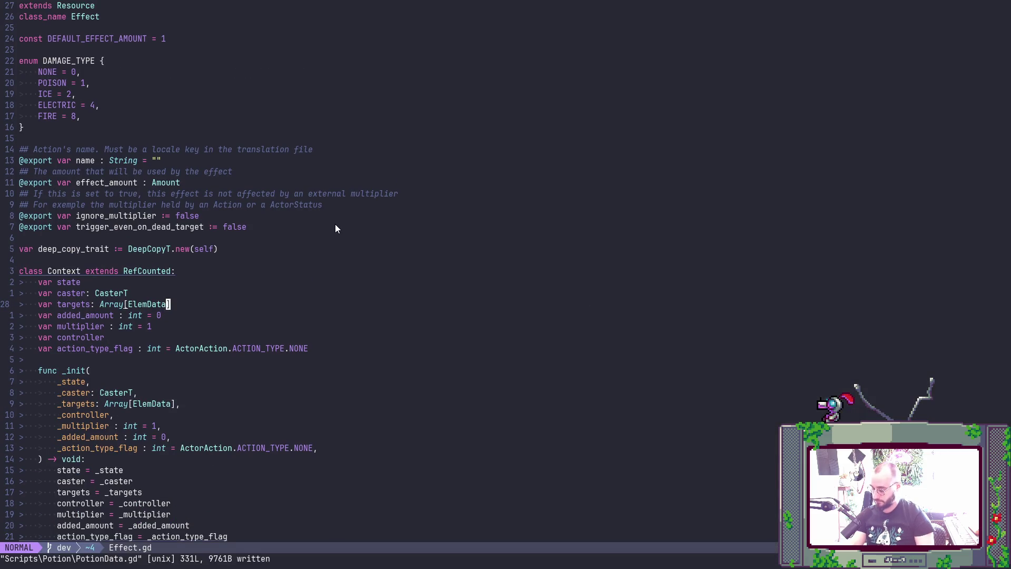
key("space")
key("f")
key("f")
type("PotionC")
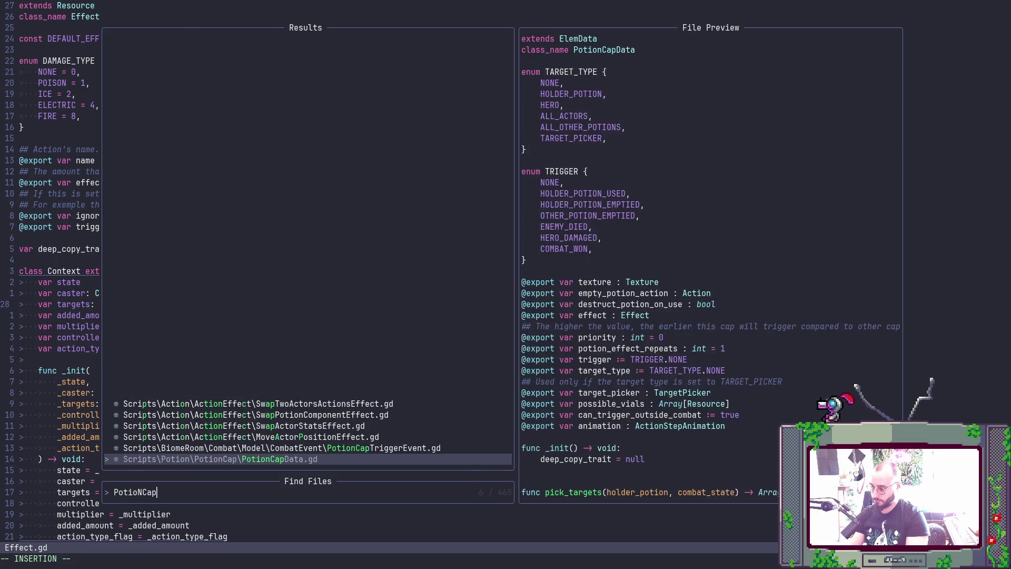
type("ap")
key("Return")
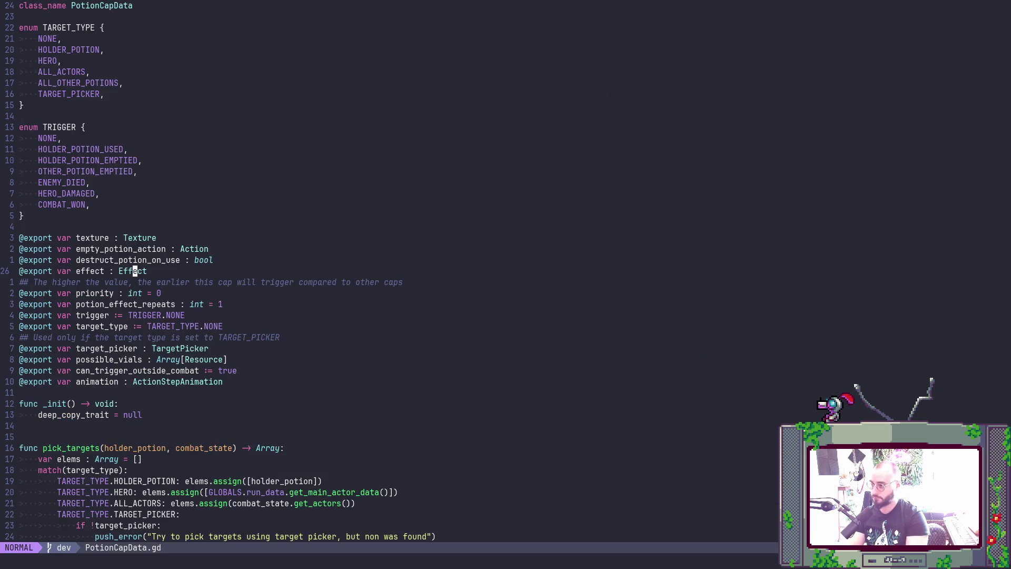
Jump to the Action class from empty_potion_action's type hint and view BOOST_MODE.
key("k")
key("k")
key("w")
key("w")
key("e")
key("g")
key("d")
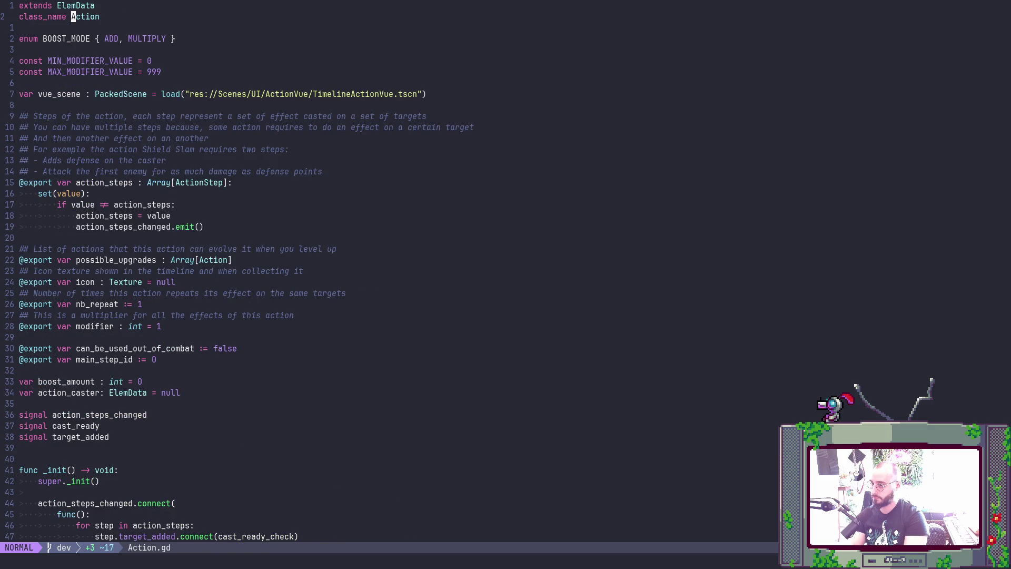
key("j")
key("j")
Skim ActionVue.gd to its end, then return to Action.gd.
key("space")
key("f")
key("f")
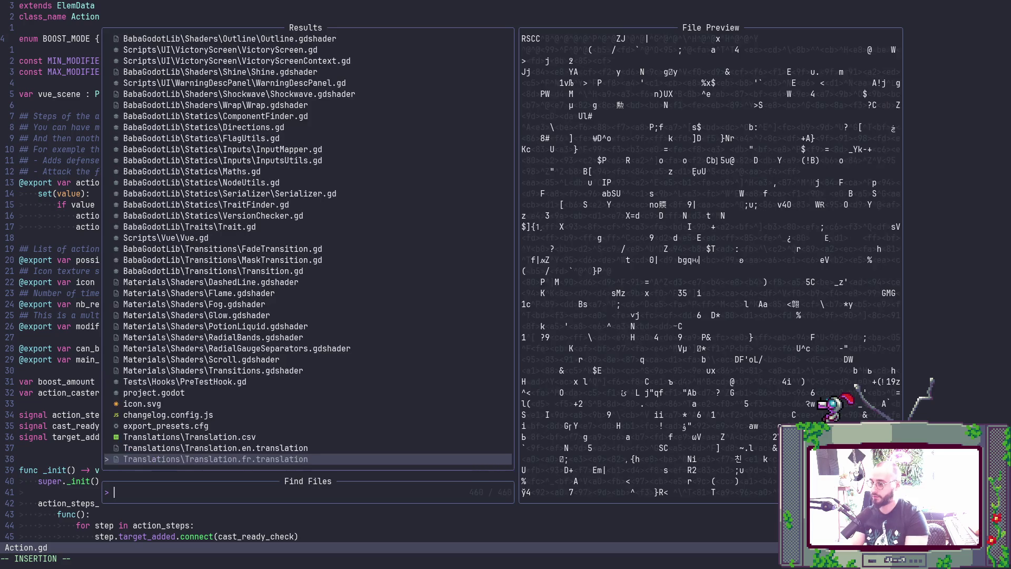
type("ActionVue")
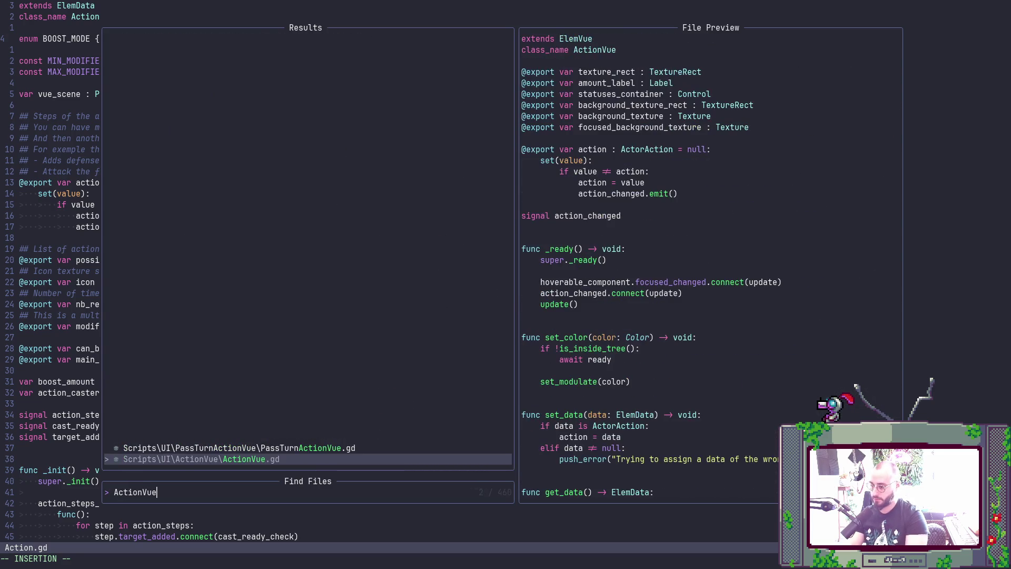
key("Return")
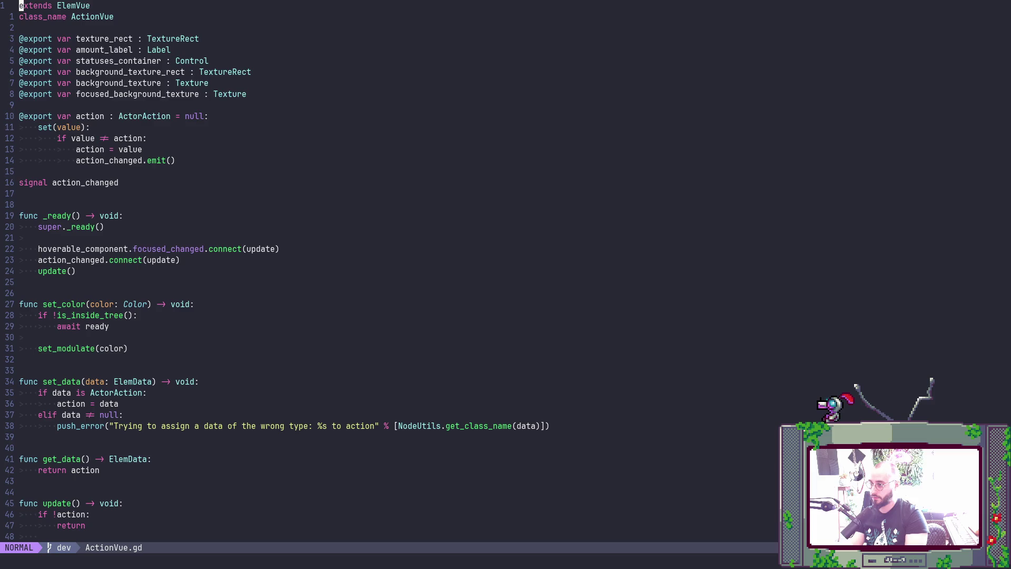
key("ctrl+d")
key("ctrl+d")
key("ctrl+d")
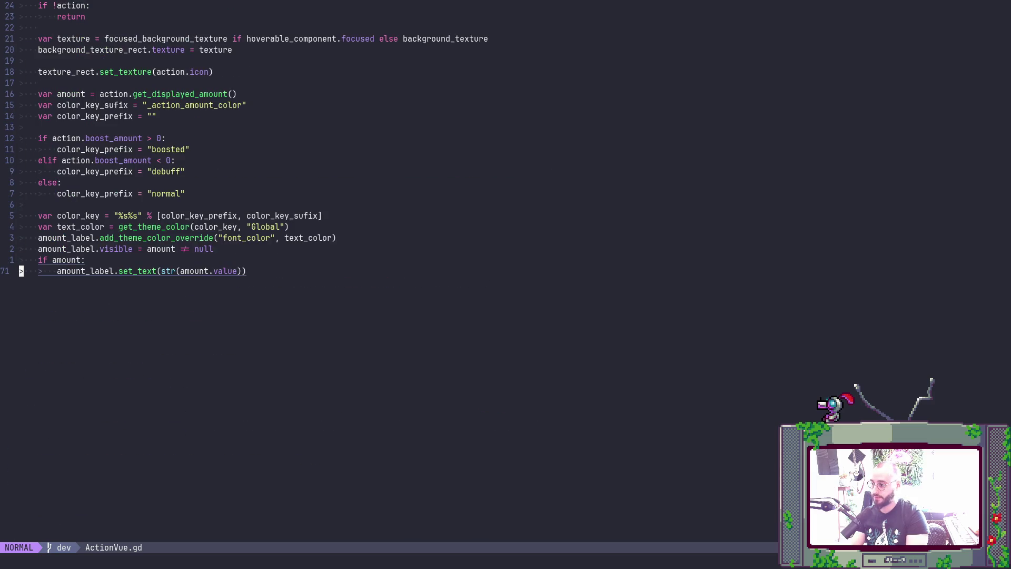
key("ctrl+o")
key("ctrl+o")
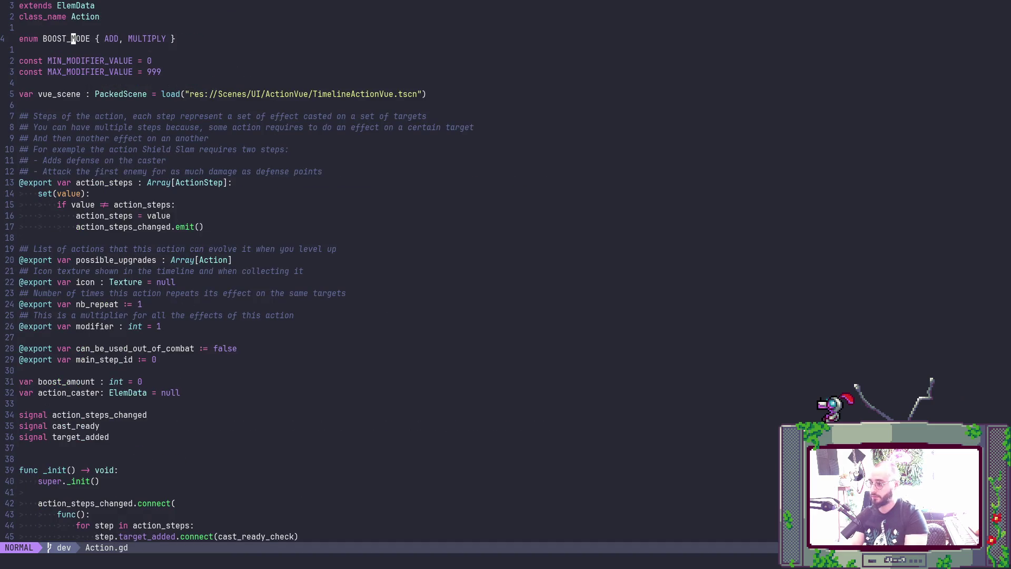
Open ElemData.gd and inspect the ElemWorthComponent definition before returning.
key("space")
key("f")
key("f")
type("elemdata")
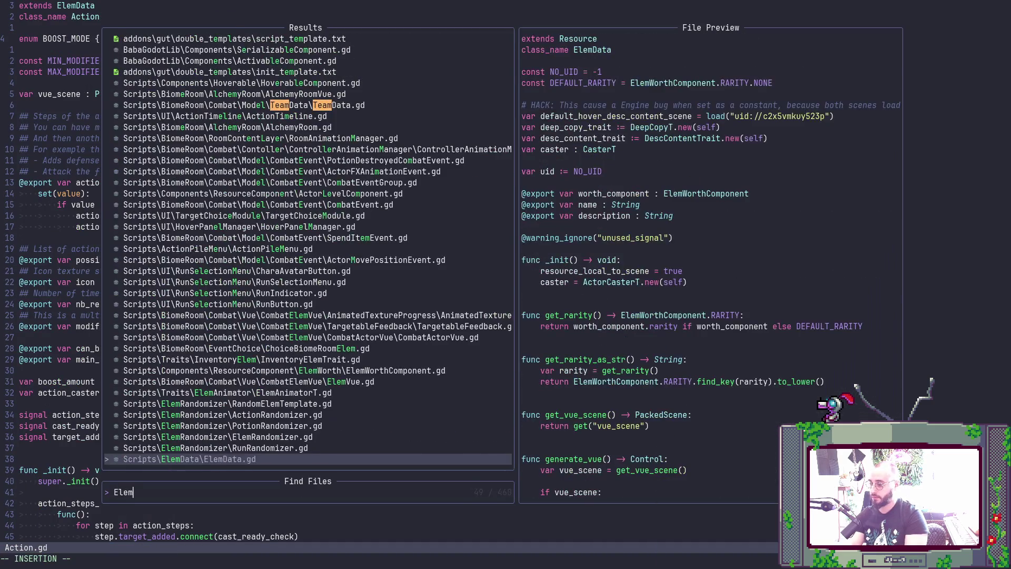
key("Return")
key("j")
key("j")
key("j")
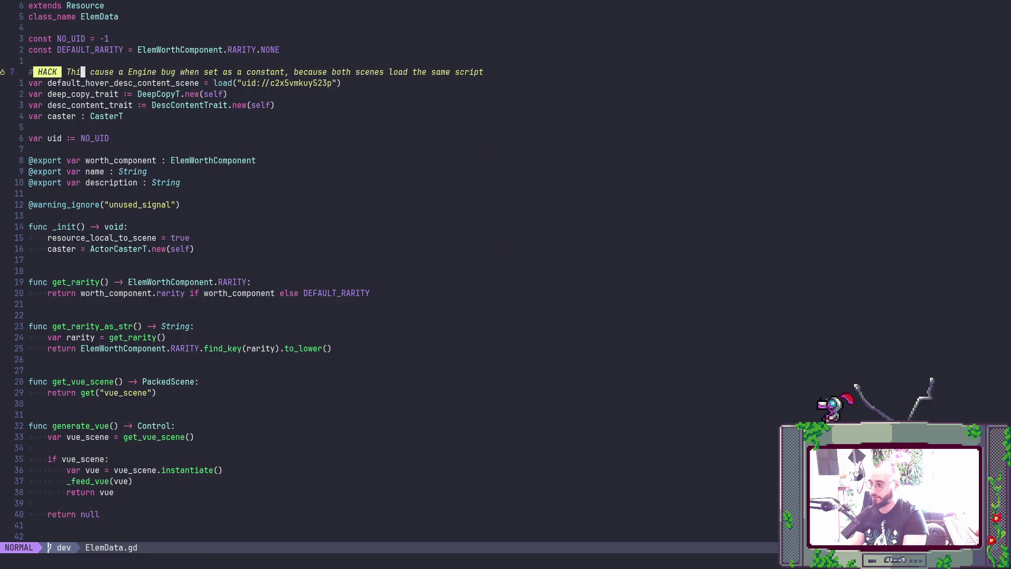
key("j")
key("j")
key("j")
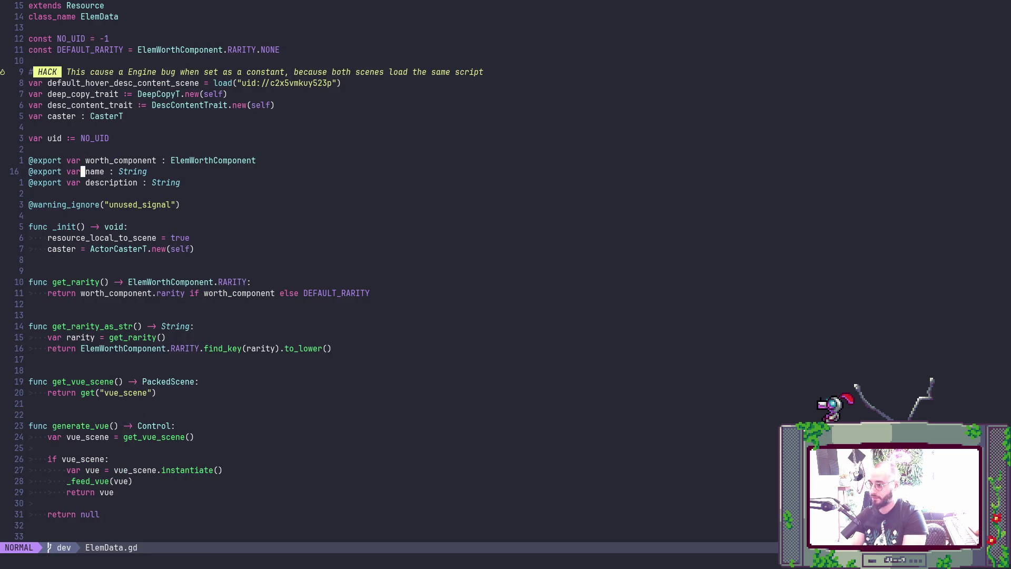
key("dollar")
key("k")
key("g")
key("d")
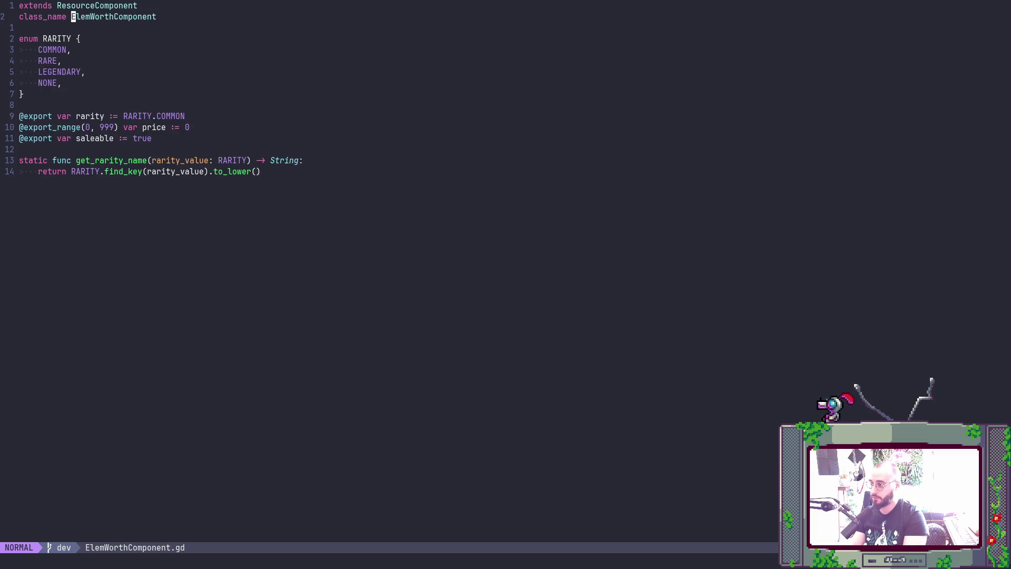
key("ctrl+o")
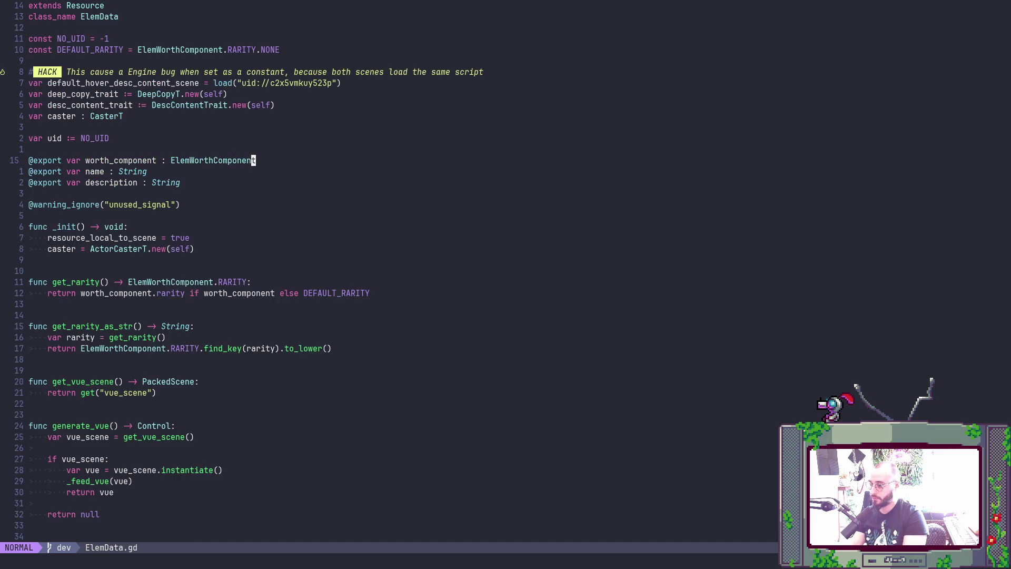
Read down through ElemData.gd past the generate_vue function.
key("2")
key("4")
key("j")
key("z")
key("z")
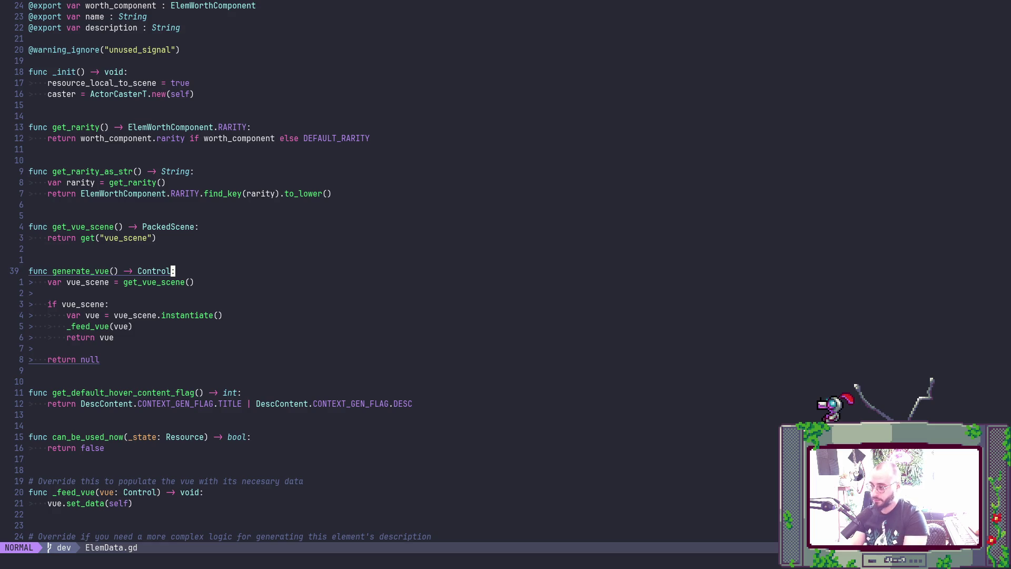
key("ctrl+d")
key("ctrl+d")
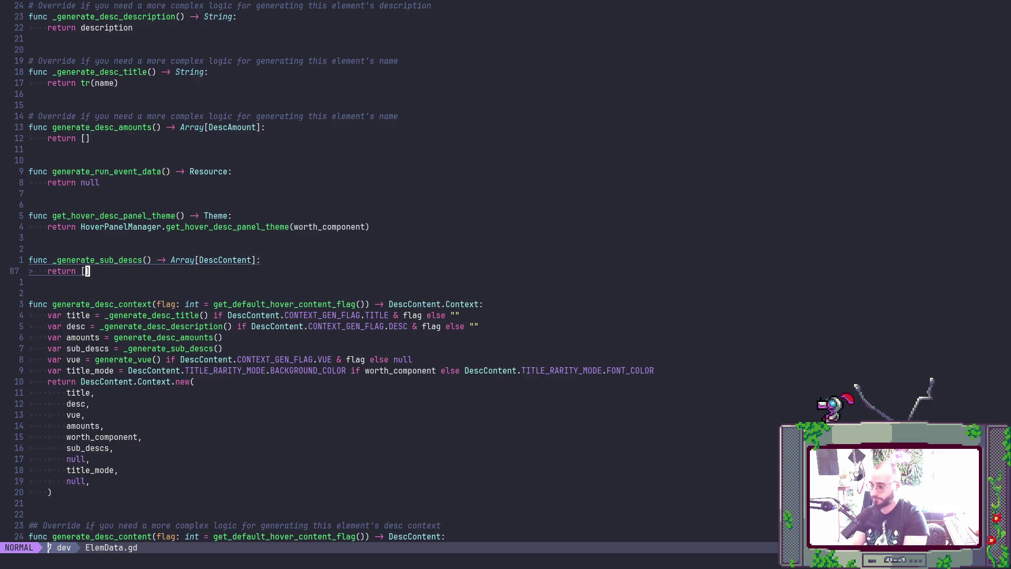
key("ctrl+d")
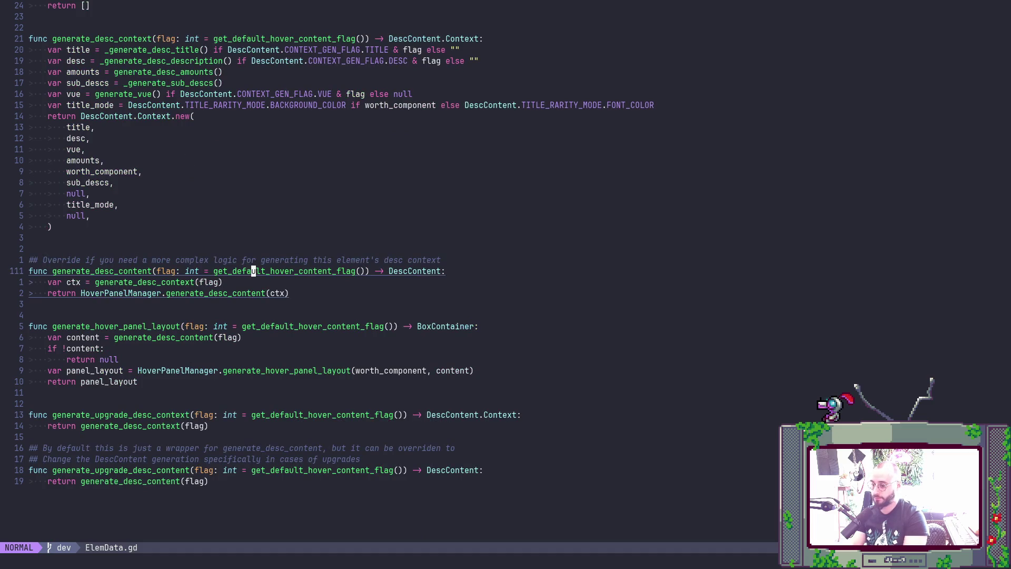
Return to Action.gd and move down to the action_steps export.
key("ctrl+d")
key("ctrl+o")
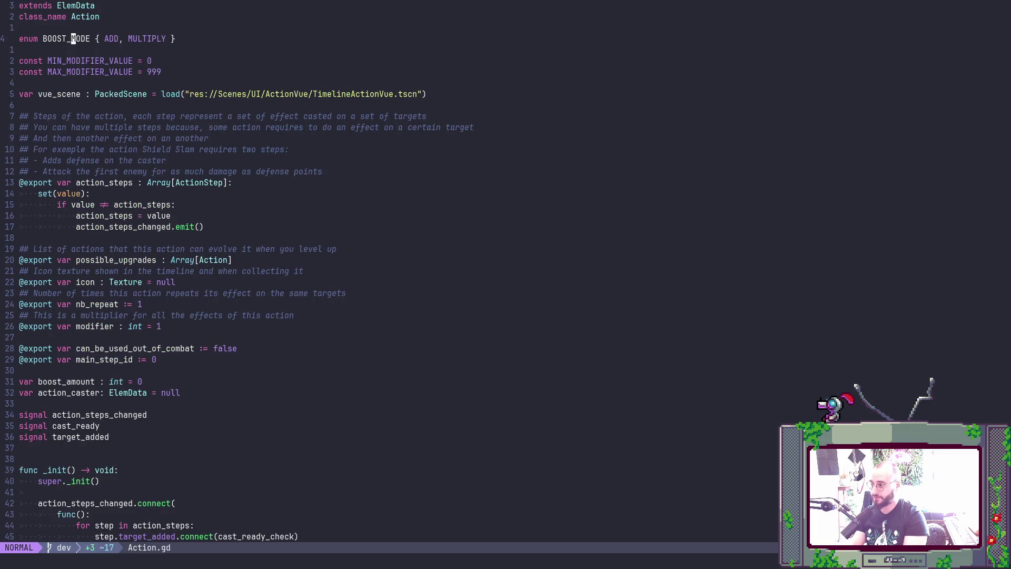
key("j")
key("j")
key("j")
key("j")
key("j")
key("j")
key("j")
key("j")
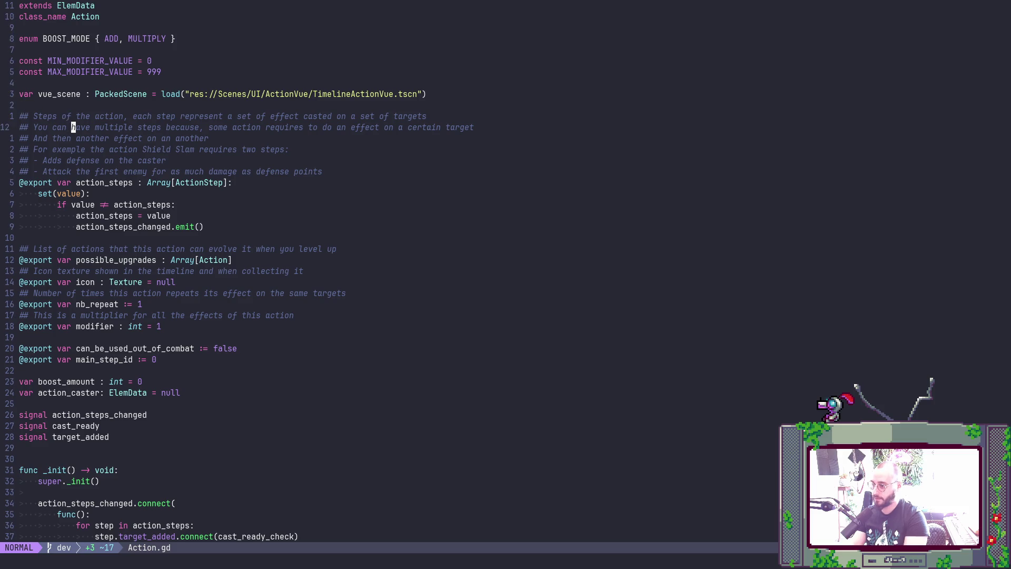
key("j")
key("j")
key("j")
key("j")
key("j")
key("j")
key("j")
Look through the Effect definition's Context variables down to the action_type_flag line.
key("ctrl+o")
key("j")
key("j")
key("g")
key("d")
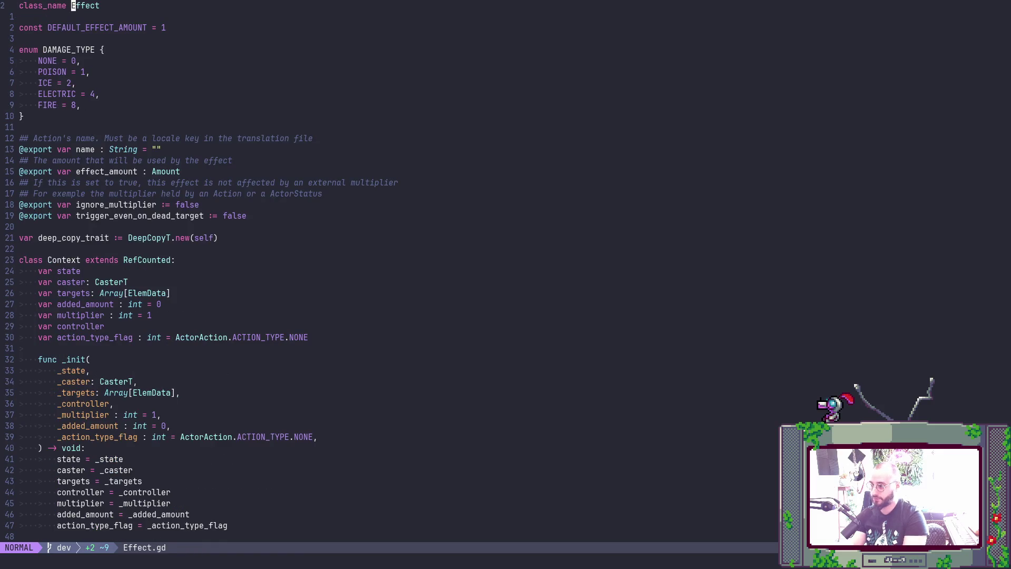
key("2")
key("4")
key("j")
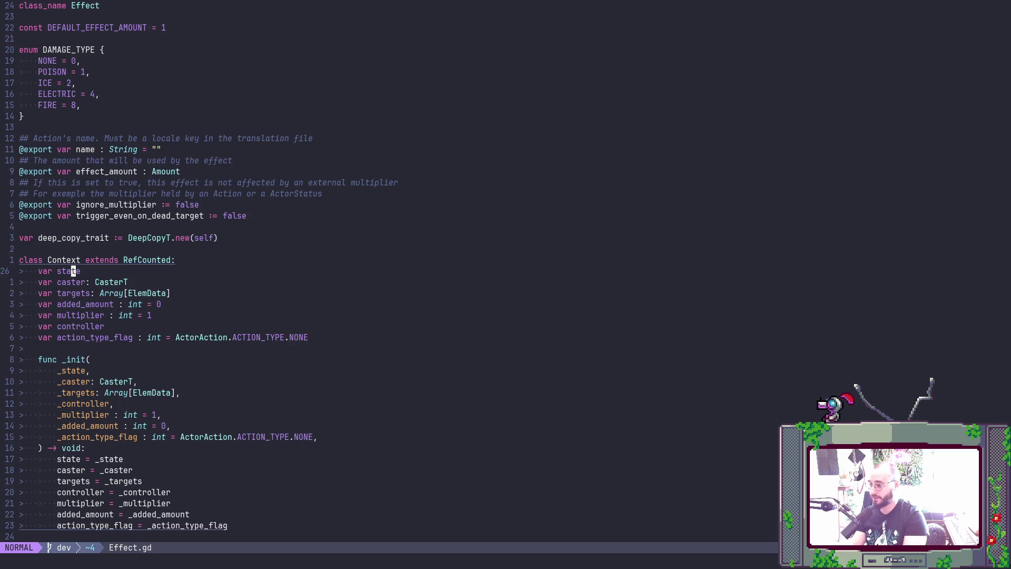
key("j")
key("j")
key("j")
key("f")
key("period")
key("semicolon")
Jump to the ActorAction definition and look over the _feed_vue function.
key("b")
key("b")
key("b")
key("g")
key("d")
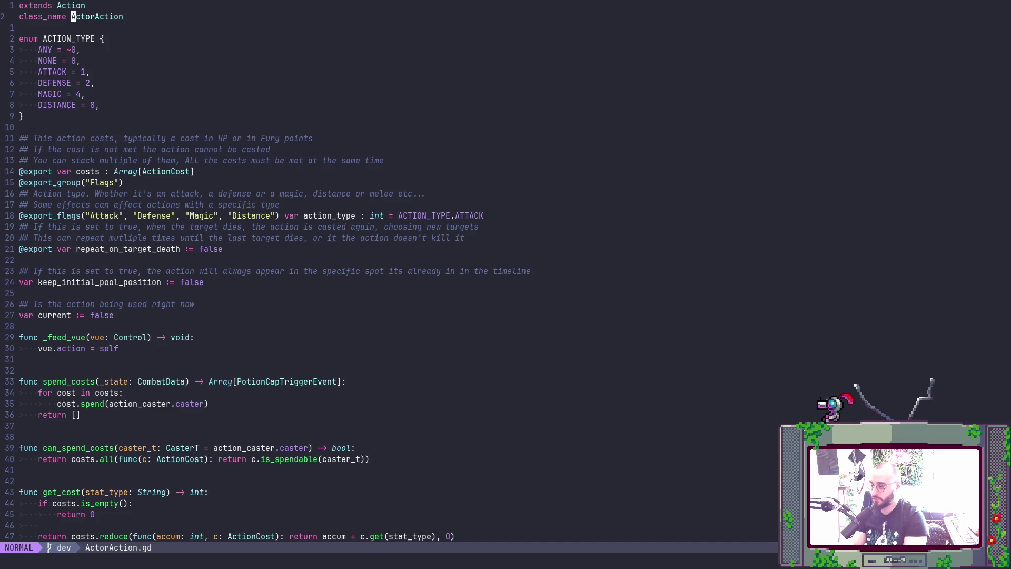
key("j")
key("j")
key("j")
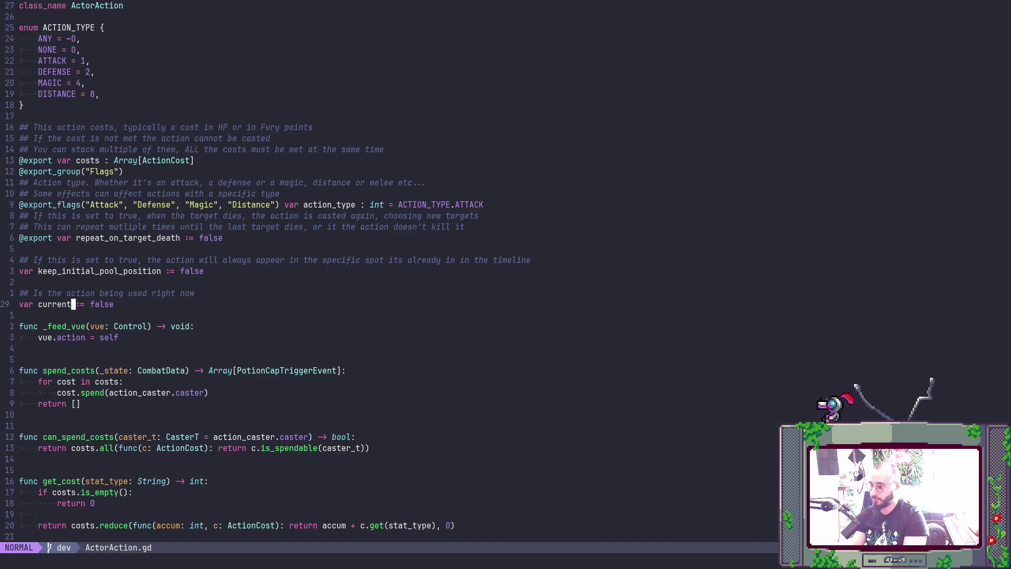
key("k")
key("e")
key("w")
key("l")
key("j")
key("j")
key("j")
key("j")
Strip ': CombatData' and '[PotionCapTriggerEvent]' so spend_costs reads (_state) -> Array, and save.
key("w")
key("w")
key("e")
key("l")
key("d")
key("t")
key("parenright")
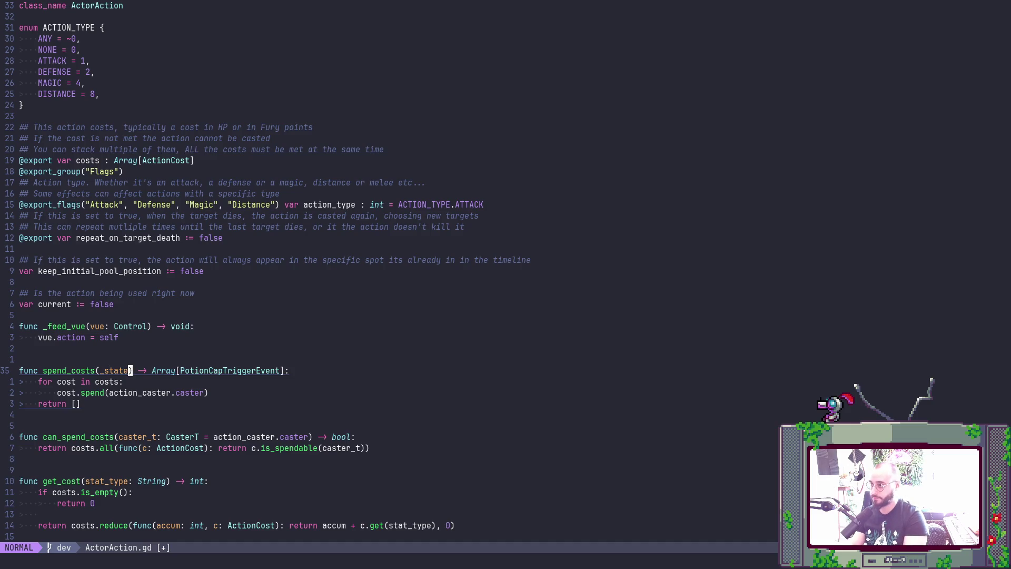
type("wwelC:")
key("Escape")
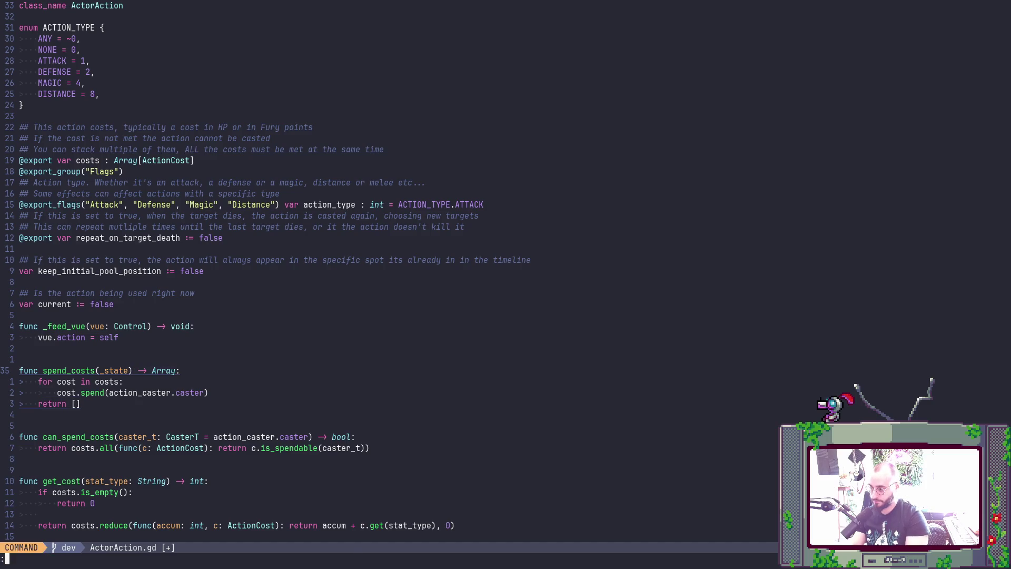
type(":w")
key("Return")
Check the ActionCost definition from the can_spend_costs return line, then return to ActorAction.gd.
key("j")
key("j")
key("j")
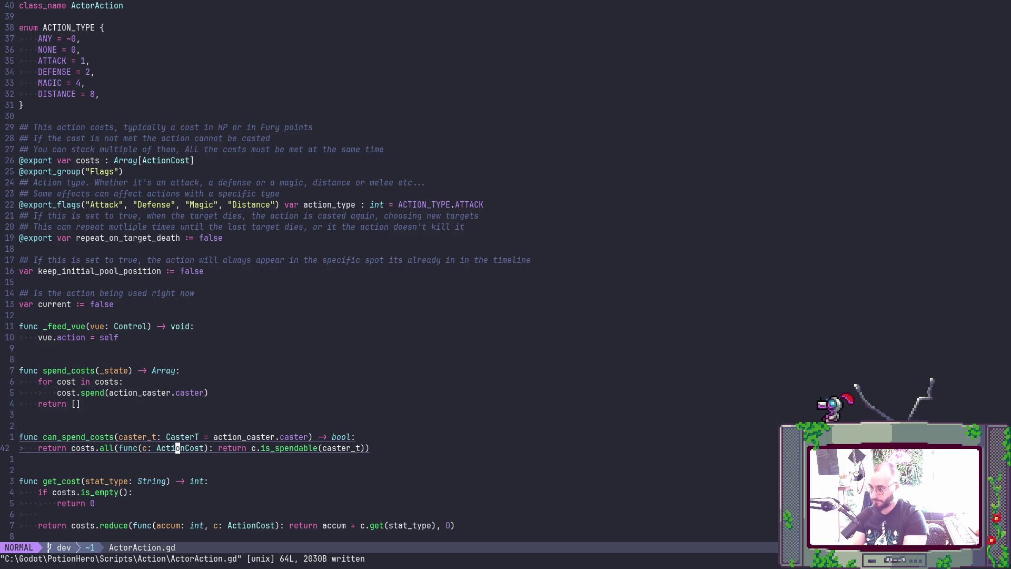
key("g")
key("d")
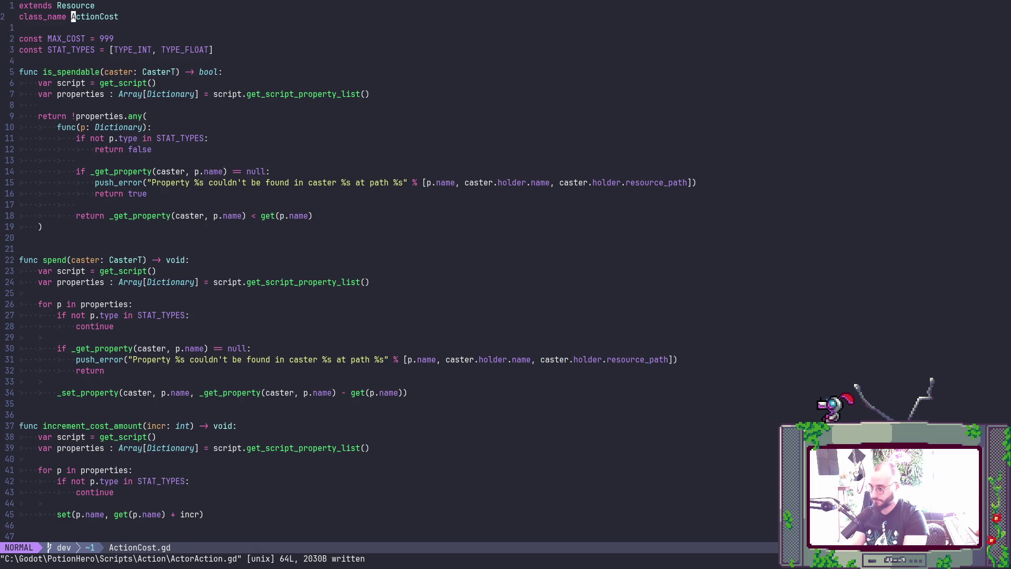
key("ctrl+o")
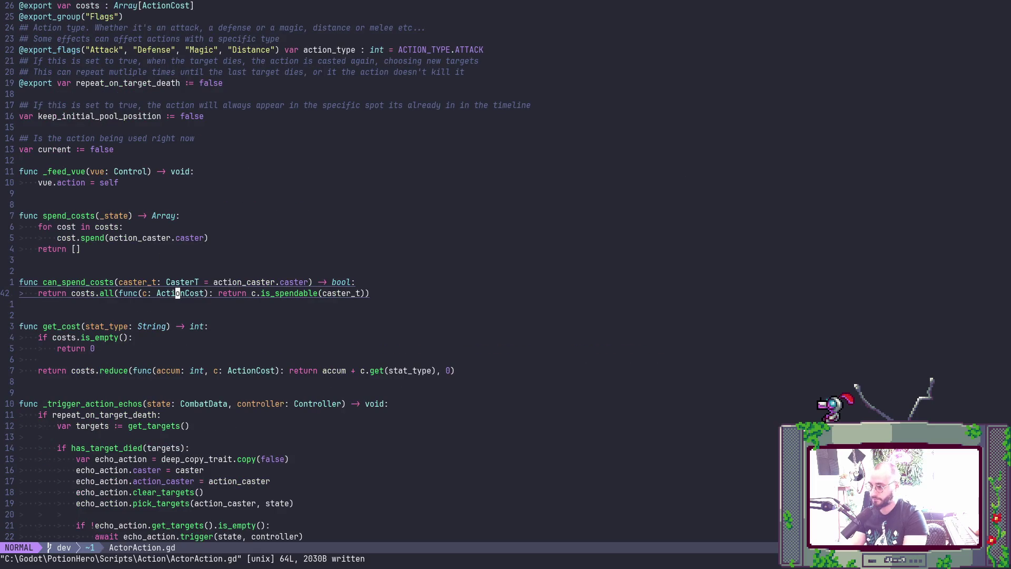
Remove the CombatData and Controller type hints from _trigger_action_echos parameters and save.
key("shift+g")
key("k")
key("k")
key("k")
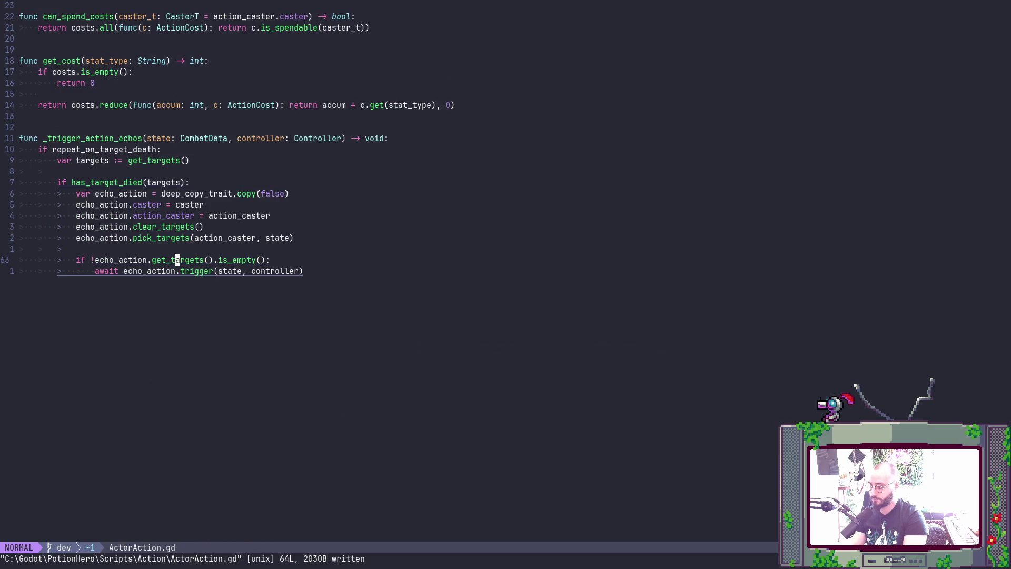
key("j")
key("j")
key("f")
key("colon")
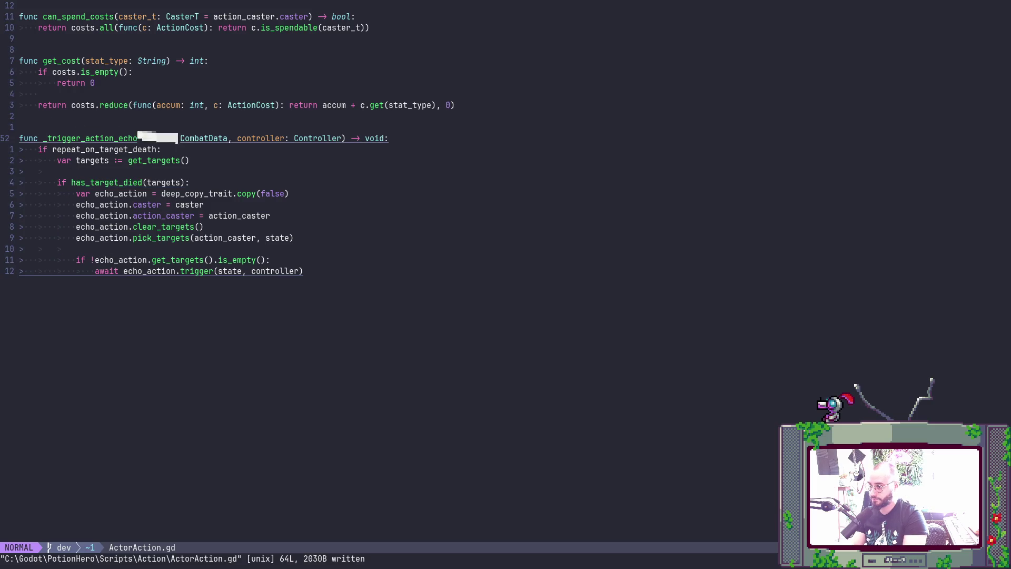
key("d")
key("t")
key("comma")
key("e")
key("l")
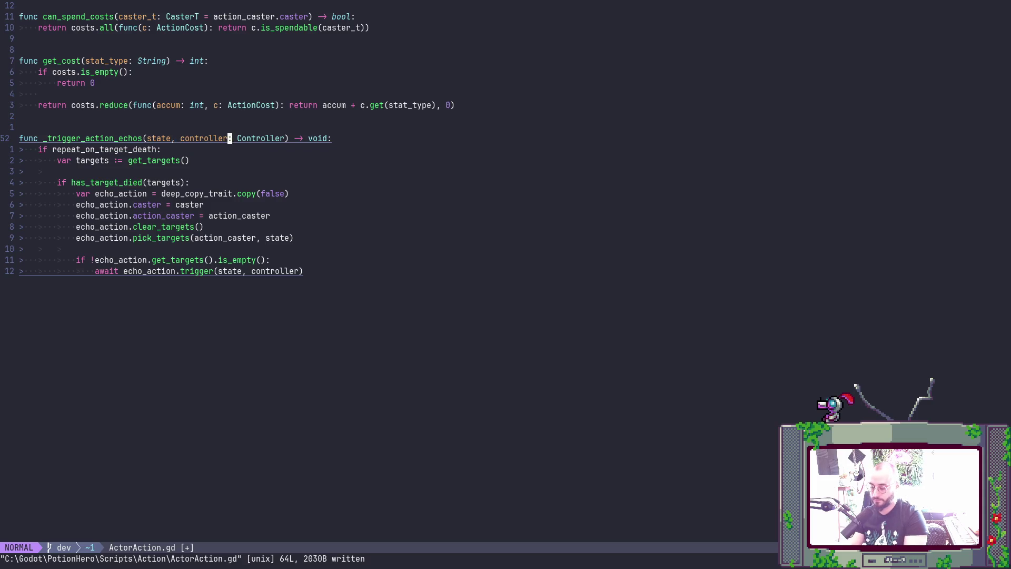
key("d")
key("t")
key("parenright")
type(":w")
key("Return")
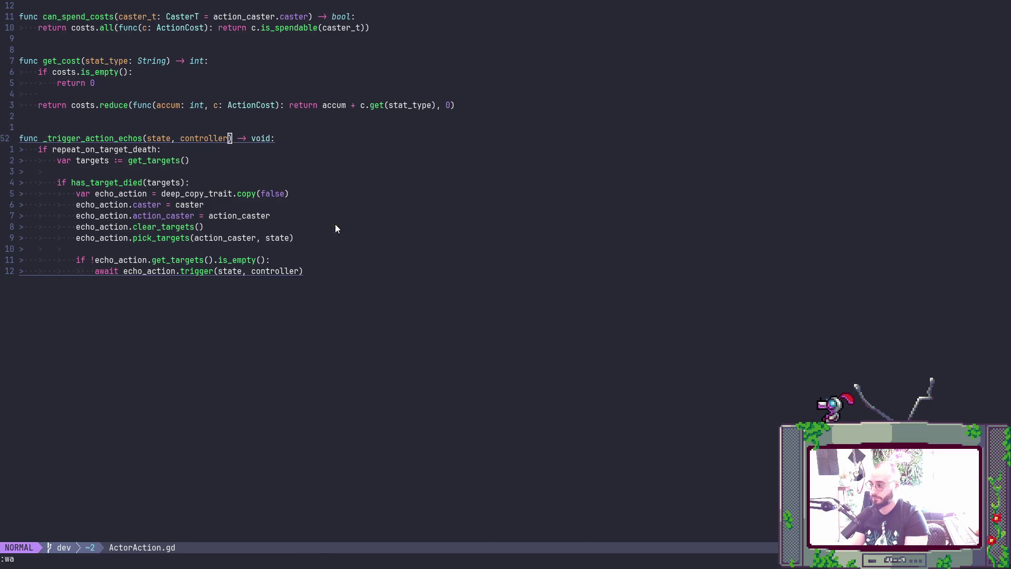
key("alt+Tab")
key("alt+Tab")
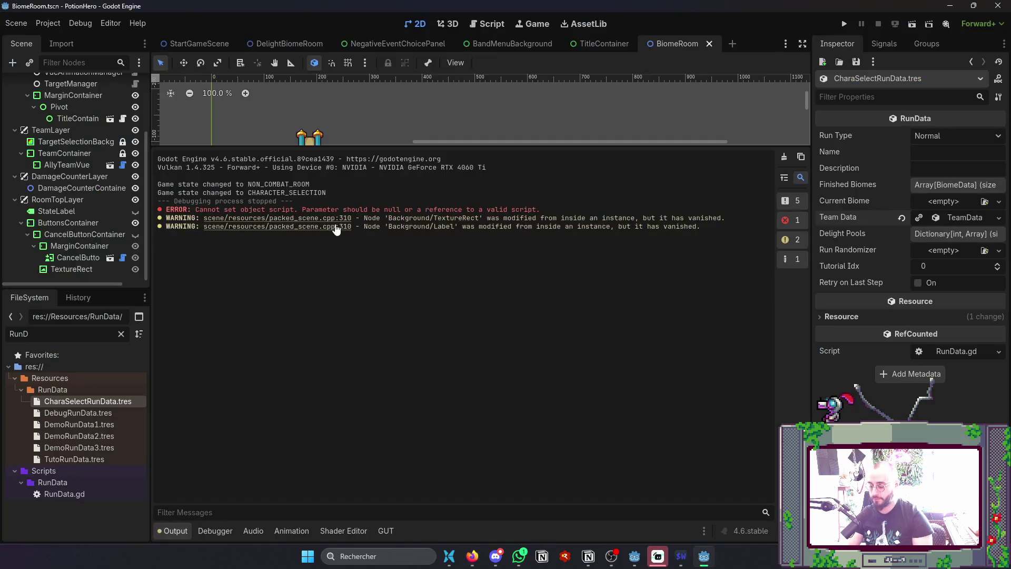
Test-run the game, then re-export PotionHero over build/PotionHero0.1.exe, confirming the overwrite.
key("F5")
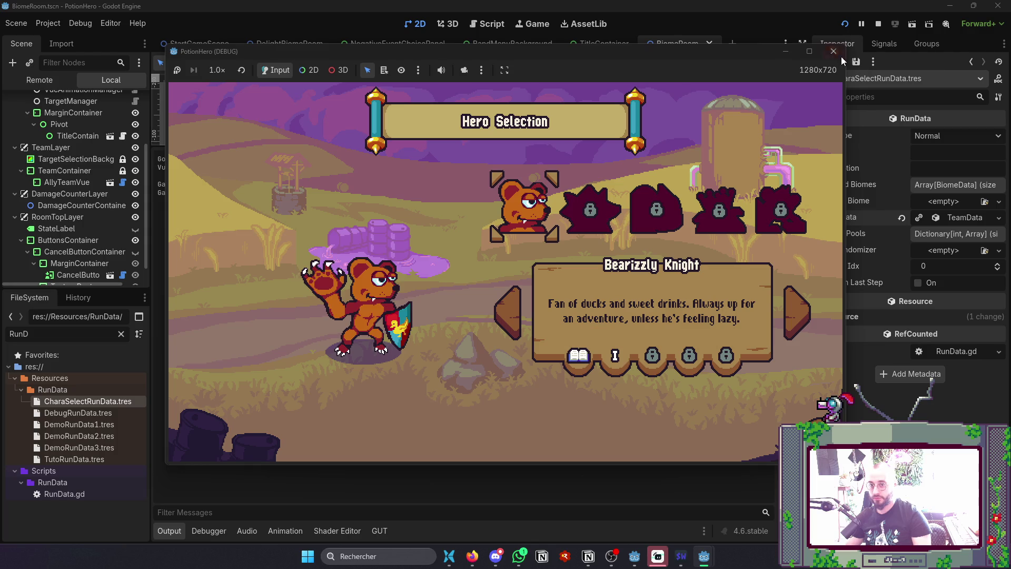
left_click(833, 51)
left_click(48, 23)
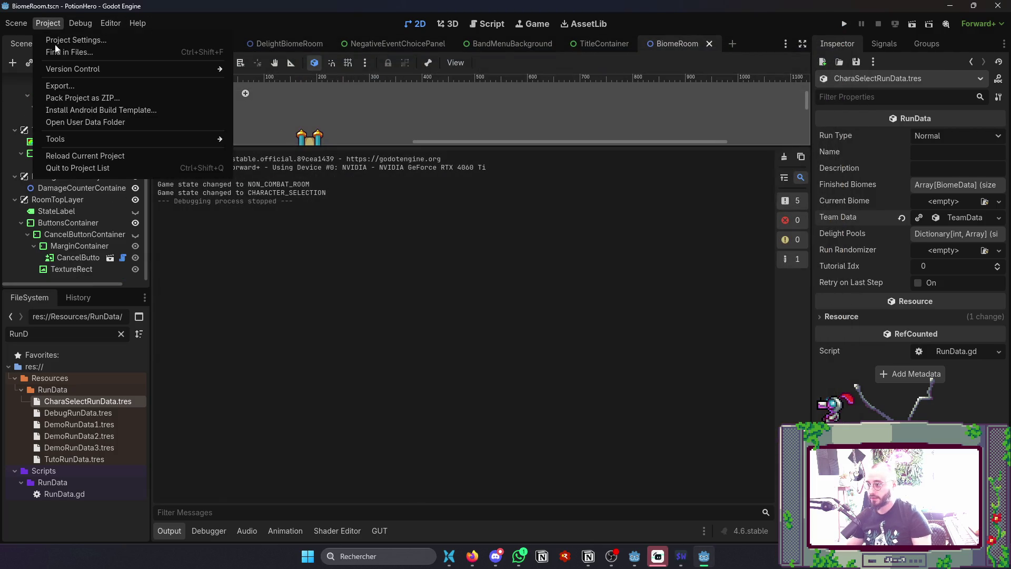
left_click(60, 85)
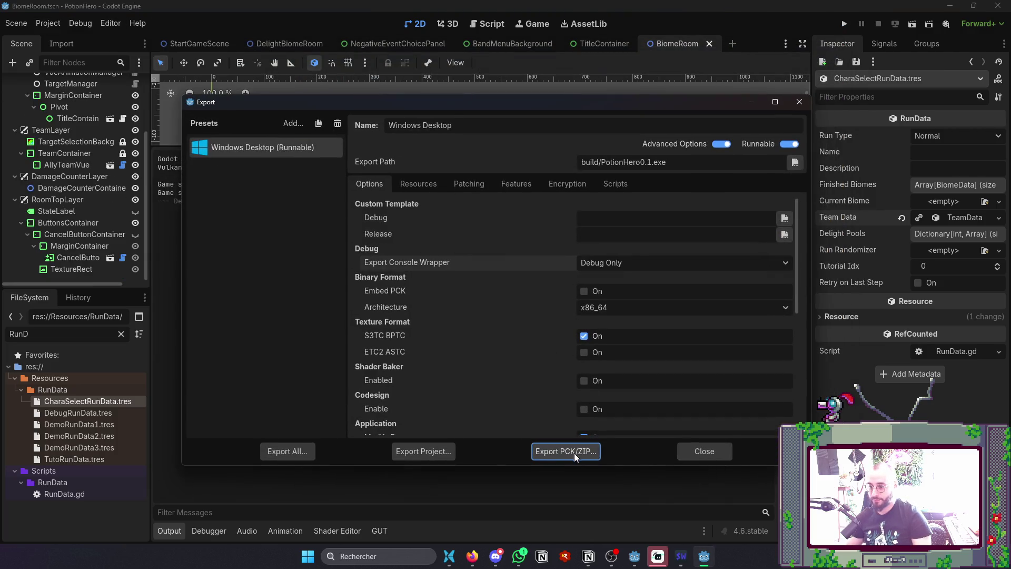
left_click(424, 451)
left_click(404, 454)
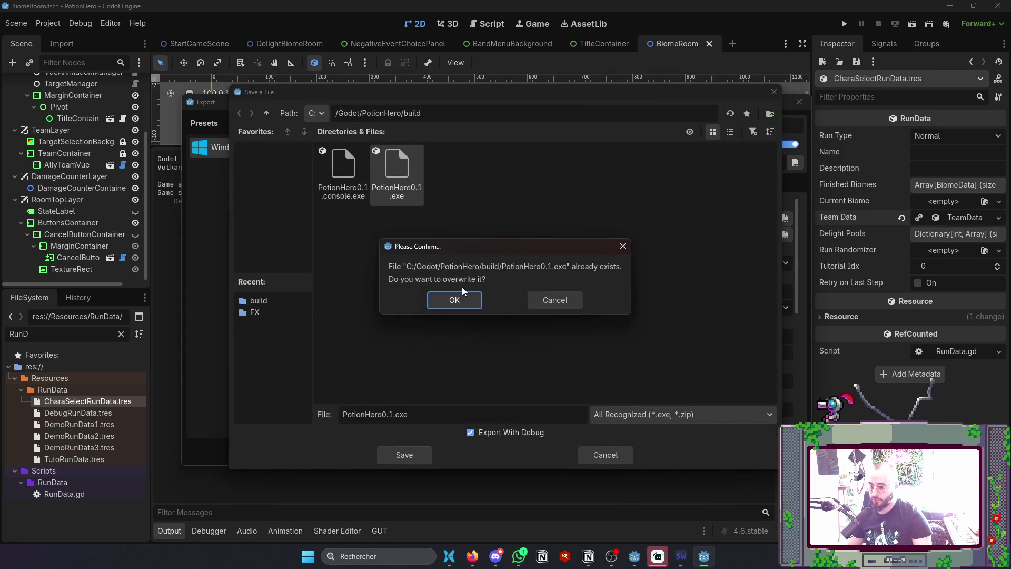
left_click(463, 293)
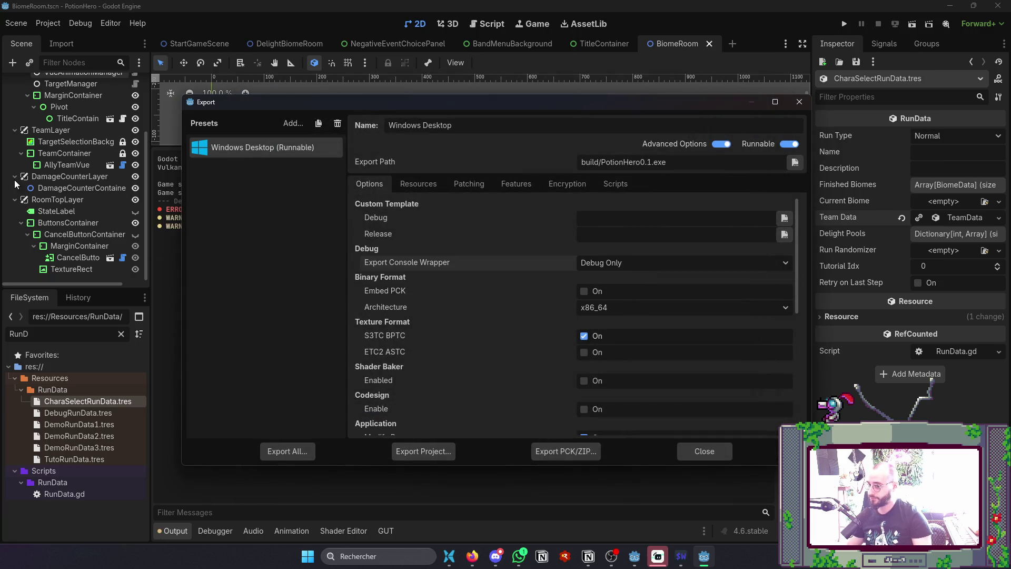
left_click(705, 452)
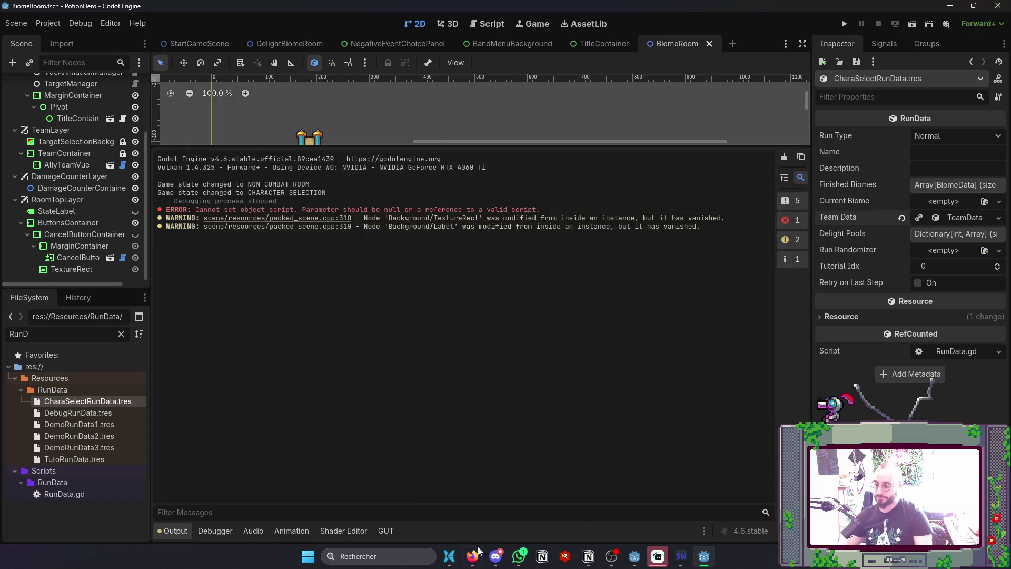
Launch PotionHero0.1.console.exe from the build folder.
left_click(449, 556)
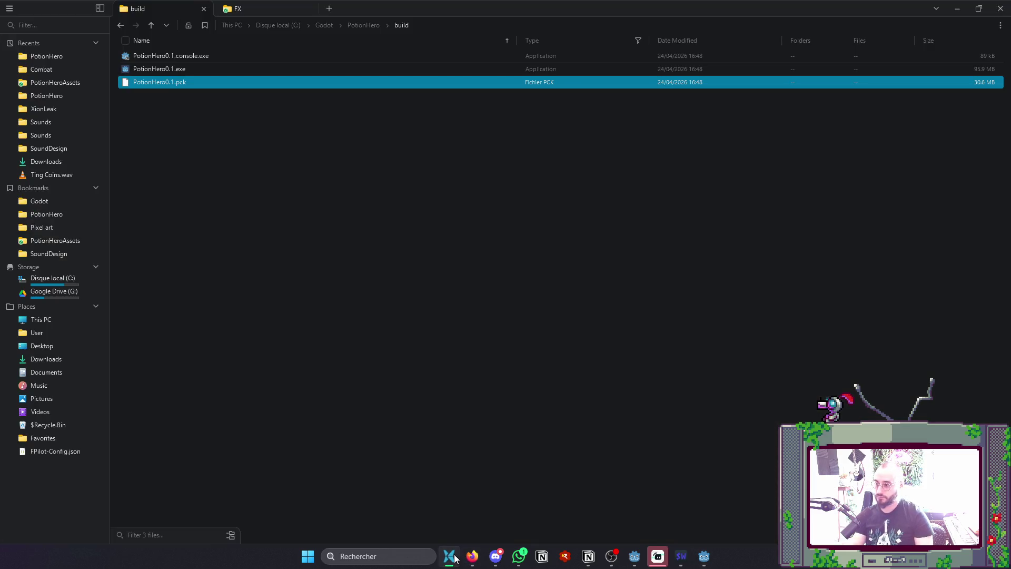
left_click(201, 69)
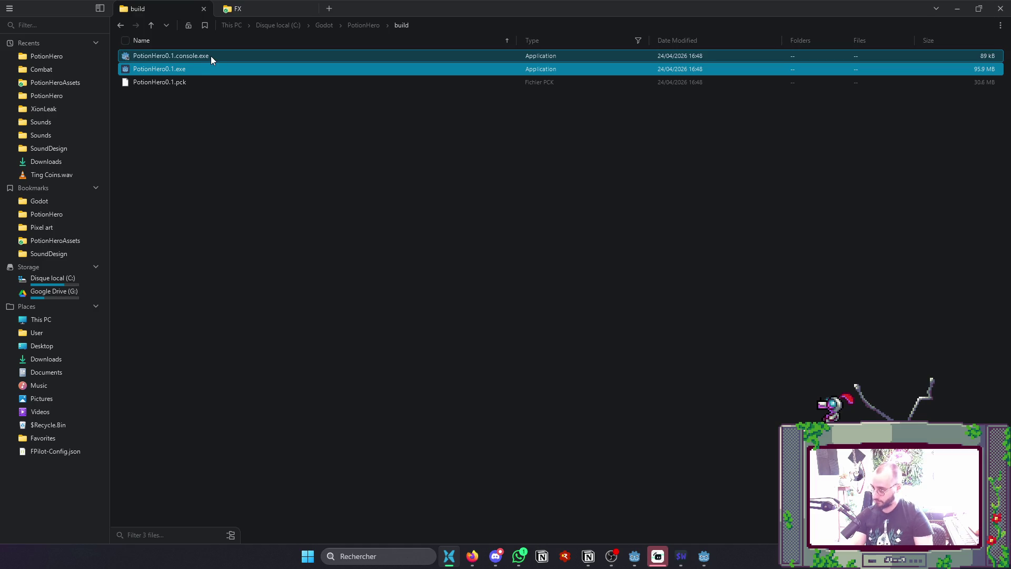
double_click(210, 56)
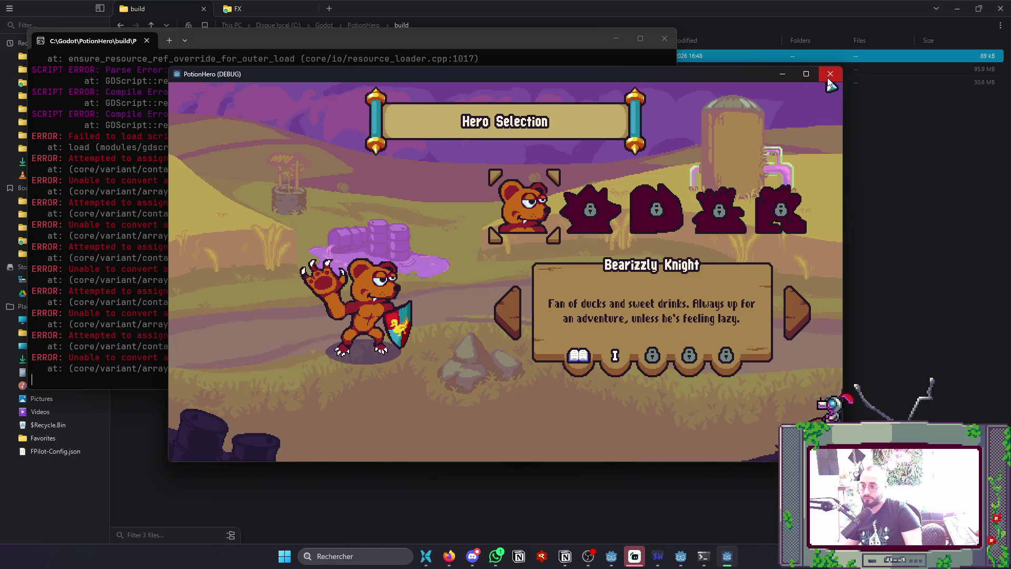
Close the game and console, then delete both old PotionHero0.1 executables from the build folder.
left_click(830, 74)
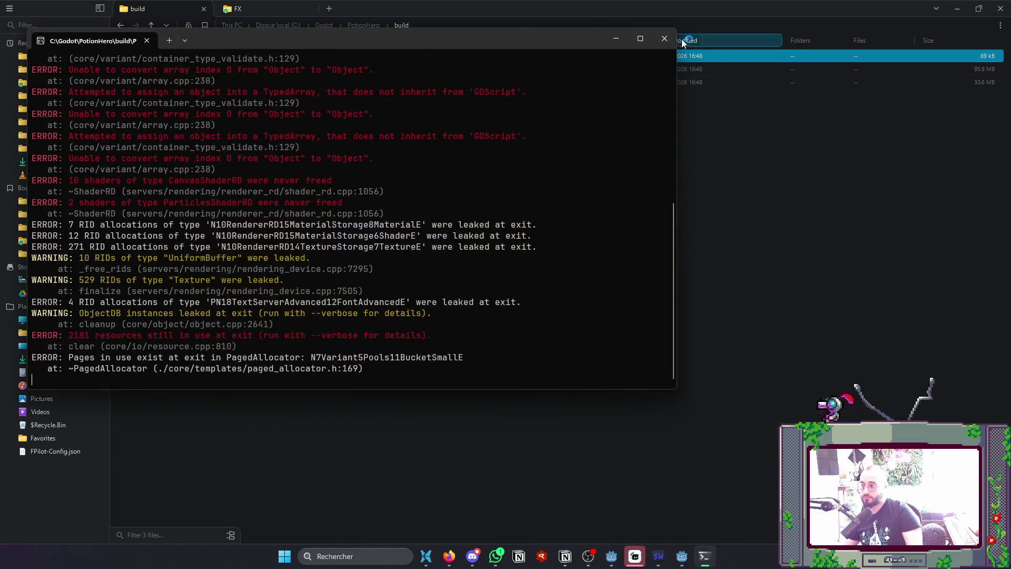
left_click(664, 39)
key("alt+Tab")
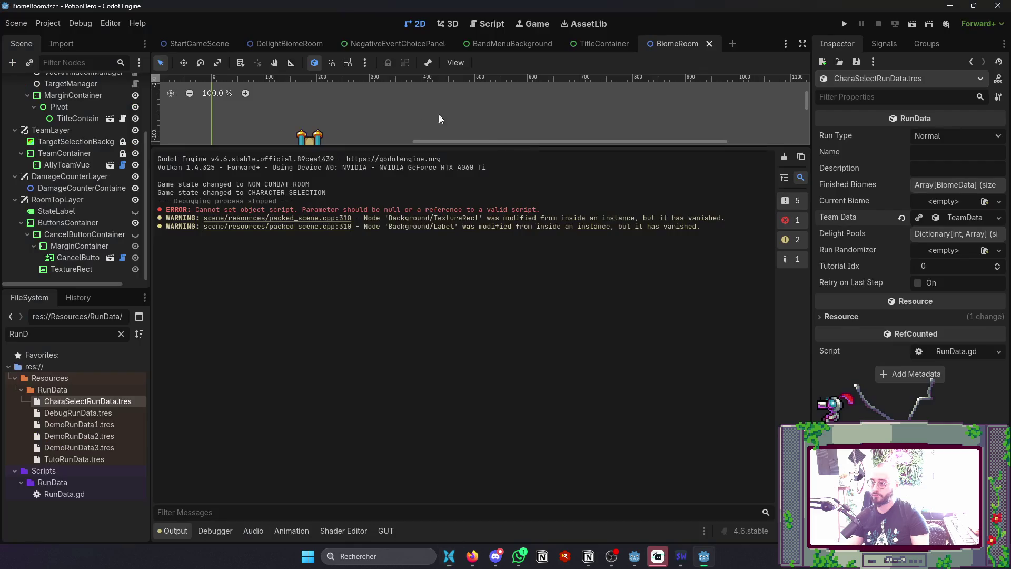
key("alt+Tab")
left_click(185, 64)
left_click(188, 58, "ctrl")
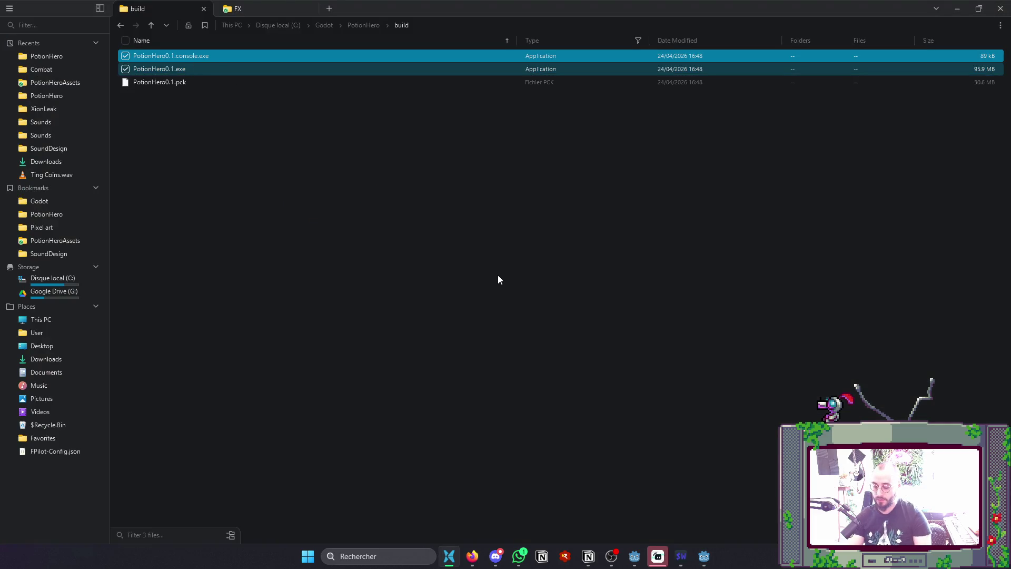
key("Delete")
Back in Godot, test-run the game, stop it, and open Project > Export.
key("alt+Tab")
key("alt+Tab")
key("Tab")
left_click(346, 211)
key("F5")
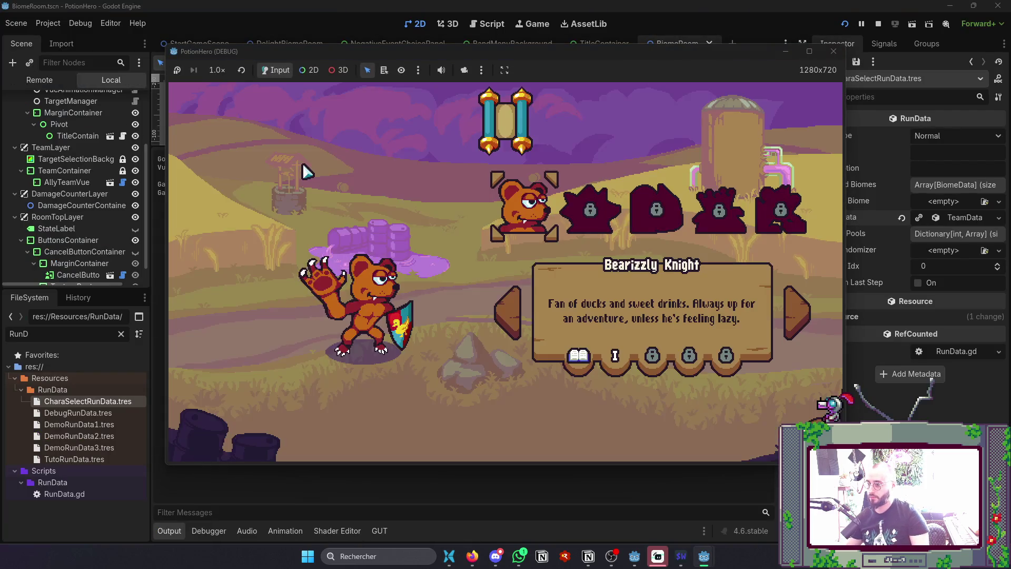
left_click(832, 51)
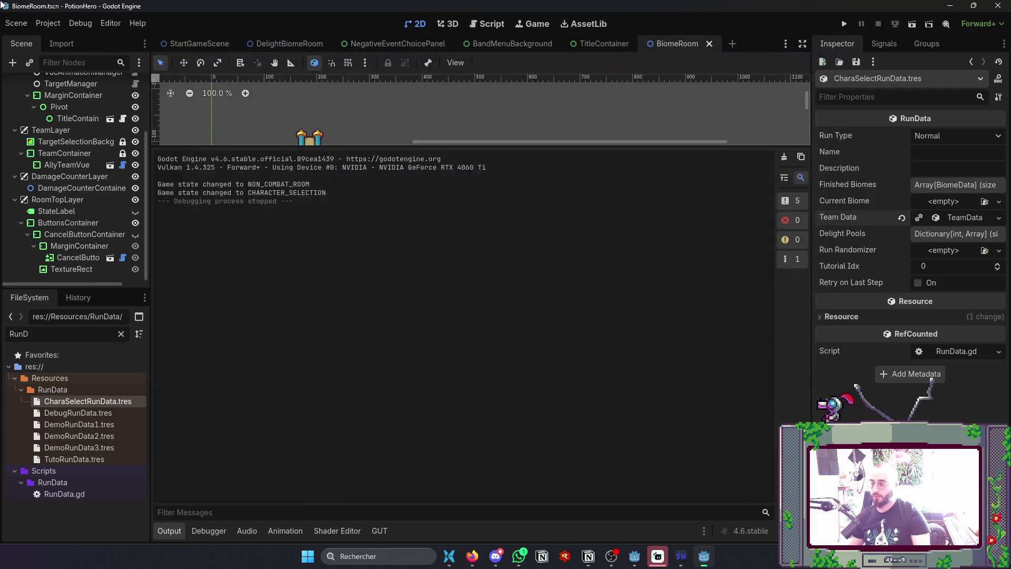
left_click(48, 23)
left_click(66, 90)
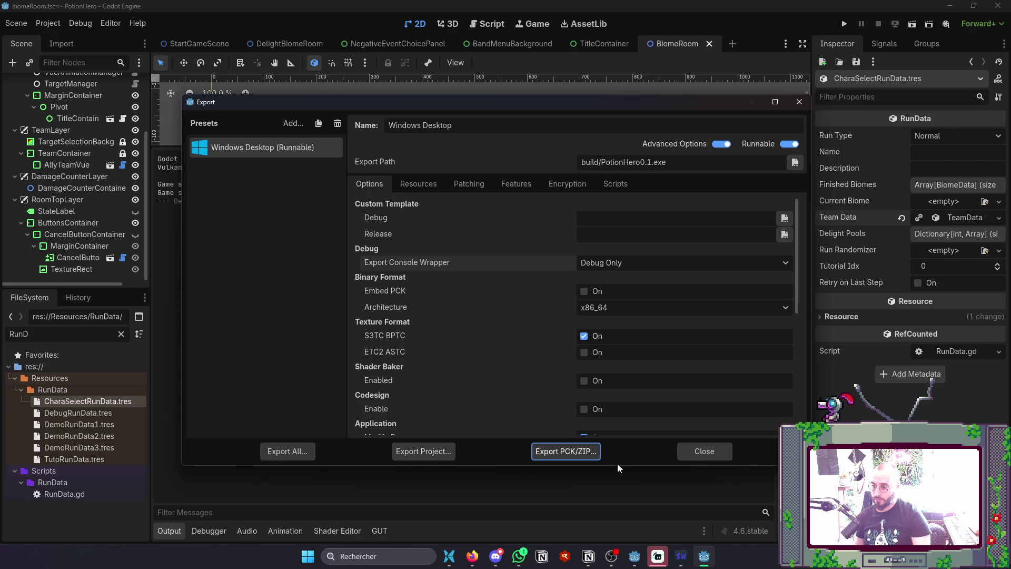
Export the project to PotionHero0.1.exe with debug, then view the regenerated files in the build folder.
left_click(423, 451)
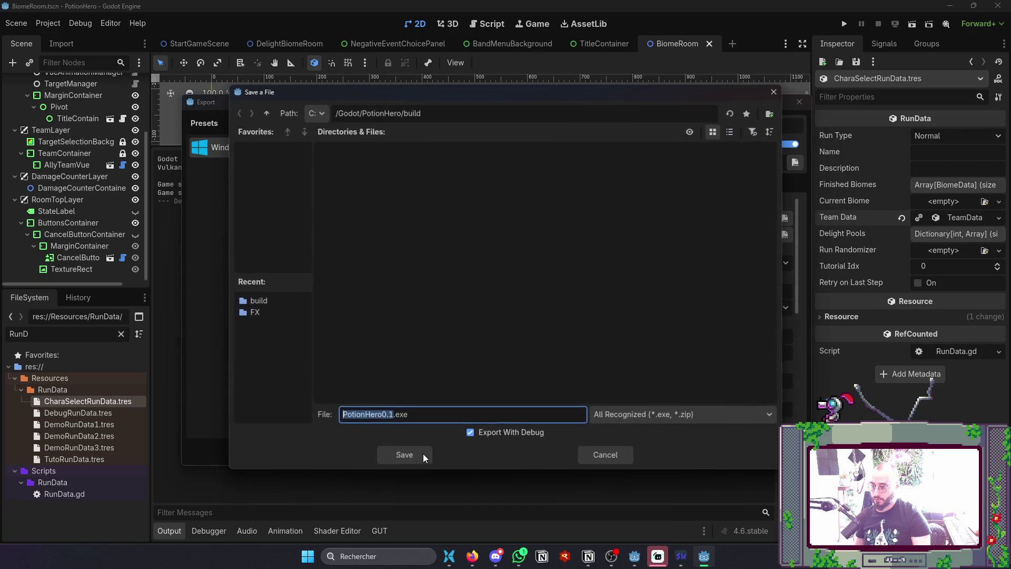
left_click(421, 460)
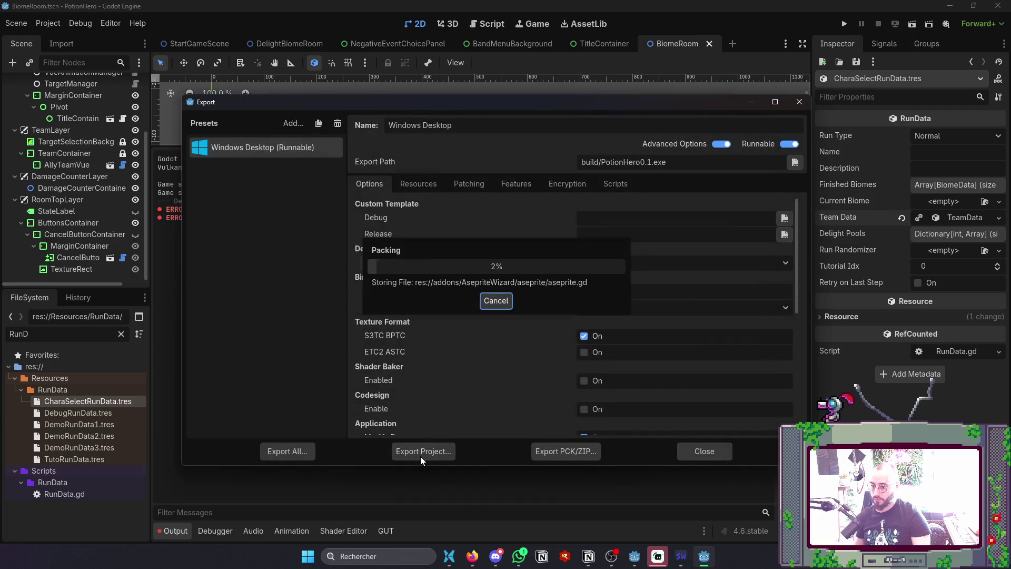
left_click(152, 350)
key("alt+Tab")
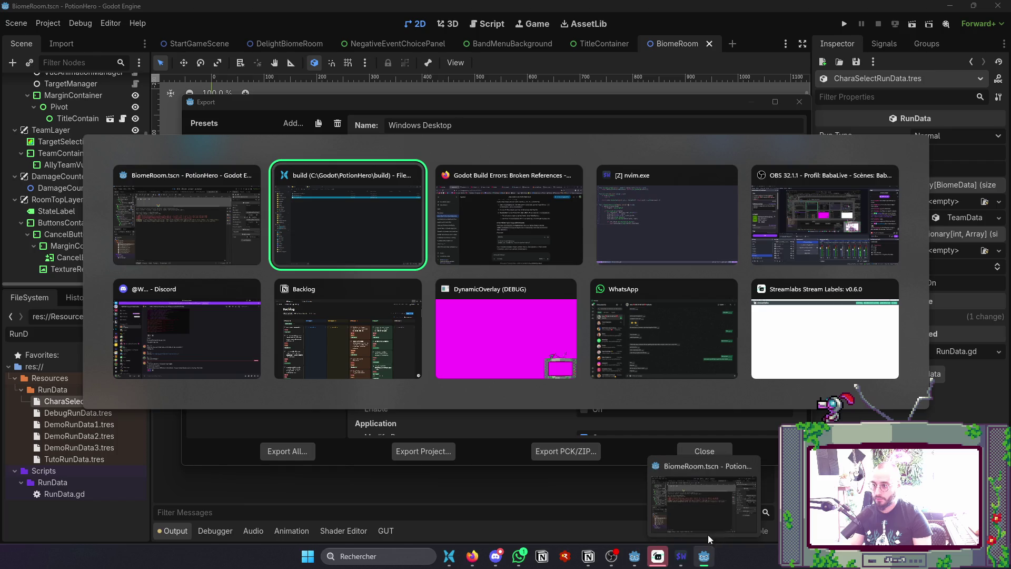
left_click(230, 251)
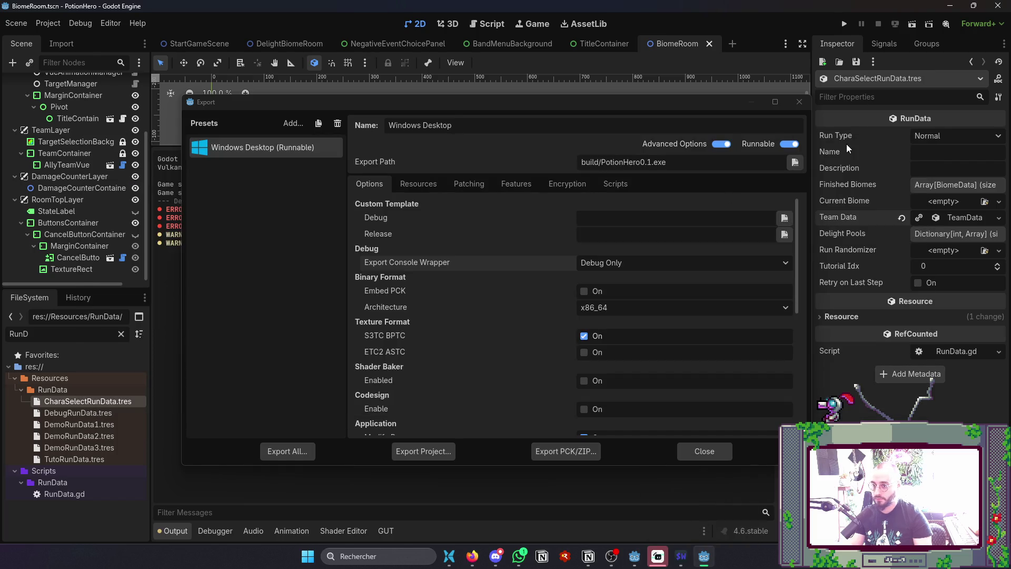
left_click(799, 102)
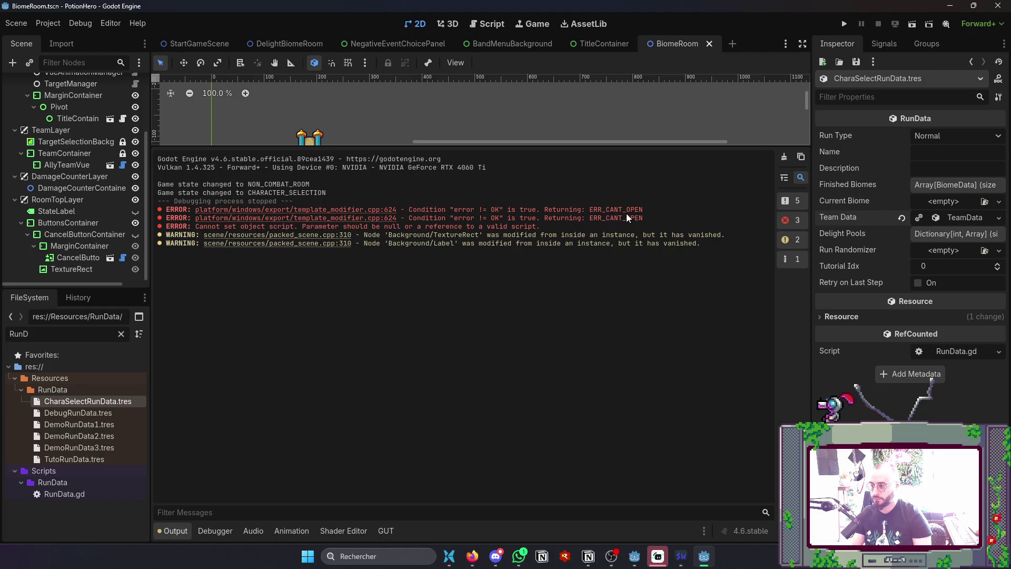
key("alt+Tab")
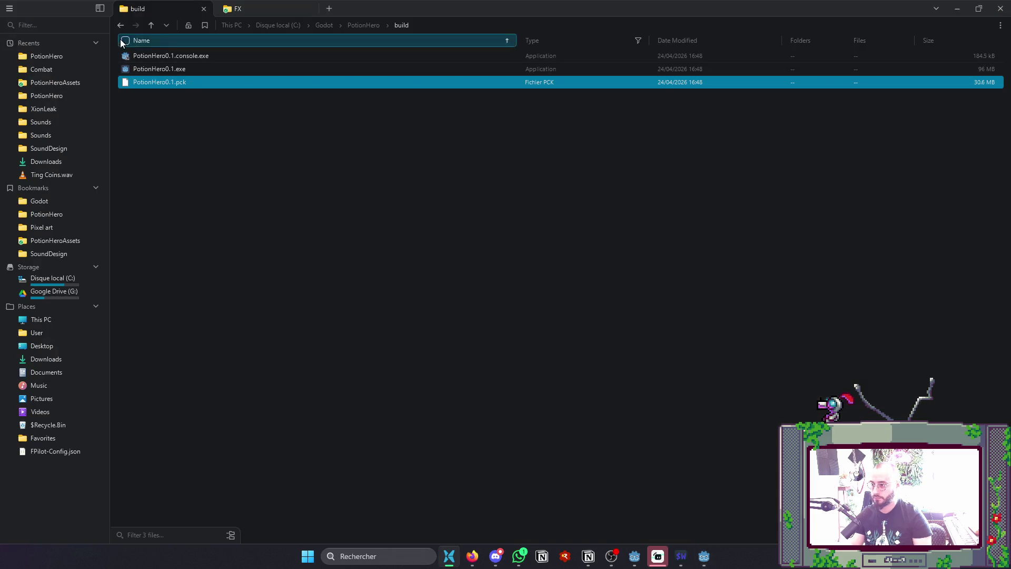
double_click(209, 58)
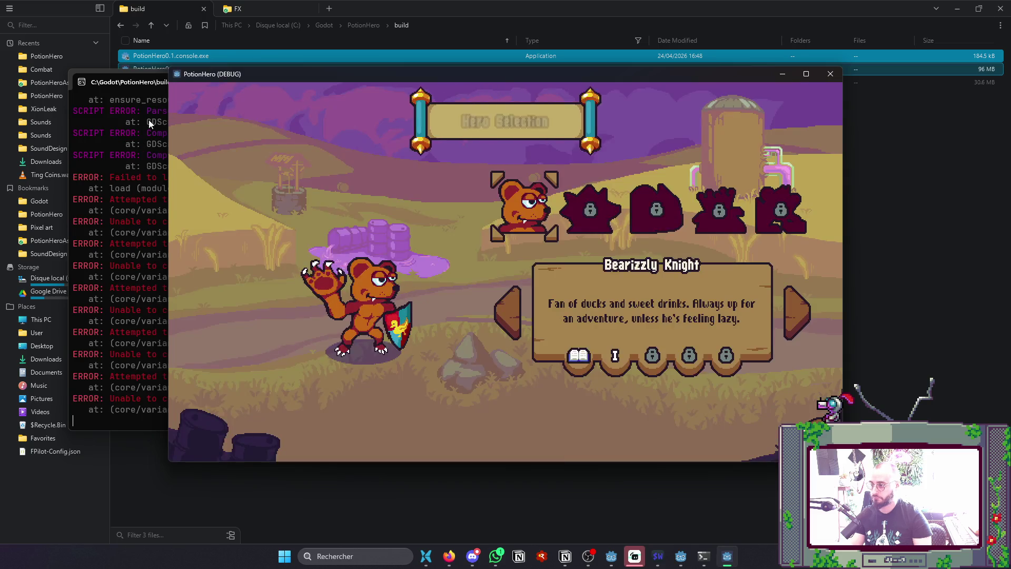
left_click(148, 119)
scroll(136, 144, "up", 2)
scroll(136, 144, "down", 2)
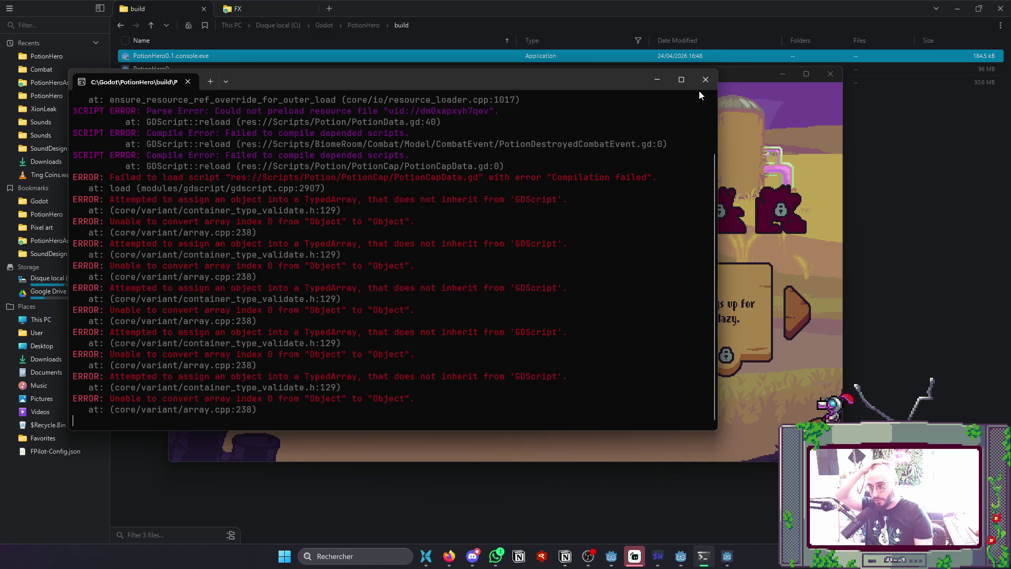
left_click(715, 80)
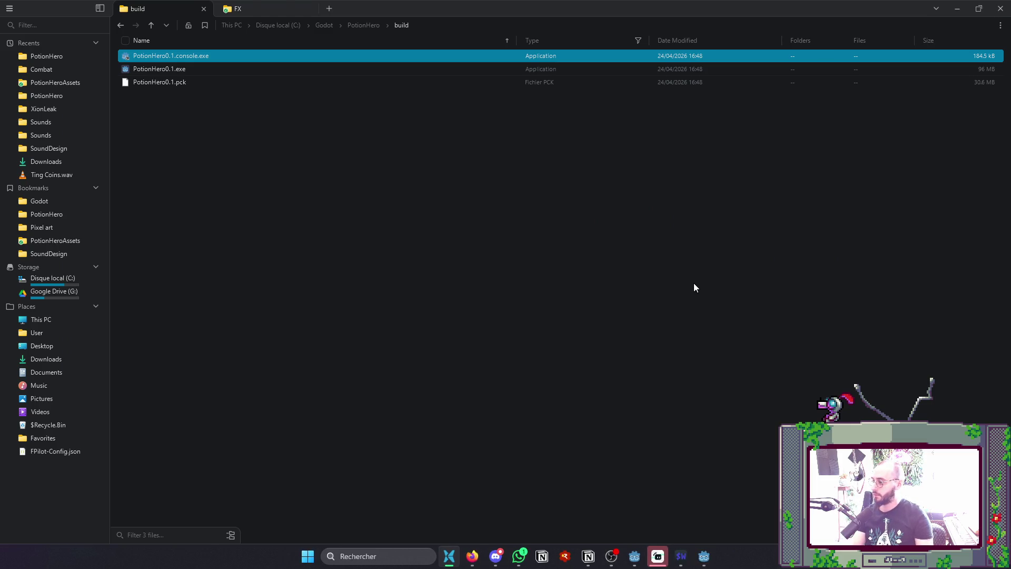
key("alt+Tab")
key("alt+Tab")
key("alt+Tab")
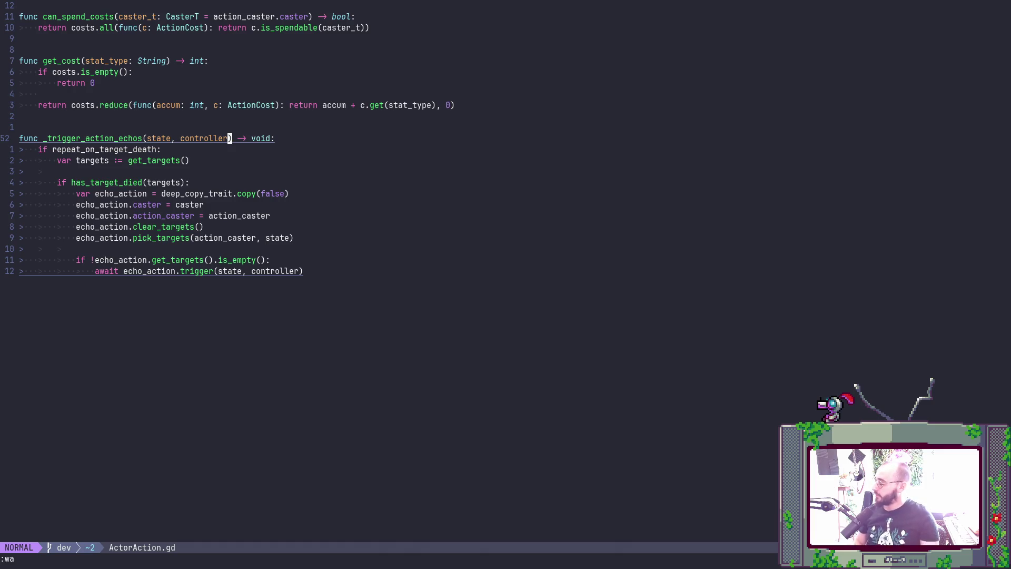
Scroll ActorAction.gd up to the keep_initial_pool_position comment, then jump back to Effect.gd.
scroll(495, 350, "up", 2)
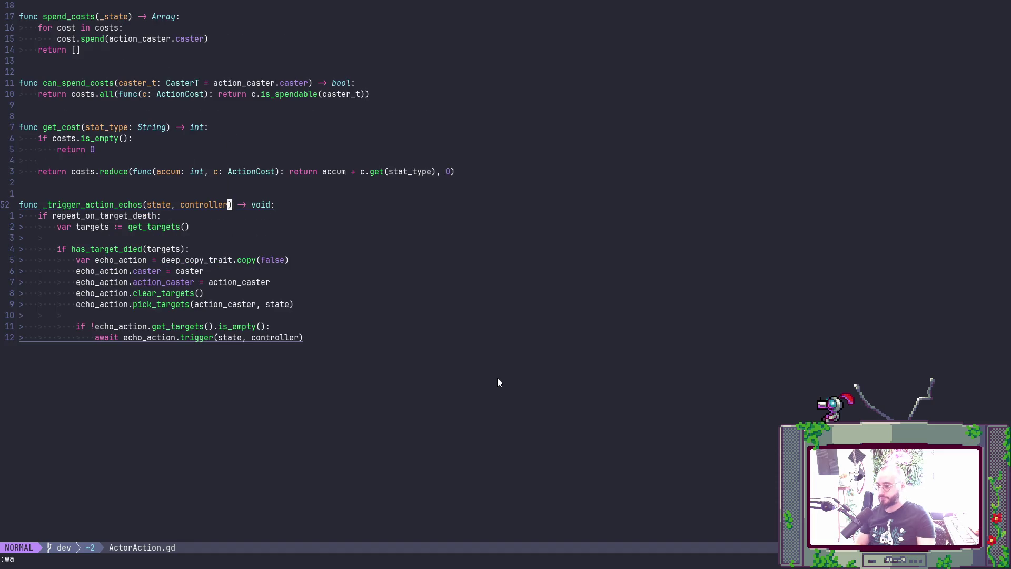
scroll(494, 364, "up", 3)
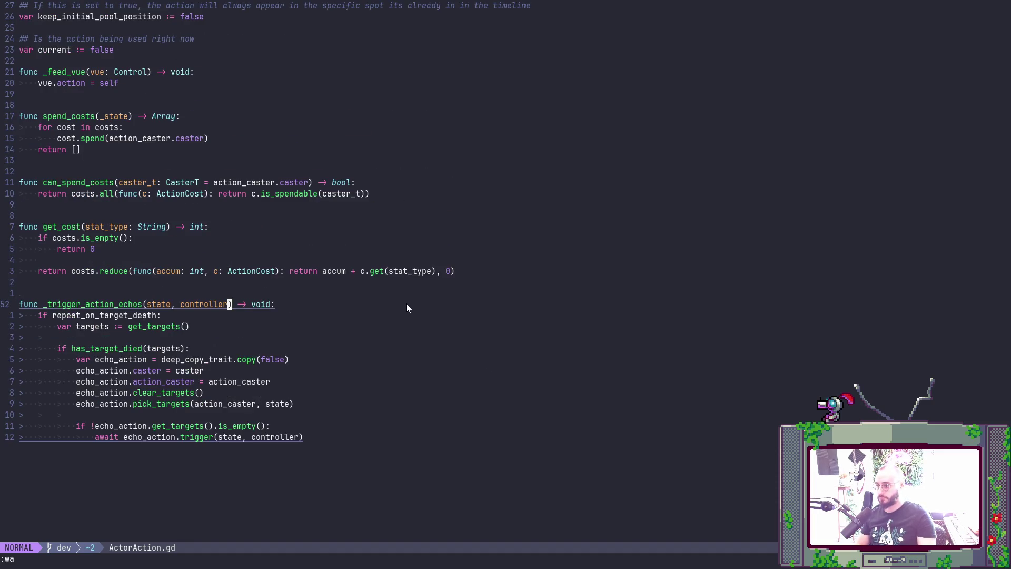
scroll(406, 305, "up", 7)
scroll(404, 301, "up", 1)
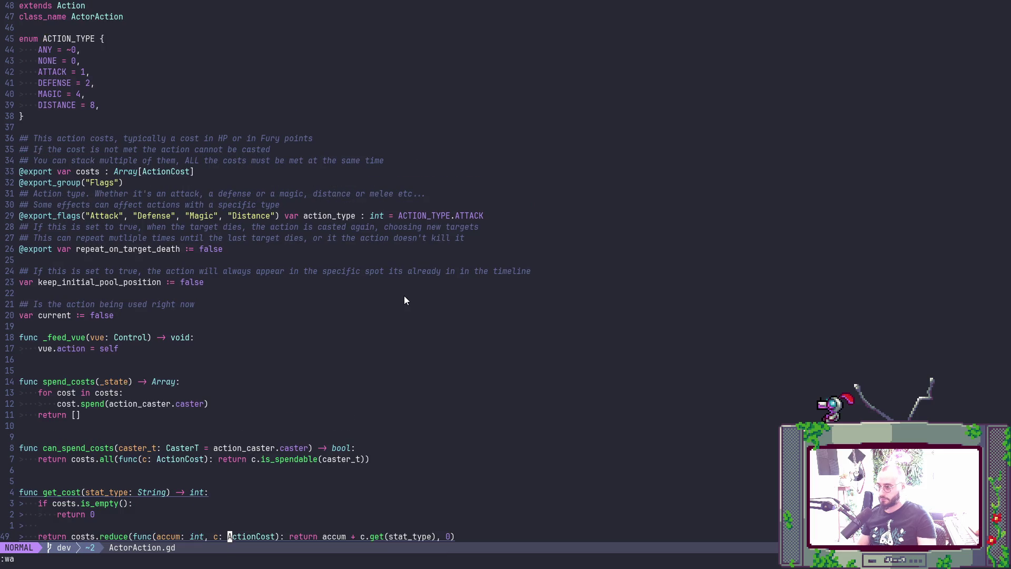
left_click(402, 272)
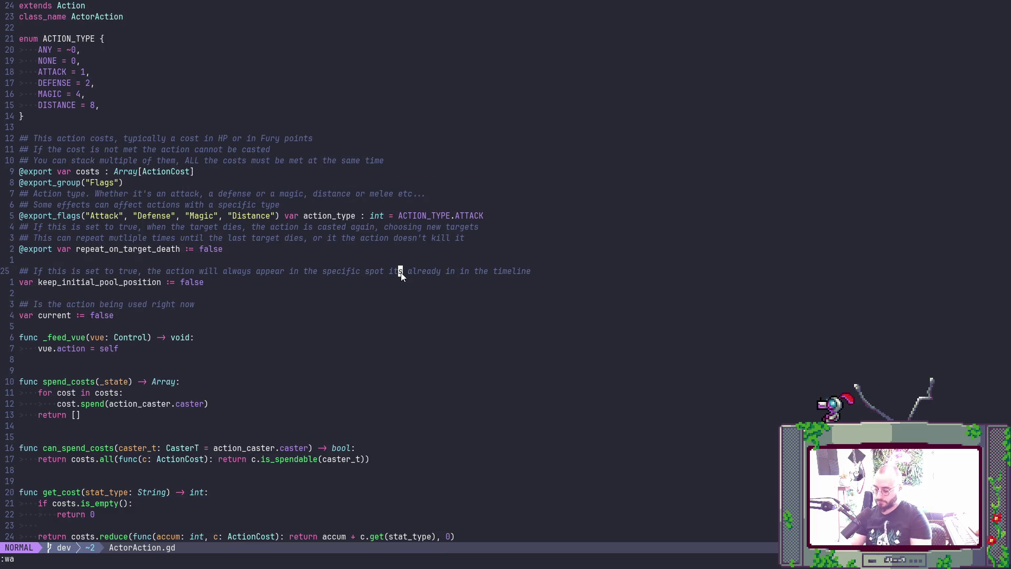
key("ctrl+o")
Look up CombatEvent from the sequential_events Array[CombatEvent] declaration and return to Effect.gd.
key("k")
key("k")
key("k")
key("k")
key("j")
key("j")
key("j")
key("ctrl+d")
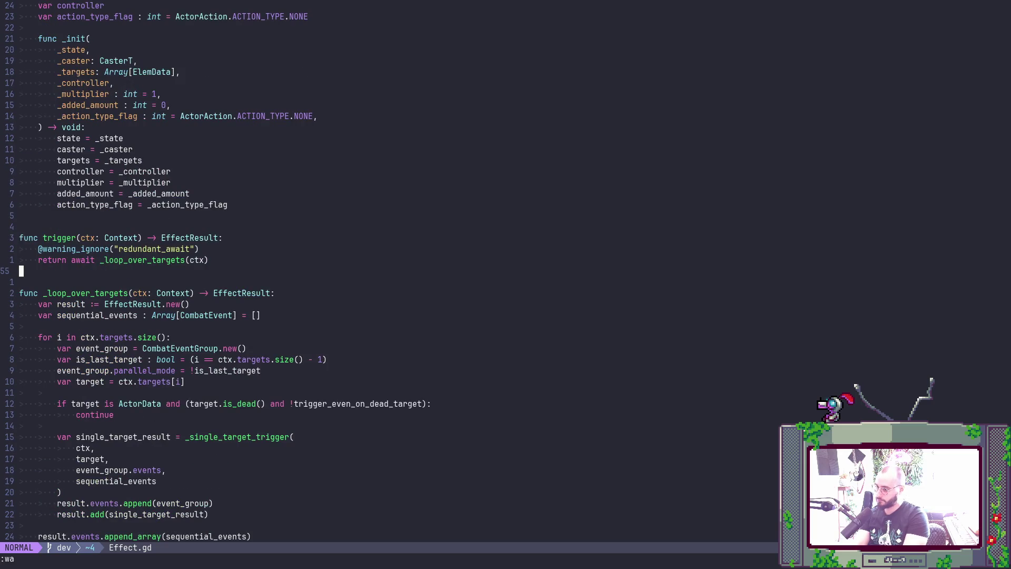
key("j")
key("j")
key("j")
key("k")
key("f")
key("bracketleft")
key("l")
key("g")
key("d")
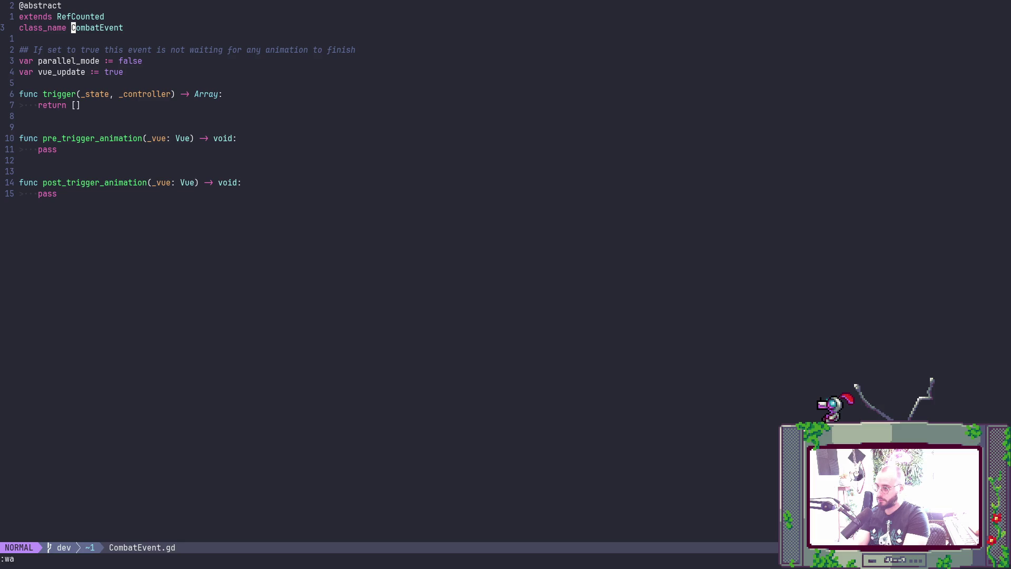
key("ctrl+o")
Page to the end of Effect.gd and back to the top, pasting then undoing six lines.
key("ctrl+d")
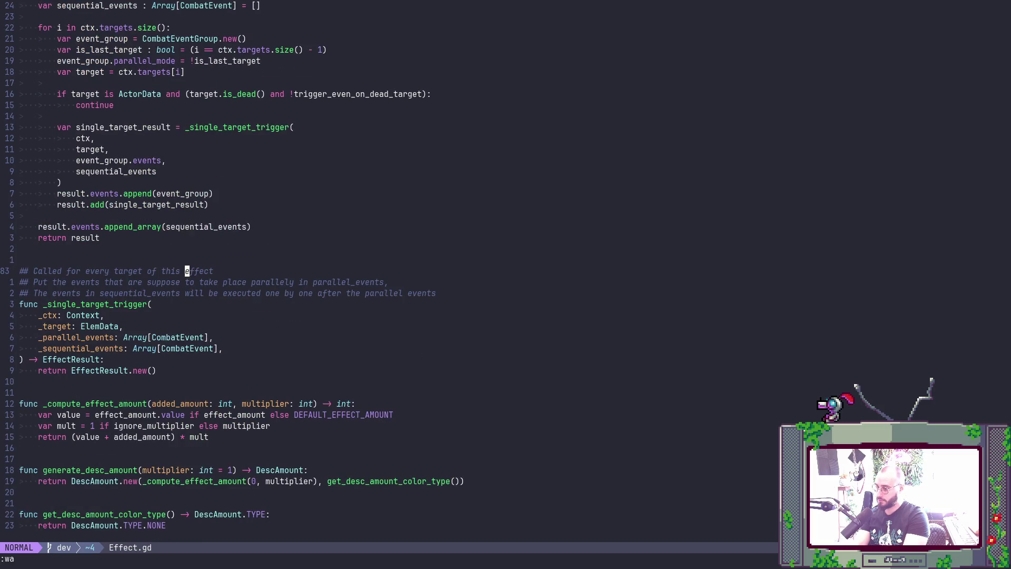
key("ctrl+d")
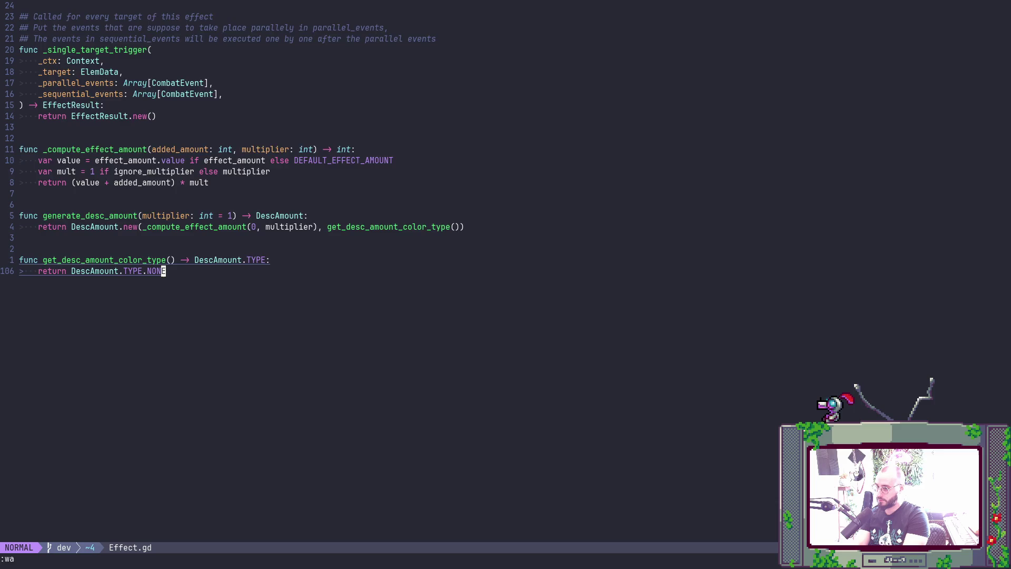
key("g")
key("g")
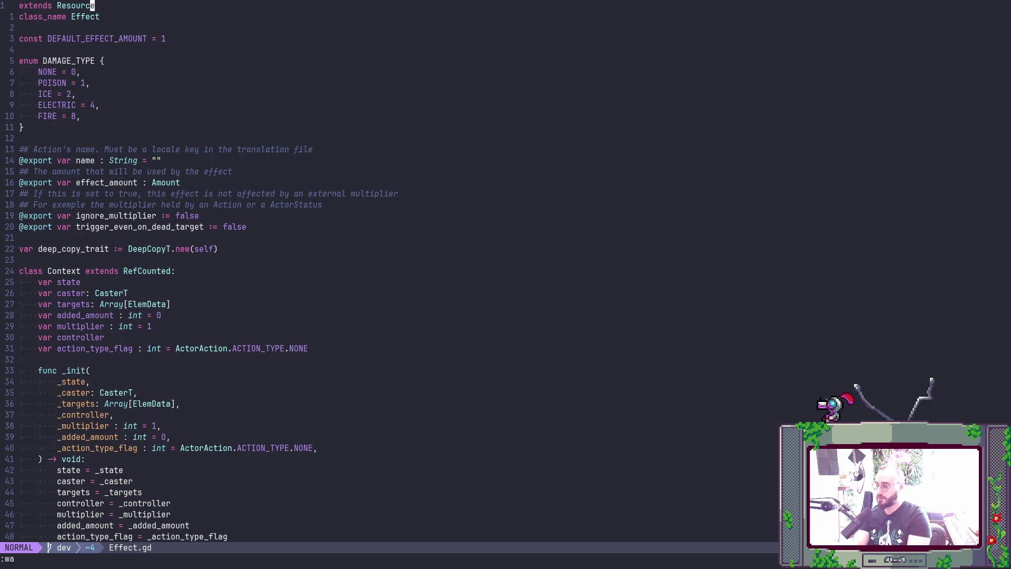
key("p")
key("u")
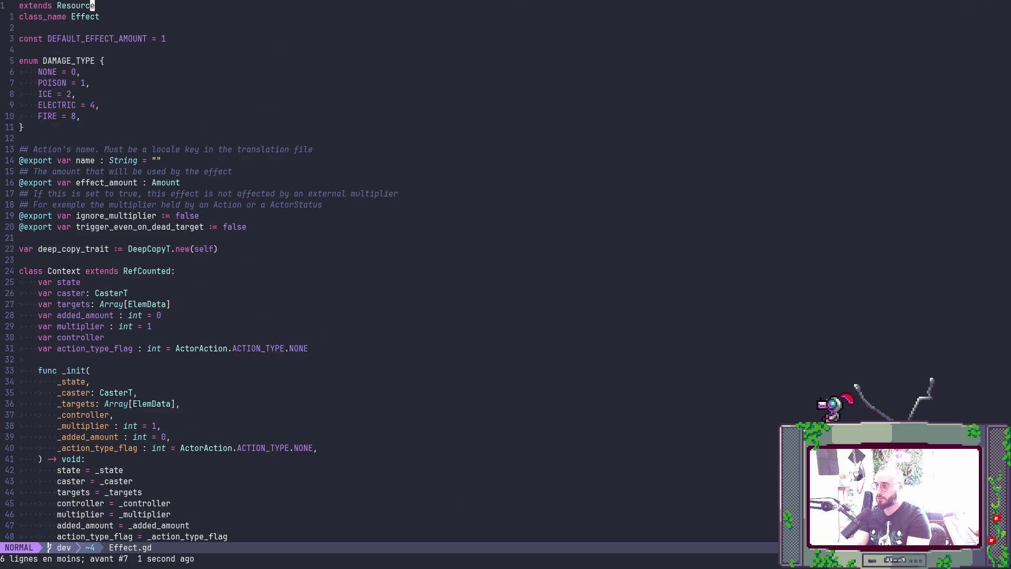
key("space")
Open PotionCapData.gd by searching 'PotioNCap' and jump to the PotionDestroyedCombatEvent definition.
key("f")
key("f")
type("PotioNCap")
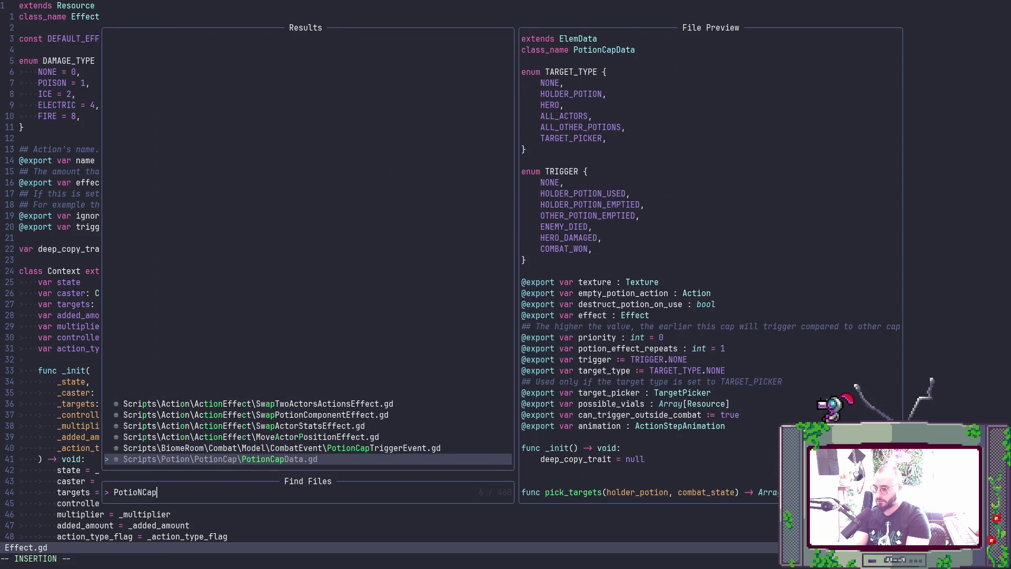
key("Return")
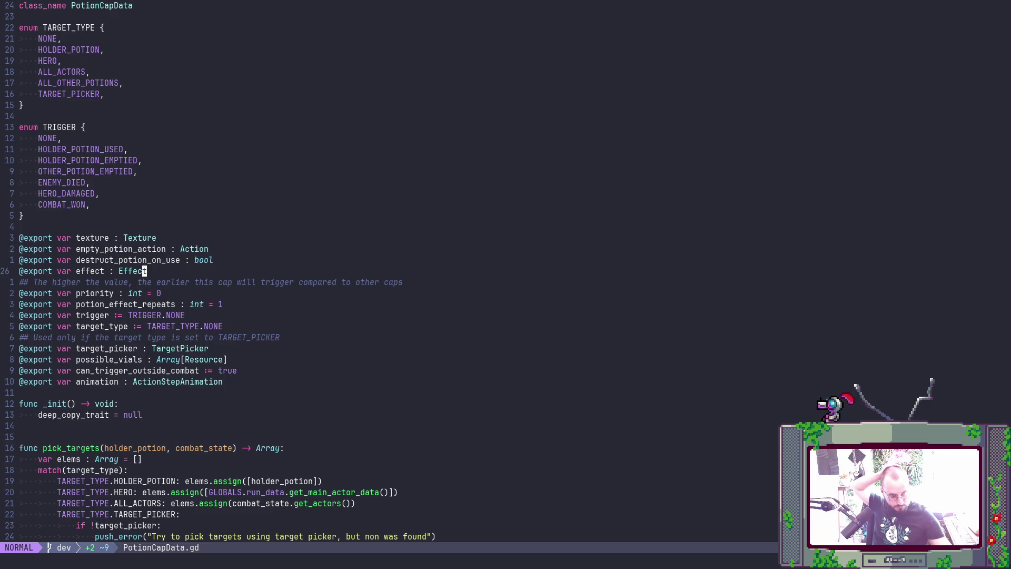
scroll(263, 263, "down", 1)
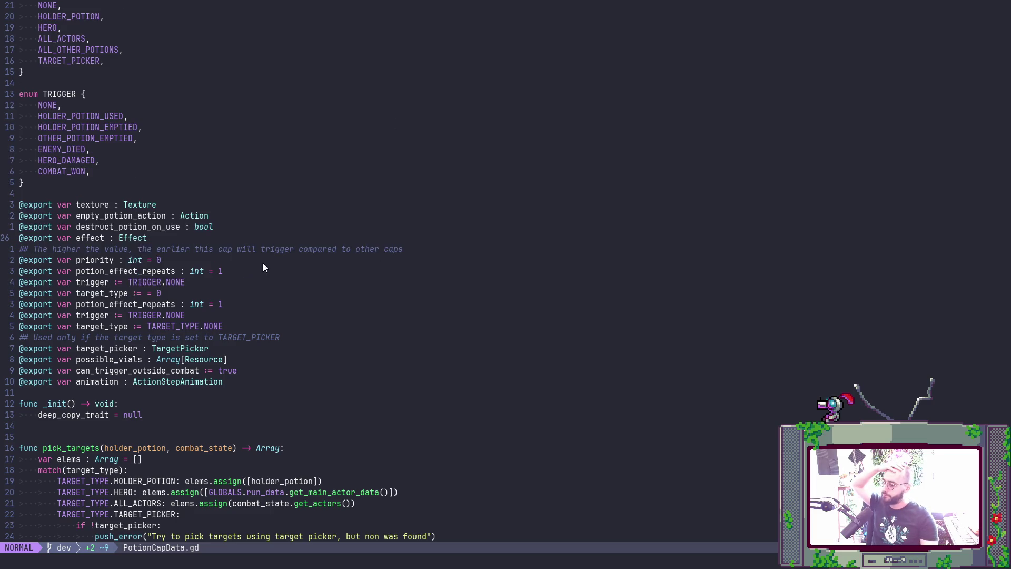
scroll(232, 368, "down", 3)
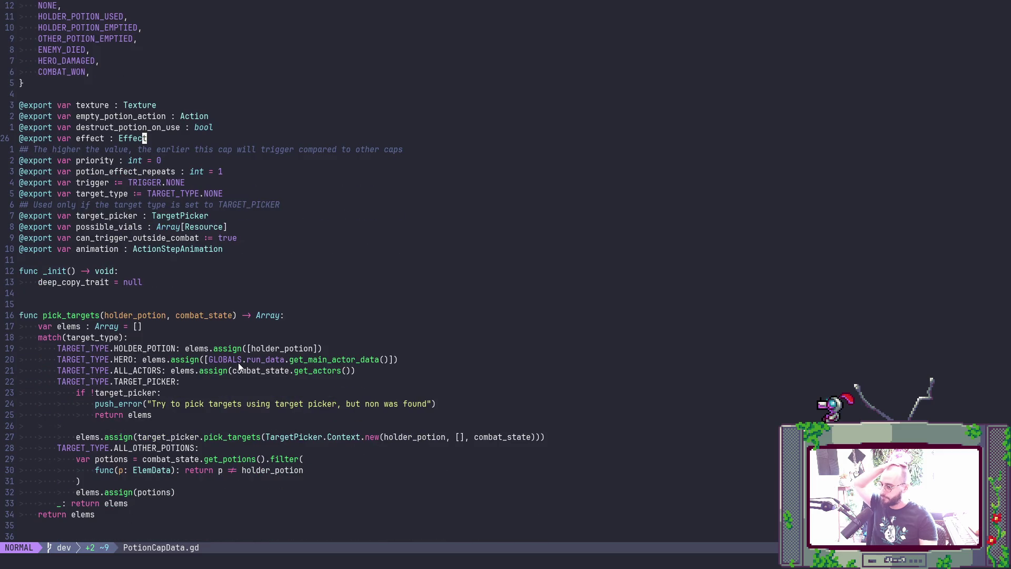
scroll(238, 362, "down", 3)
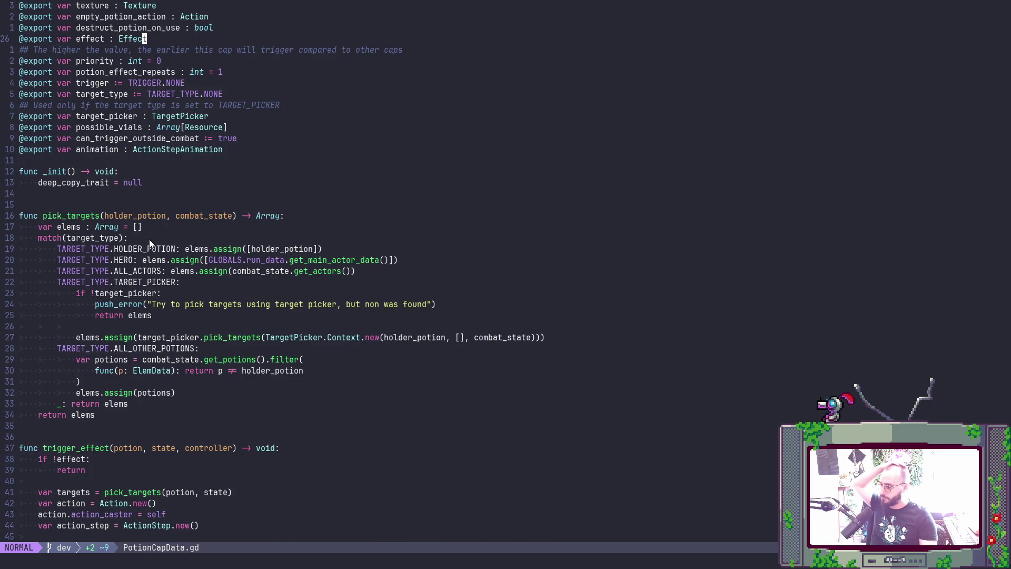
scroll(132, 324, "down", 2)
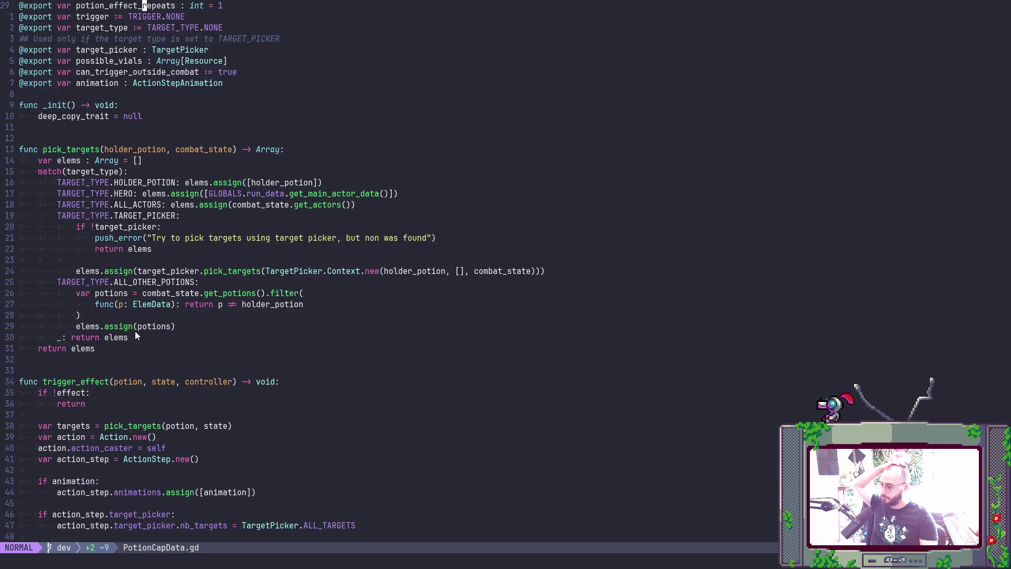
scroll(135, 331, "down", 8)
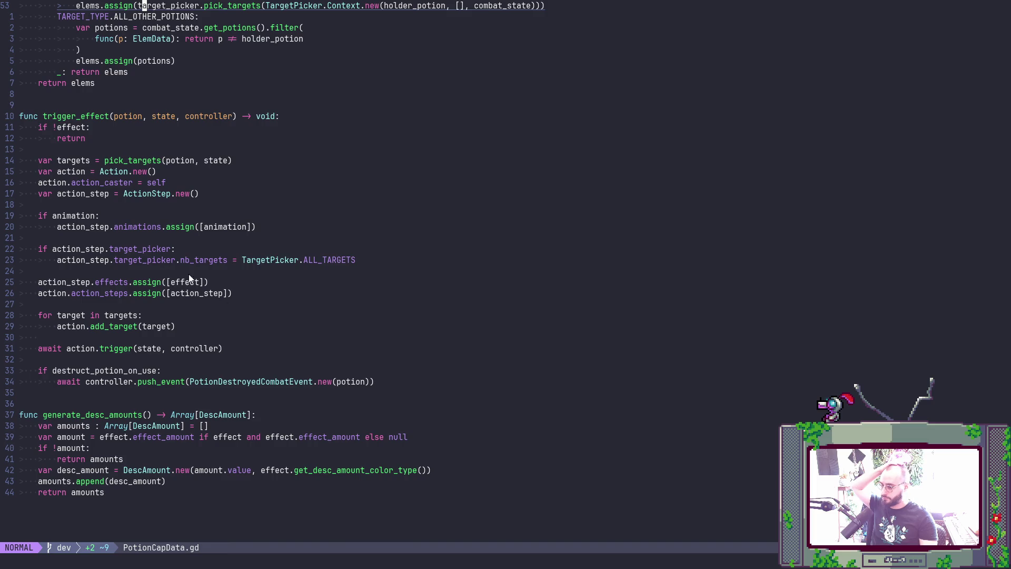
left_click(263, 381)
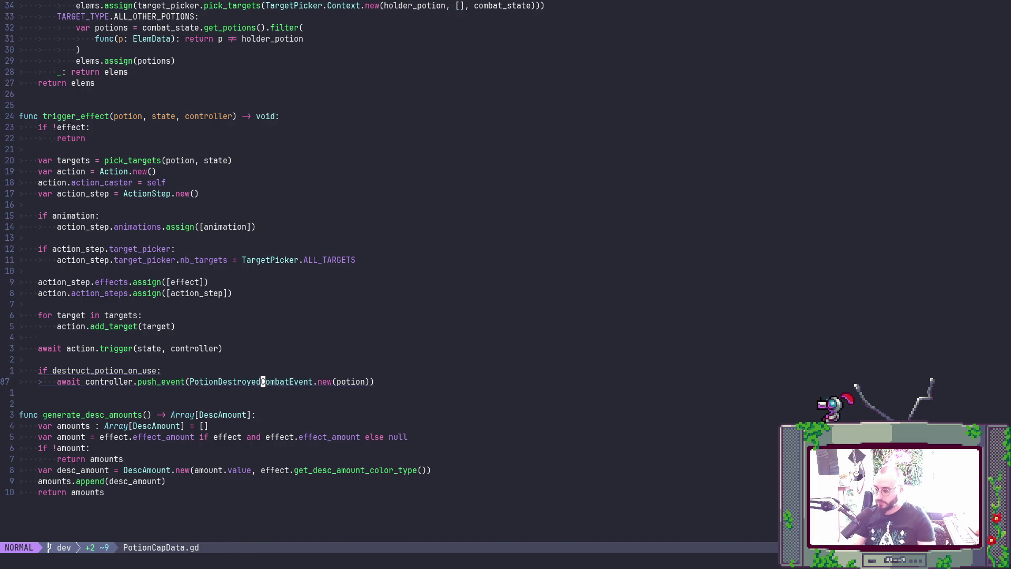
key("g")
key("d")
Remove the CombatData and Controller type hints from trigger's state and _controller, and save.
left_click(117, 105)
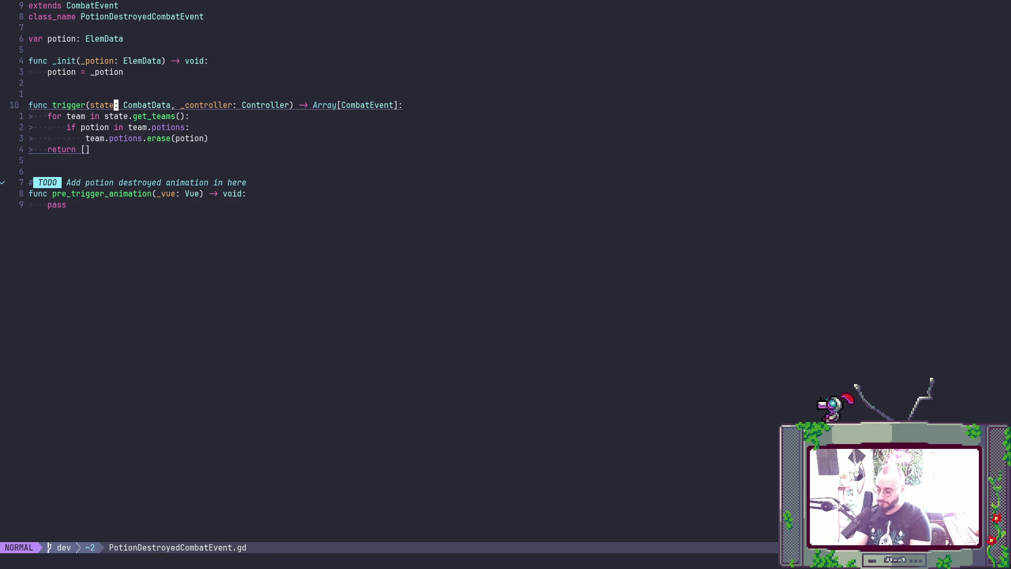
key("d")
key("t")
key("comma")
key("f")
key("bracketright")
key("B")
key("b")
key("b")
key("b")
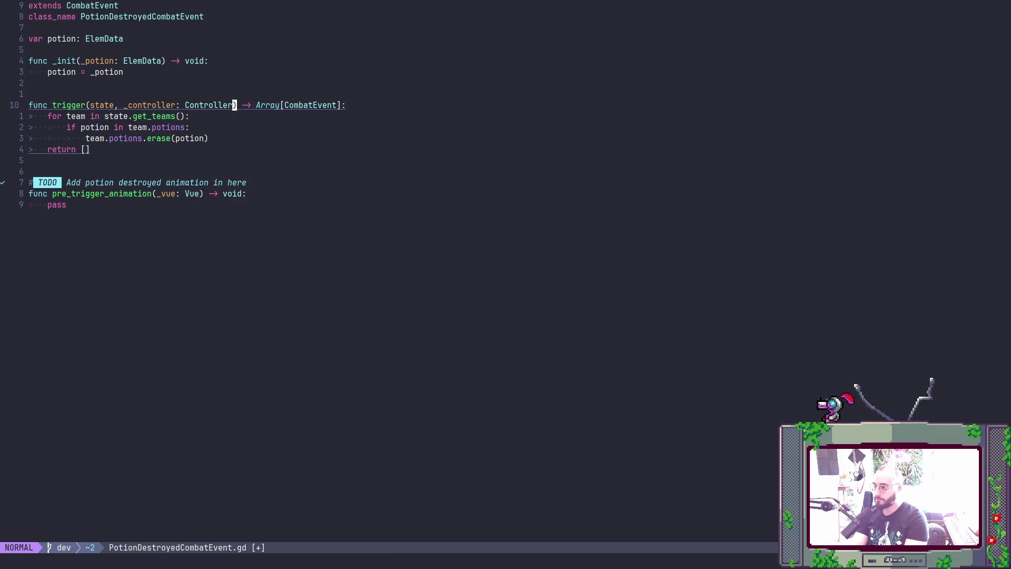
key("d")
key("t")
key("parenright")
type(":wa")
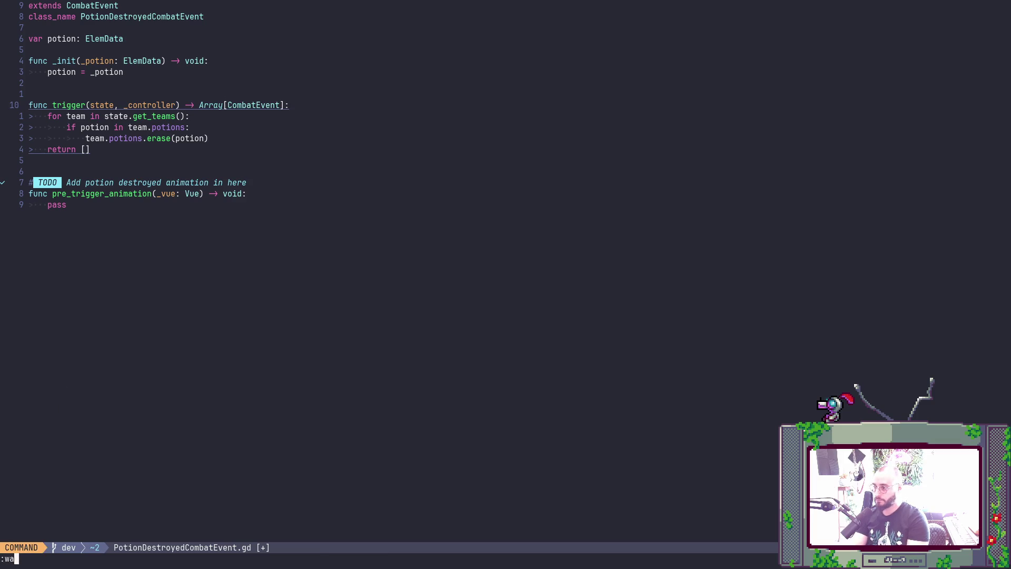
key("Return")
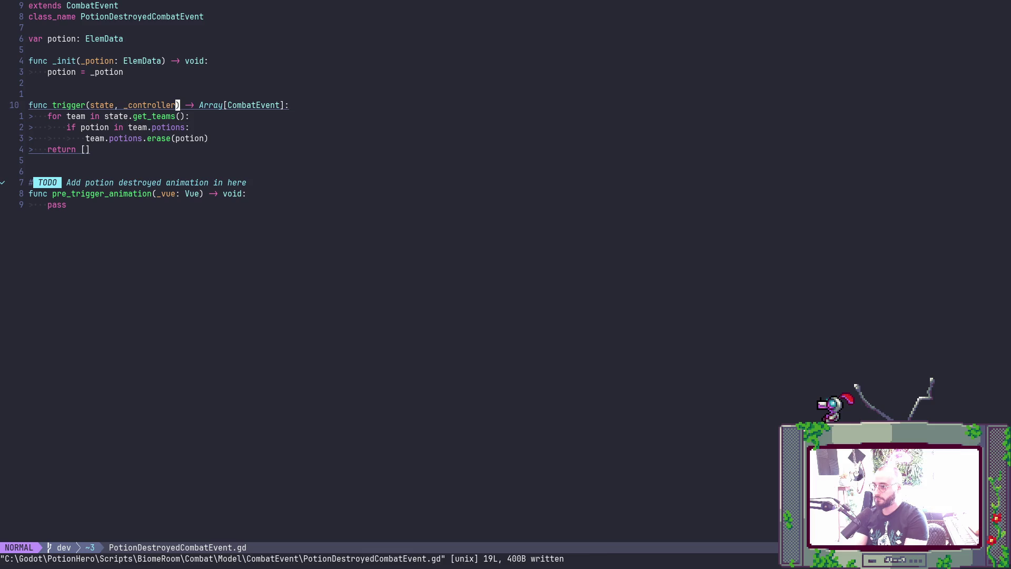
Return to PotionCapData.gd, save all scripts with :wa, and run the game in Godot.
key("ctrl+o")
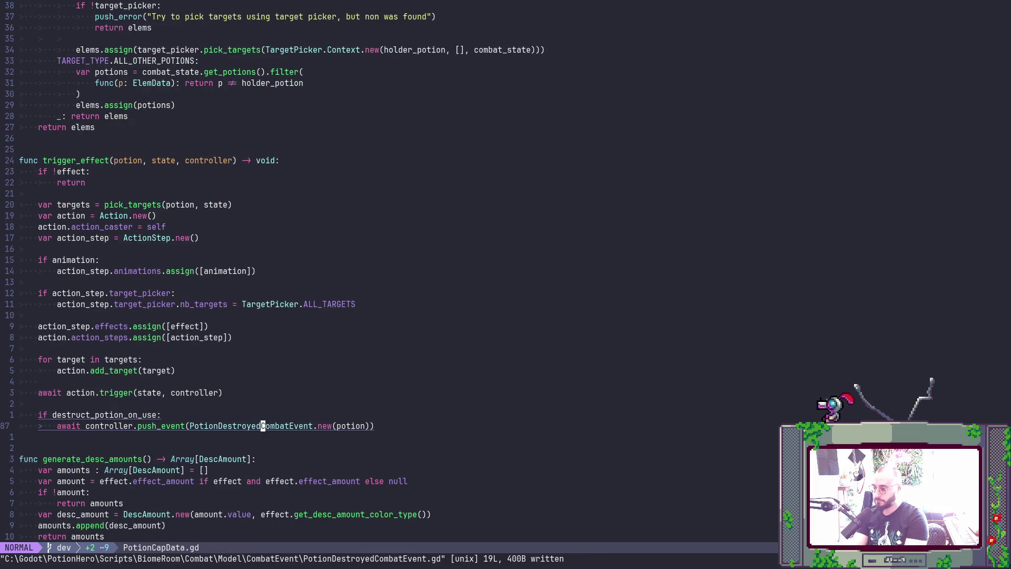
scroll(308, 195, "down", 3)
scroll(308, 194, "up", 13)
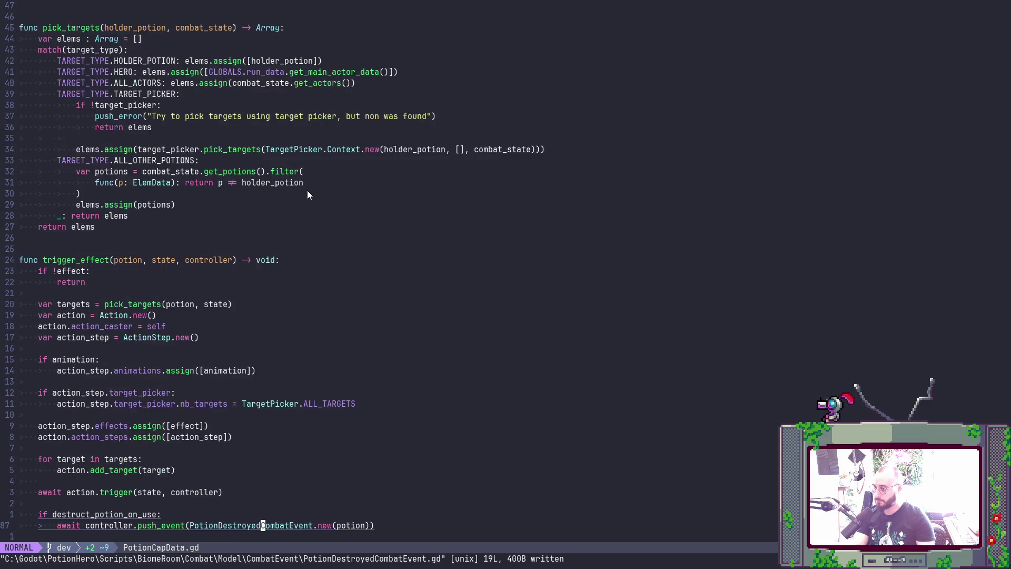
scroll(307, 195, "up", 6)
left_click(433, 369)
type(":wa")
key("Return")
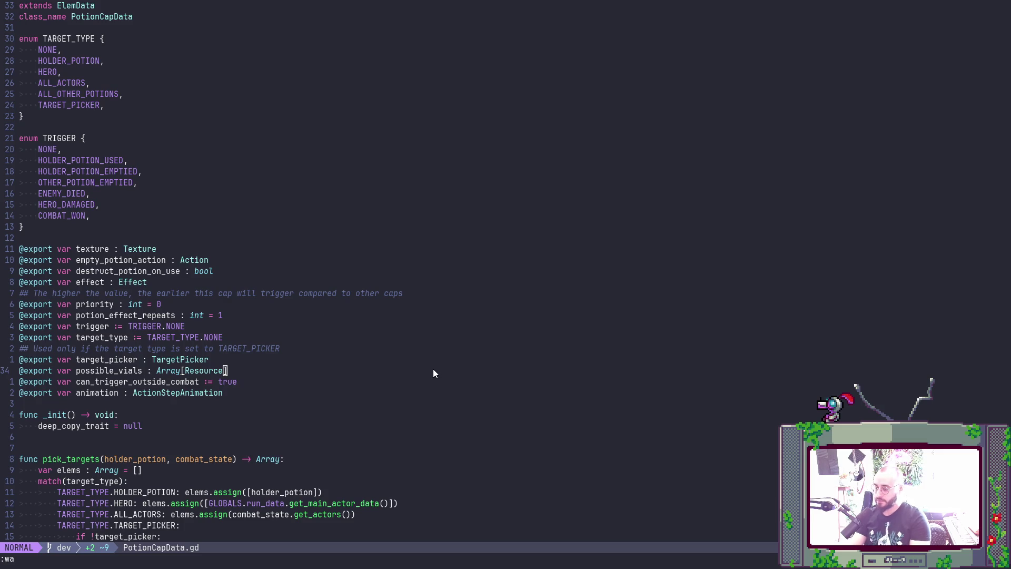
key("alt+Tab")
key("Tab")
key("Tab")
key("F5")
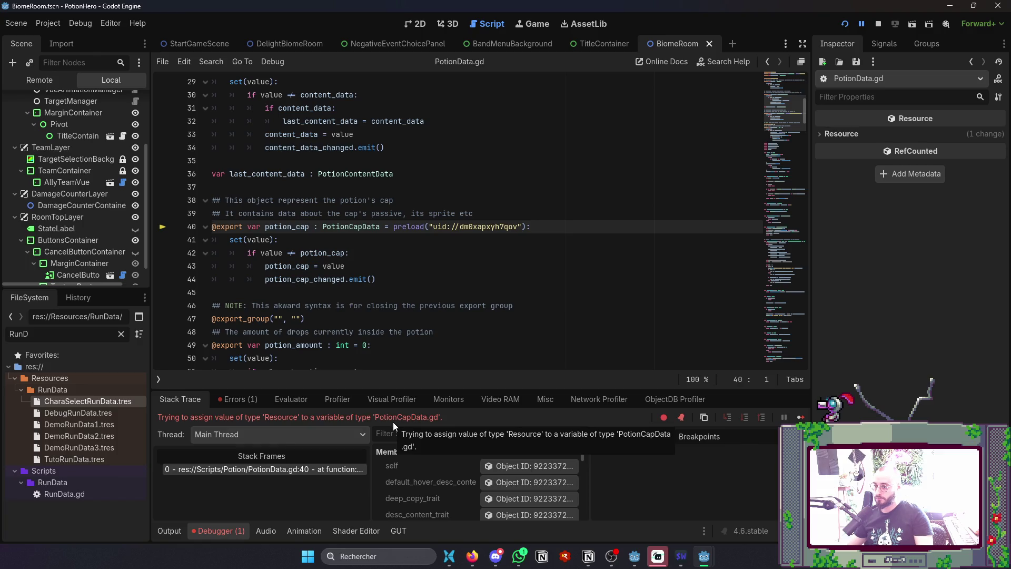
Review and clear the logged debugger errors, then stop the running game.
mouse_move(489, 225)
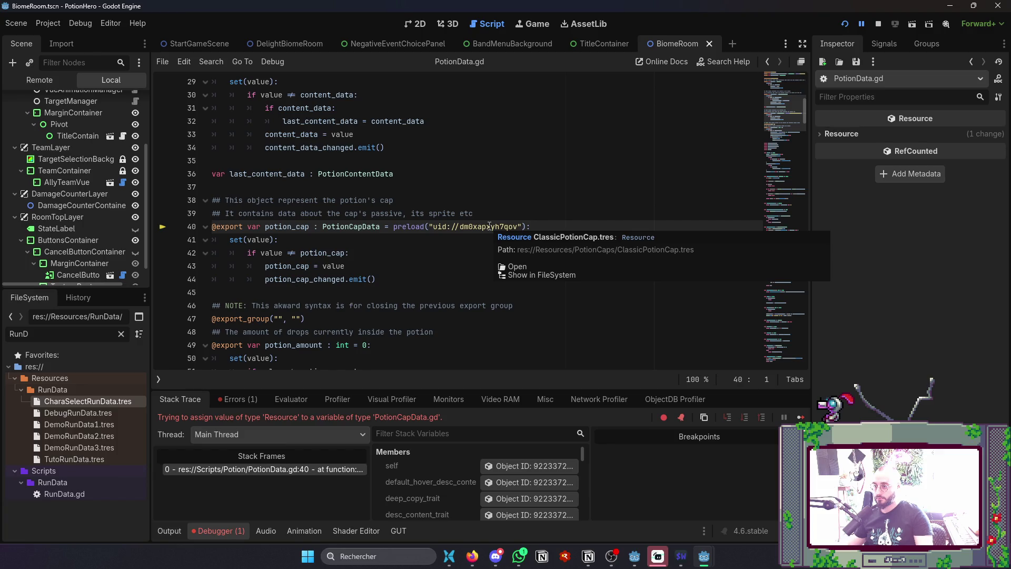
left_click(249, 396)
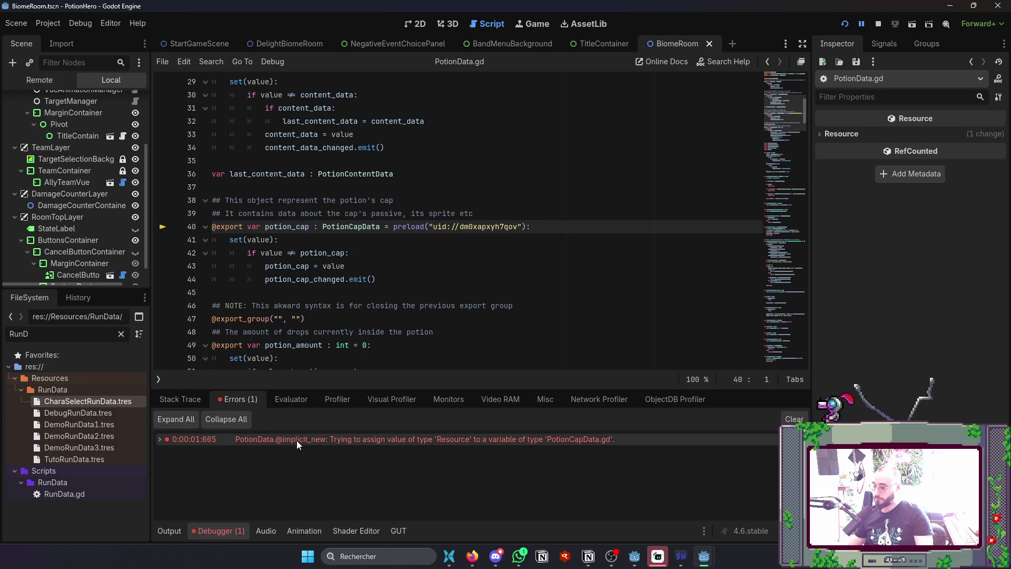
mouse_move(299, 444)
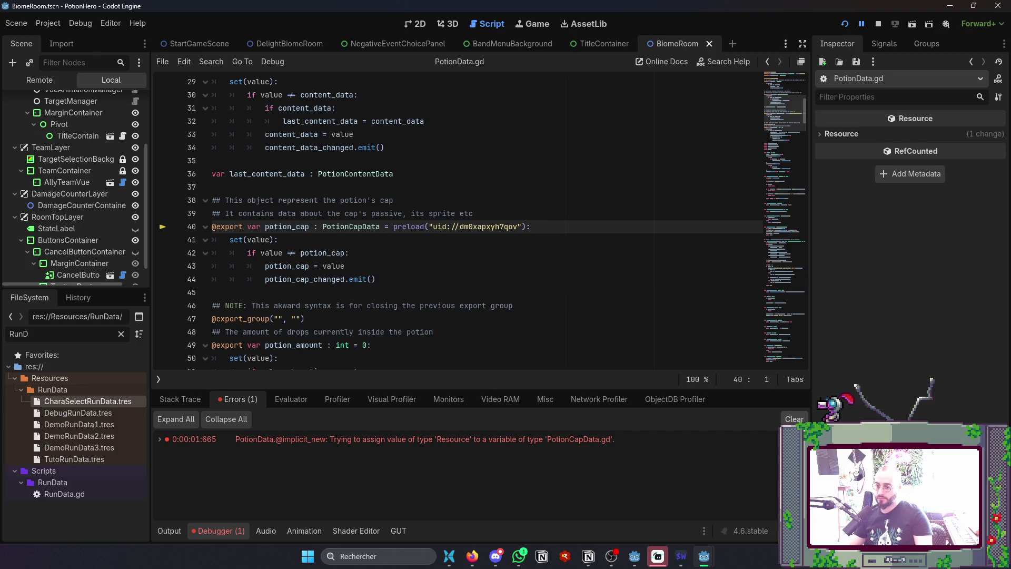
left_click(793, 418)
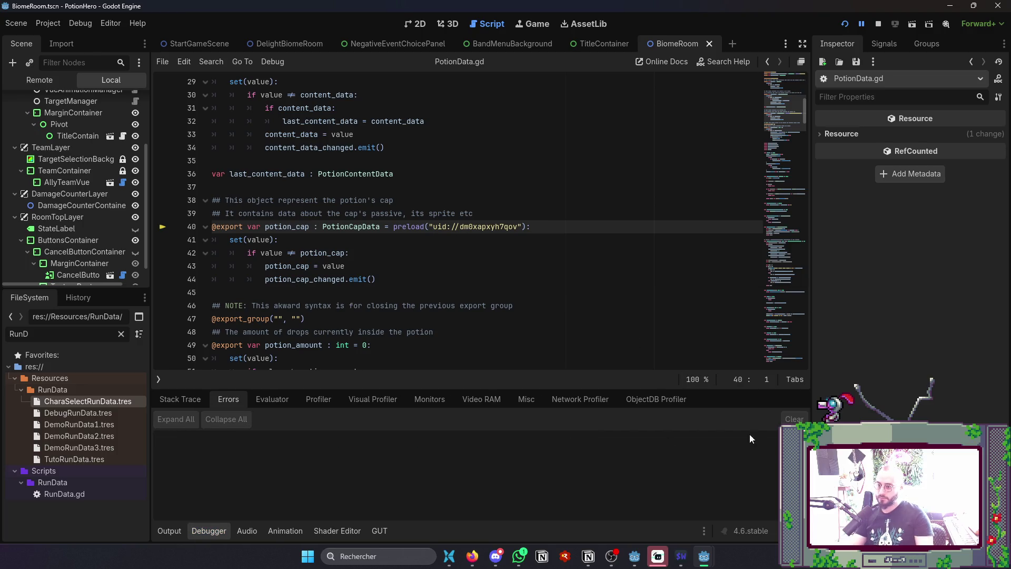
left_click(879, 25)
left_click(421, 24)
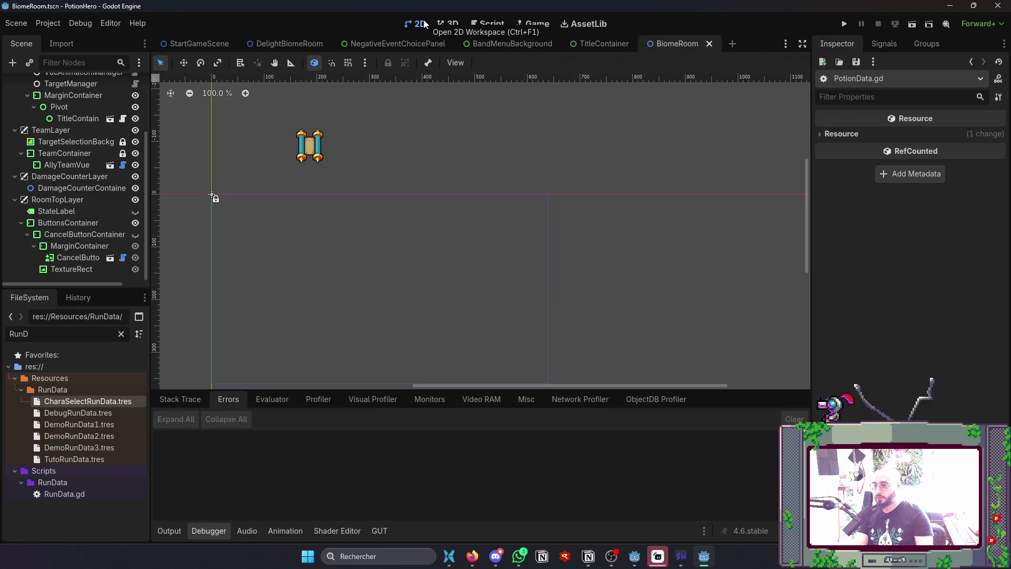
Append 'as PotionCapData' to the line-40 preload in PotionData.gd and run the project.
key("alt+Tab")
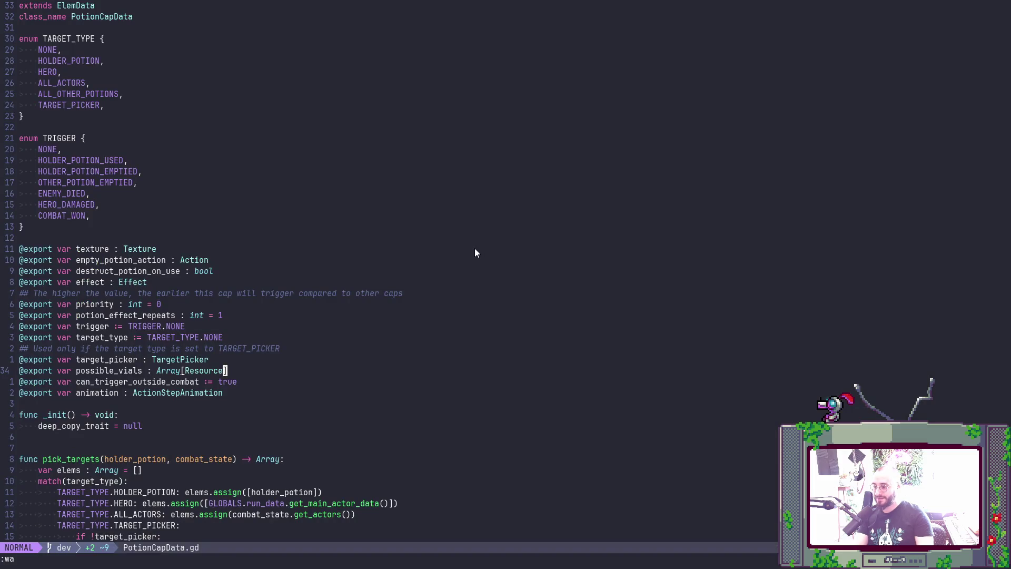
key("alt+Tab")
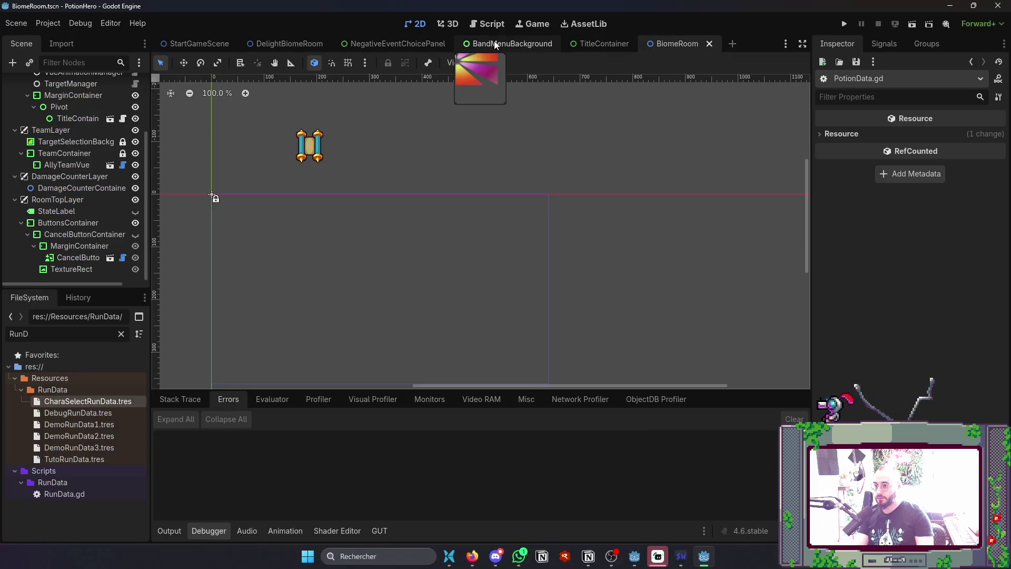
key("ctrl+F3")
type("as Pot:")
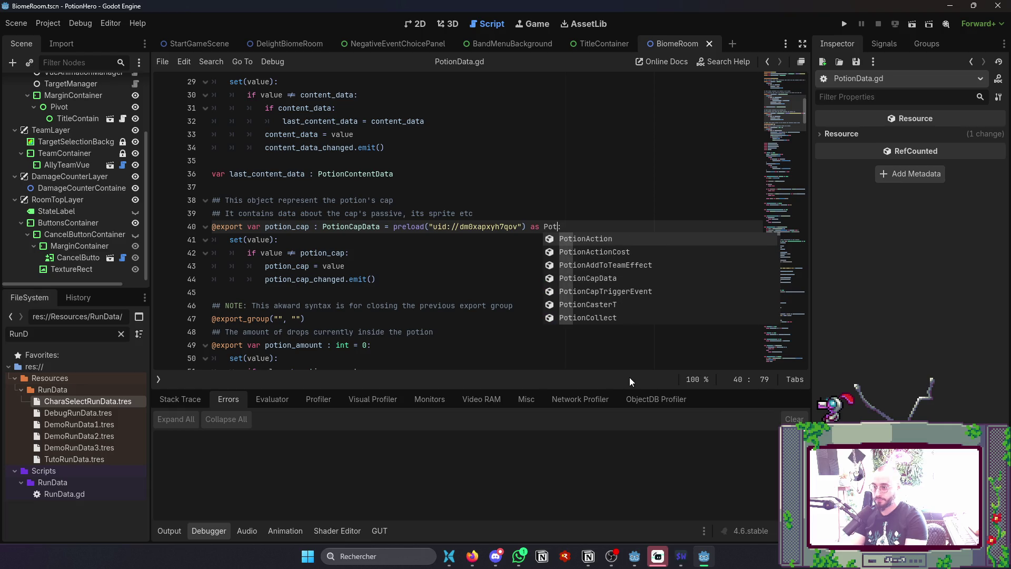
type("ionCa")
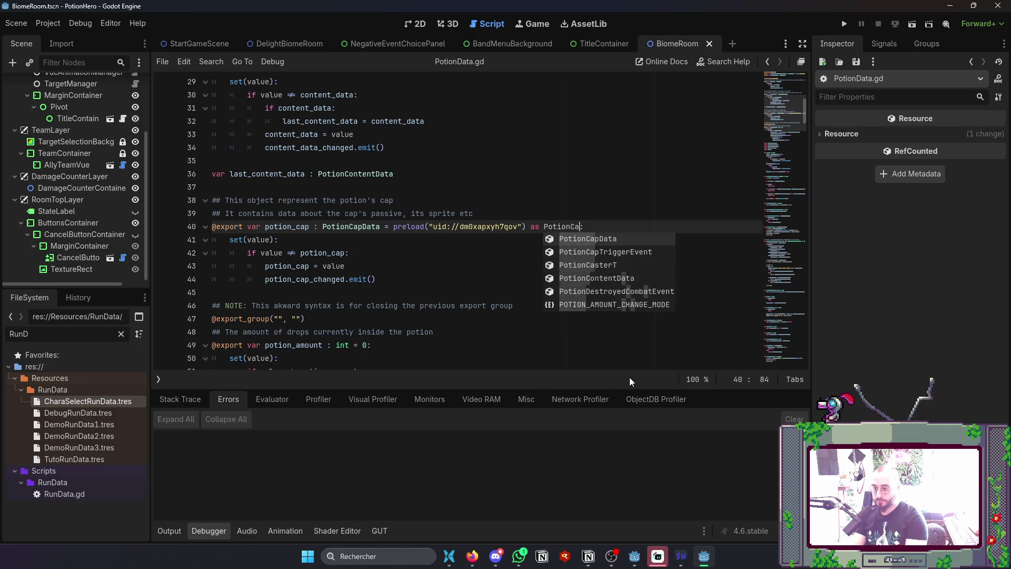
type("pData")
key("F5")
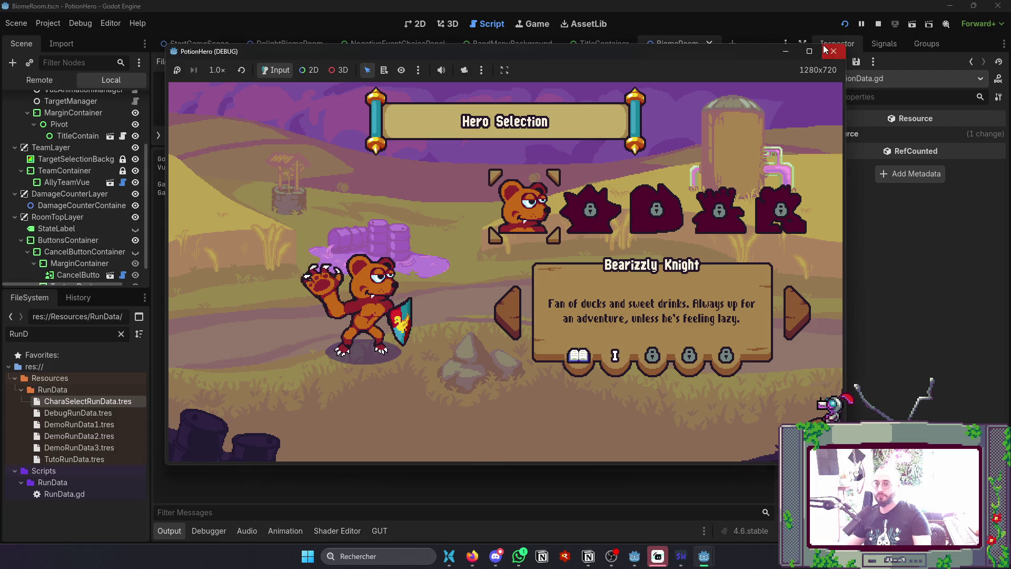
left_click(825, 50)
Re-export the debug build over build/PotionHero0.1.exe, confirming the overwrite.
left_click(48, 23)
left_click(77, 90)
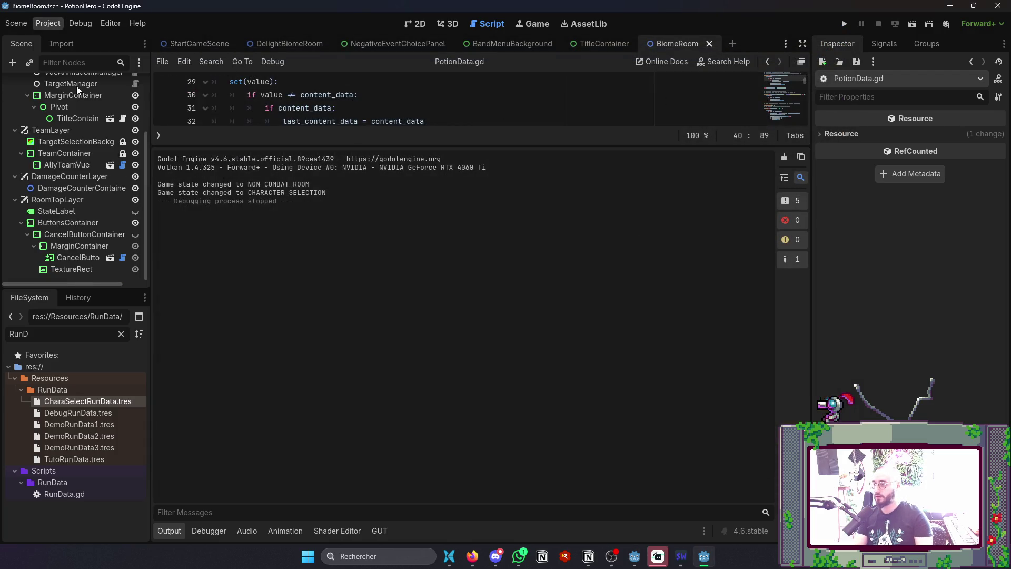
left_click(422, 452)
left_click(393, 454)
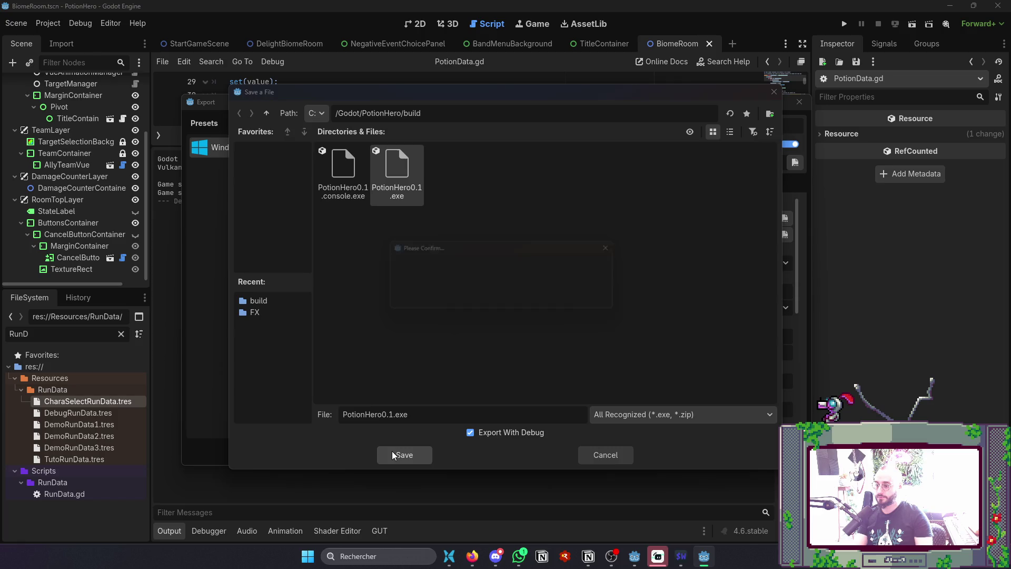
left_click(453, 299)
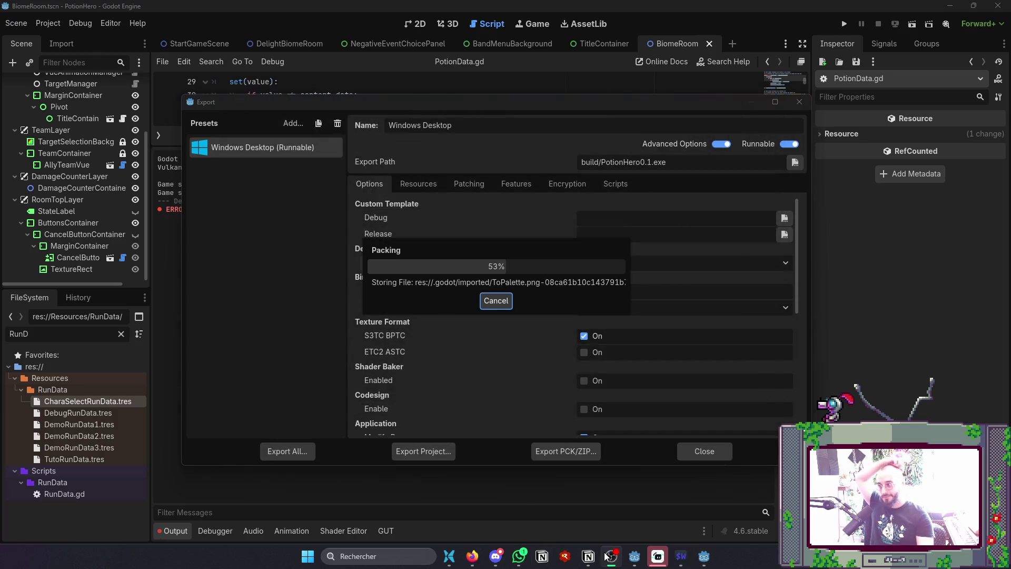
left_click(704, 451)
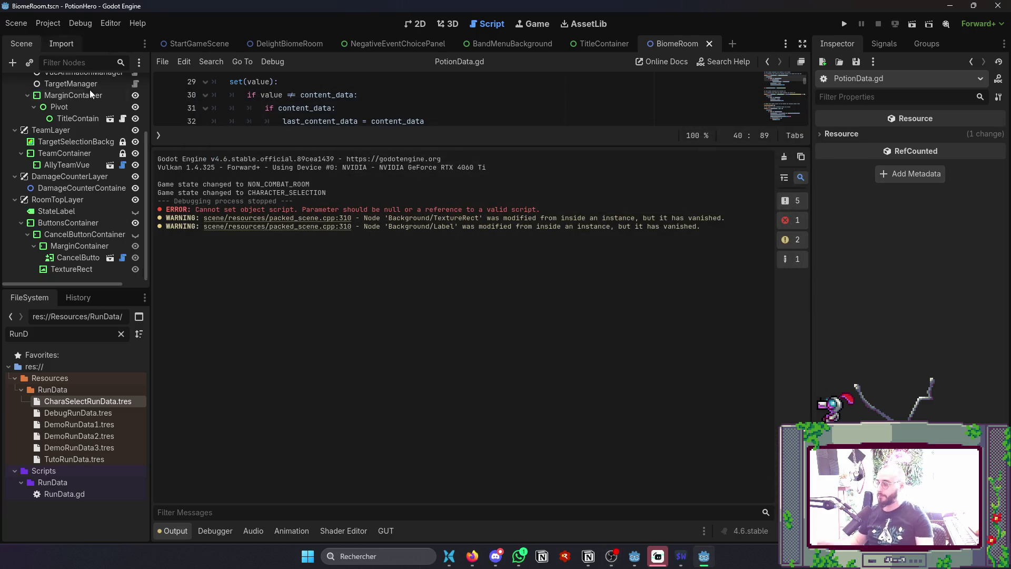
left_click(449, 556)
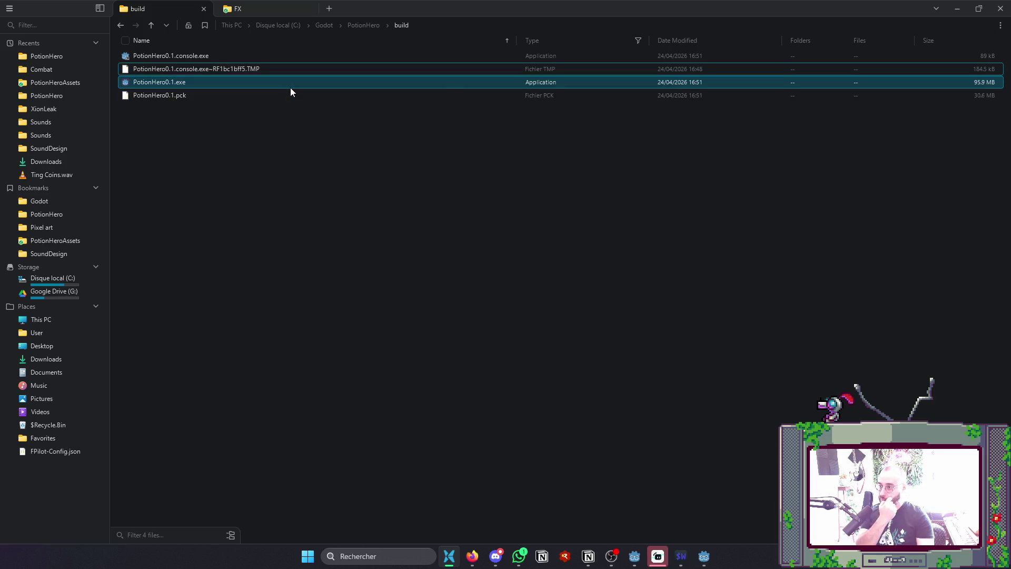
Run the console build into the tutorial, check its Tutorial.gd line-71 error, then close it.
left_click(206, 57)
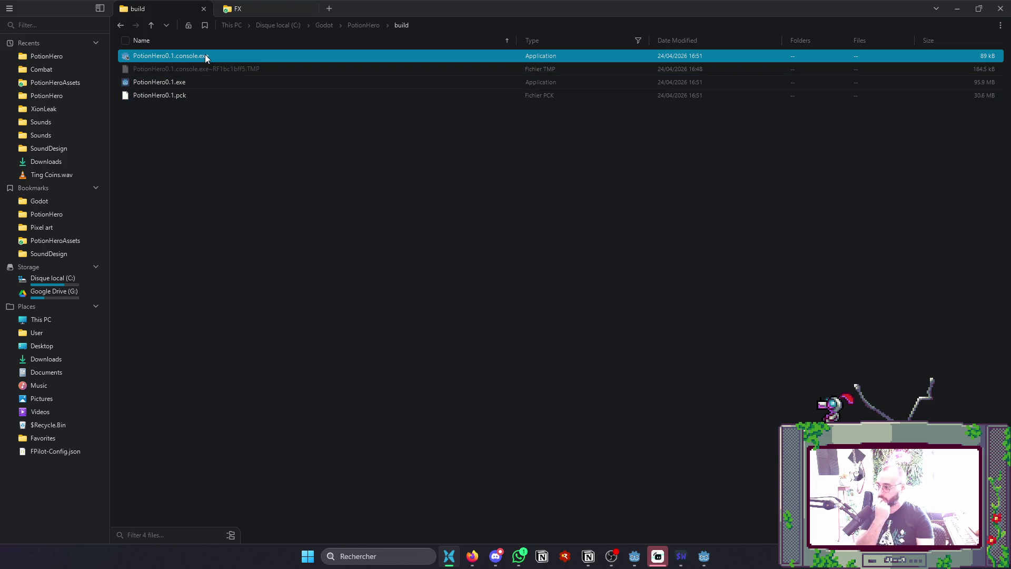
double_click(205, 55)
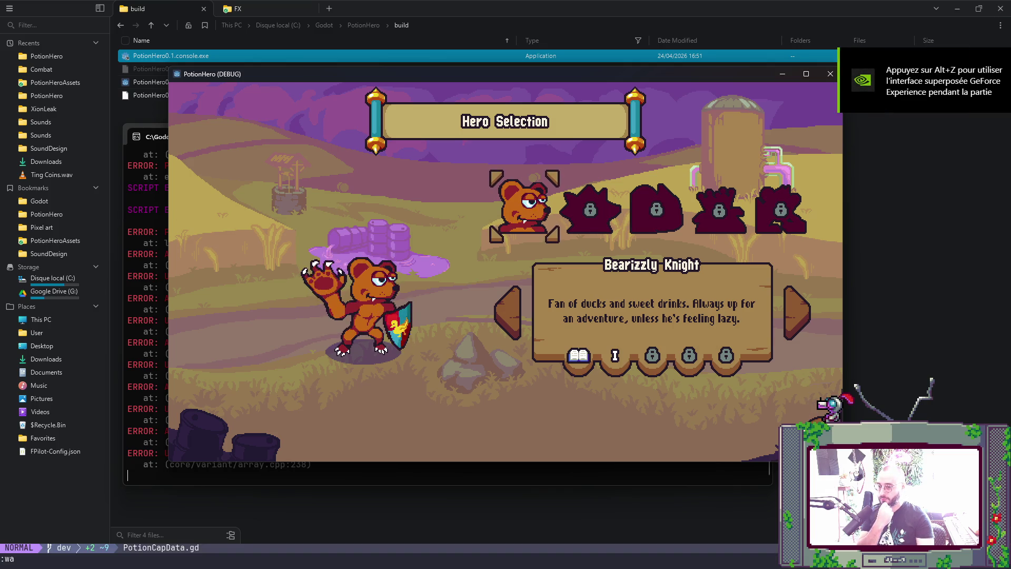
key("Return")
key("Return")
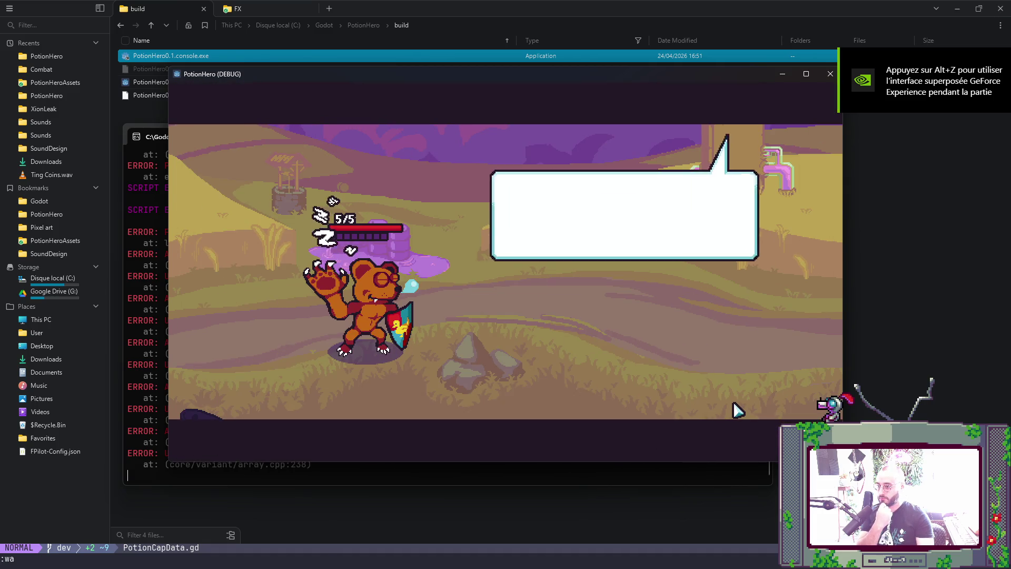
key("Return")
key("Return")
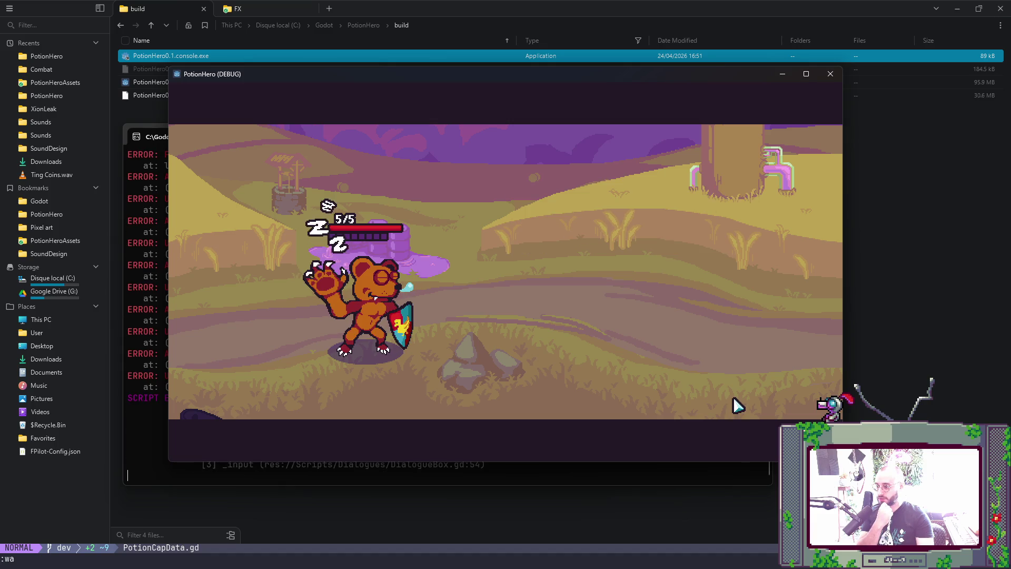
left_click(529, 475)
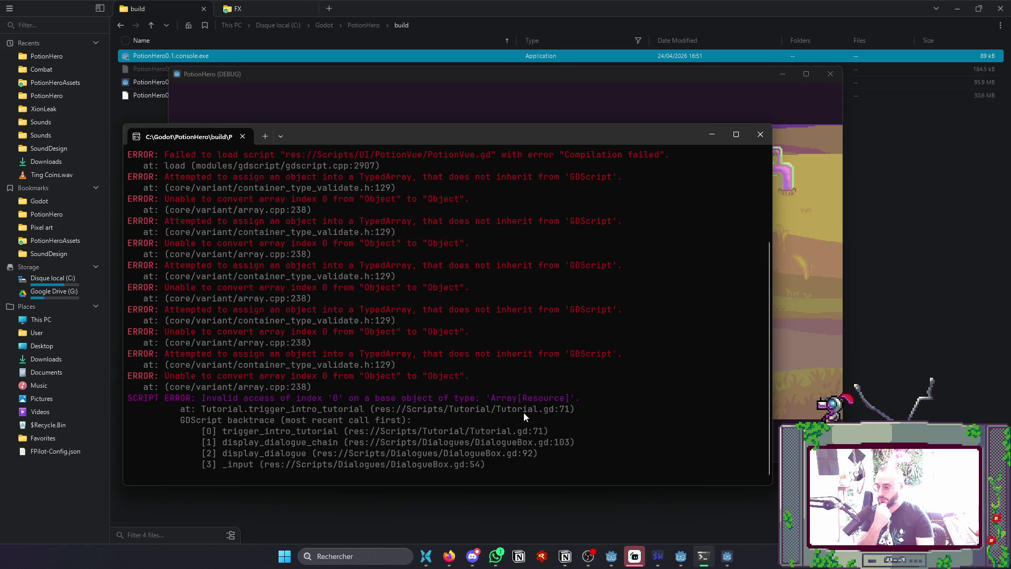
left_click(813, 352)
left_click(830, 74)
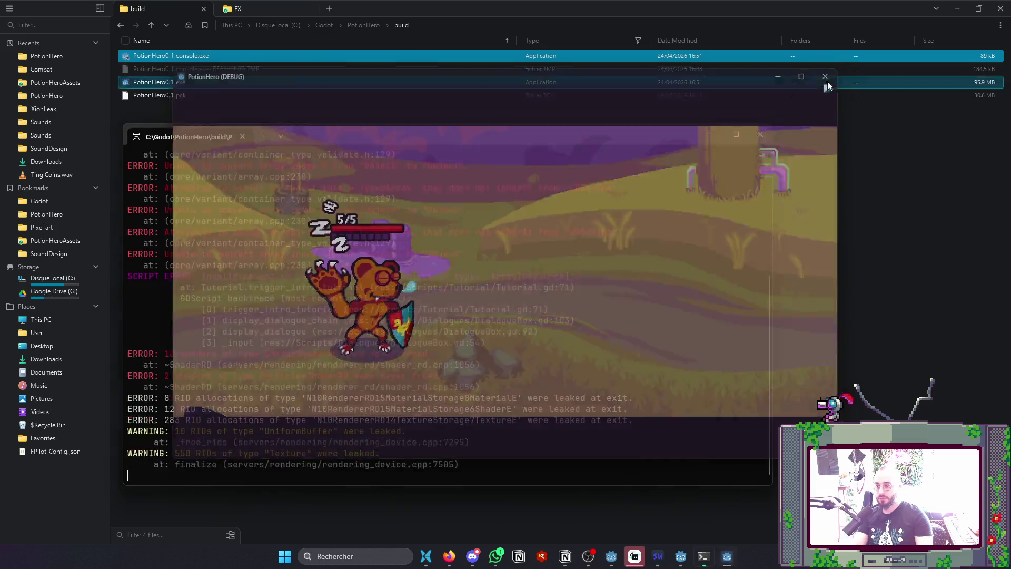
key("alt+Tab")
key("alt+Tab")
key("alt+Tab")
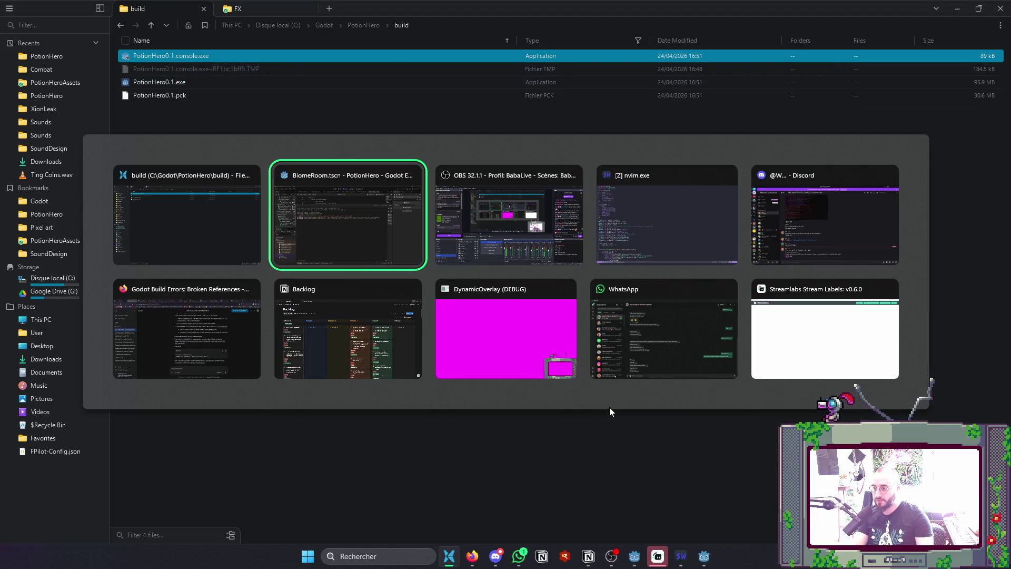
Open Tutorial.gd at line 71 and jump to the potions declaration in TeamData.gd.
key("space")
key("f")
key("f")
type("Tuto")
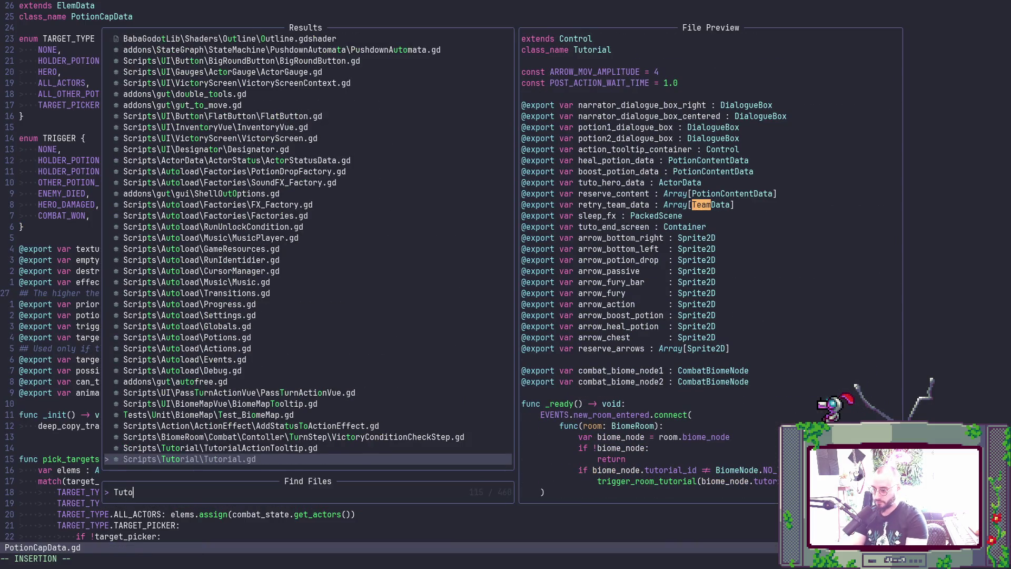
key("Return")
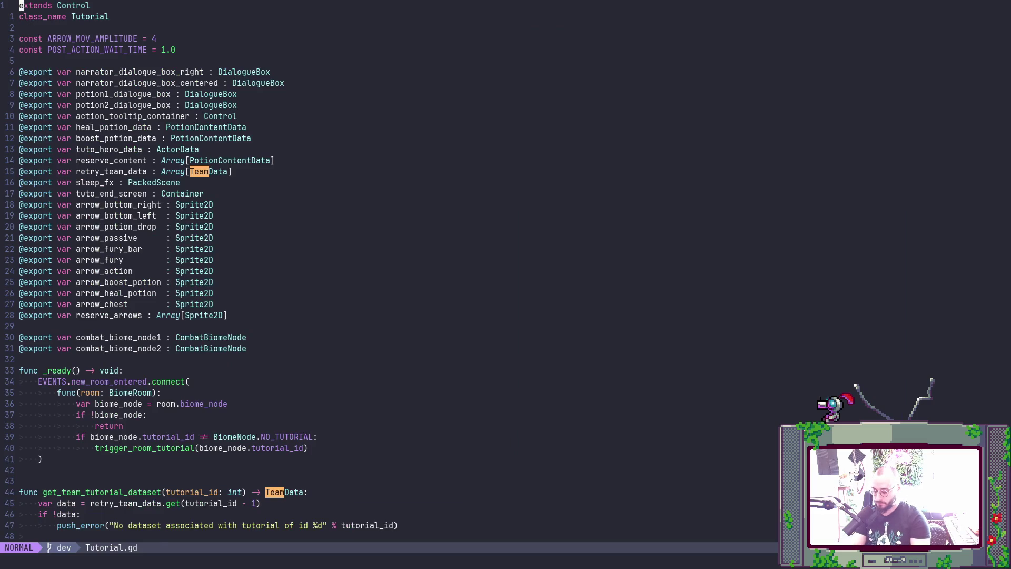
key("7")
key("1")
key("shift+g")
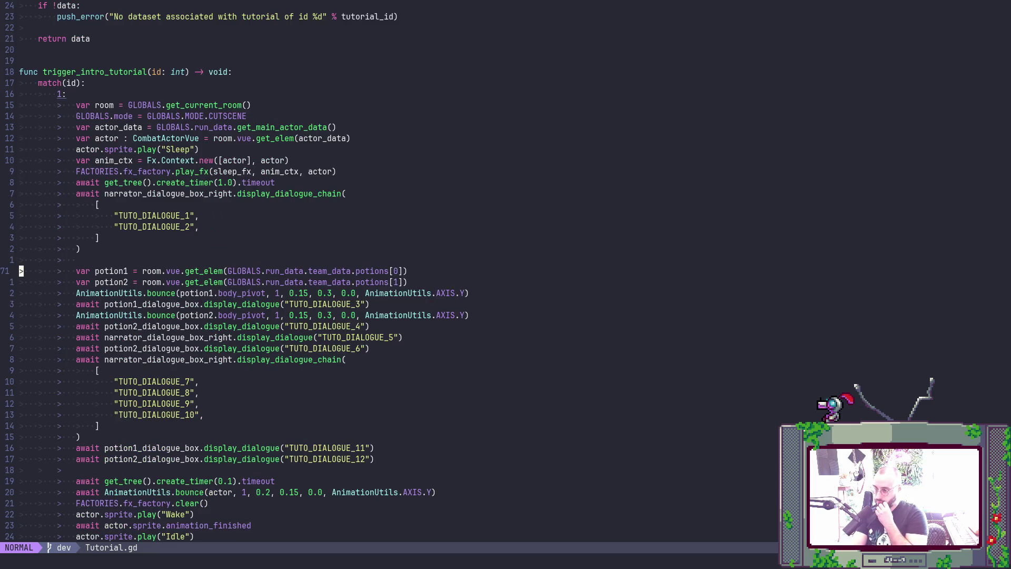
key("dollar")
key("h")
key("h")
key("h")
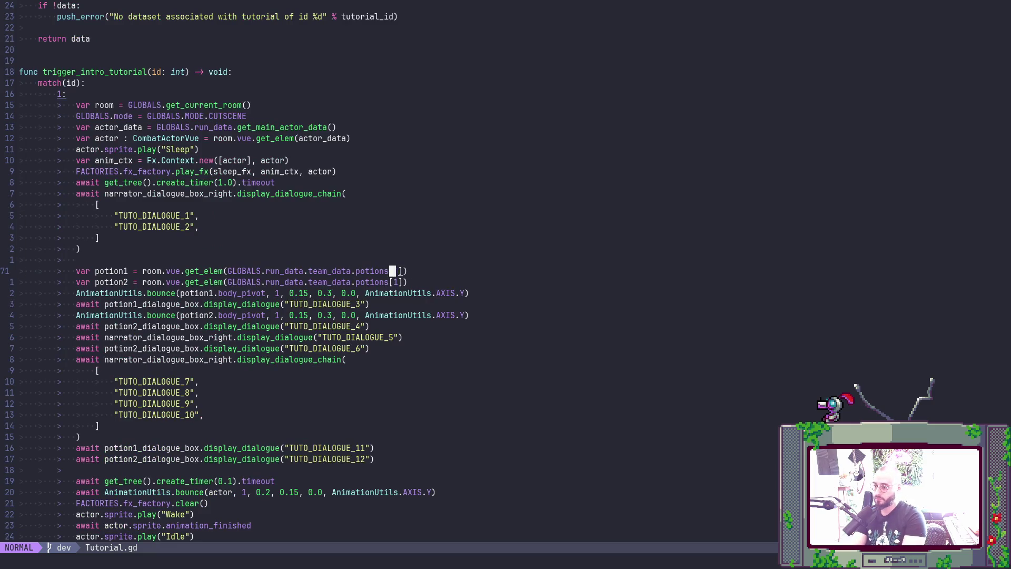
key("g")
key("d")
Remove the PotionData element type from the potions array in TeamData.gd.
key("dollar")
key("percent")
key("l")
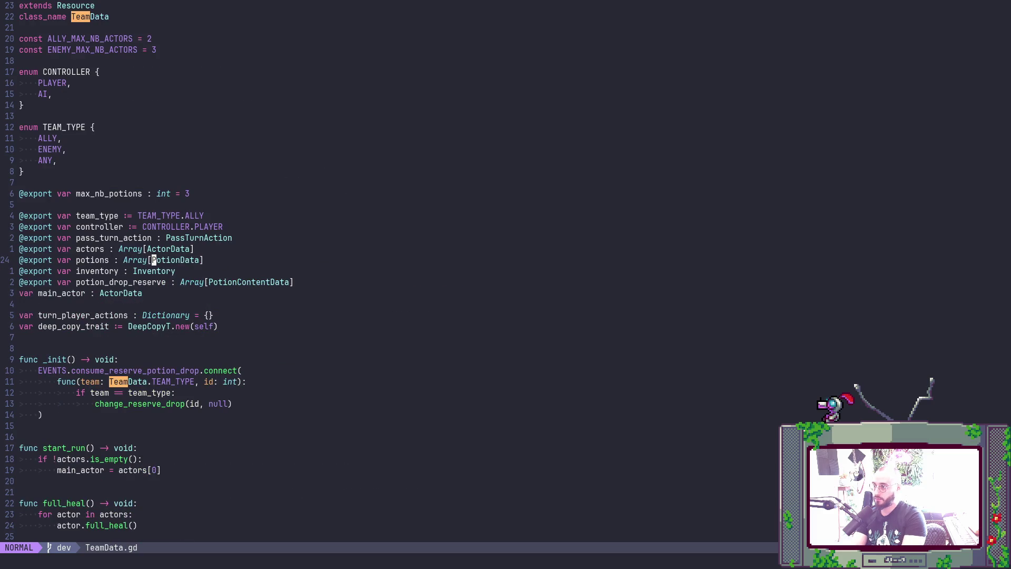
key("h")
key("D")
key("k")
key("D")
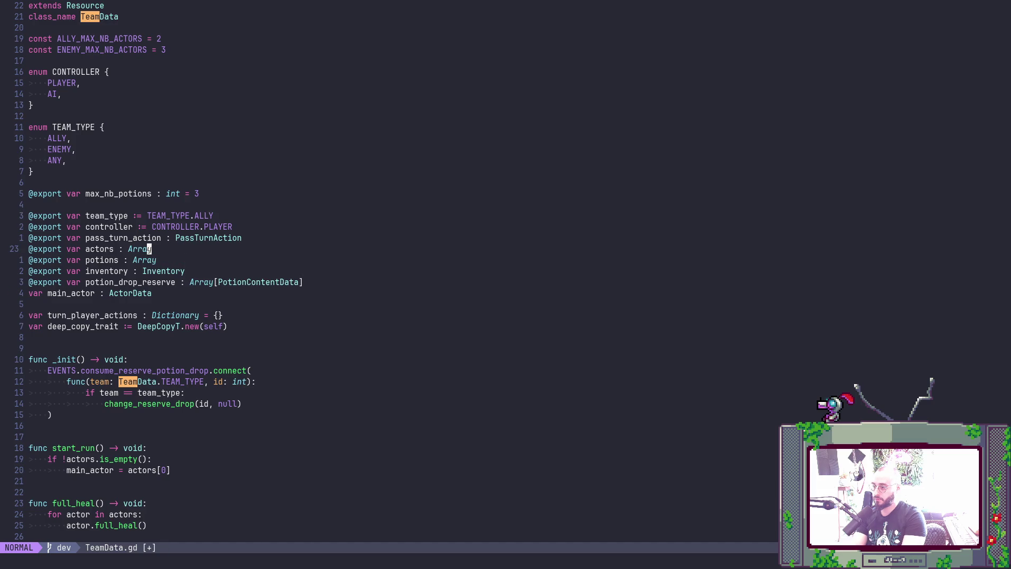
key("u")
Strip the PotionContentData and ActorData element types from potion_drop_reserve and actors, then save with :w.
key("j")
key("j")
key("j")
key("dollar")
key("percent")
key("D")
key("k")
key("k")
key("k")
key("percent")
type("D:w")
key("Return")
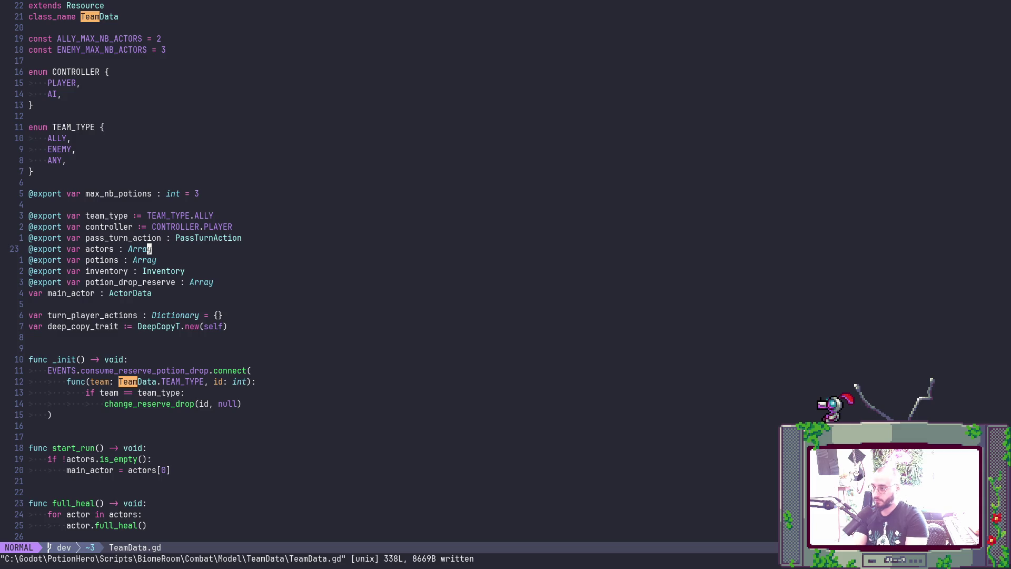
Scroll down to get_drop_target_potion and save TeamData.gd again.
key("ctrl+d")
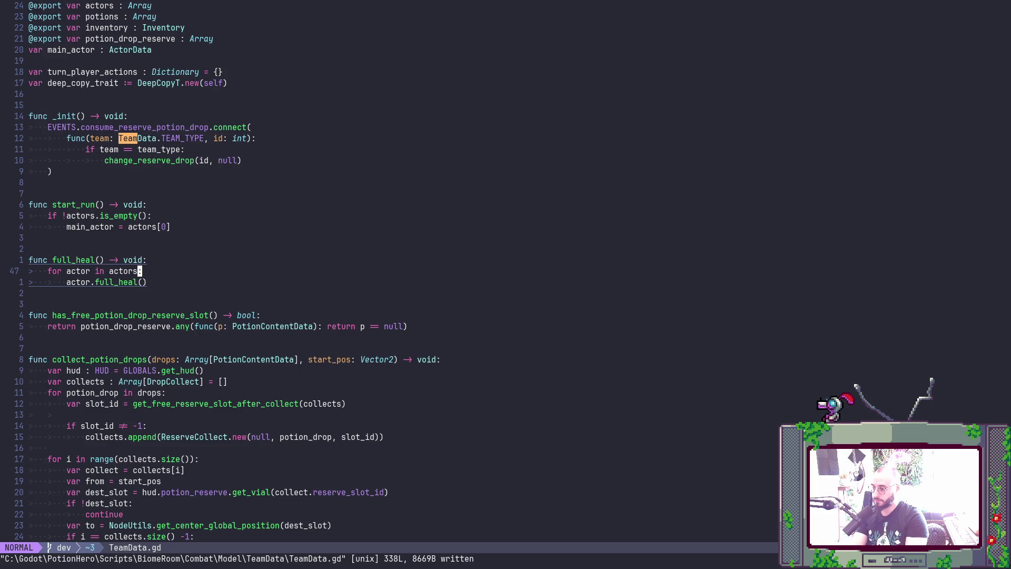
key("ctrl+d")
key("ctrl+d")
key("ctrl+d")
key("ctrl+d")
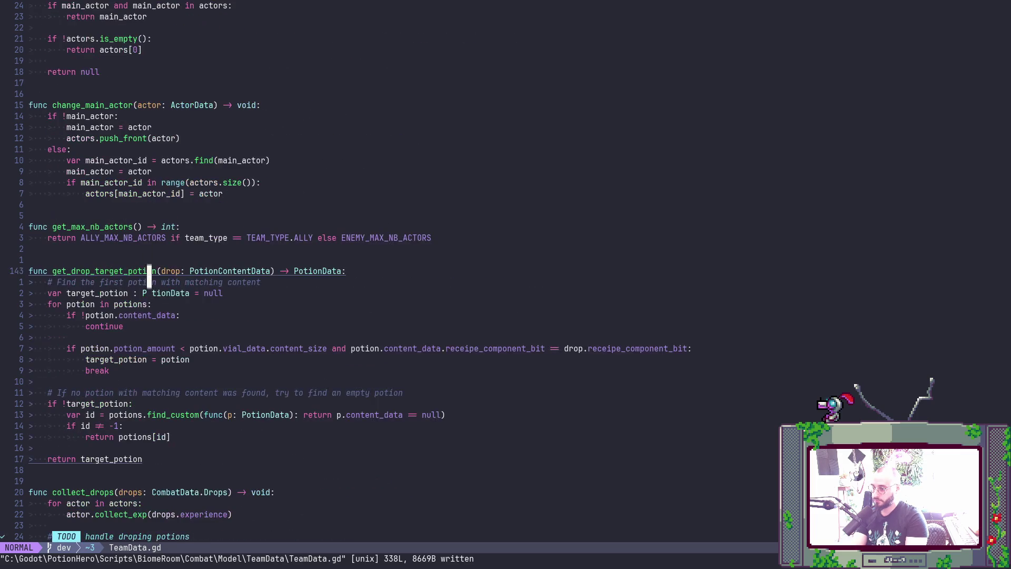
key("f")
key("parenright")
key("ctrl+s")
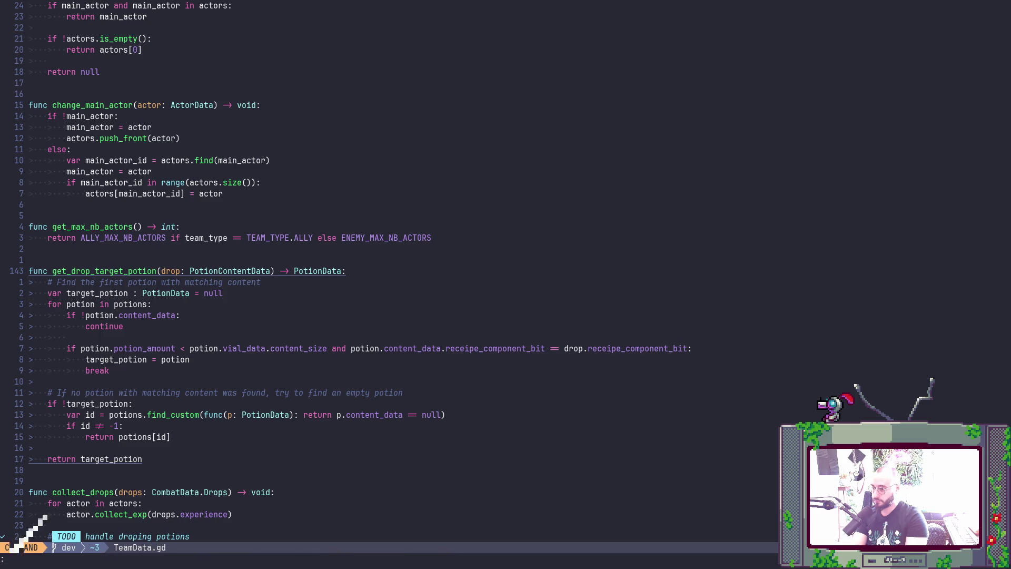
key("alt+Tab")
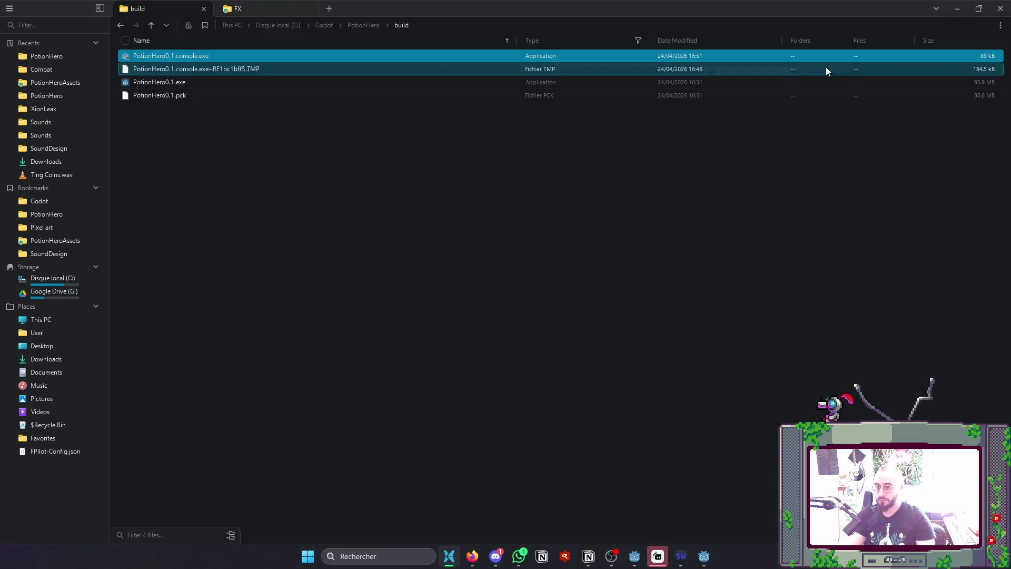
Export the project over build/PotionHero0.1.exe, confirming the overwrite.
key("alt+Tab")
key("alt+Tab")
key("Tab")
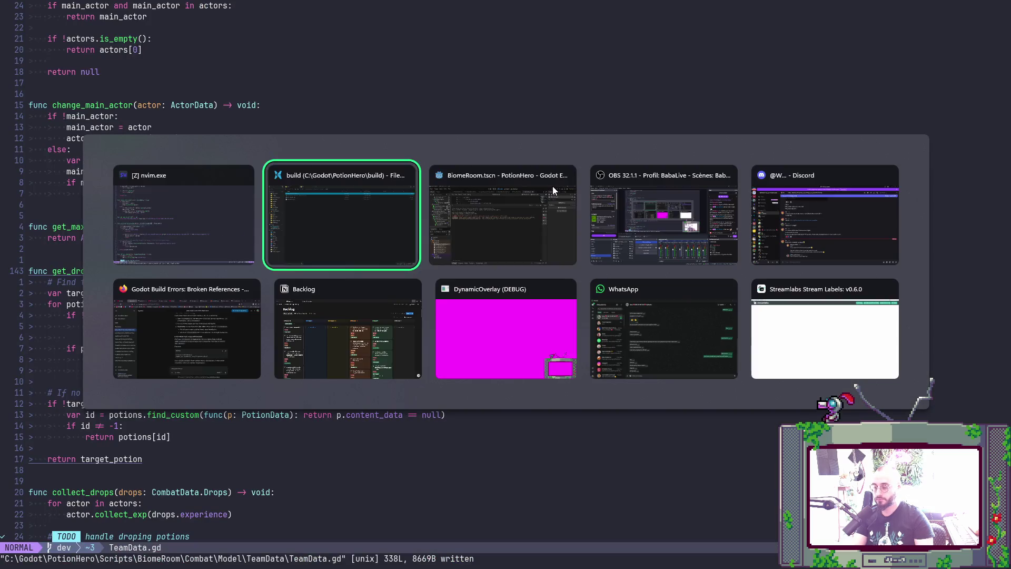
left_click(48, 23)
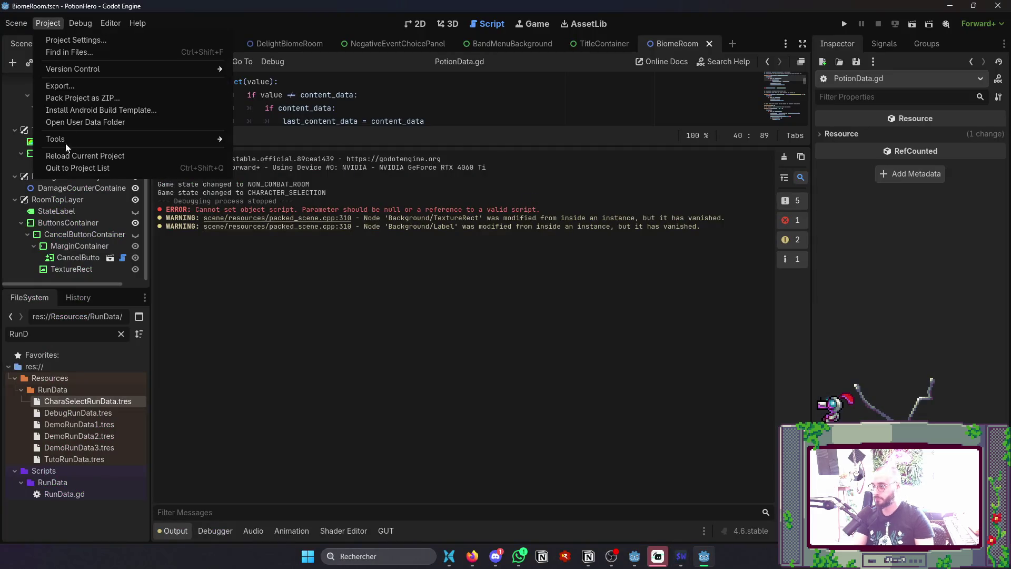
left_click(67, 87)
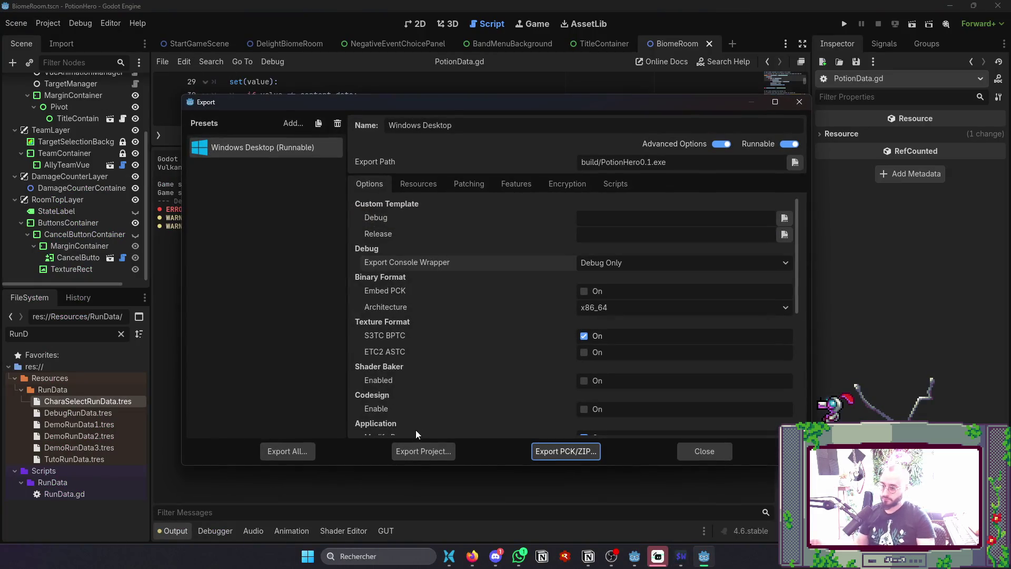
left_click(424, 451)
left_click(404, 454)
left_click(454, 299)
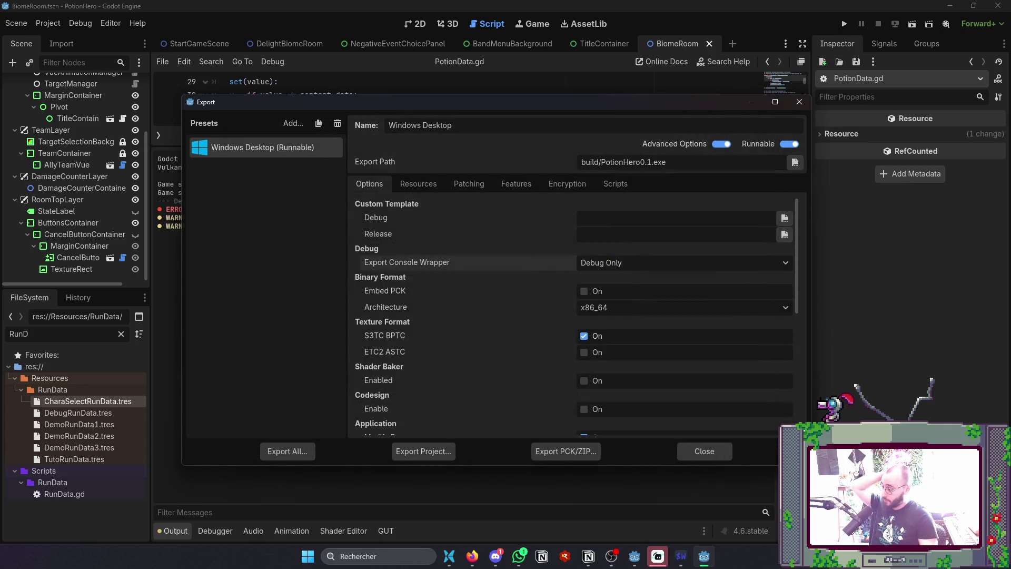
After checking the Gemini conversation, export over PotionHero0.1.exe once more and close the export window.
key("alt+Tab")
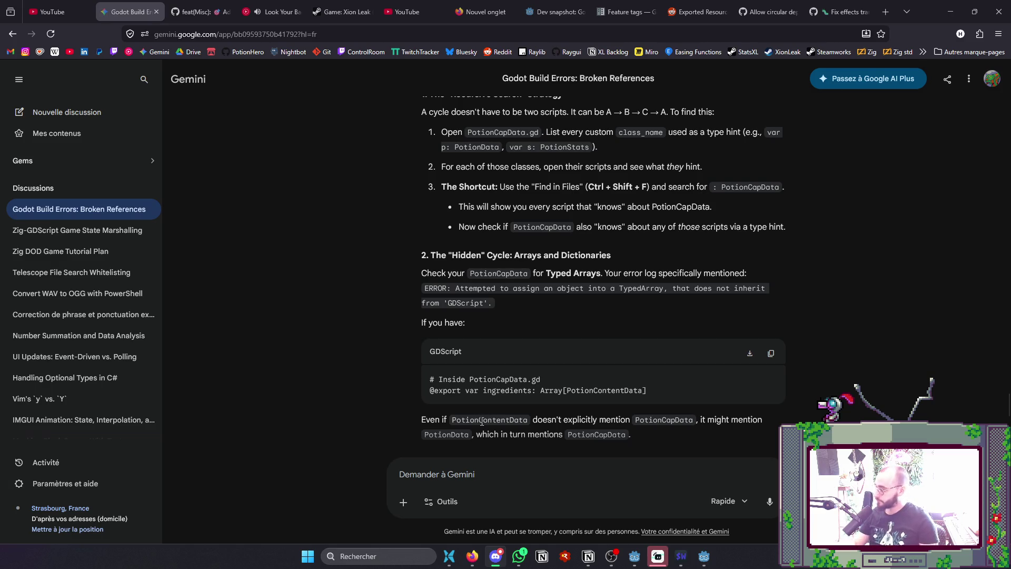
key("alt+Tab")
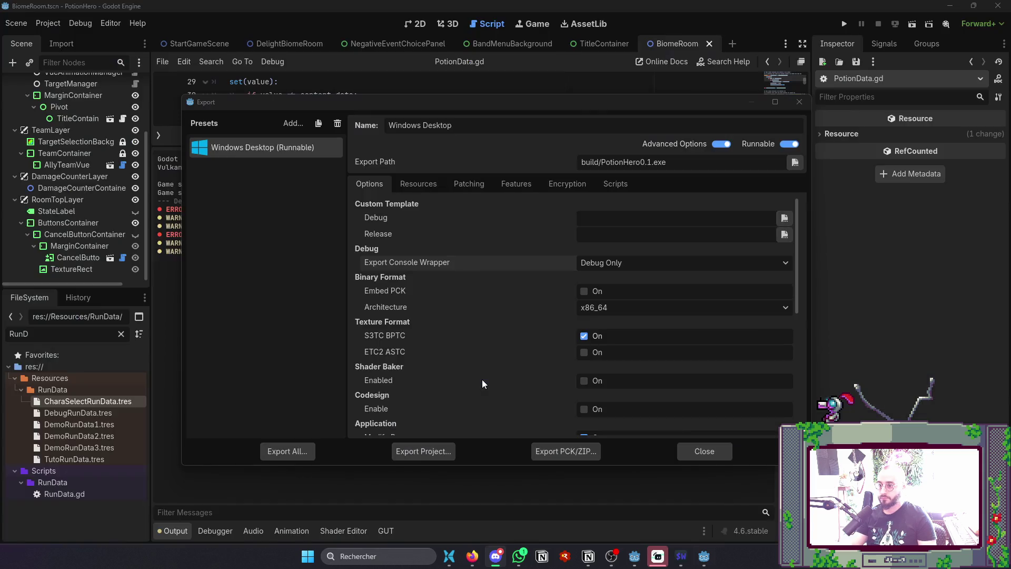
left_click(423, 452)
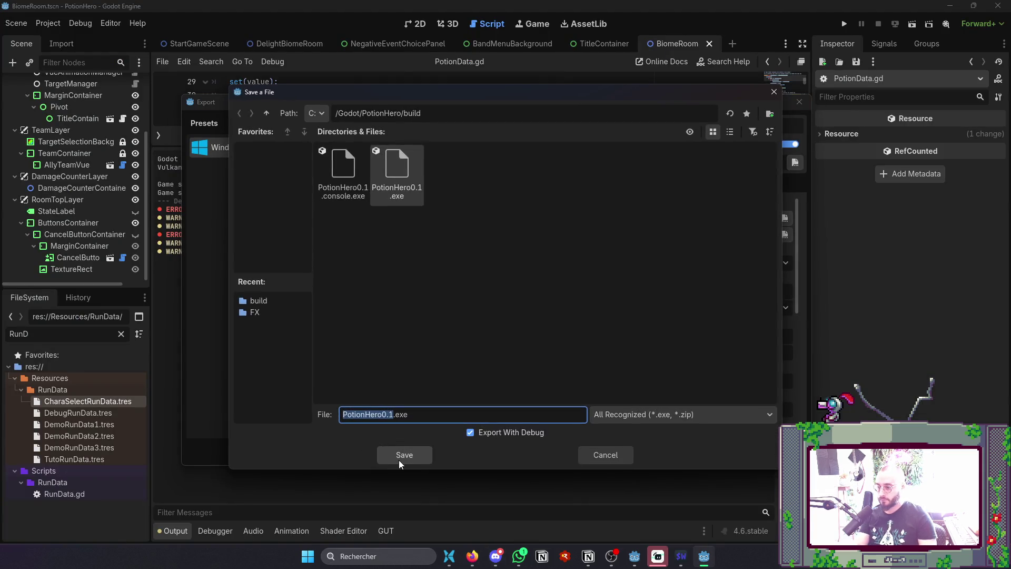
left_click(412, 456)
left_click(454, 301)
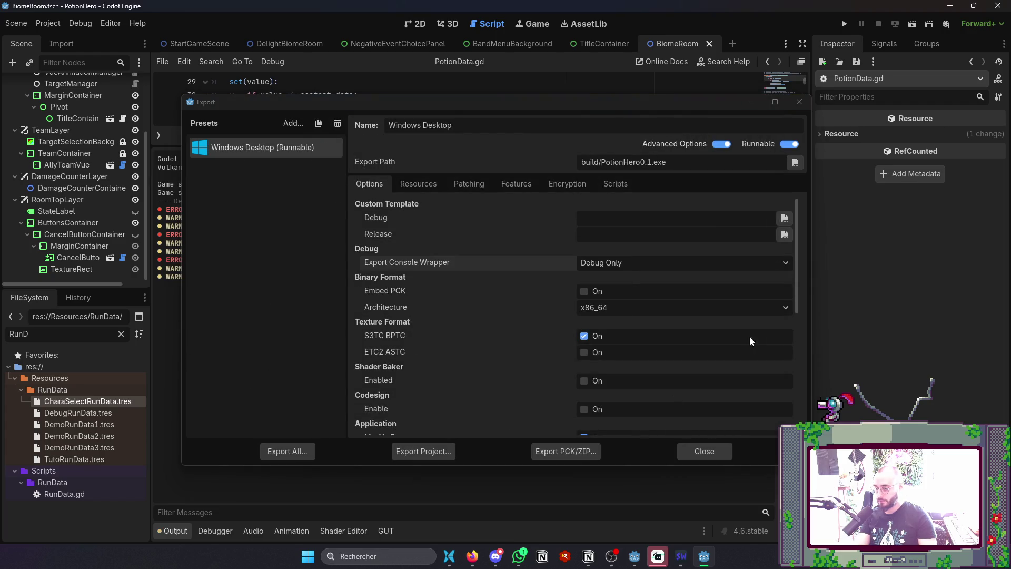
left_click(804, 107)
key("alt+Tab")
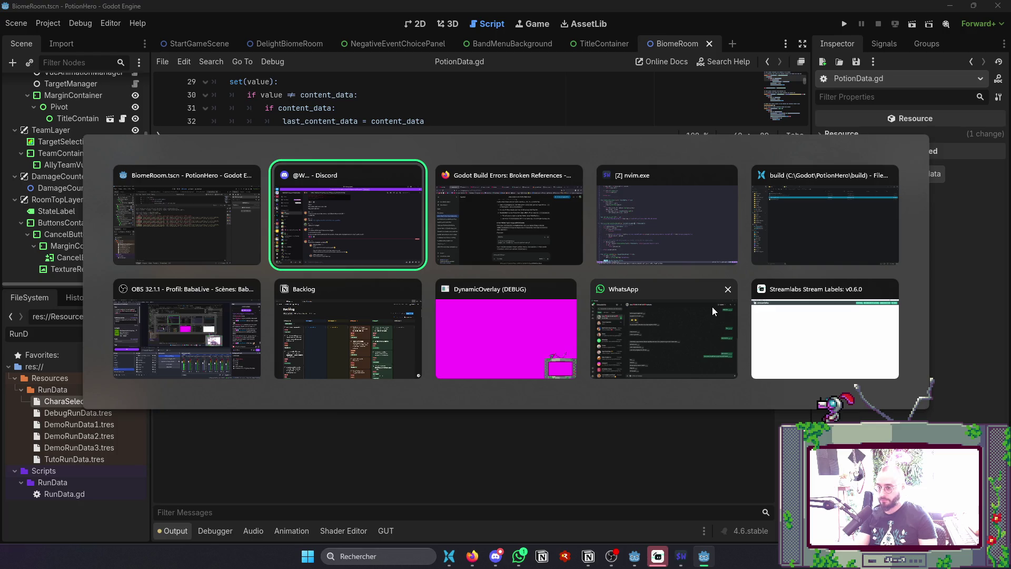
Launch and close PotionHero0.1.exe, then run the console build and read its error log.
key("Tab")
key("Tab")
double_click(192, 82)
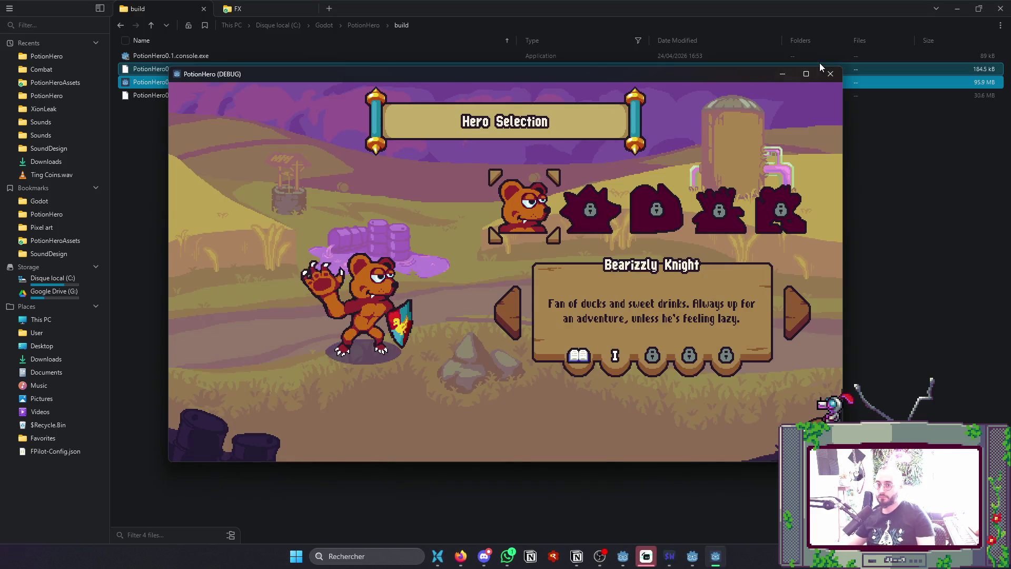
left_click(831, 74)
double_click(219, 58)
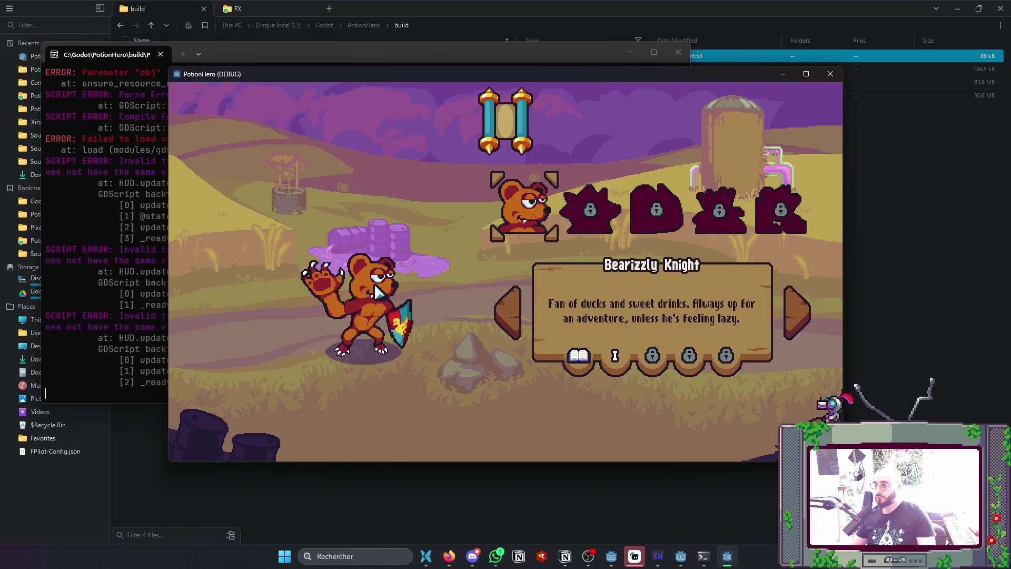
left_click(103, 257)
scroll(128, 251, "up", 3)
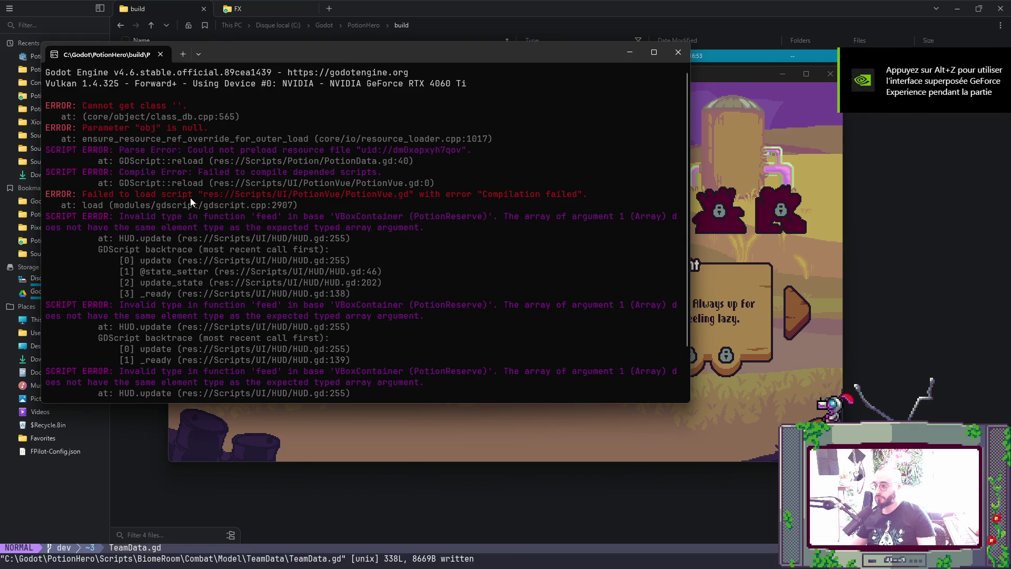
scroll(190, 202, "down", 2)
scroll(366, 343, "up", 2)
scroll(365, 344, "down", 2)
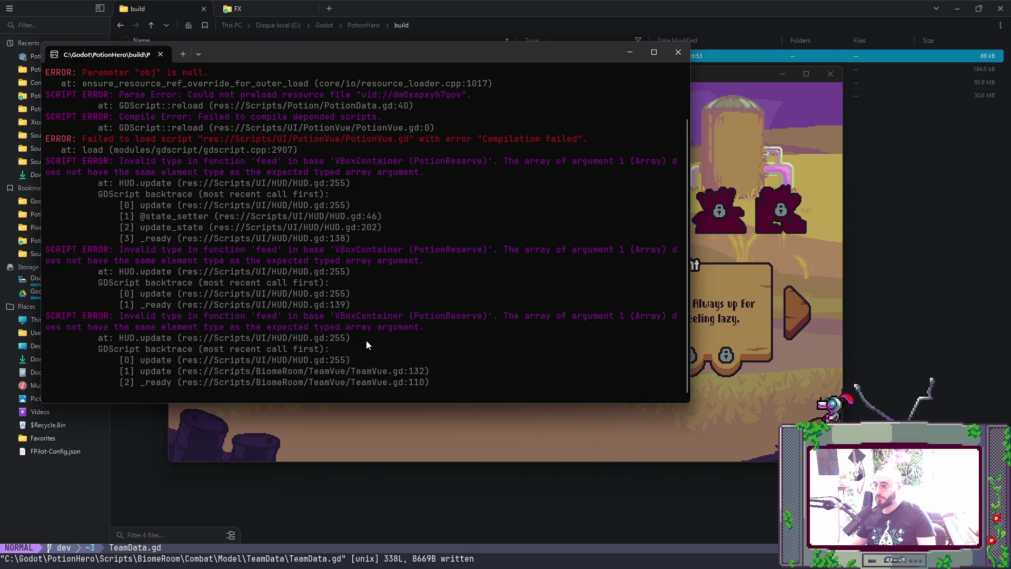
scroll(366, 341, "up", 2)
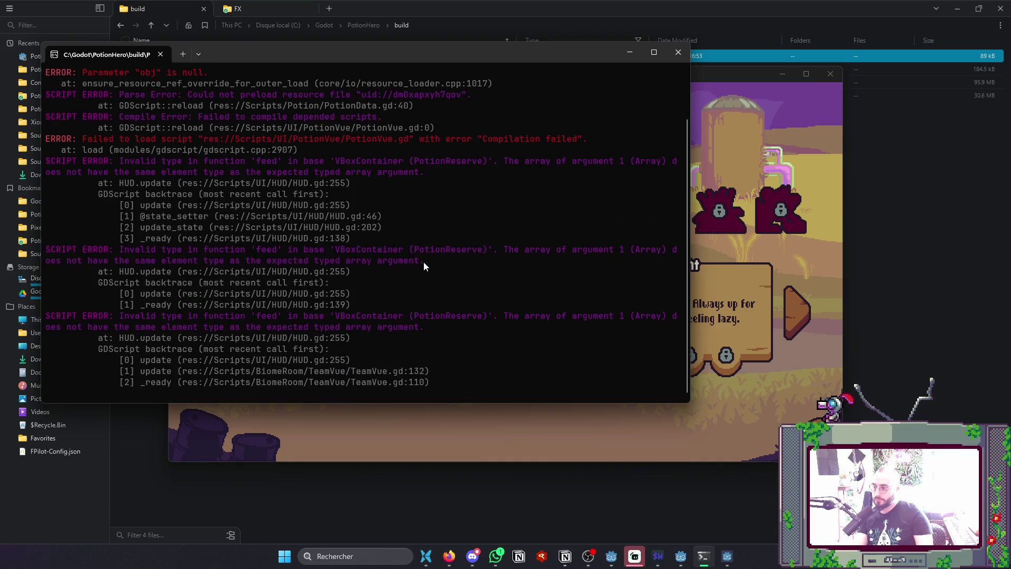
Take a screenshot of the console error log and close the running game.
key("super+shift+s")
mouse_move(45, 150)
left_mouse_down()
mouse_move(378, 354)
mouse_move(684, 396)
left_mouse_up()
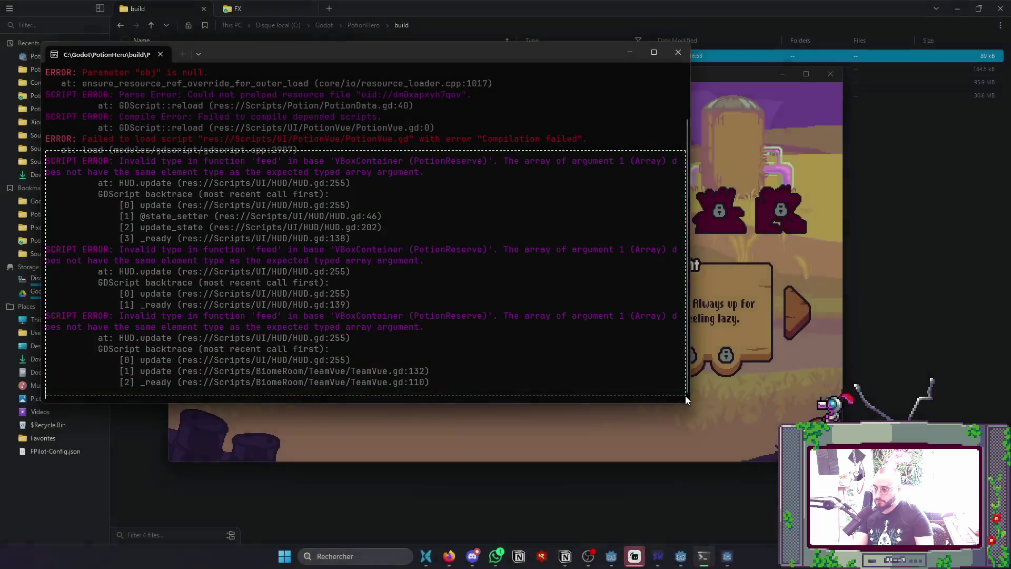
mouse_move(680, 554)
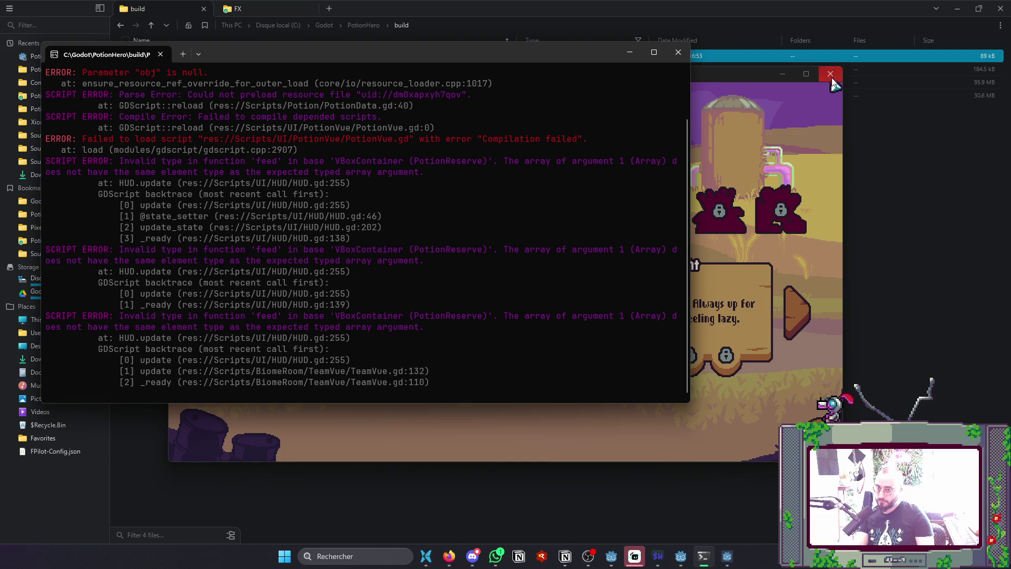
left_click(830, 73)
key("alt+Tab")
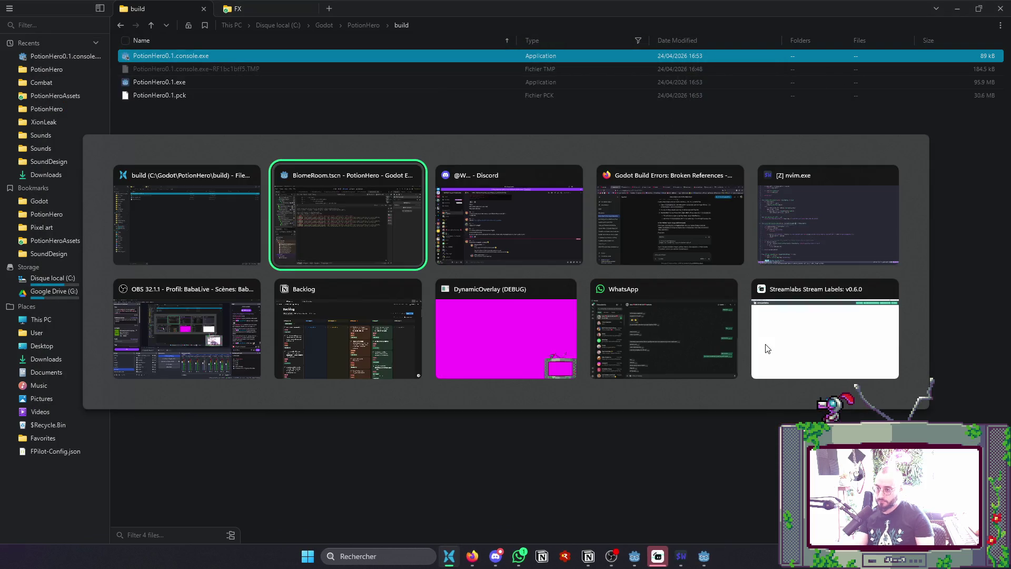
Open PotionVue.gd in Neovim, then return to TeamData.gd and save all buffers with :wa.
key("Tab")
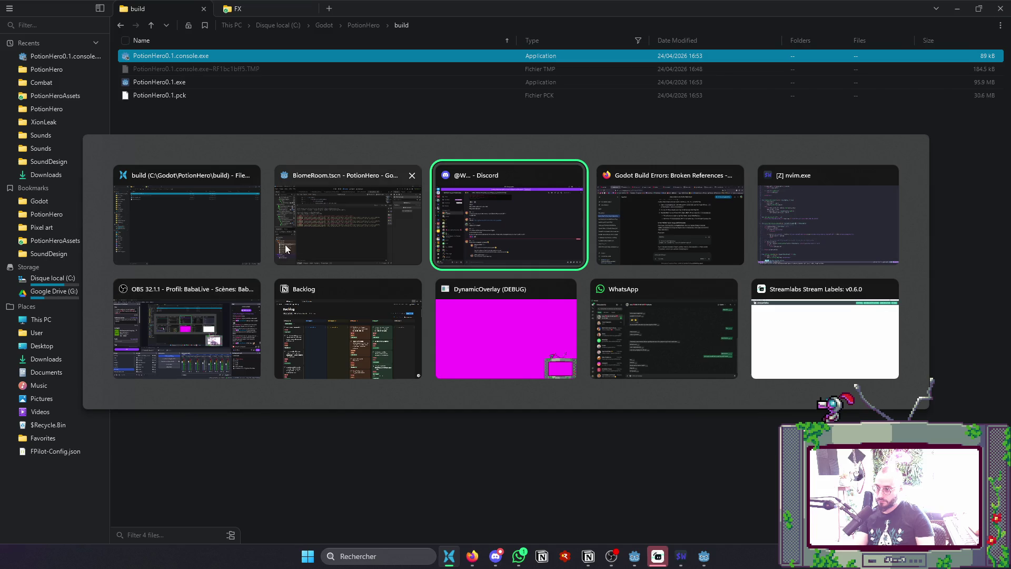
left_click(330, 201)
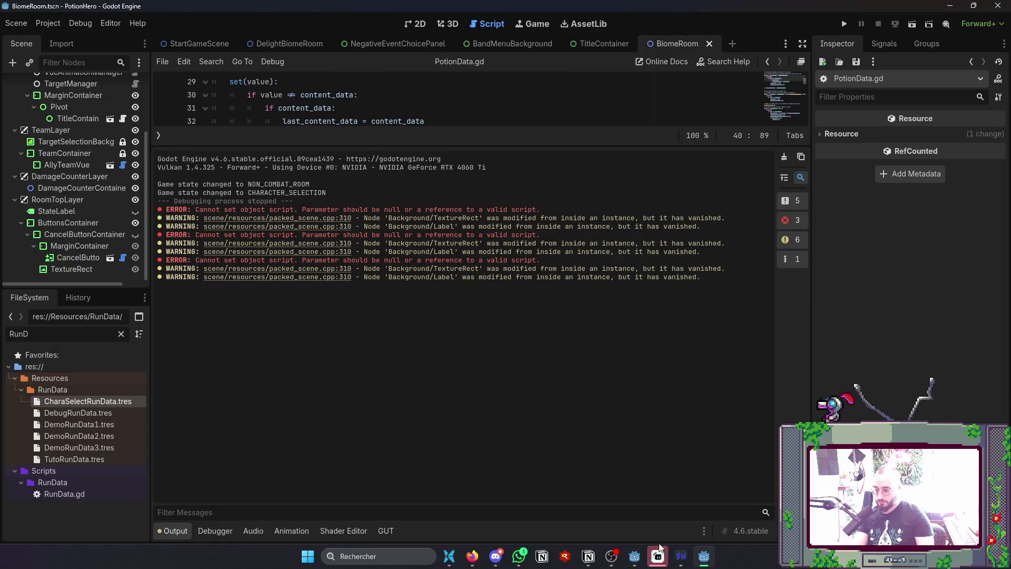
key("alt+Tab")
key("space")
key("f")
key("f")
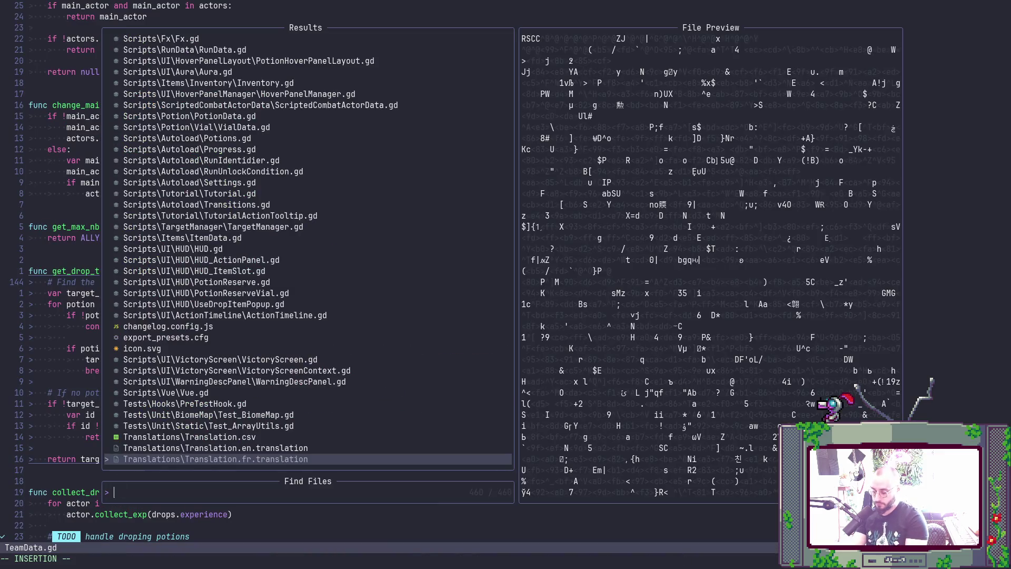
type("PotionVue")
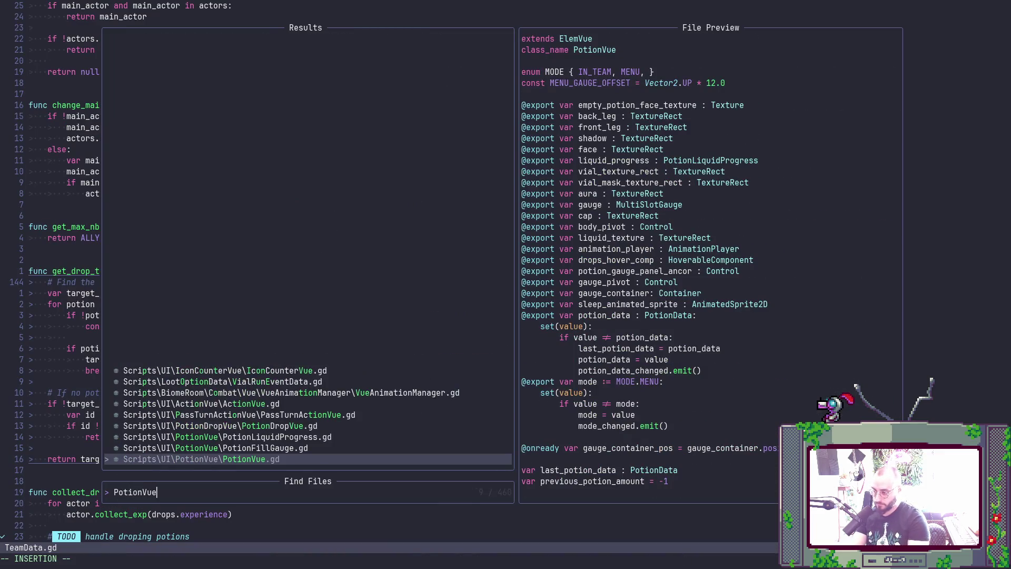
key("Return")
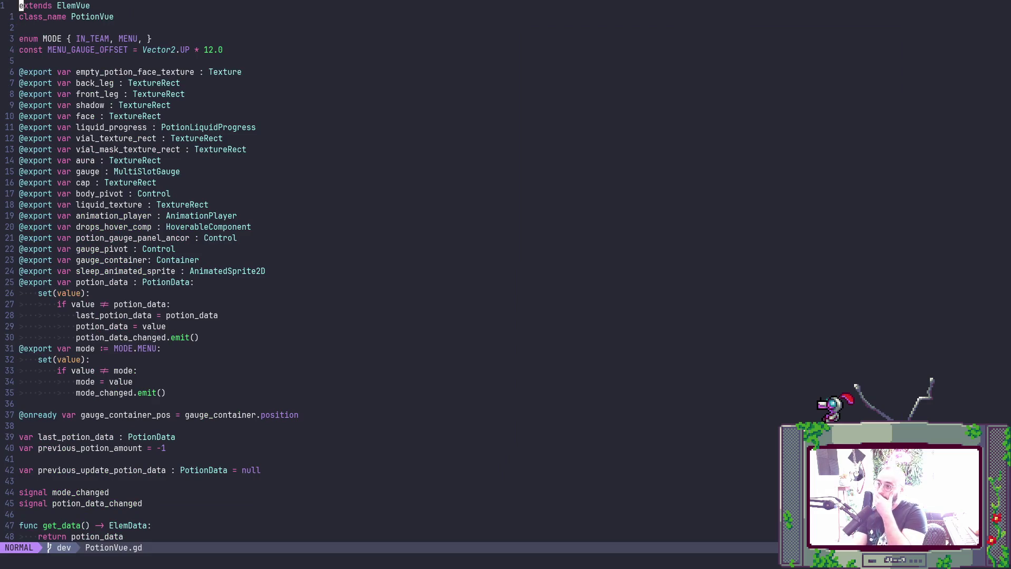
key("ctrl+o")
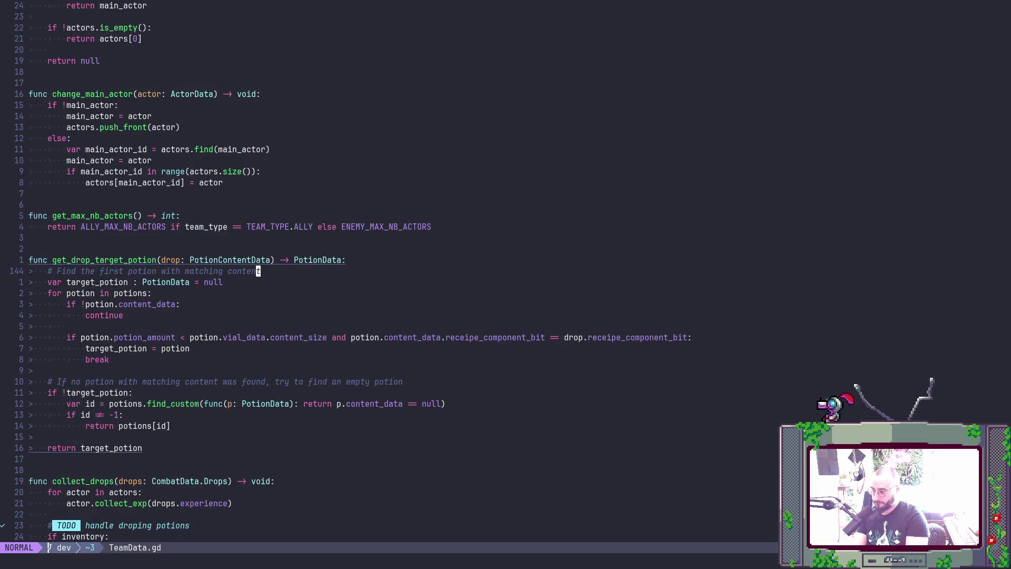
type(":wa")
key("Return")
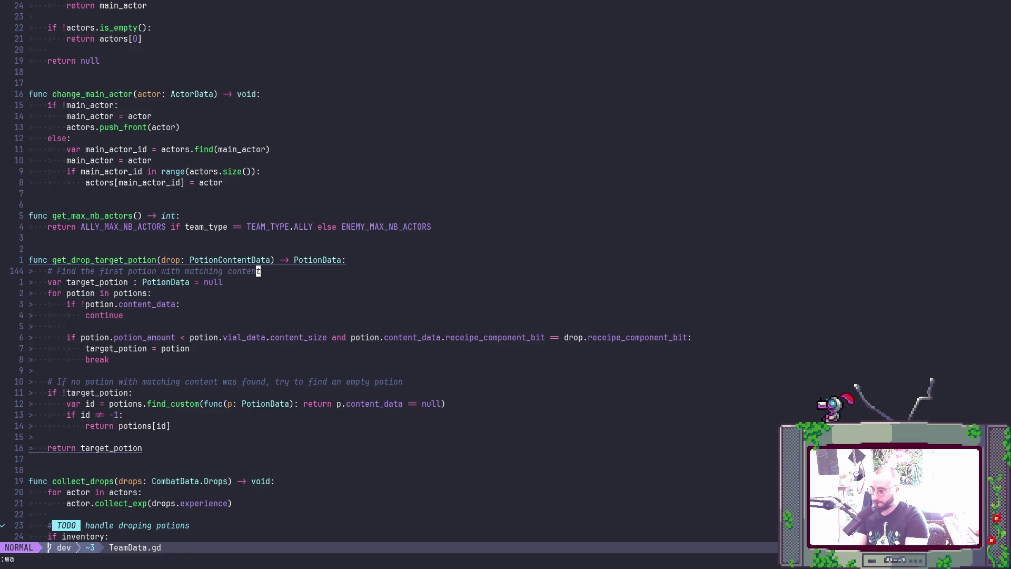
key("ctrl+o")
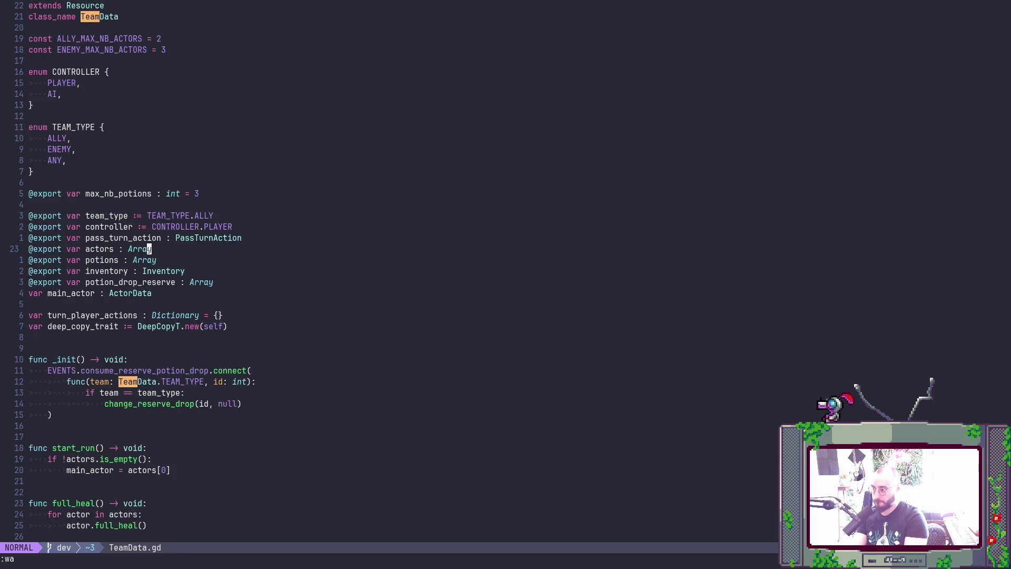
Reopen PotionVue.gd and search the project for references to PotionVue.
key("j")
key("space")
key("f")
key("f")
type("Potion")
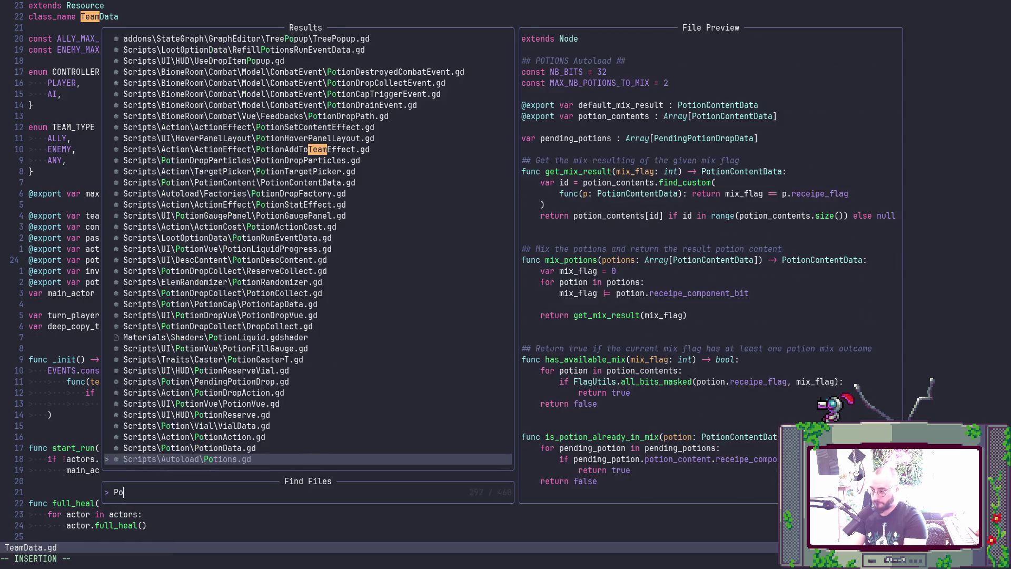
type("Vue")
key("Return")
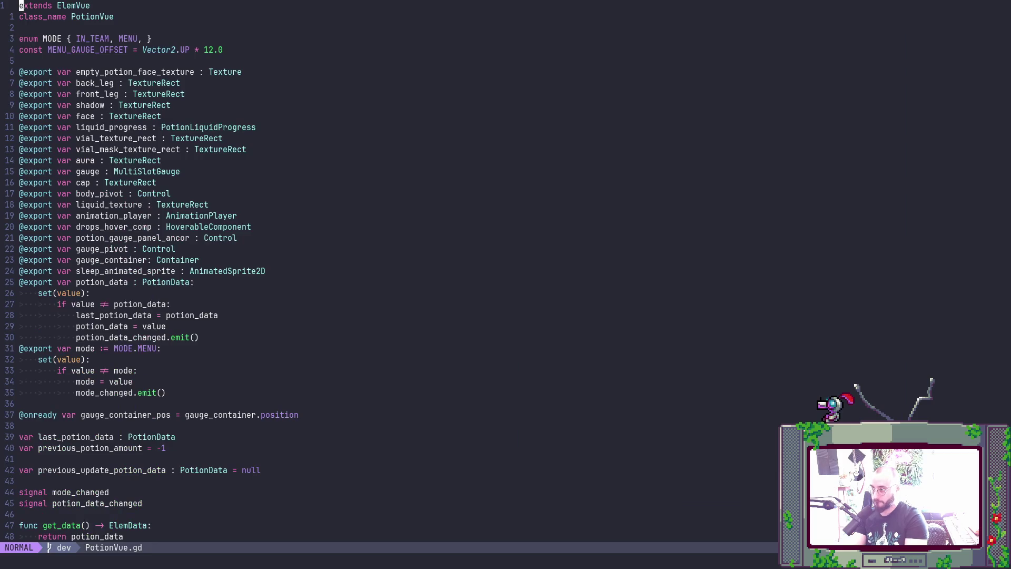
key("j")
key("dollar")
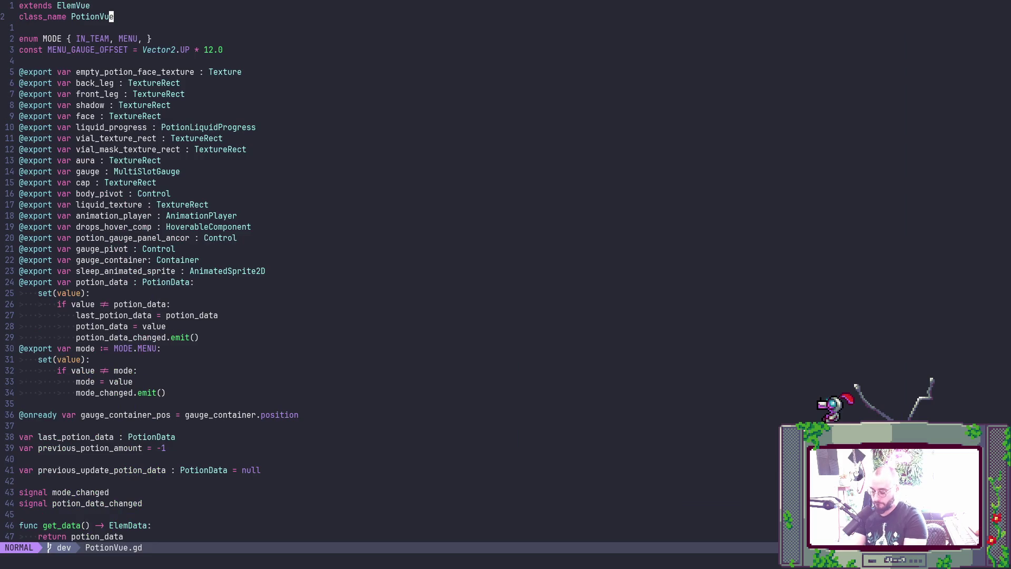
key("space")
key("f")
key("w")
key("Up")
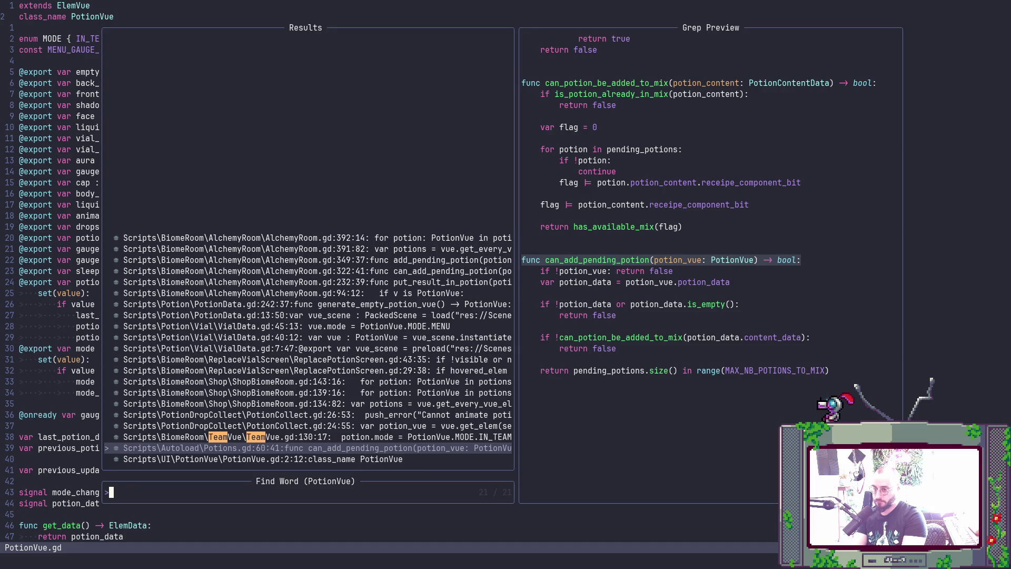
Browse the PotionVue matches and open PotionData.gd at generate_empty_potion_vue.
key("Up")
key("Up")
key("Down")
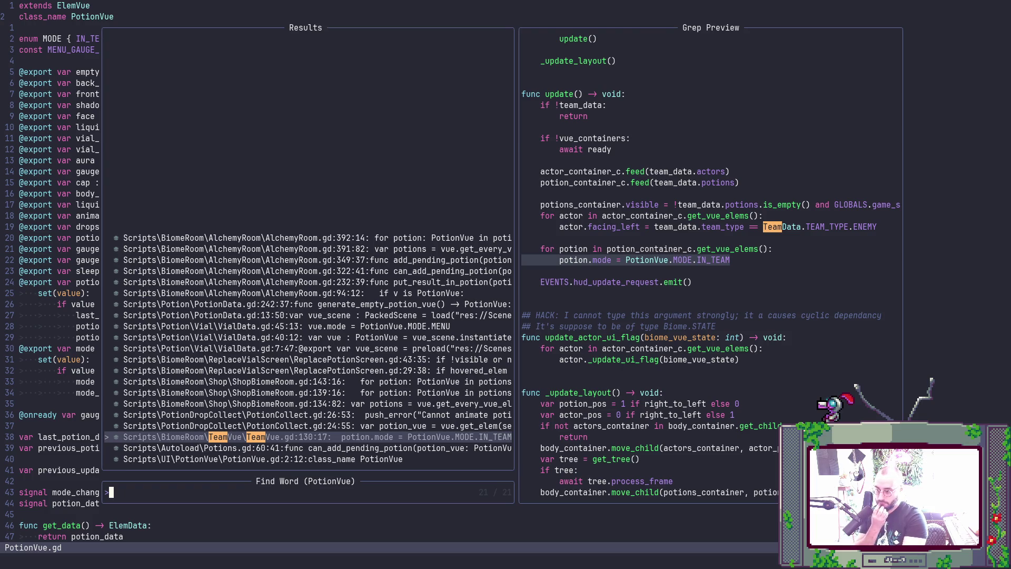
key("Up")
key("Up")
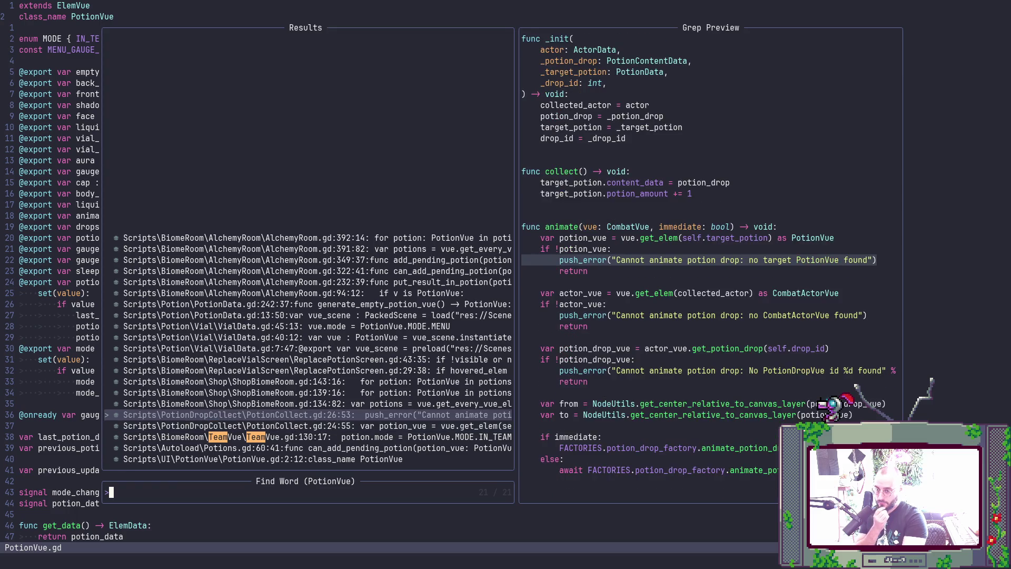
key("Up")
key("Up")
key("Up")
key("Up")
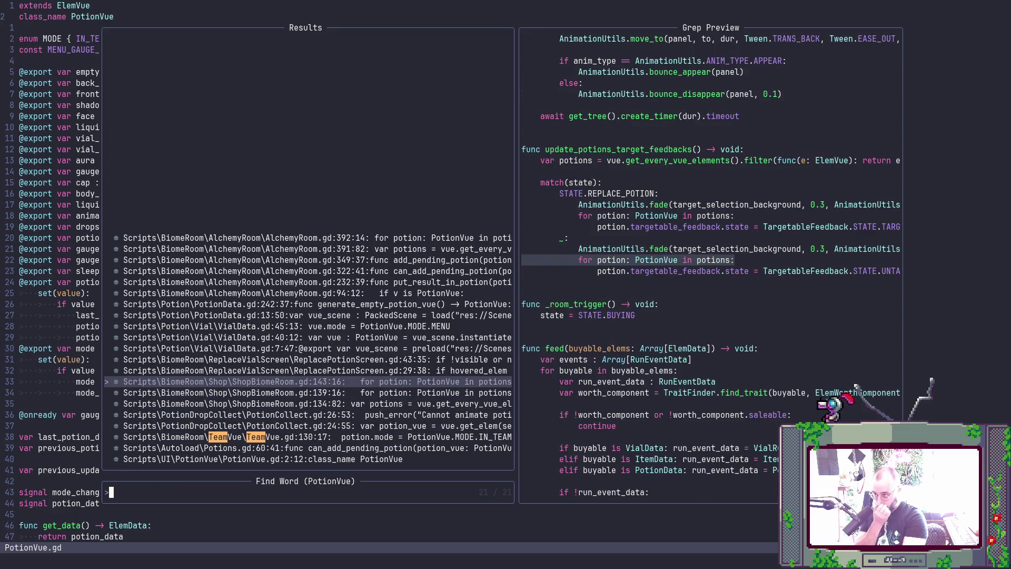
key("Up")
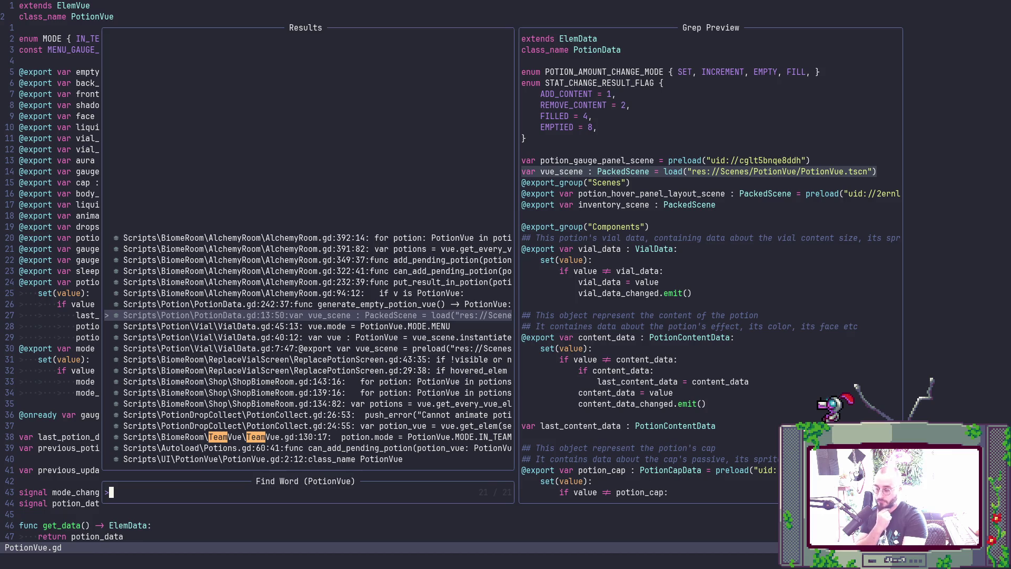
left_click(316, 304)
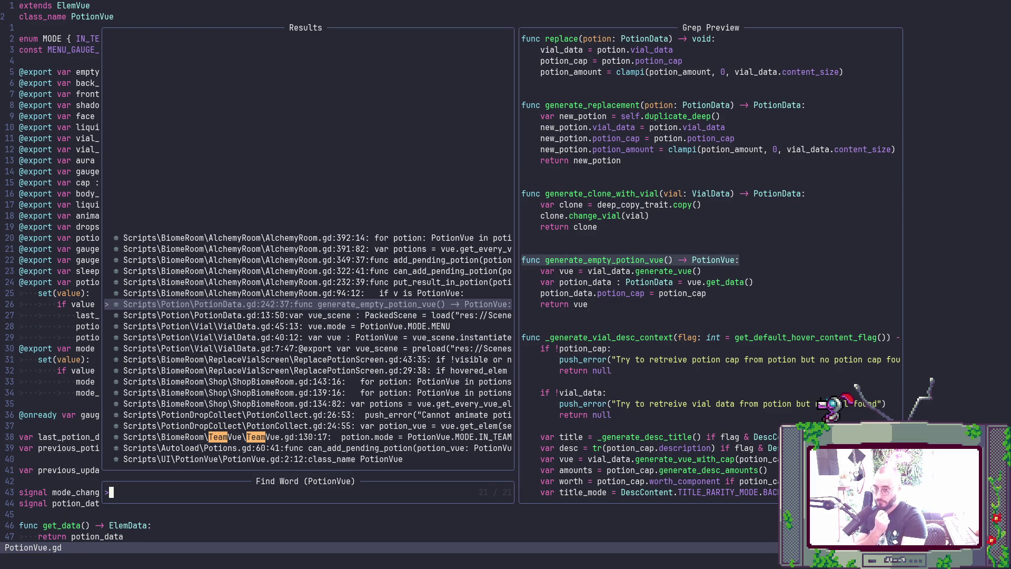
key("Return")
Delete the '-> PotionVue' return type from generate_empty_potion_vue and save PotionData.gd.
key("h")
key("h")
key("h")
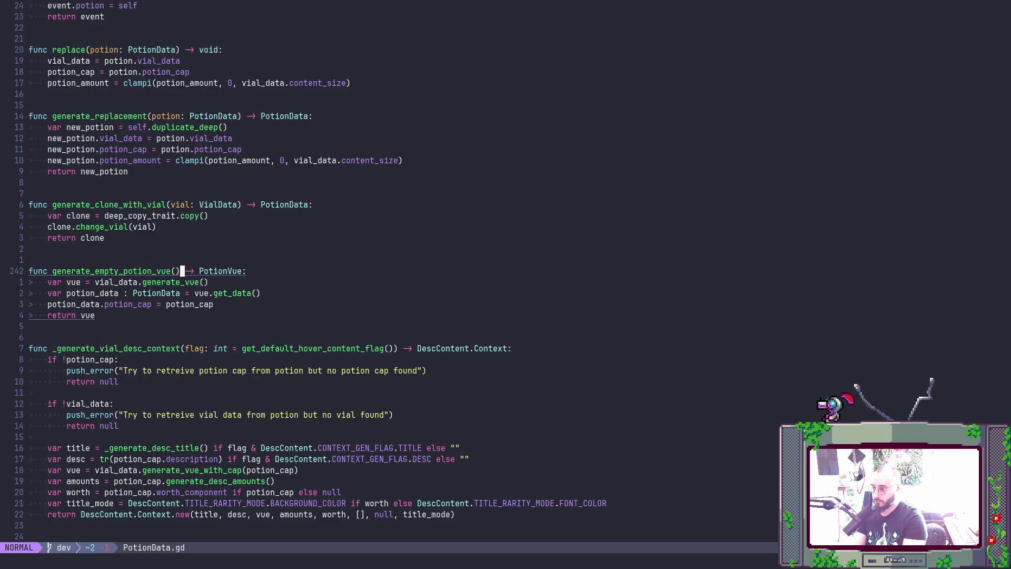
key("d")
key("t")
key("colon")
type(":w")
key("Return")
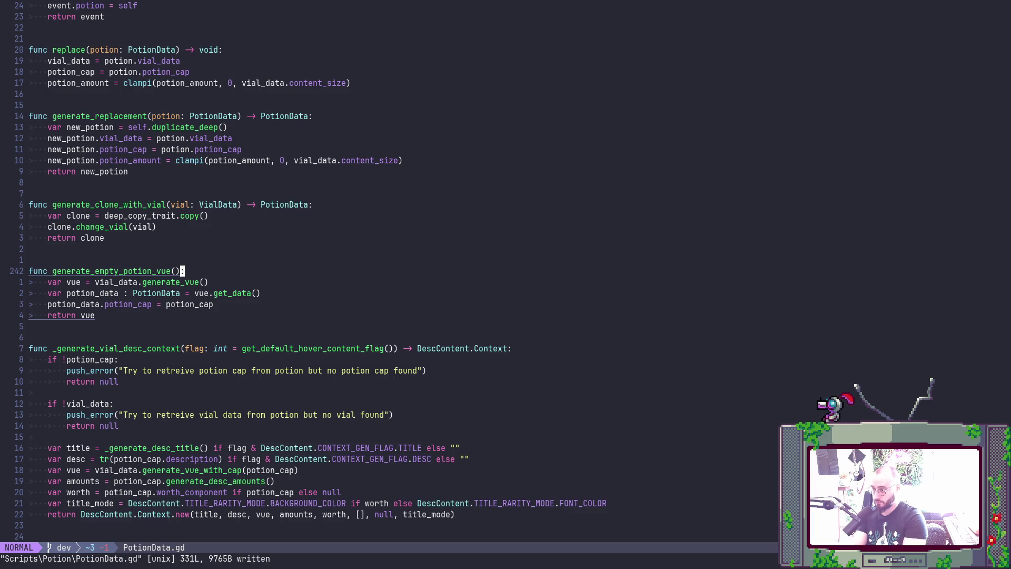
Reopen and save PotionVue.gd, then switch back to Godot.
key("space")
key("f")
key("f")
type("PotionVue")
key("Return")
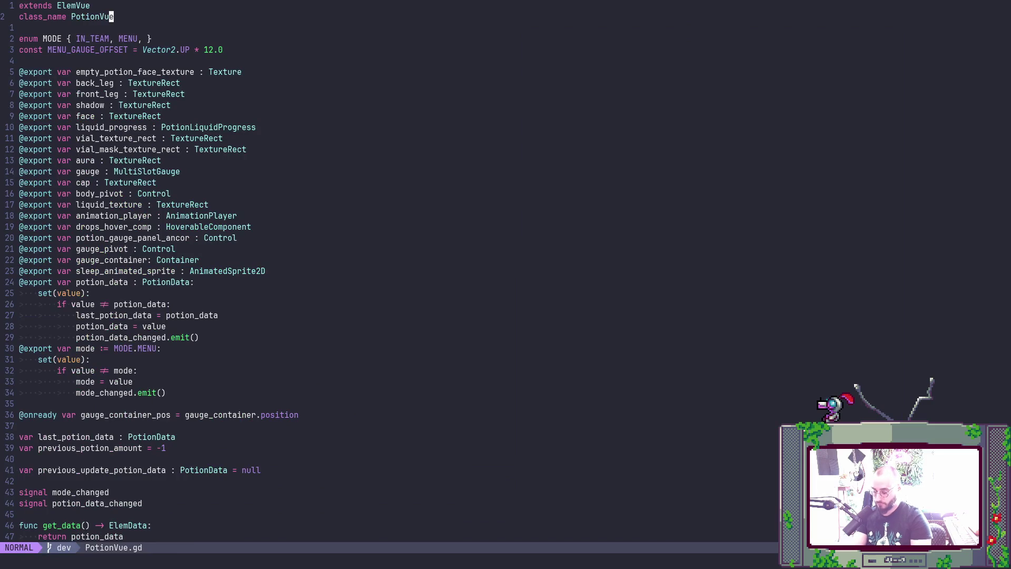
key("ctrl+o")
type(":w")
key("Return")
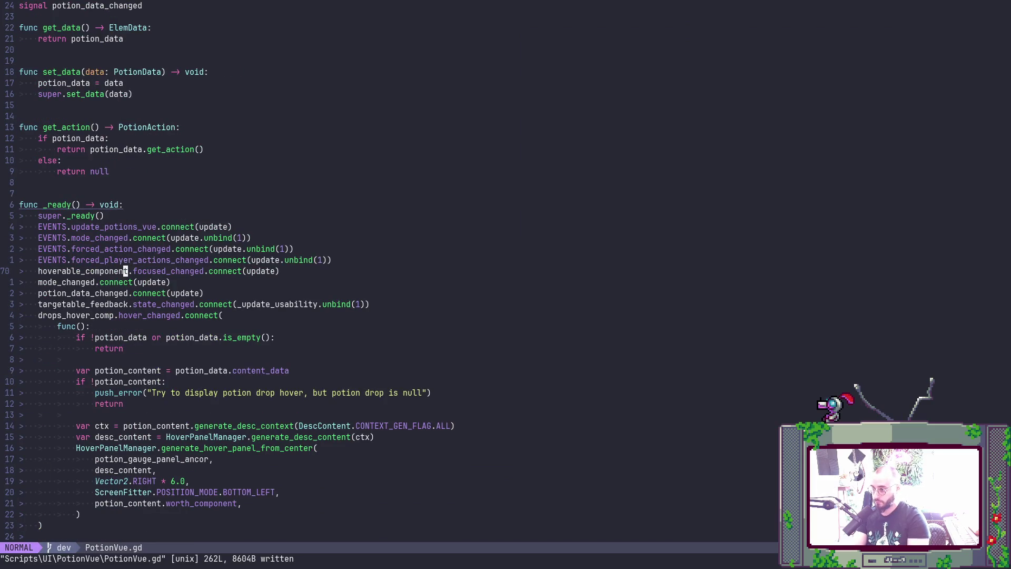
key("alt+Tab")
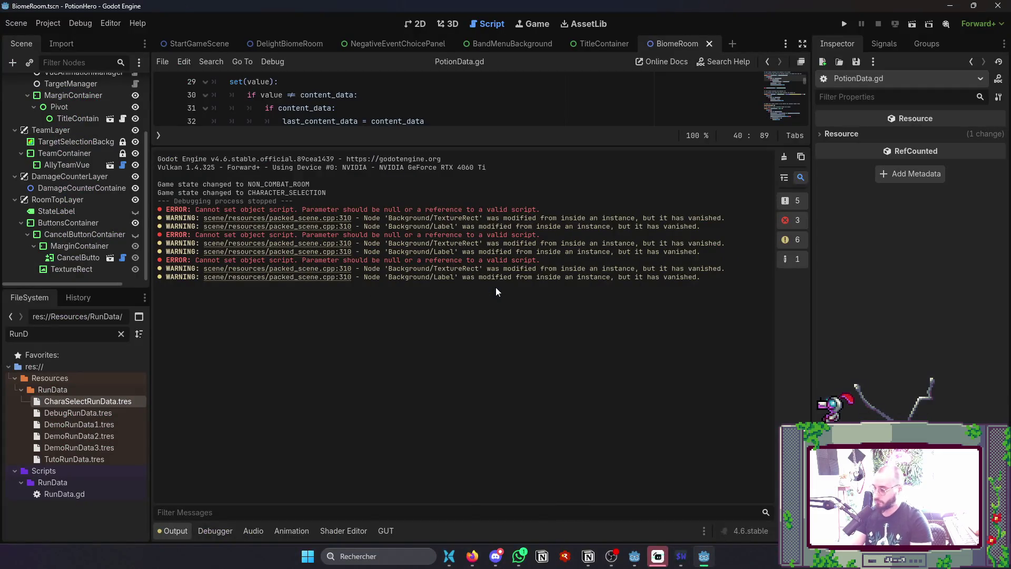
Collapse the output panel and relaunch the game in debug mode.
key("alt+Tab")
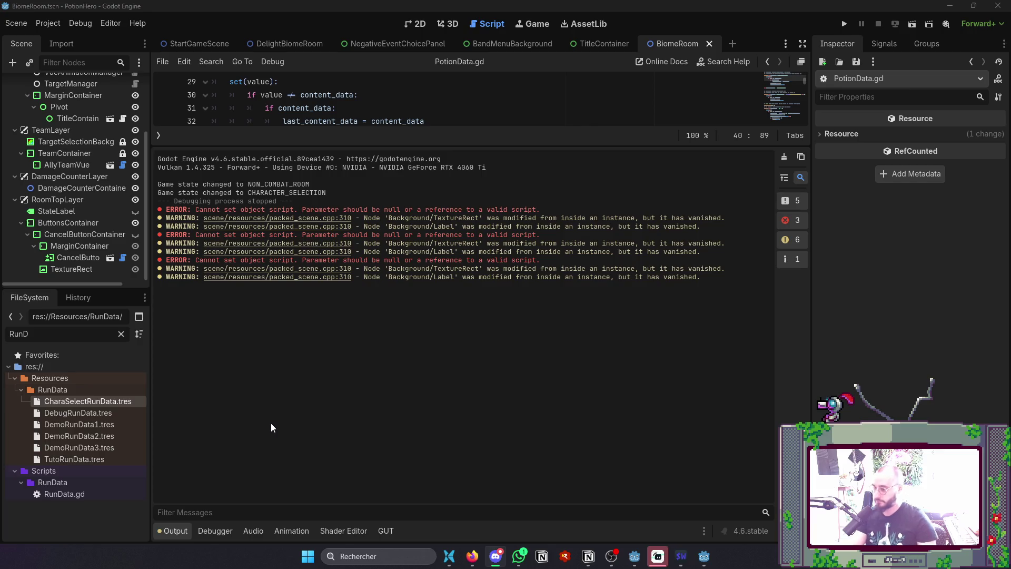
left_click(174, 531)
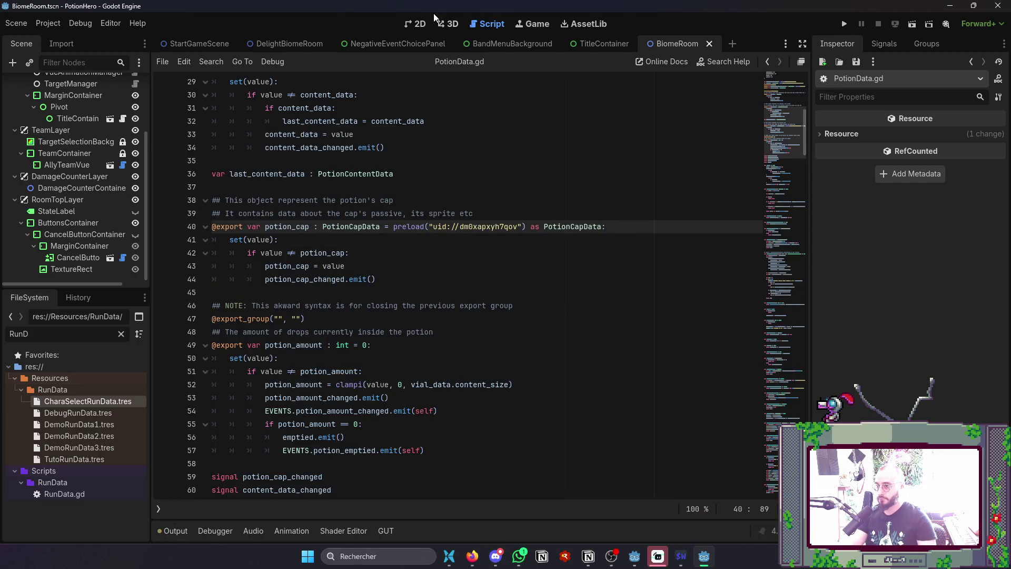
left_click(421, 24)
key("F5")
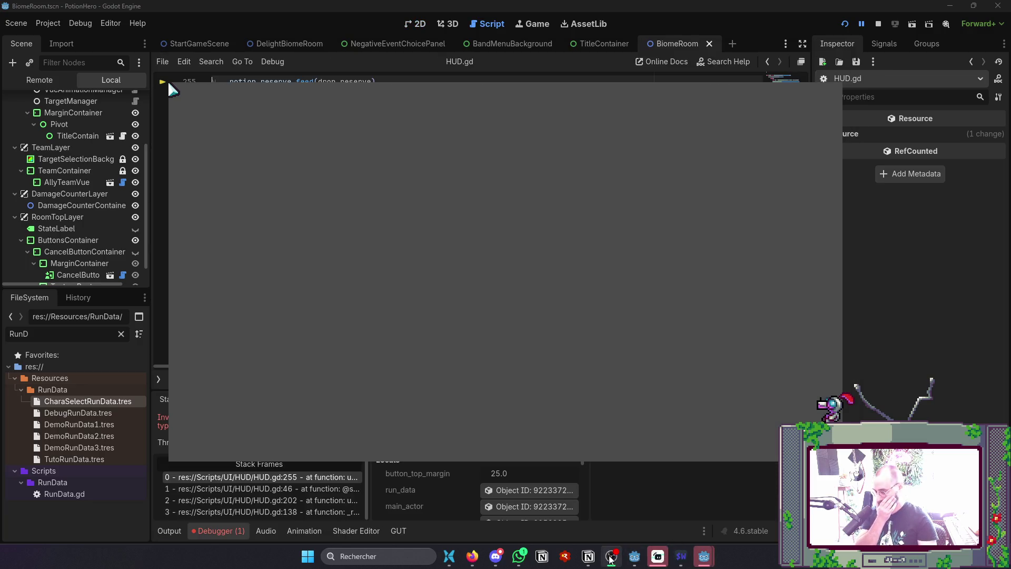
Bring the runtime error into view and check feed's definition in PotionReserve.gd.
left_click(424, 532)
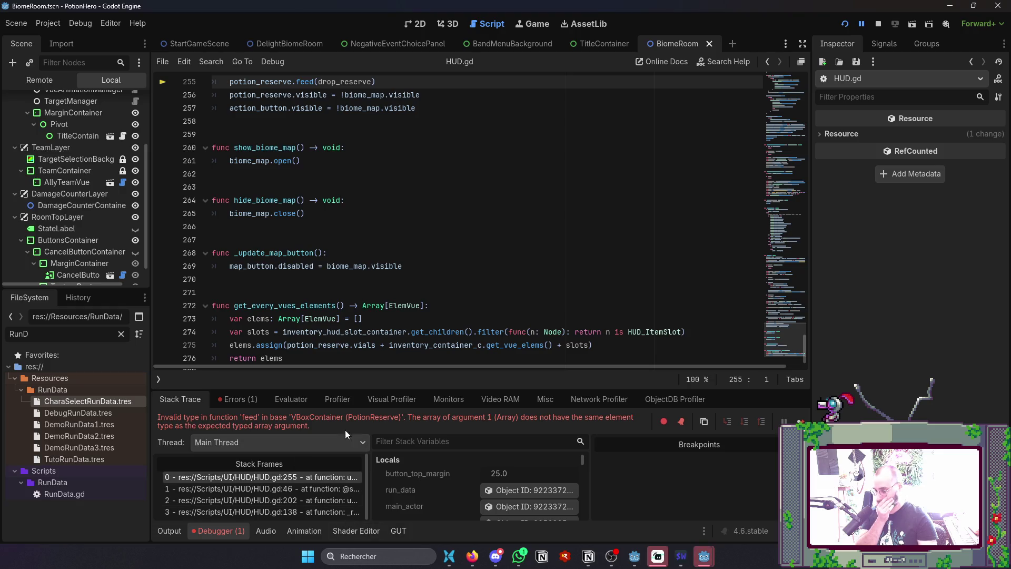
scroll(464, 301, "up", 3)
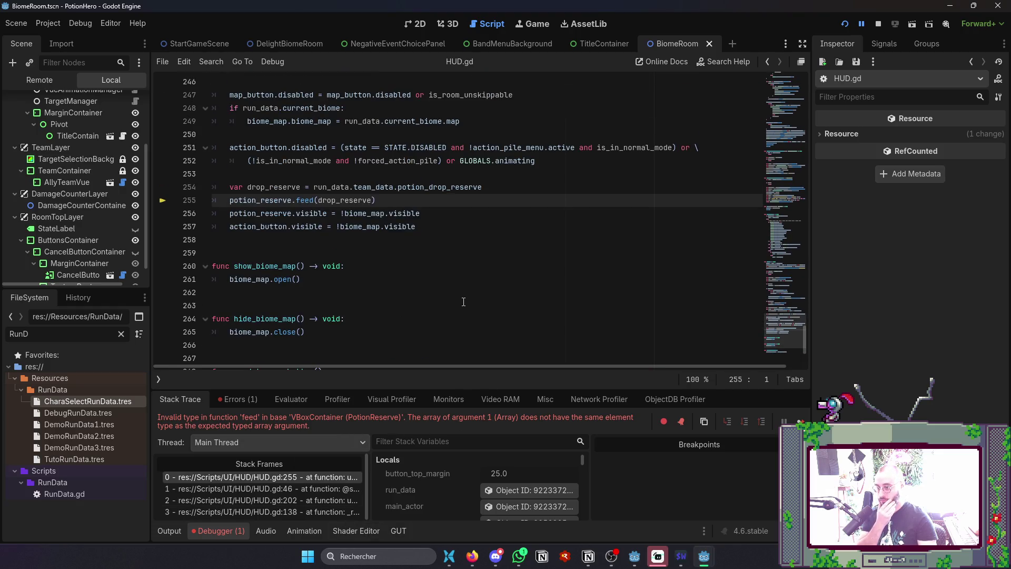
scroll(378, 225, "up", 1)
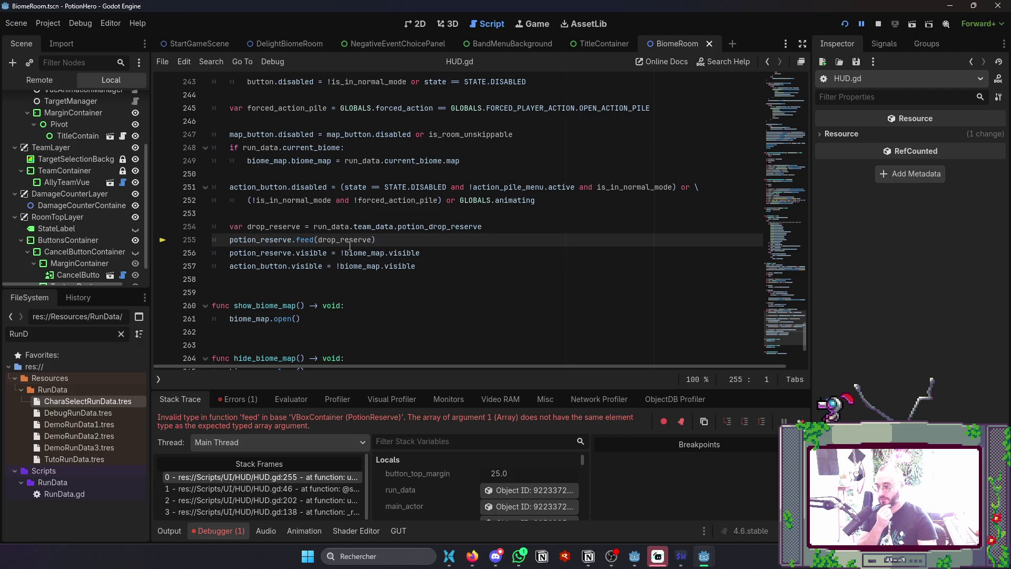
mouse_move(423, 227)
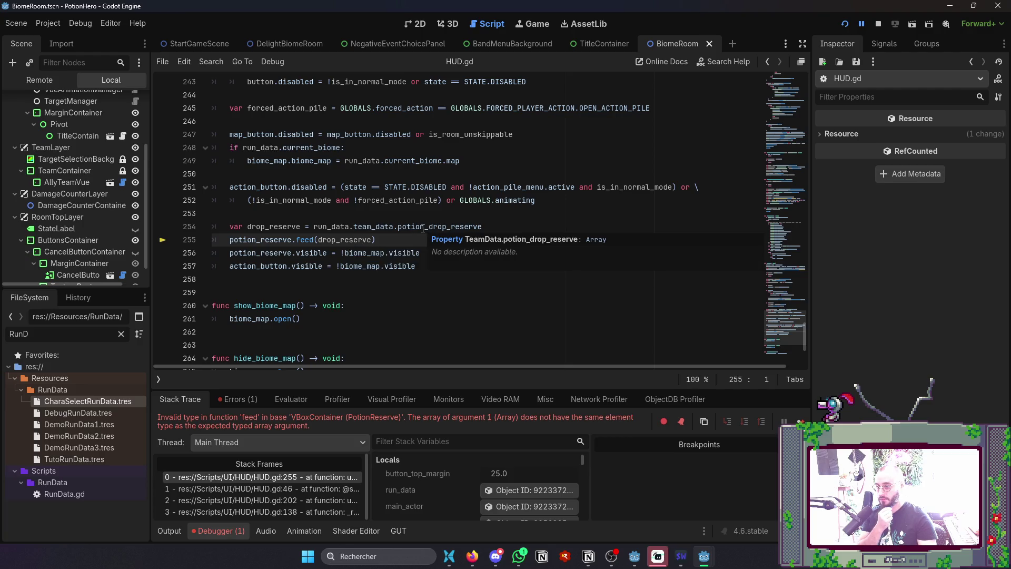
left_click(305, 241, "ctrl")
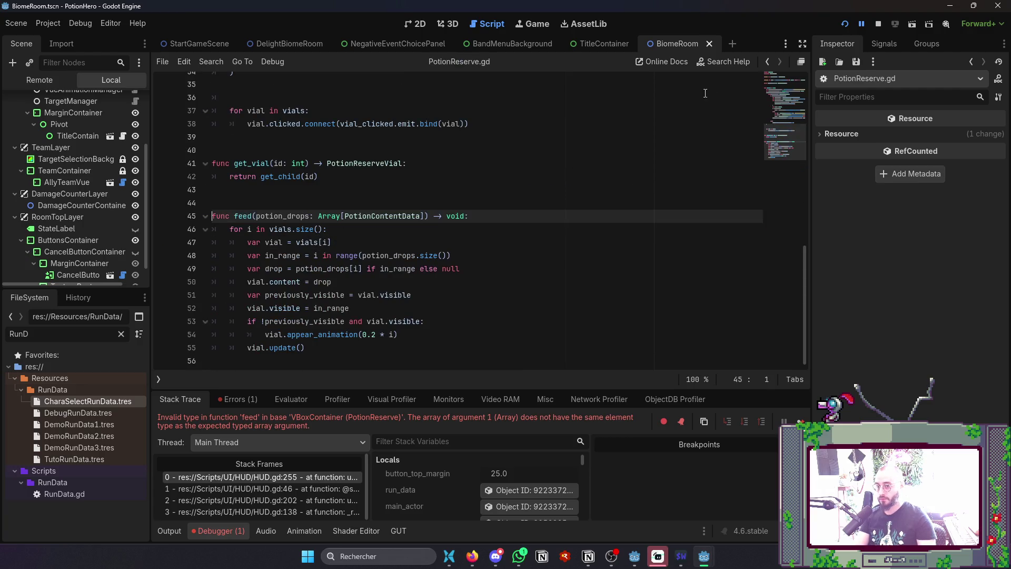
left_click(767, 62)
Follow the call stack to the feed call on HUD.gd line 255 and open its definition.
key("alt+Tab")
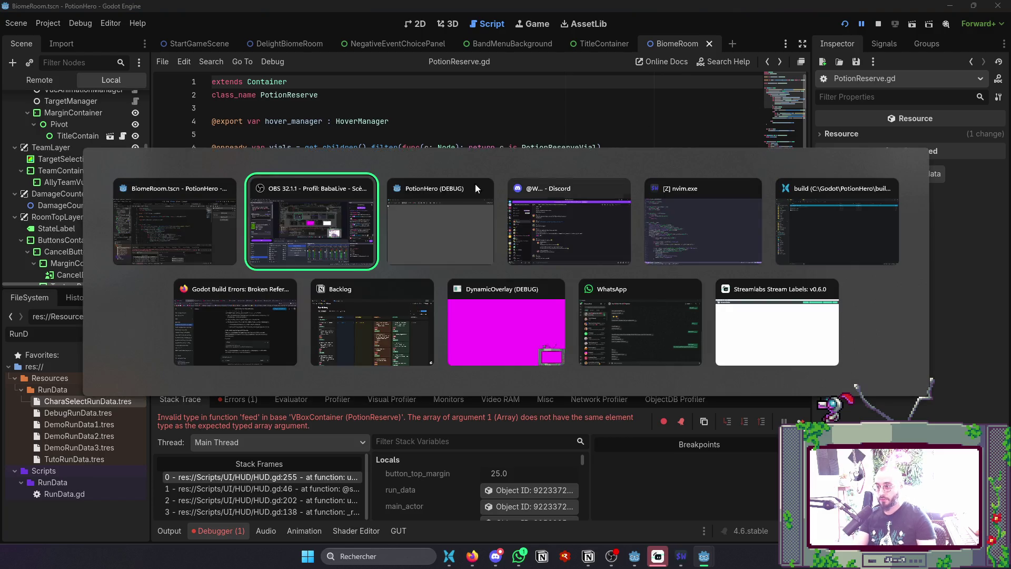
left_click(185, 232)
scroll(380, 246, "down", 2)
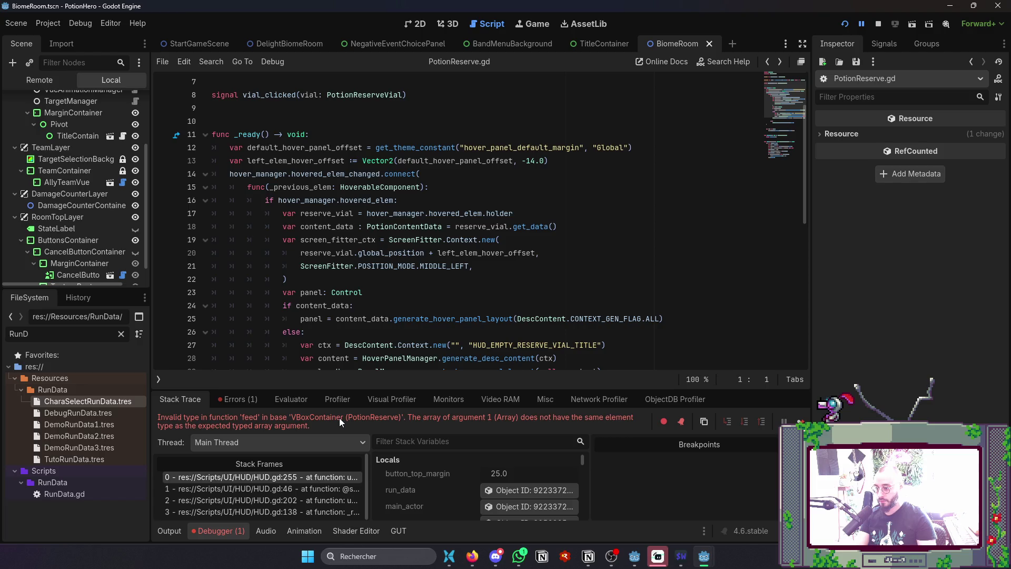
left_click(276, 498)
left_click(289, 479)
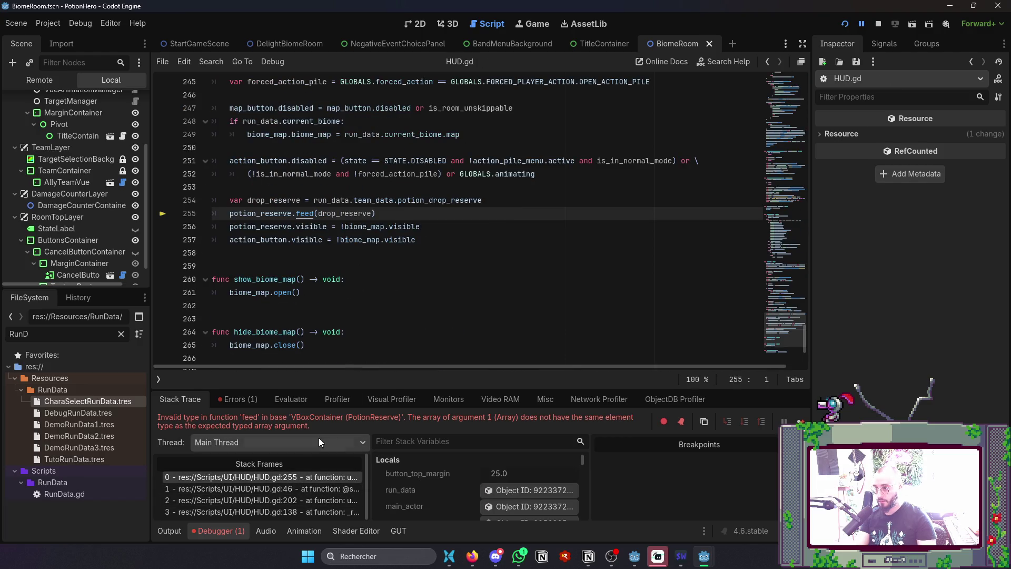
left_click(311, 217)
left_click(310, 217, "ctrl")
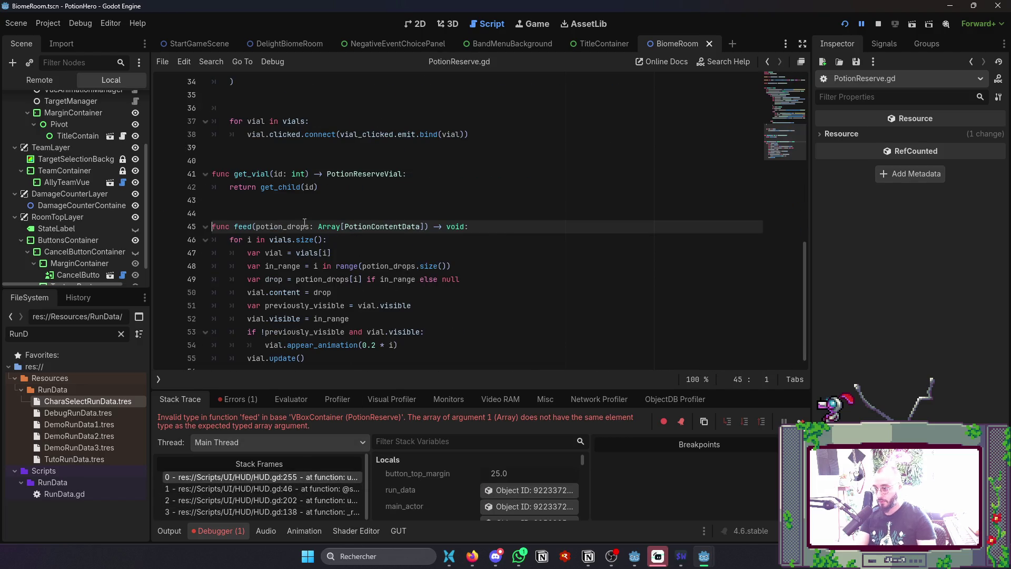
Delete the [PotionContentData] hint from feed's Array parameter, save, and rerun the game.
left_click_drag(425, 226, 344, 226)
key("Delete")
left_click(466, 266)
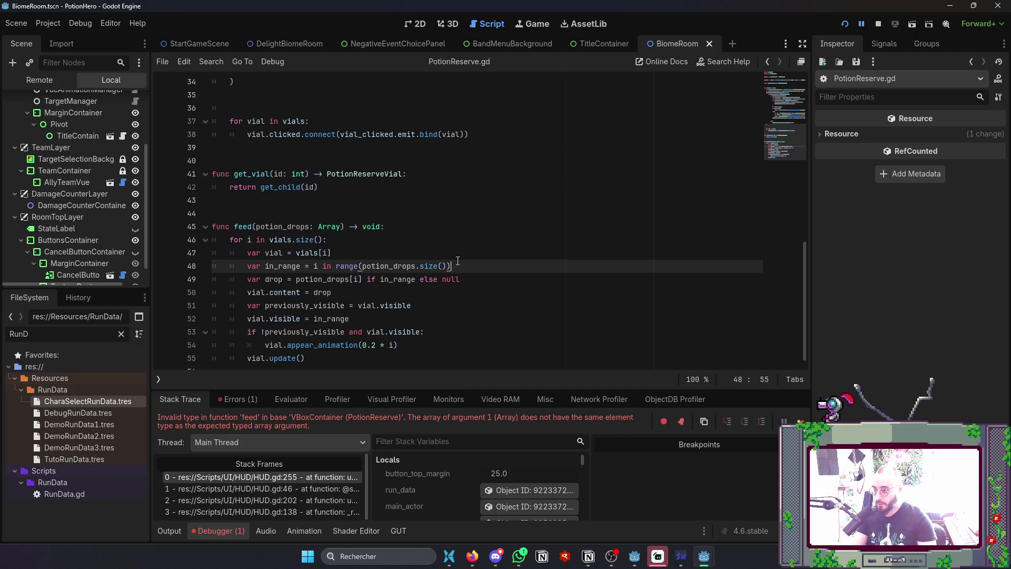
scroll(466, 258, "down", 1)
key("ctrl+s")
key("F5")
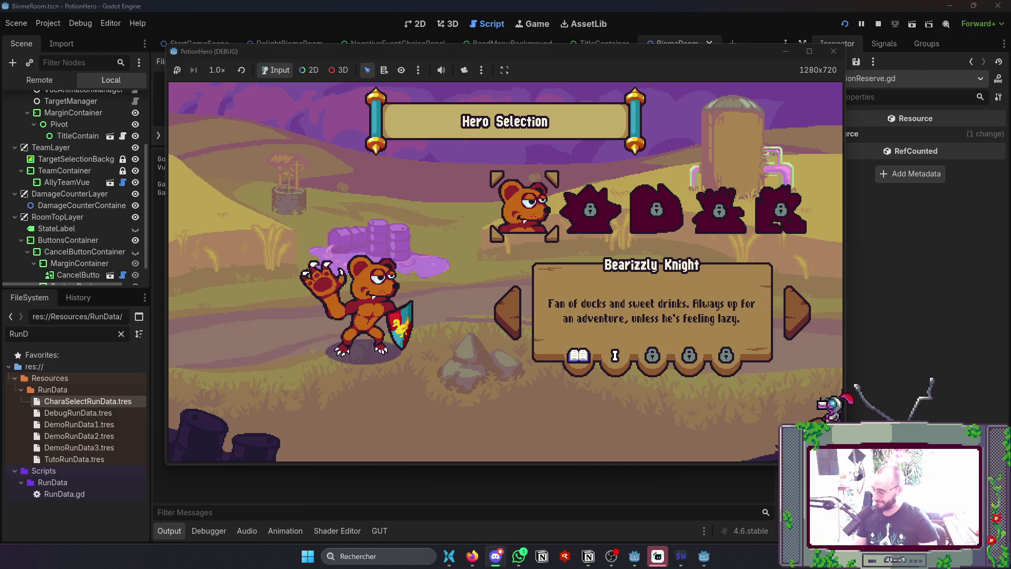
Pick Bearizzly Knight, start the Tutorial adventure, and advance its opening dialogue three times.
key("Return")
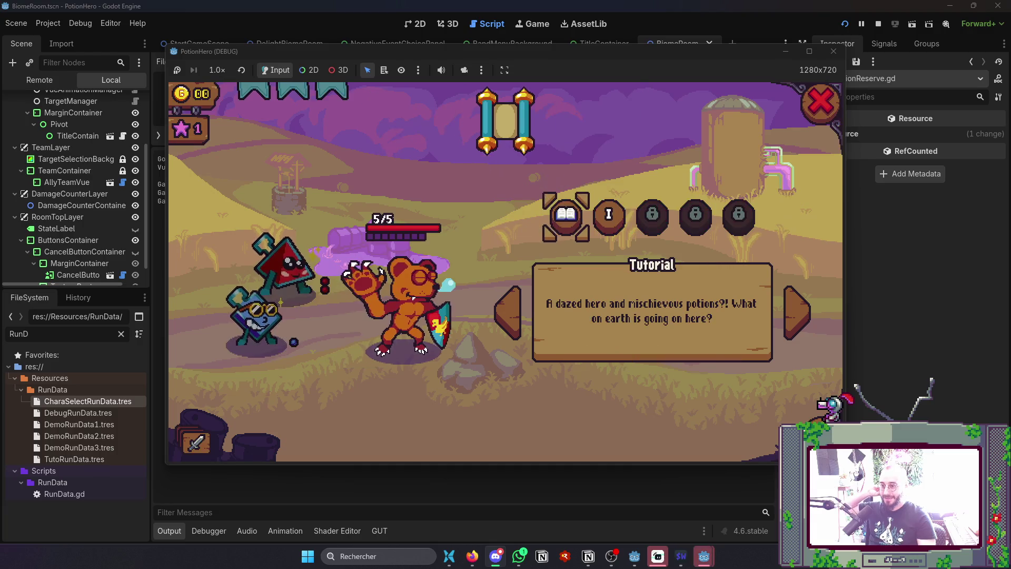
key("Return")
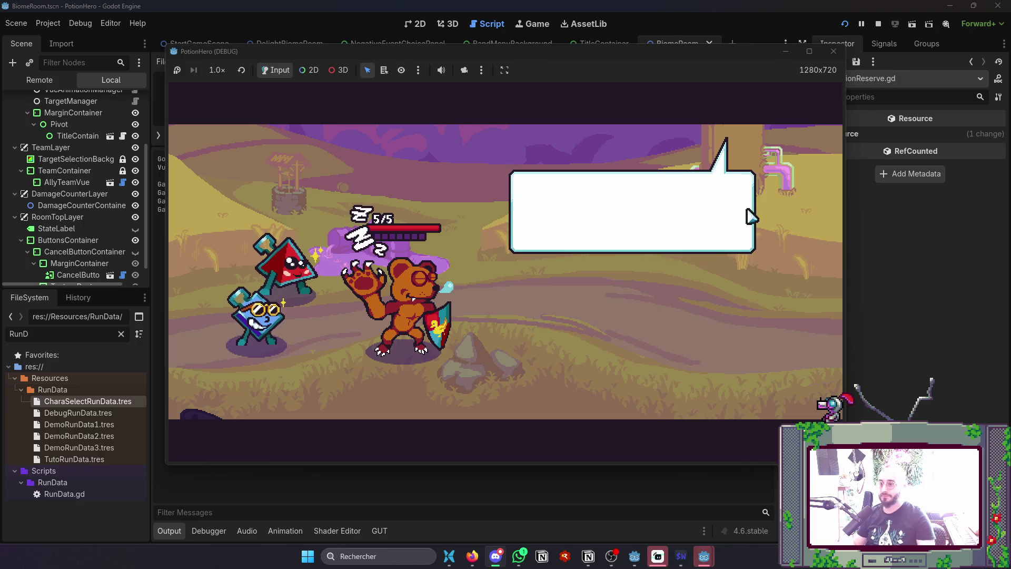
key("Return")
key("Return")
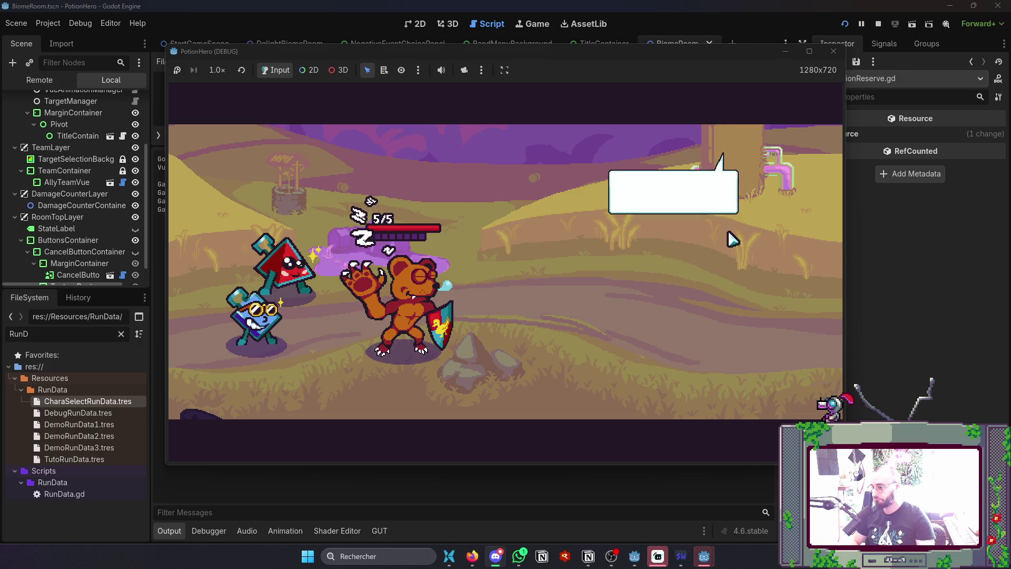
key("Return")
key("Return")
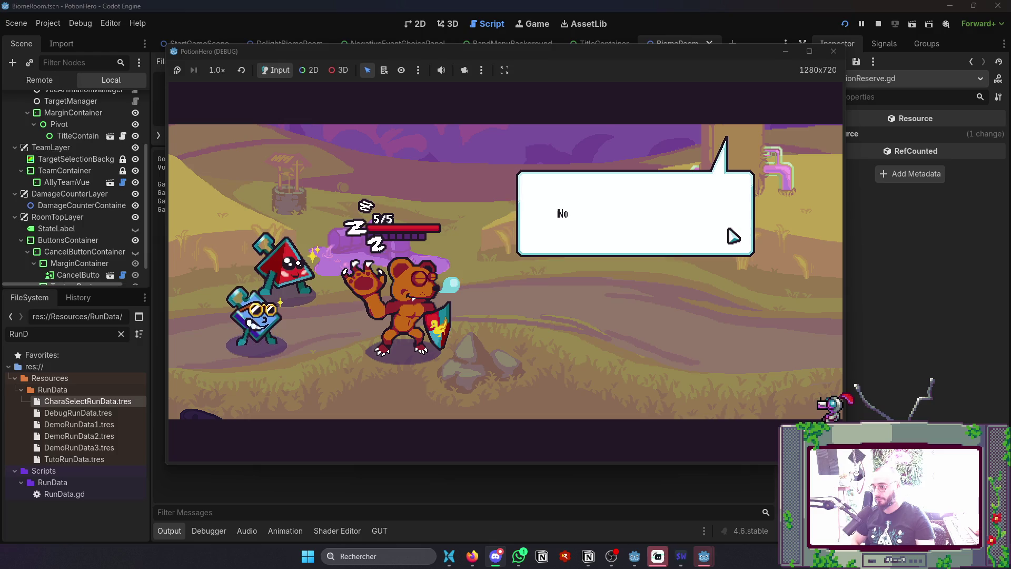
key("Return")
Close the game window and save PotionVue.gd in Neovim with :w.
left_click(834, 51)
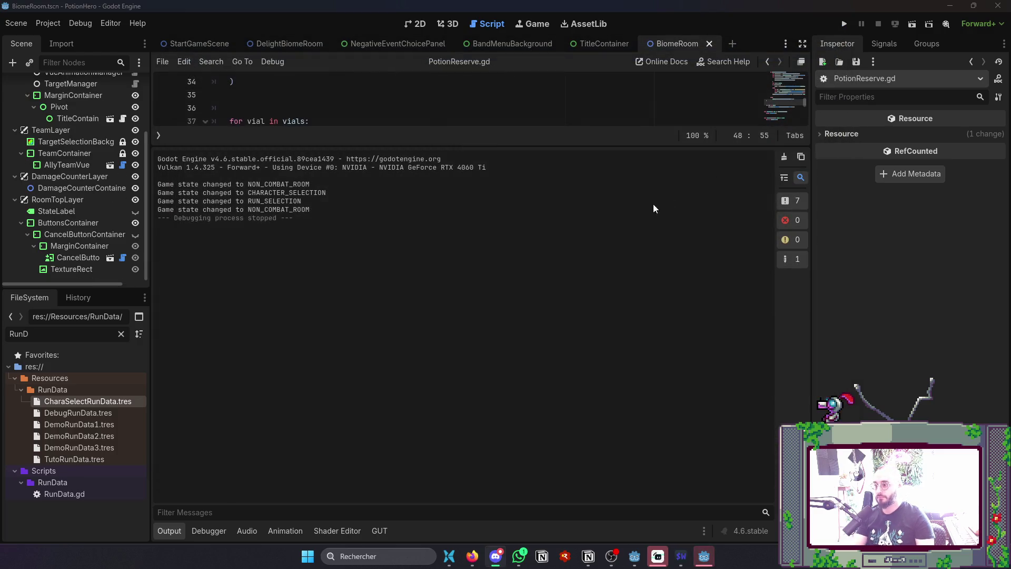
left_click(185, 532)
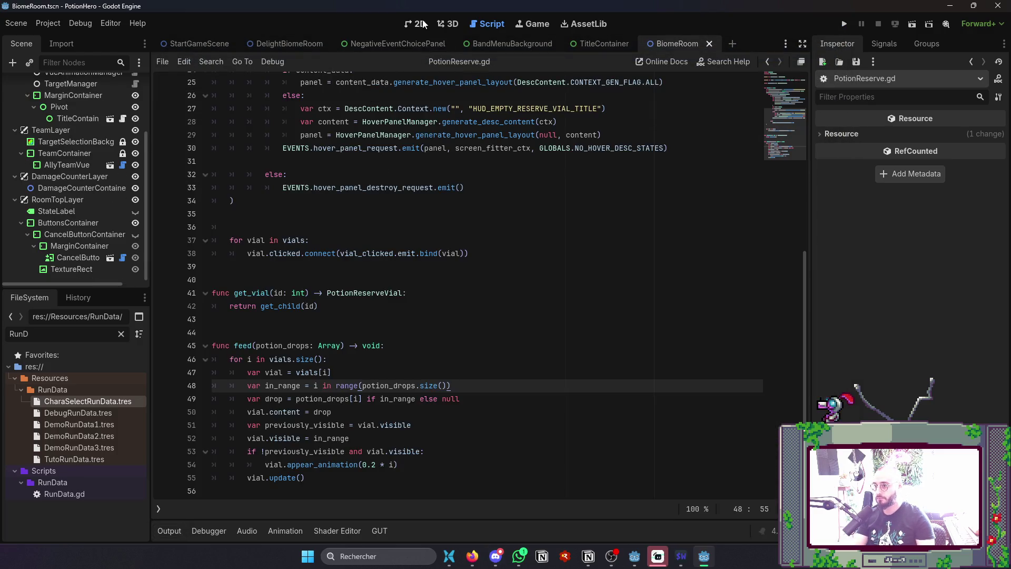
left_click(415, 23)
key("alt+Tab")
key("Tab")
key("Tab")
type(":w")
key("Return")
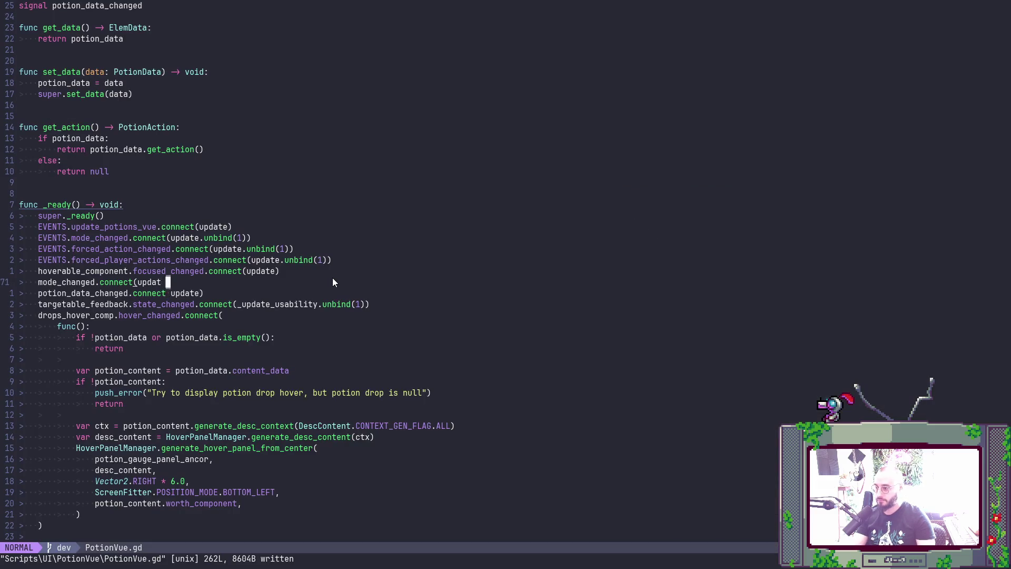
key("alt+Tab")
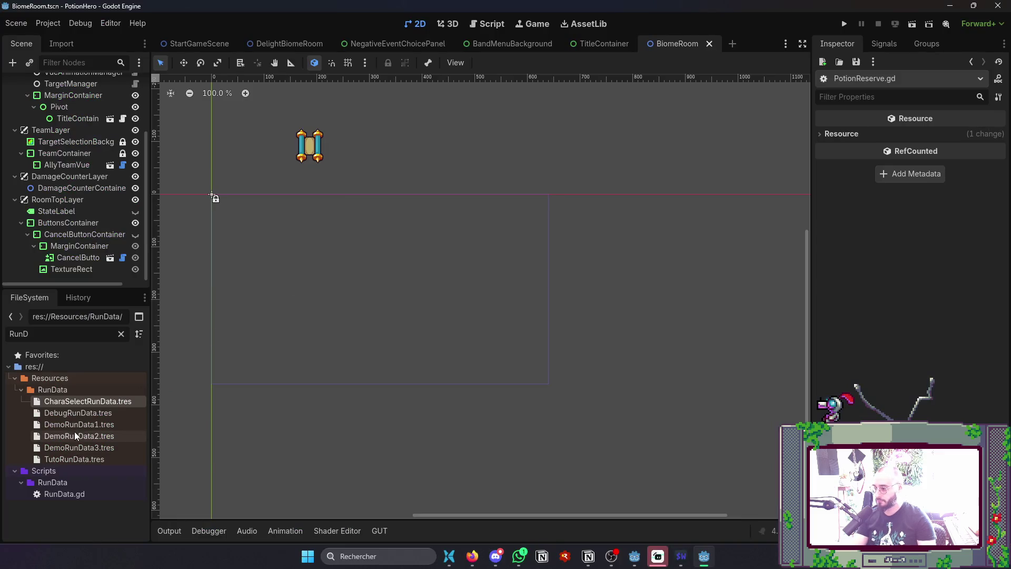
Inspect DemoRunData1.tres and expand its first team potion and that potion's components.
left_click(81, 426)
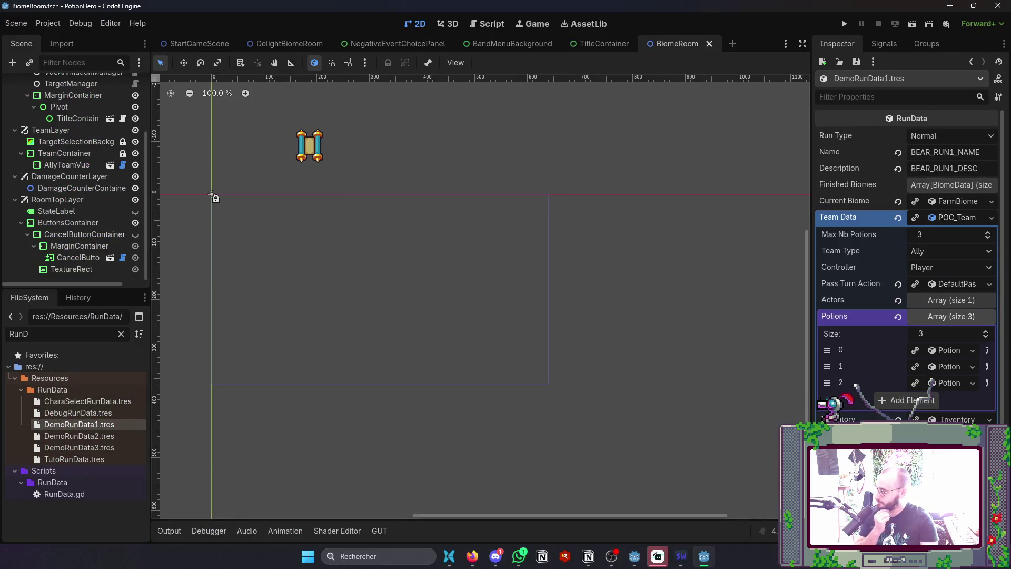
left_click(477, 558)
left_click(477, 558)
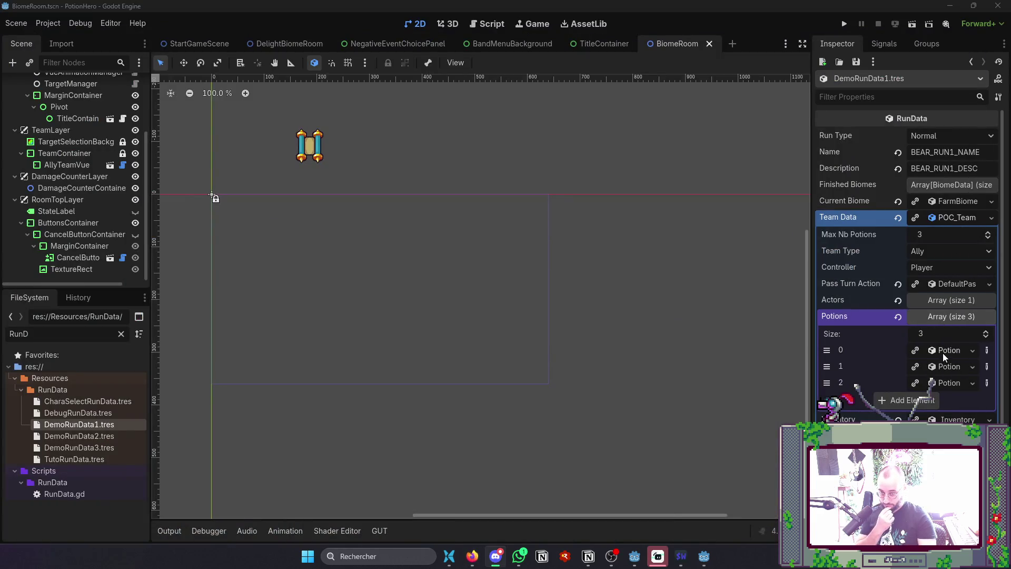
left_click(940, 353)
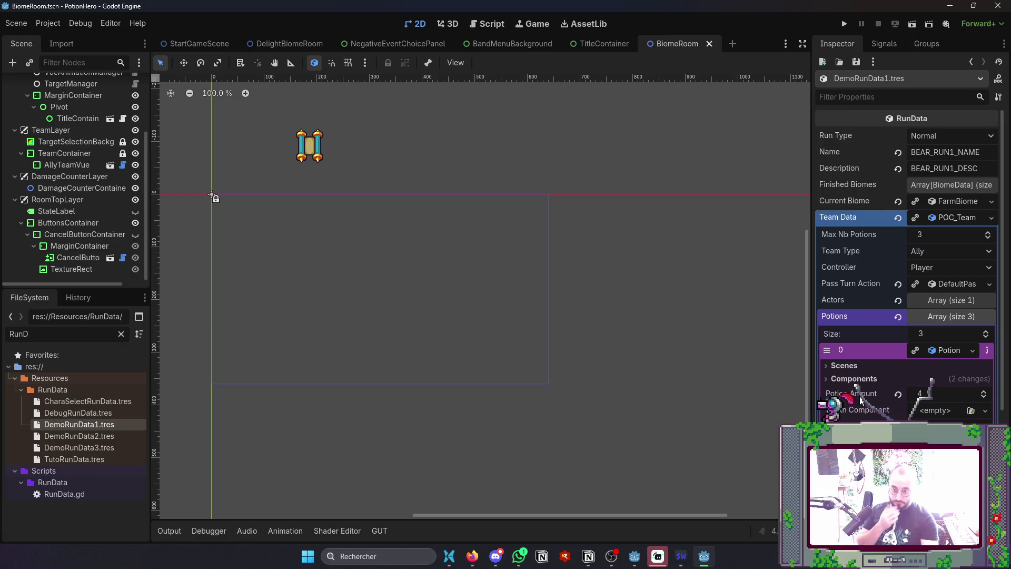
left_click(853, 379)
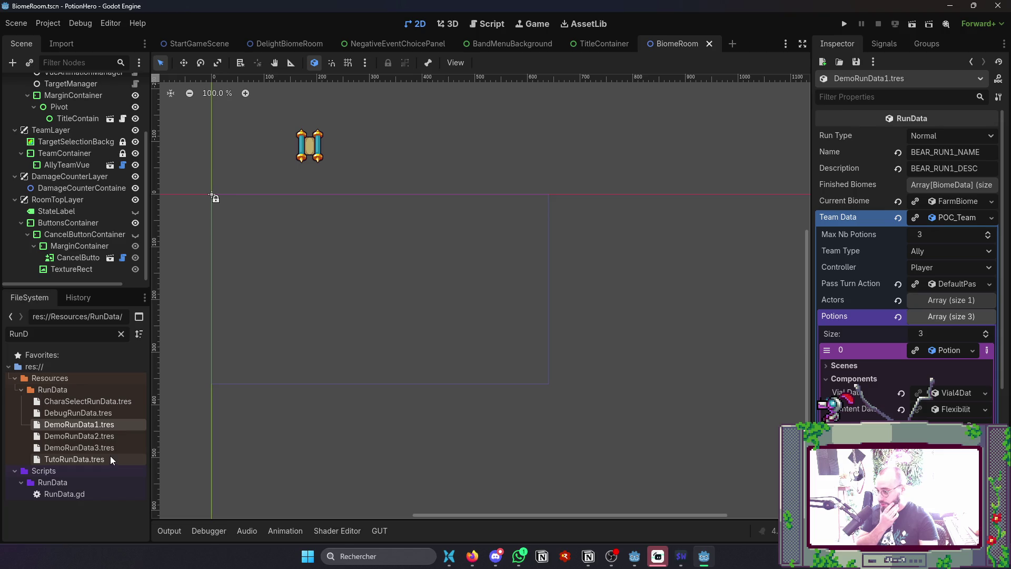
Expand TutoRunData.tres's Team Data > Potions to show its first potion, then relaunch the game.
left_click(73, 459)
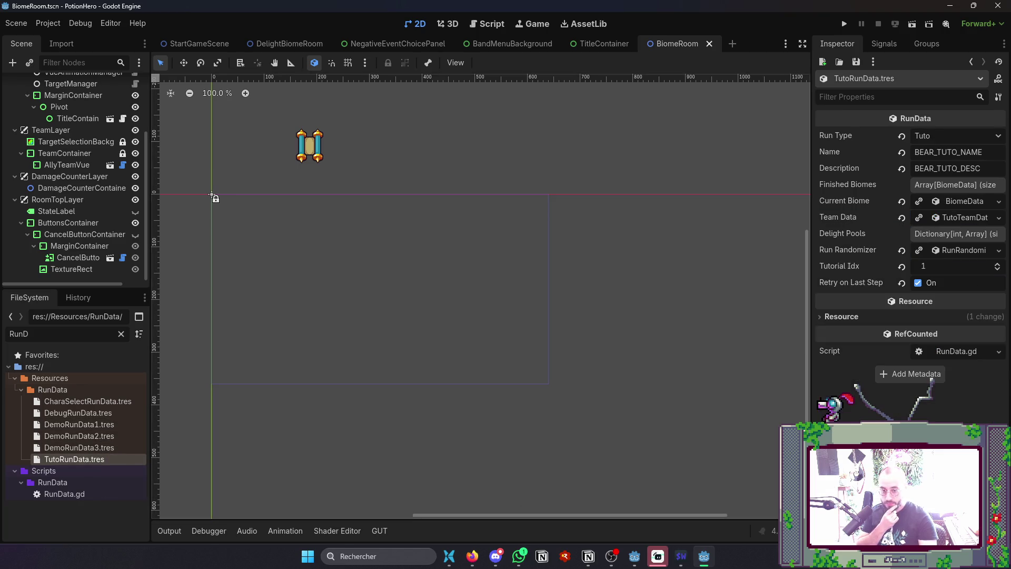
left_click(936, 217)
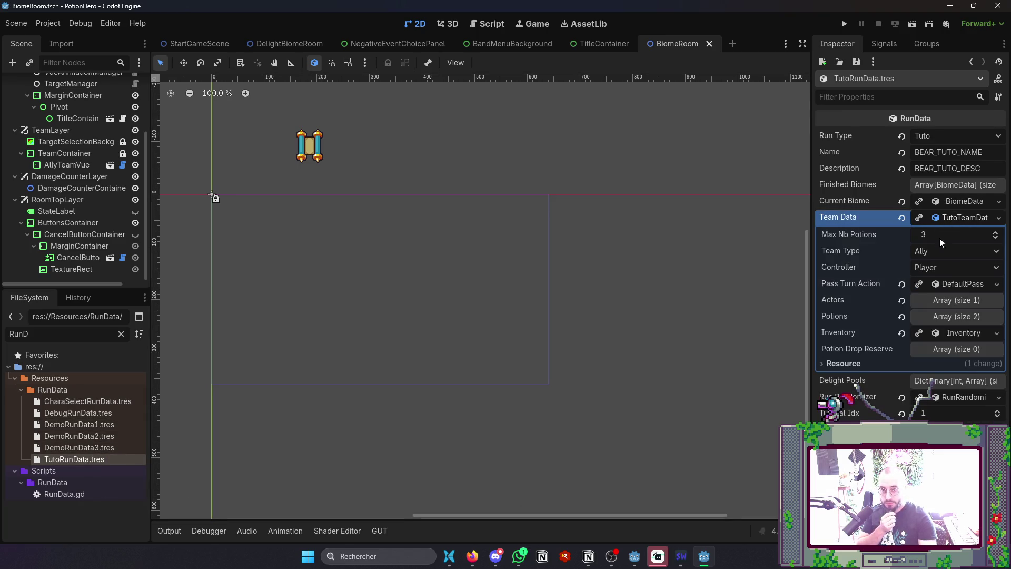
left_click(931, 318)
left_click(936, 352)
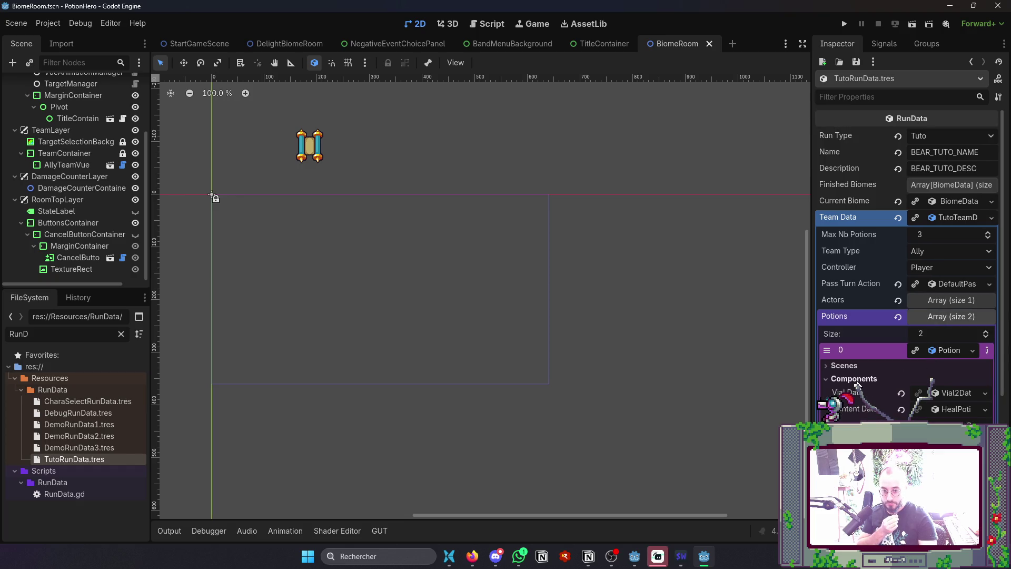
left_click_drag(618, 378, 605, 393)
key("F5")
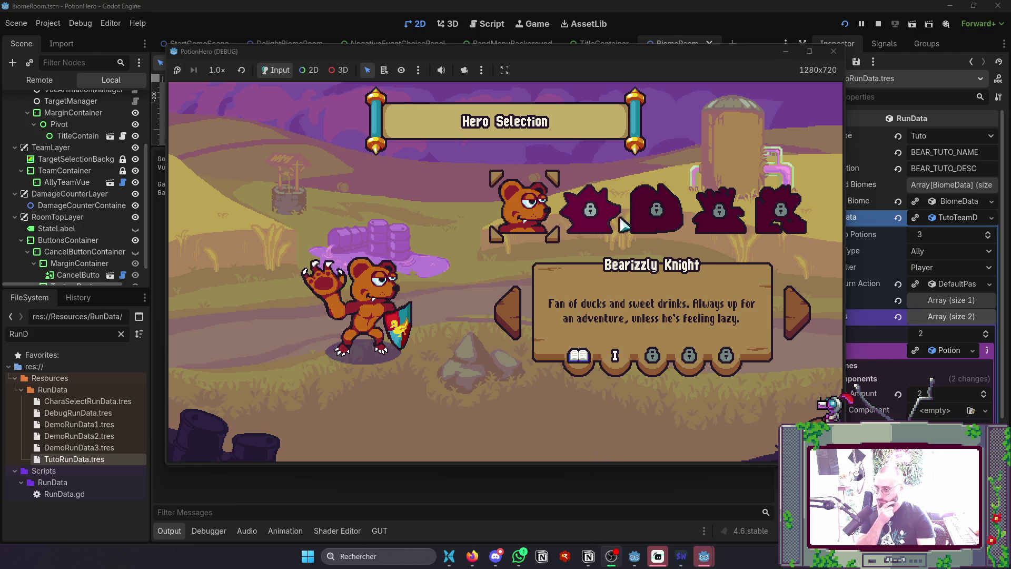
Start the tutorial combat and jump to each logged error's source line, including the Nil 'vue' error.
left_click(523, 205)
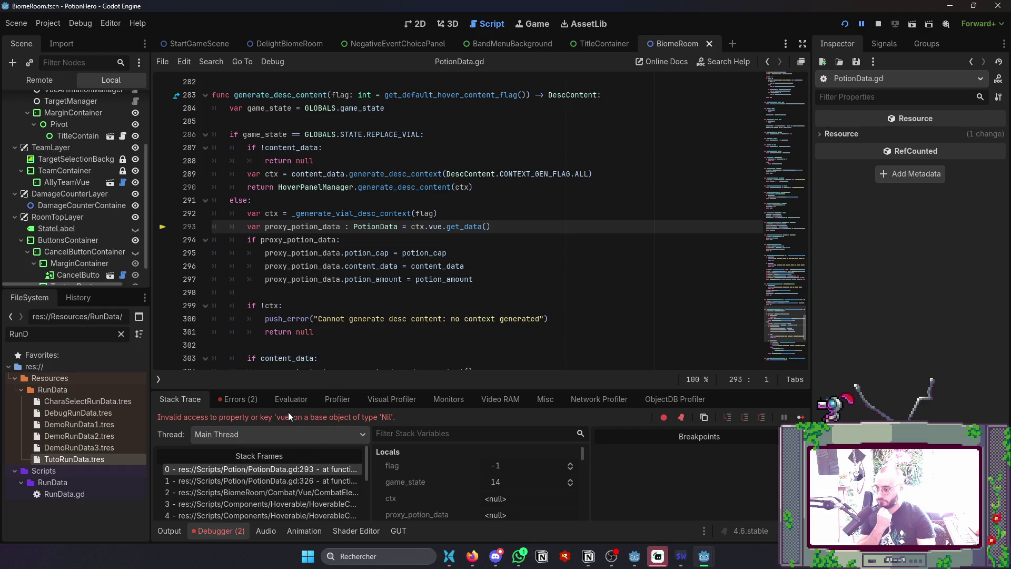
scroll(389, 325, "up", 1)
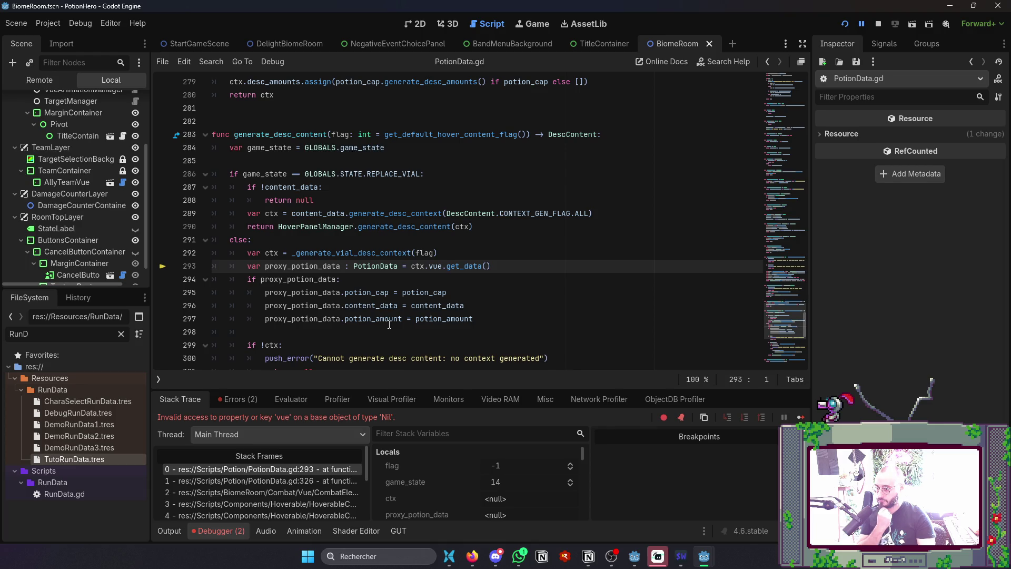
left_click(241, 401)
left_click(341, 438)
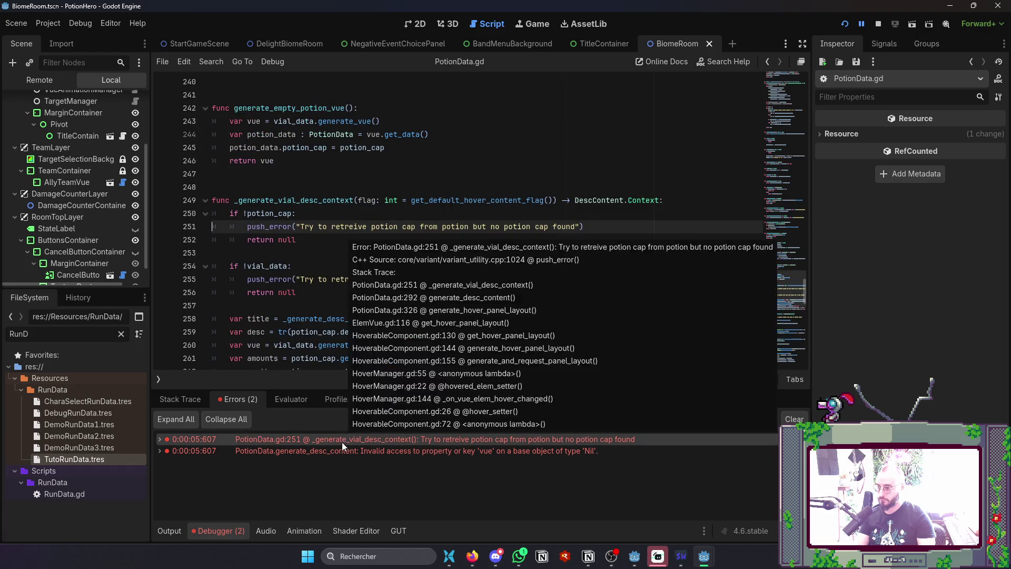
mouse_move(339, 450)
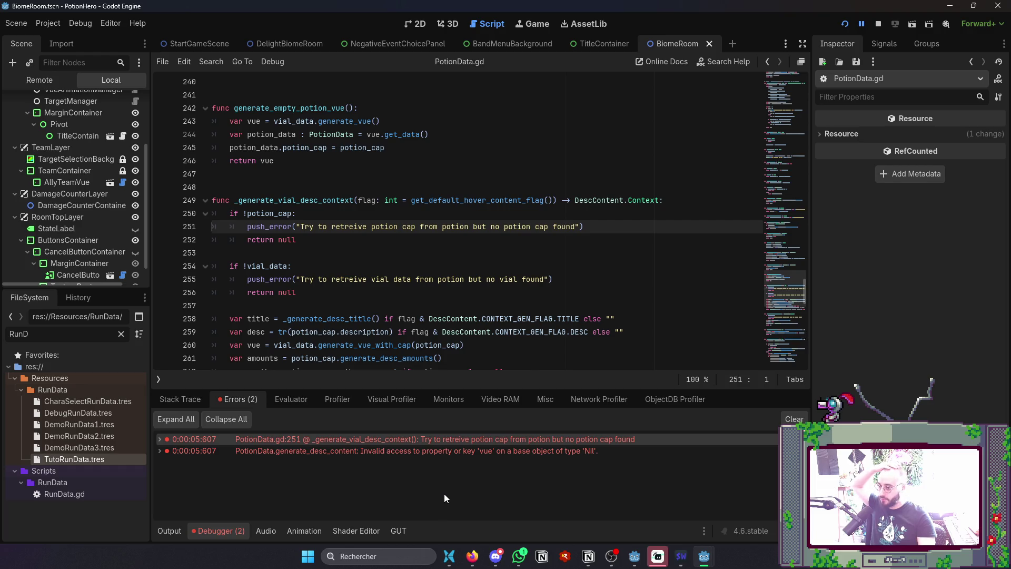
left_click(459, 453)
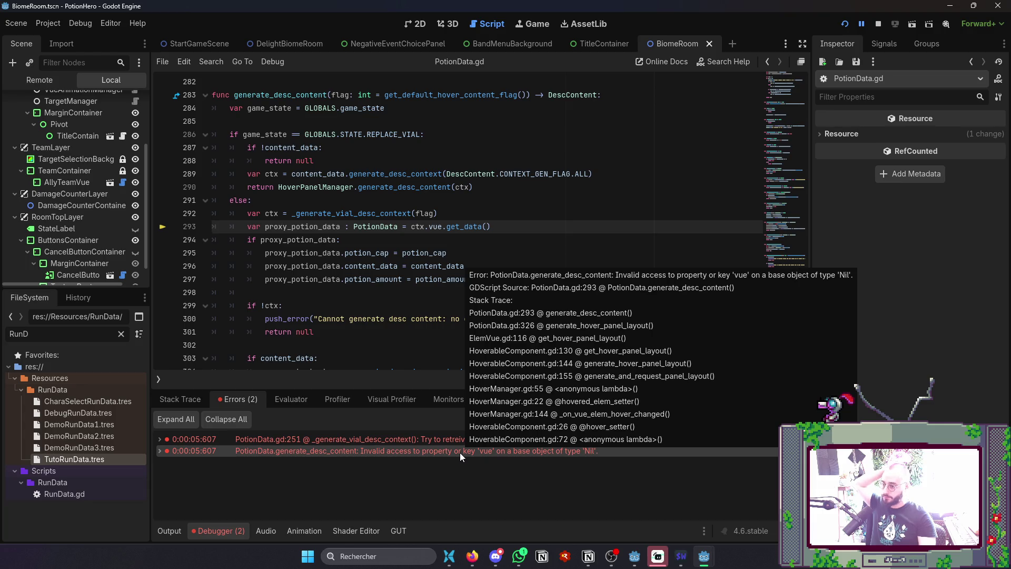
Stop the game and put the caret on the super._ready() line in Neovim.
left_click(877, 23)
key("alt+Tab")
left_click(425, 213)
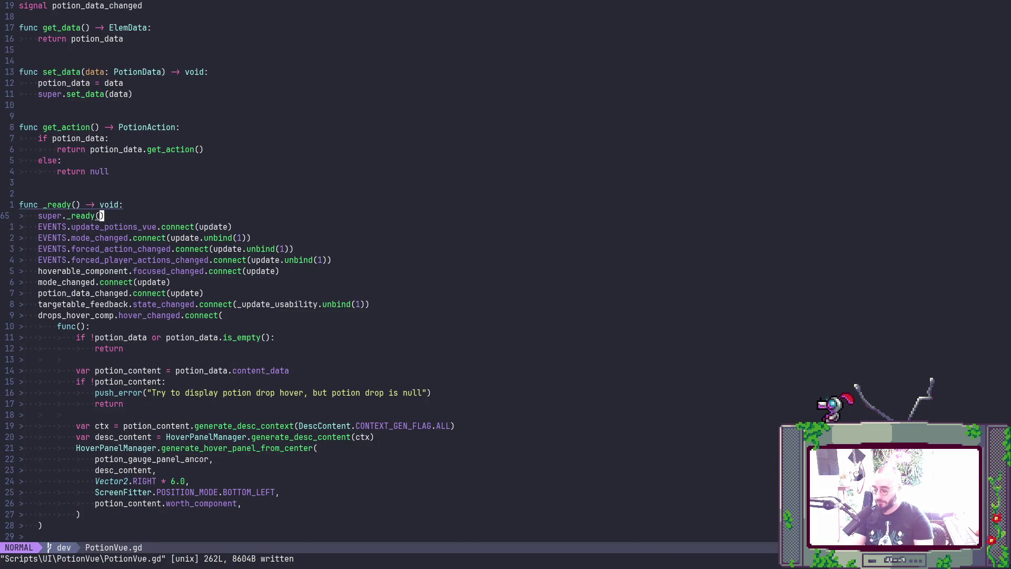
Open PotionData.gd with the fuzzy finder and scroll up toward line 40.
key("space")
key("f")
key("f")
type("PotionData")
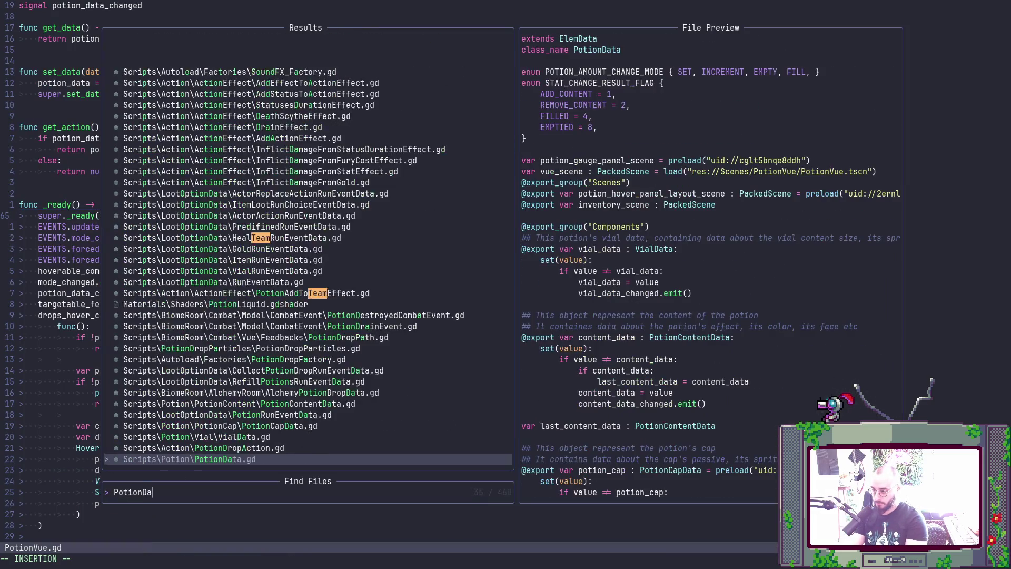
key("Return")
key("ctrl+u")
key("ctrl+u")
key("ctrl+u")
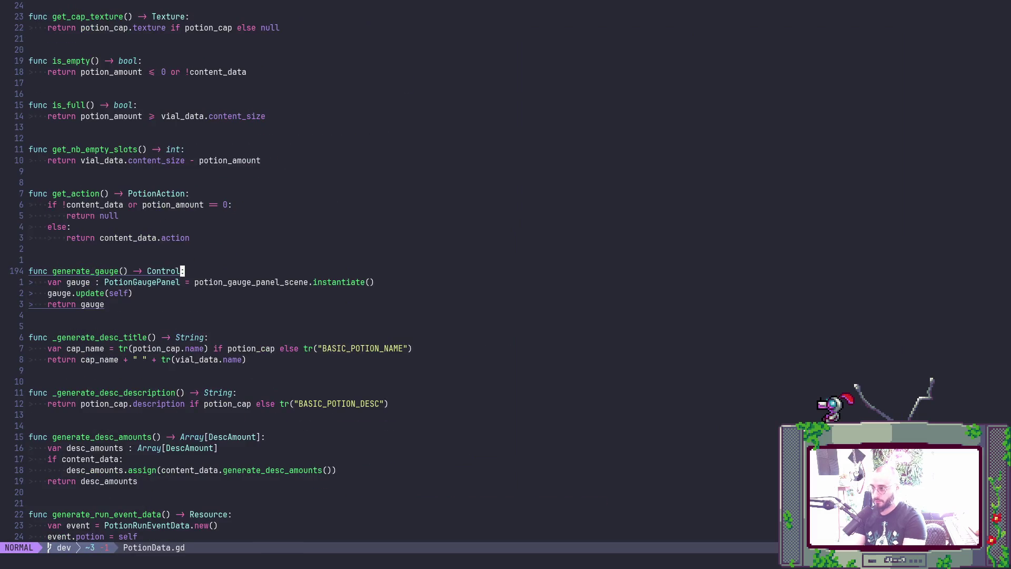
key("ctrl+u")
key("ctrl+u")
key("ctrl+u")
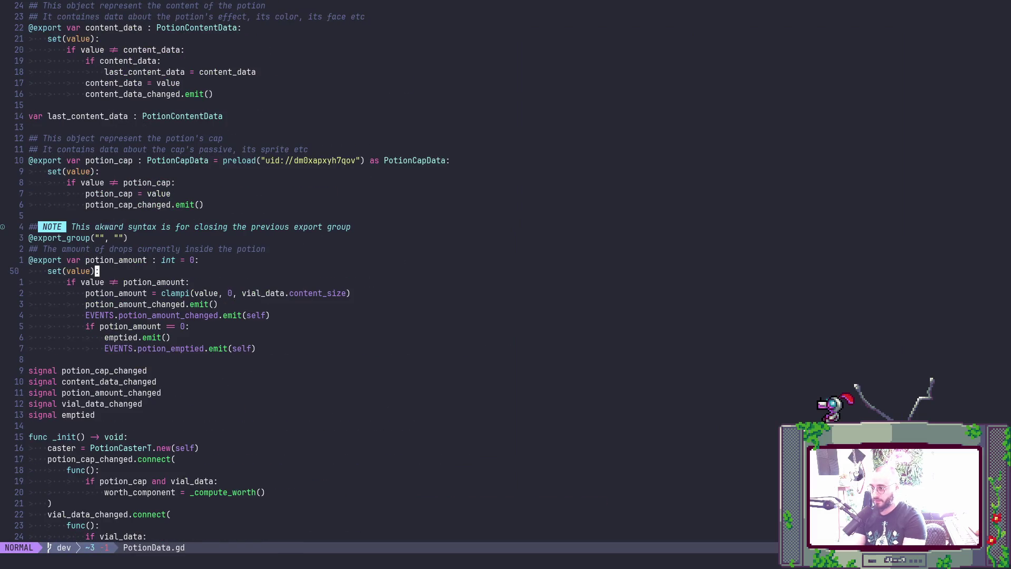
Delete the ': PotionCapData' type hint from potion_cap on line 40 and save.
key("k")
key("9")
key("k")
key("b")
key("d")
key("e")
key("h")
key("h")
key("x")
key("x")
key("i")
key("Delete")
key("Escape")
type(":w")
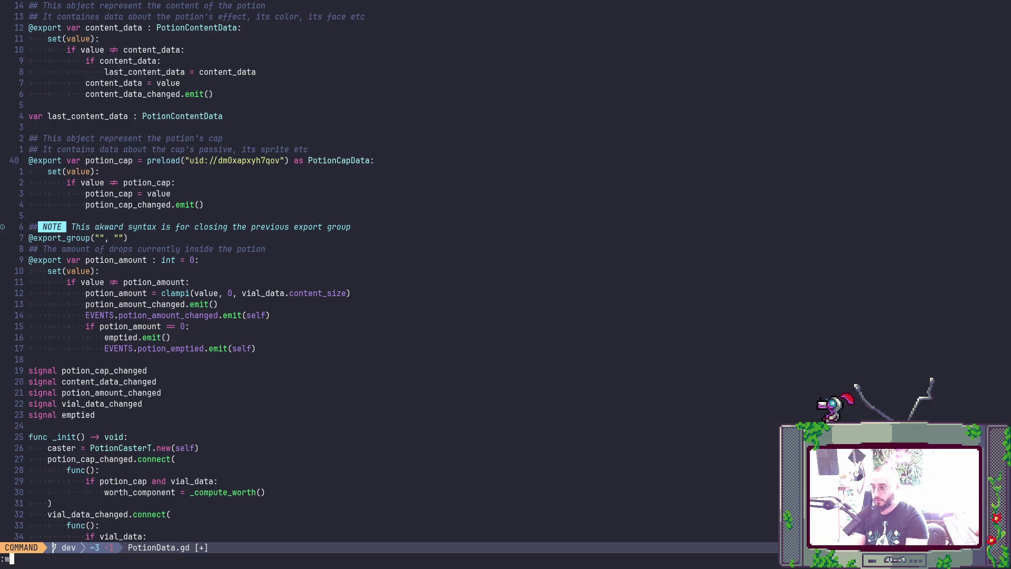
key("Return")
key("shift+k")
Remove the 'as PotionCapData' cast from line 40, save, and rerun the game in Godot.
key("f")
key("shift+p")
key("d")
key("shift+t")
key(")")
key("d")
key("t")
key(":")
key("shift+a")
key("Escape")
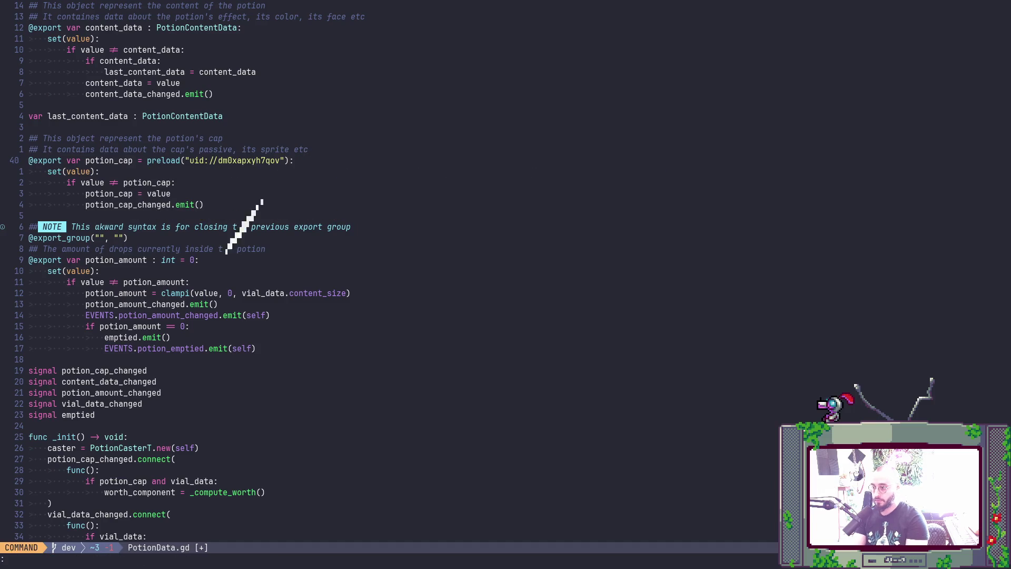
type(":w")
key("Return")
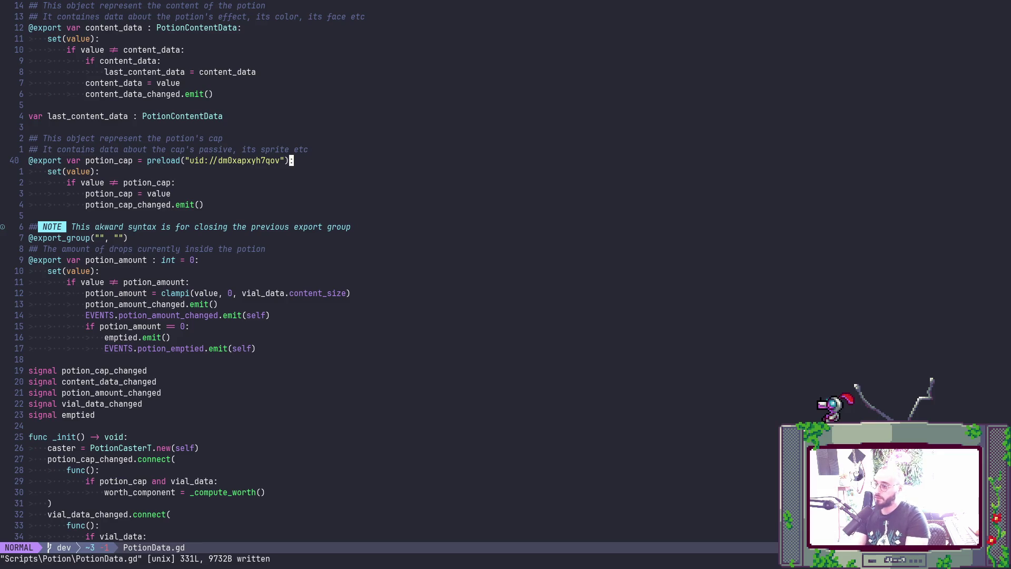
key("alt+Tab")
key("F5")
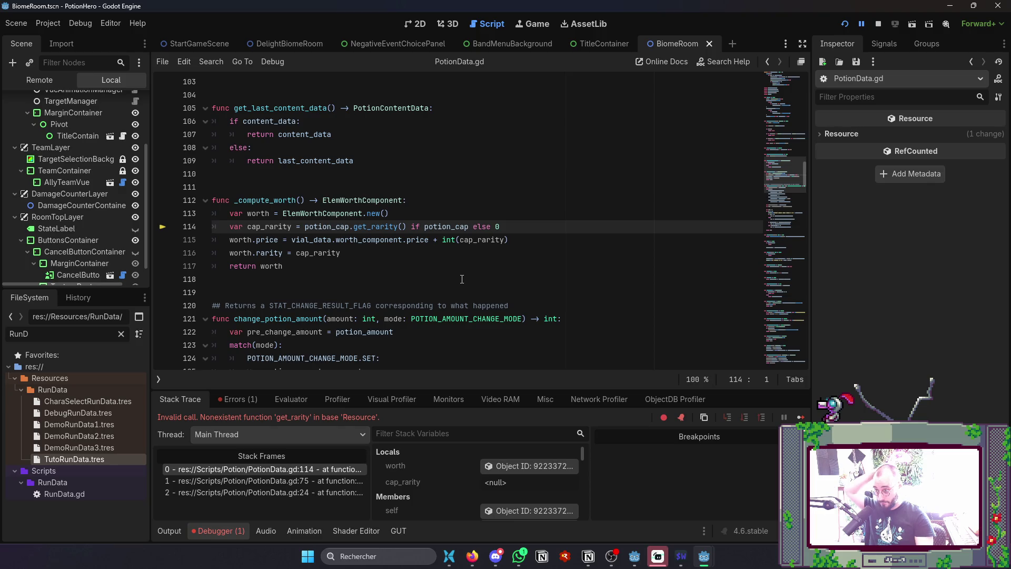
Check get_rarity in ElemData.gd against the potion_cap preload on line 40 in Neovim.
left_click(369, 227, "ctrl")
scroll(474, 210, "up", 2)
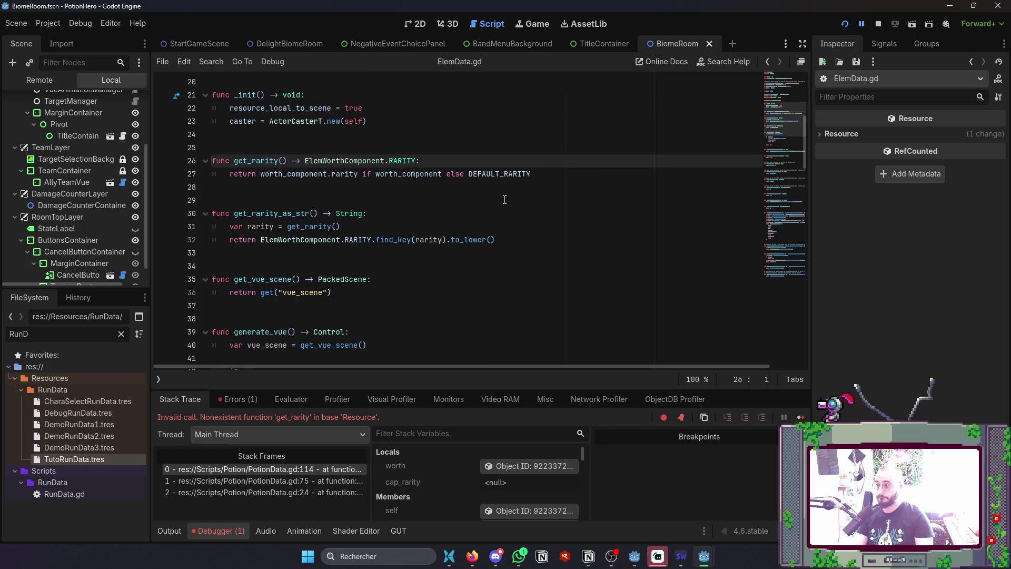
key("alt+Tab")
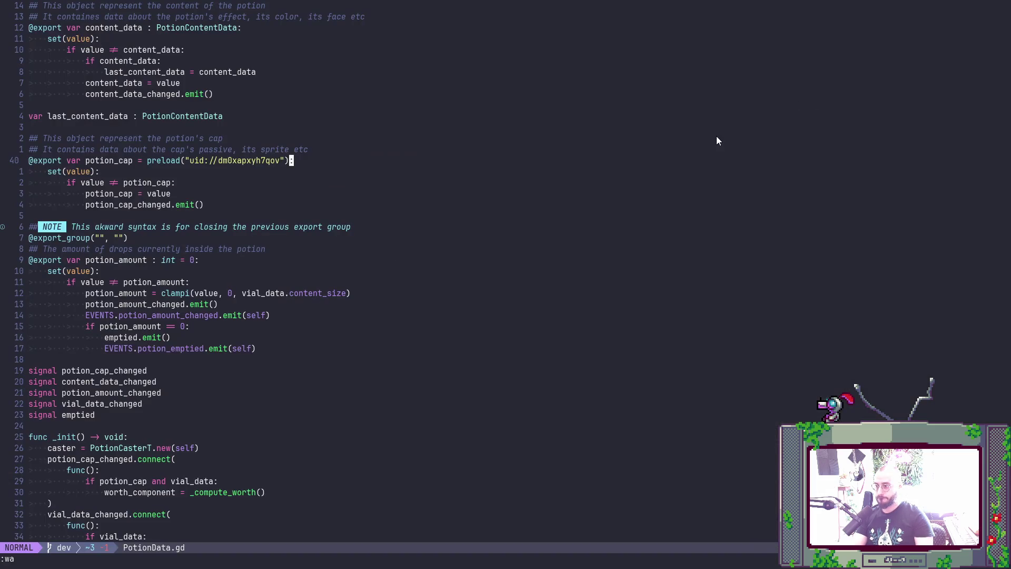
left_click(168, 160)
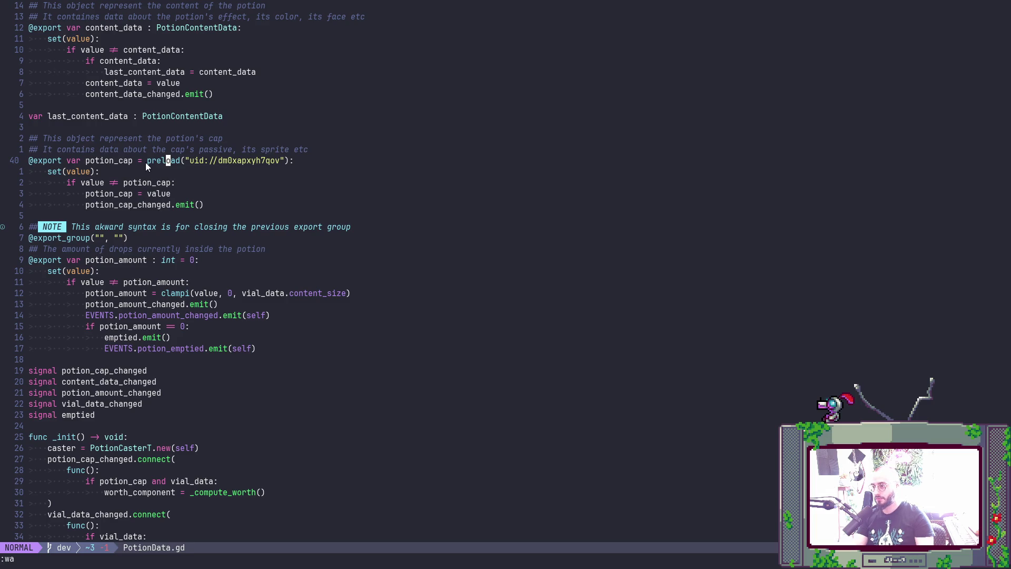
key("alt+Tab")
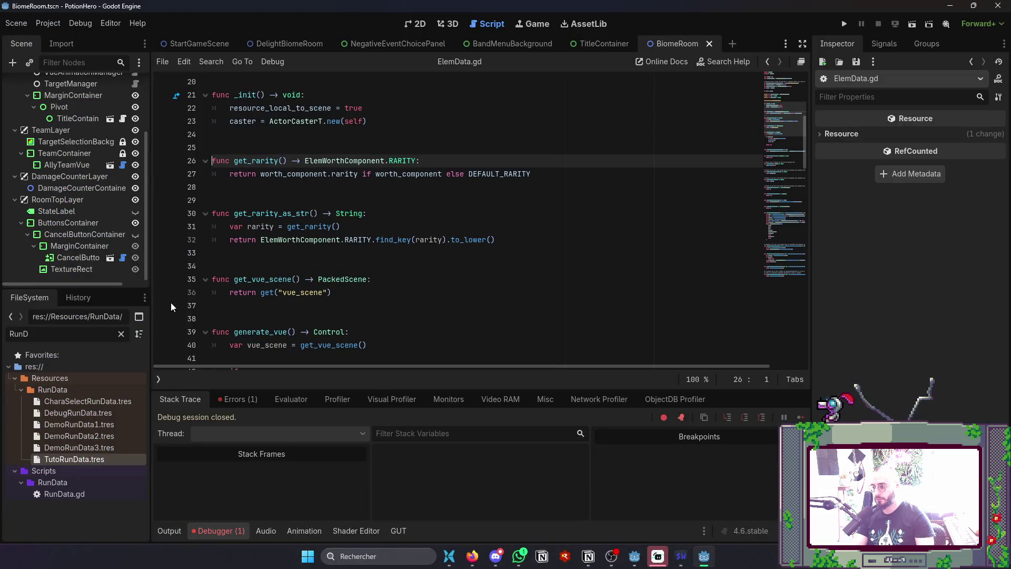
Go to line 114's get_rarity error, rerun, inspect potion_cap's properties, and stop the game.
left_click(236, 405)
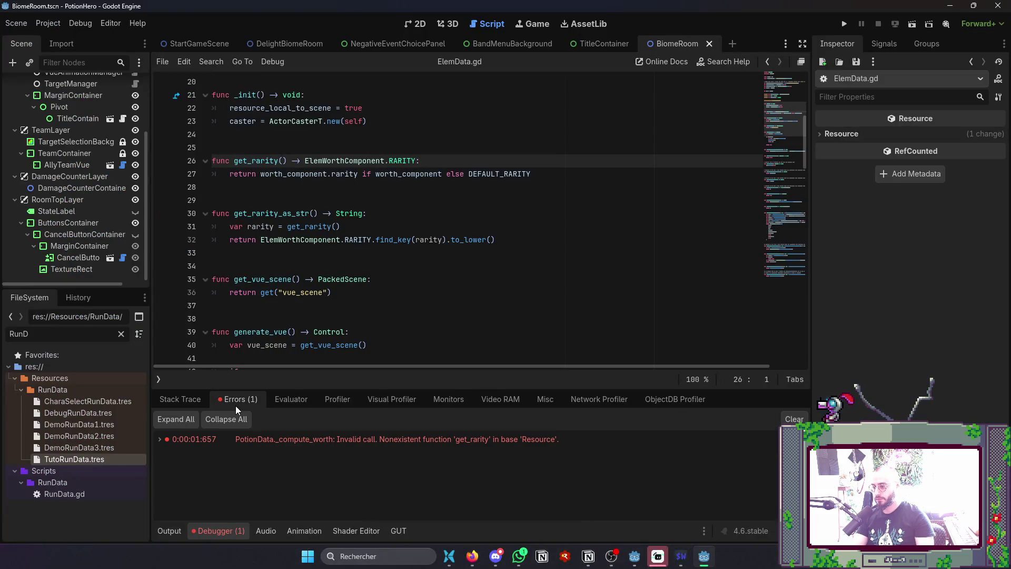
double_click(363, 444)
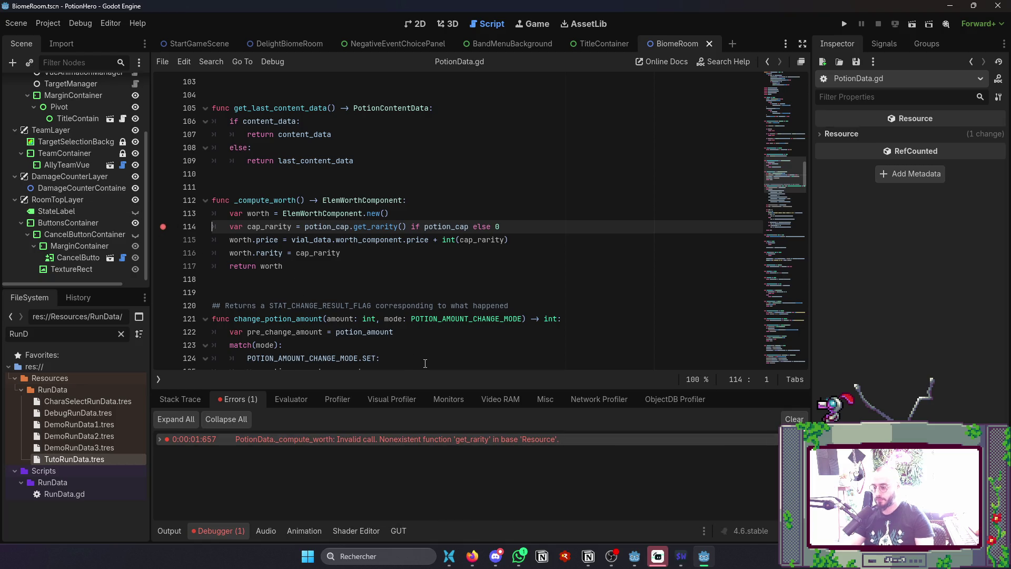
key("F5")
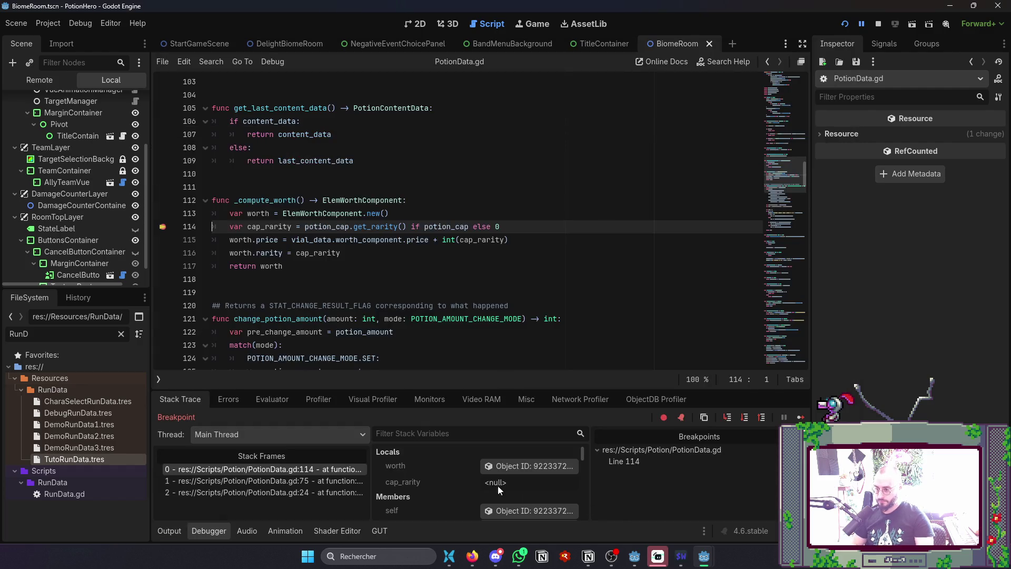
scroll(529, 502, "down", 5)
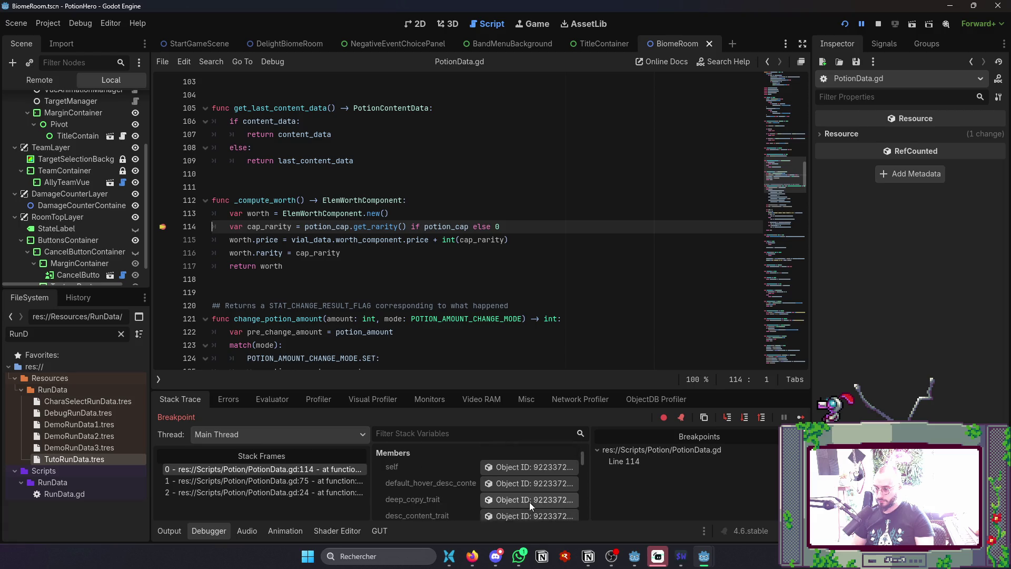
scroll(530, 500, "down", 3)
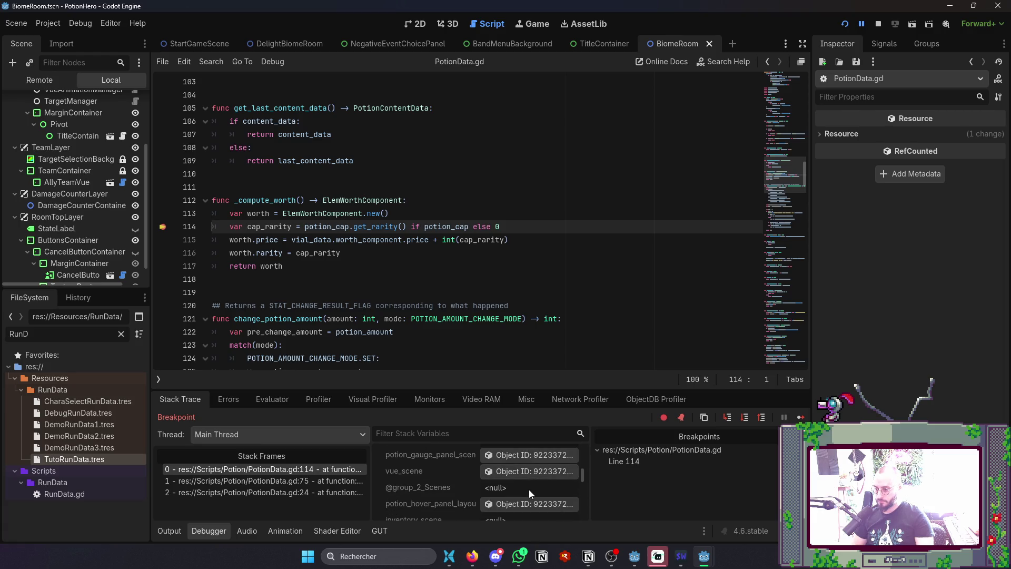
type("potion")
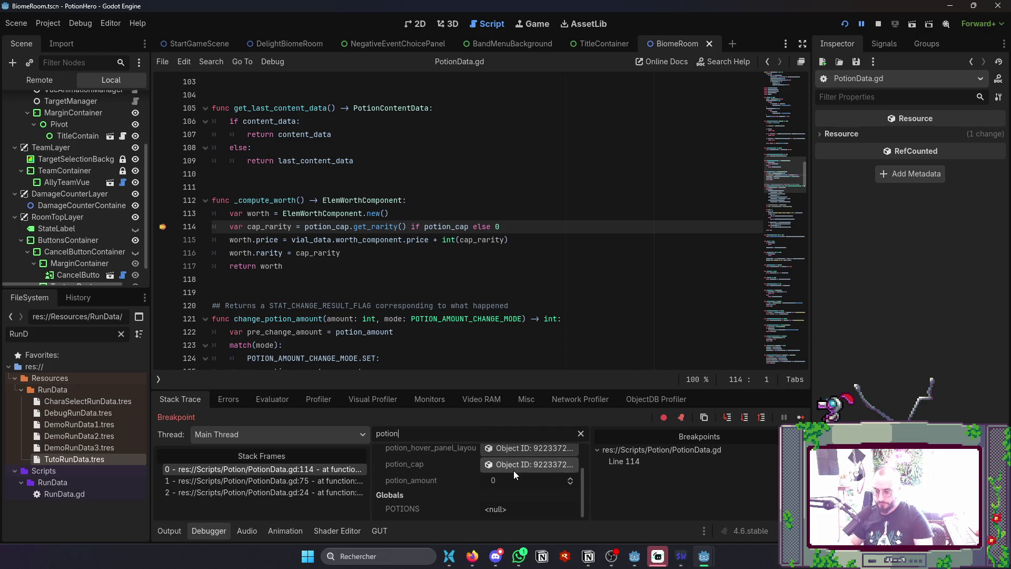
left_click(531, 464)
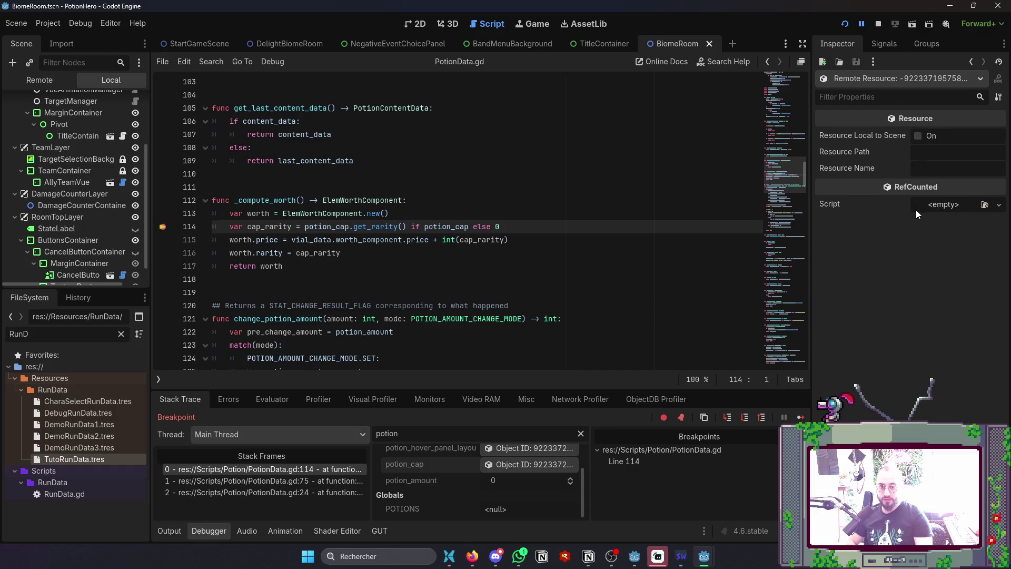
left_click(884, 27)
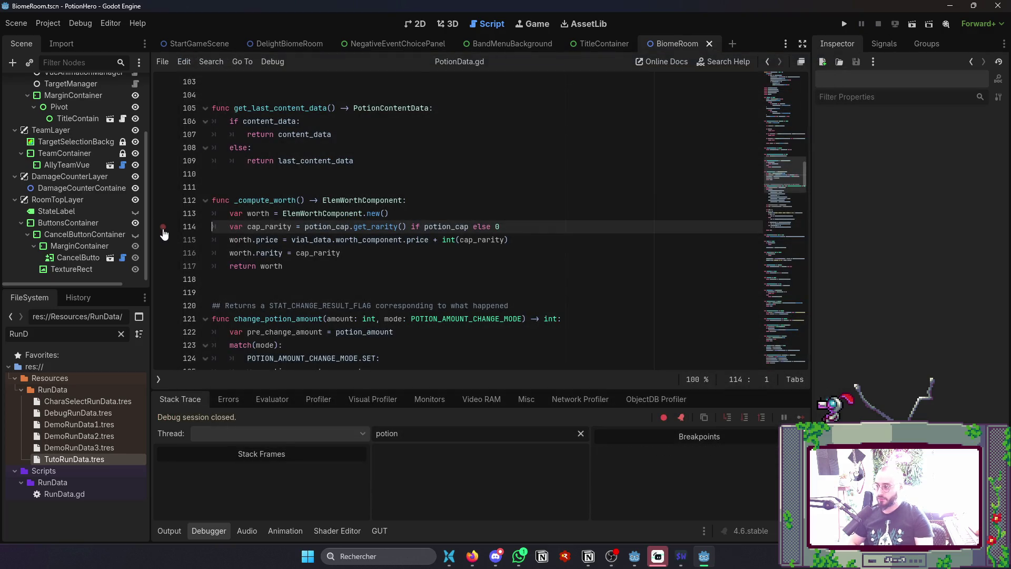
left_click(412, 21)
Open a terminal split in Neovim, run 'git s', and type 'git stash add .' at the prompt.
key("alt+Tab")
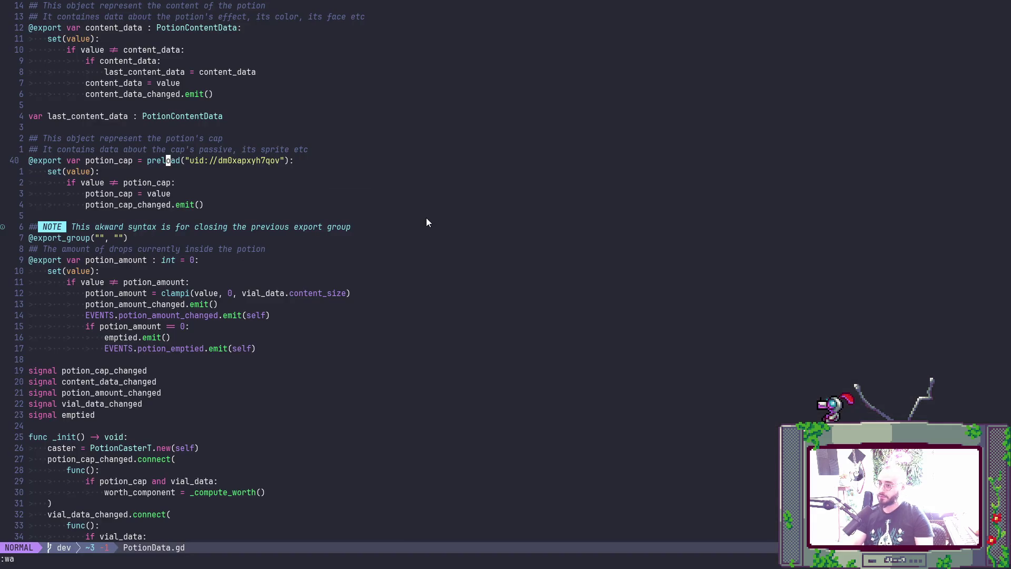
key("alt+Tab")
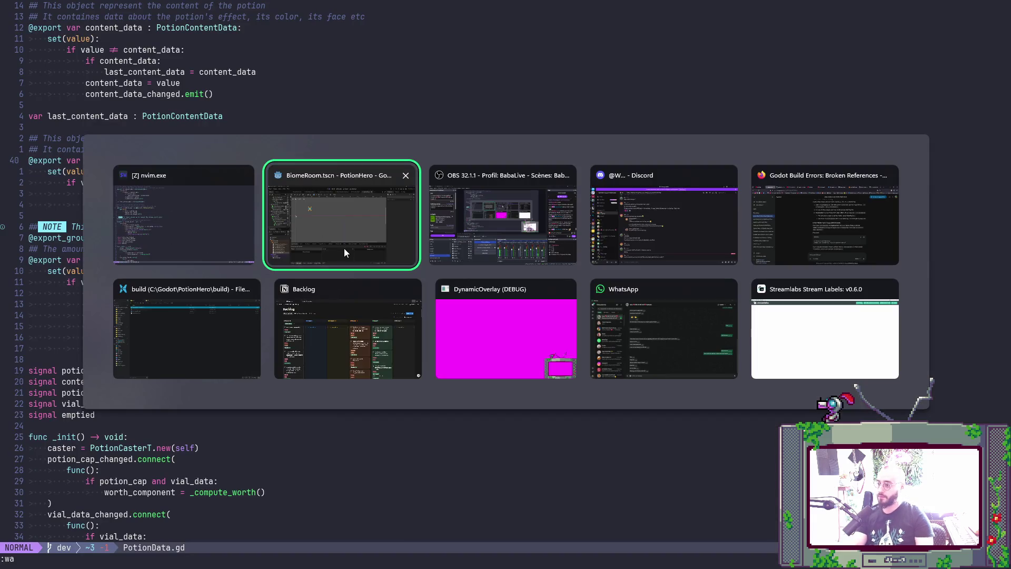
left_click(191, 235)
left_click(474, 392)
key("ctrl+backslash")
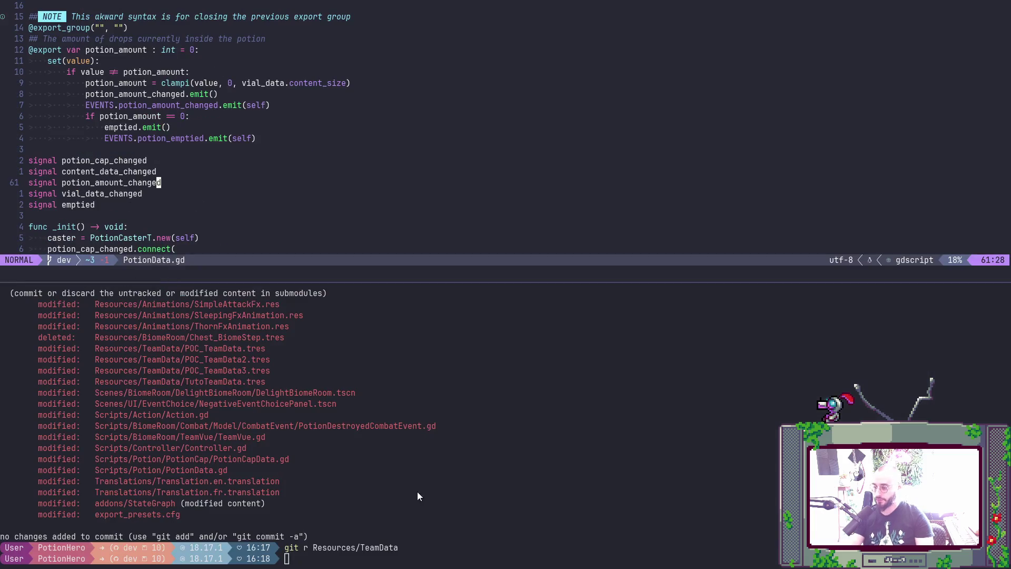
type("git s")
key("Return")
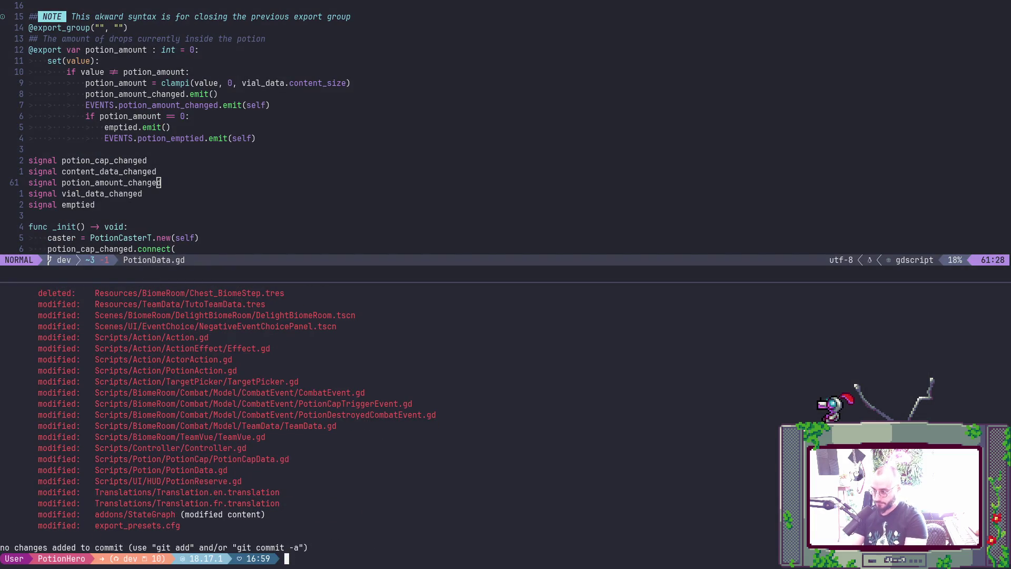
type("git stash ")
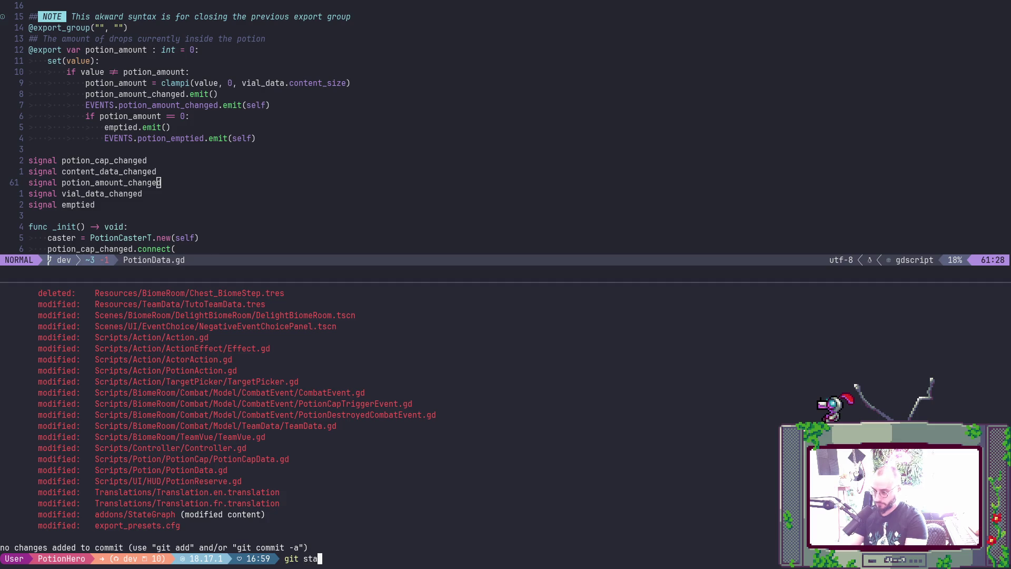
type("add .")
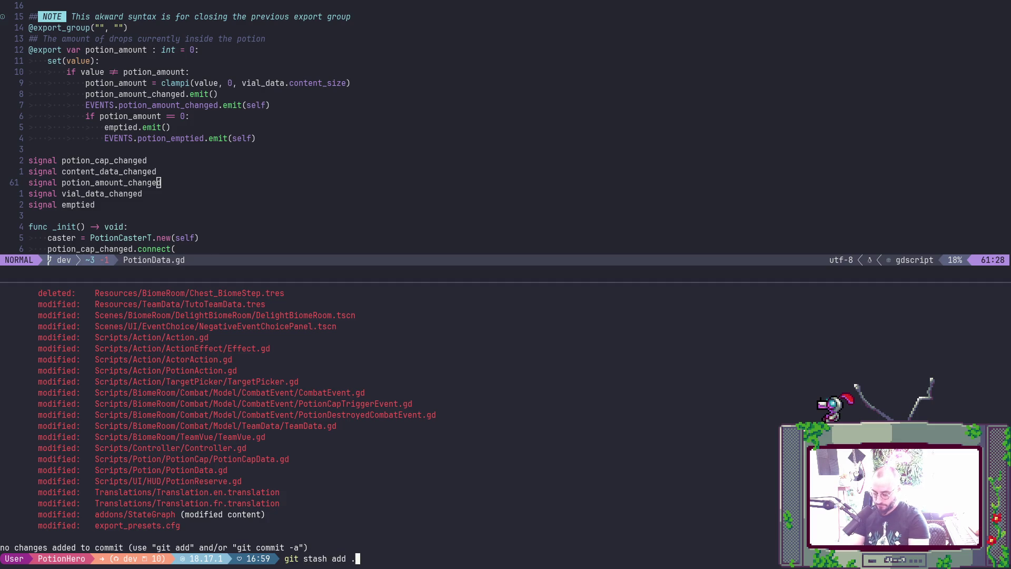
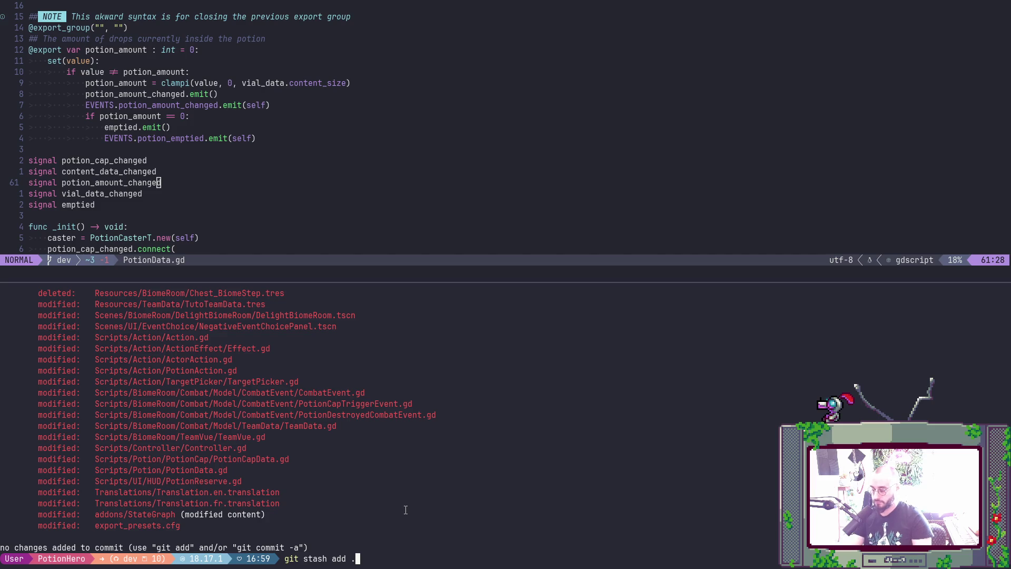
Stash all modified .gd scripts with `git stash push *.gd`, after fixing the failed `git stash add`.
key("BackSpace")
type("*.")
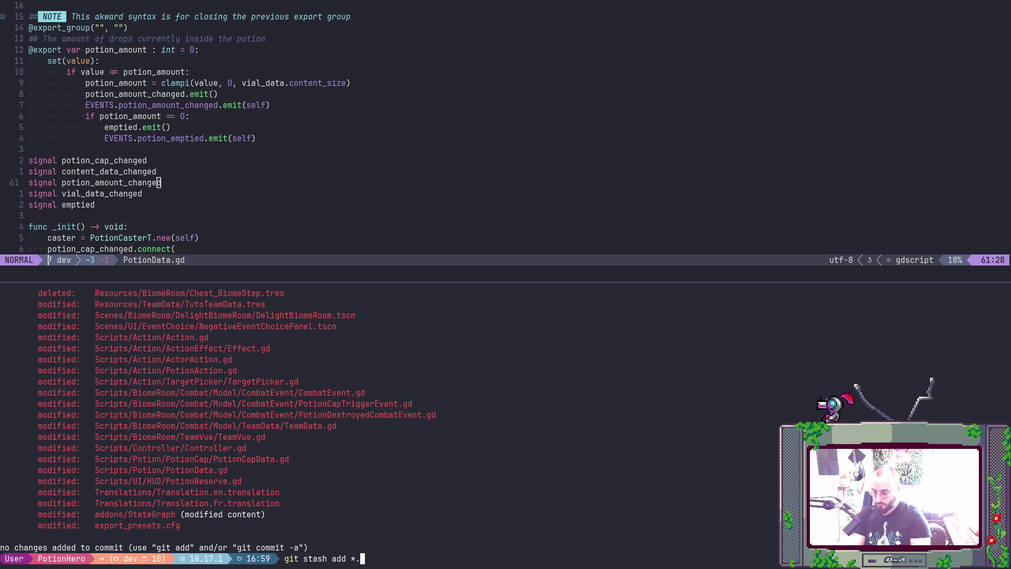
type("gd")
key("Return")
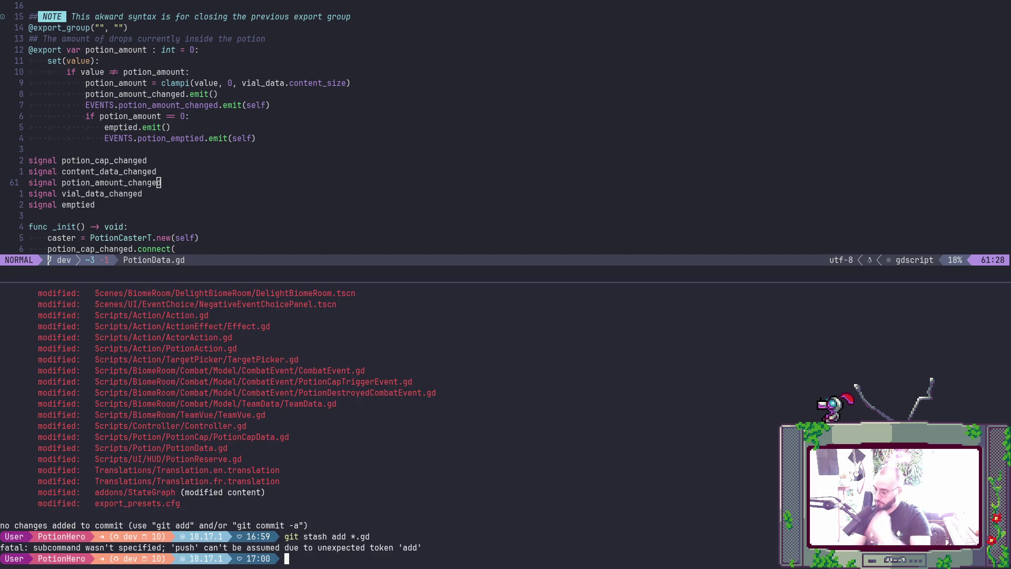
key("Up")
key("Left")
key("Left")
key("Left")
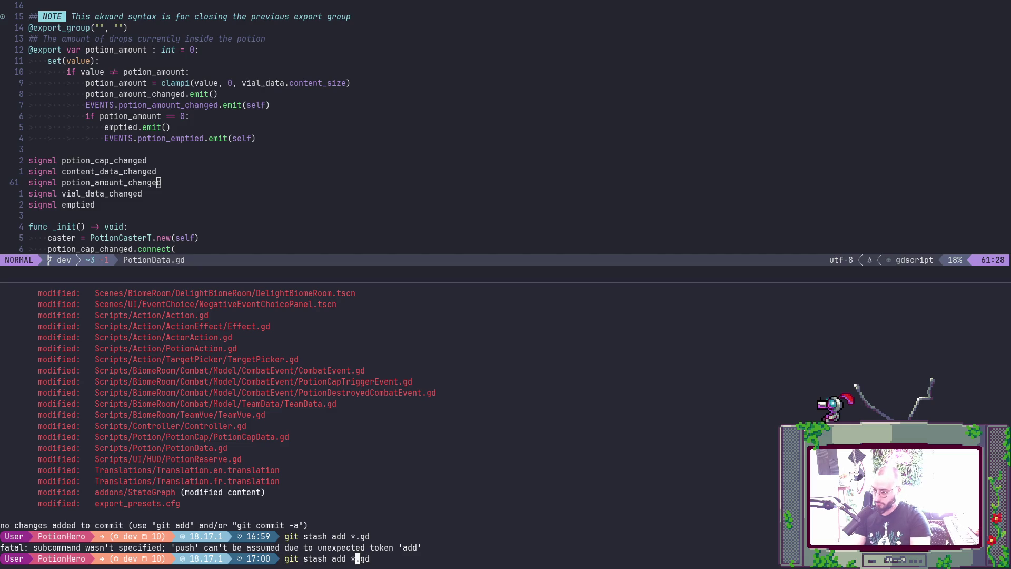
key("ctrl+w")
type("push")
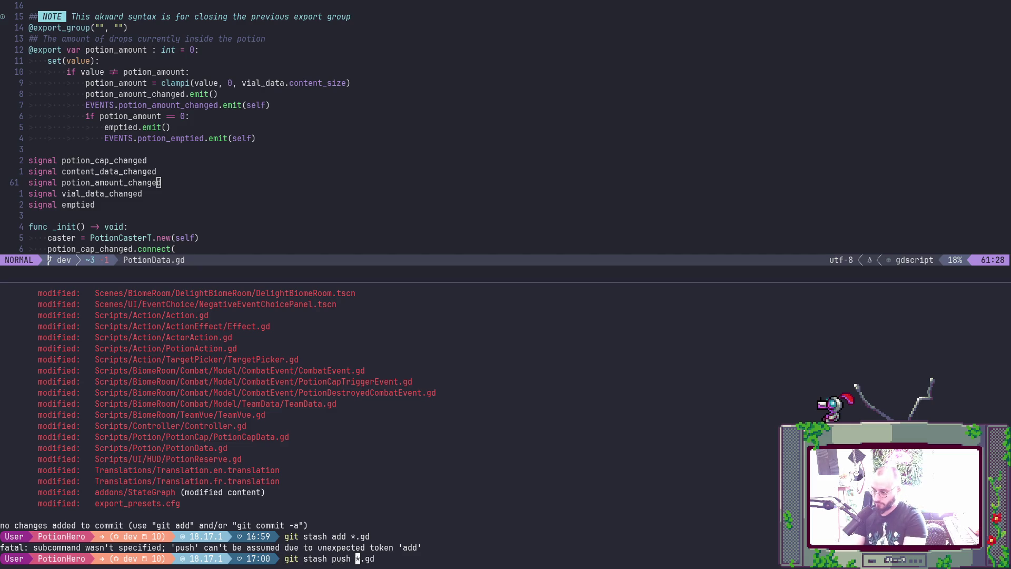
key("Return")
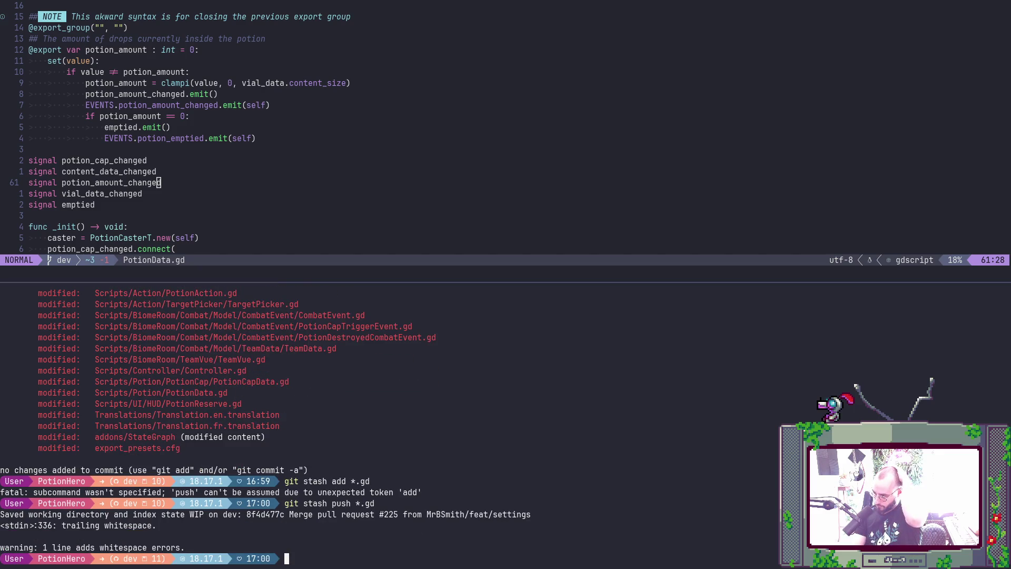
Run `git s` to confirm only resources, scenes and translations remain modified.
type("git s")
key("Return")
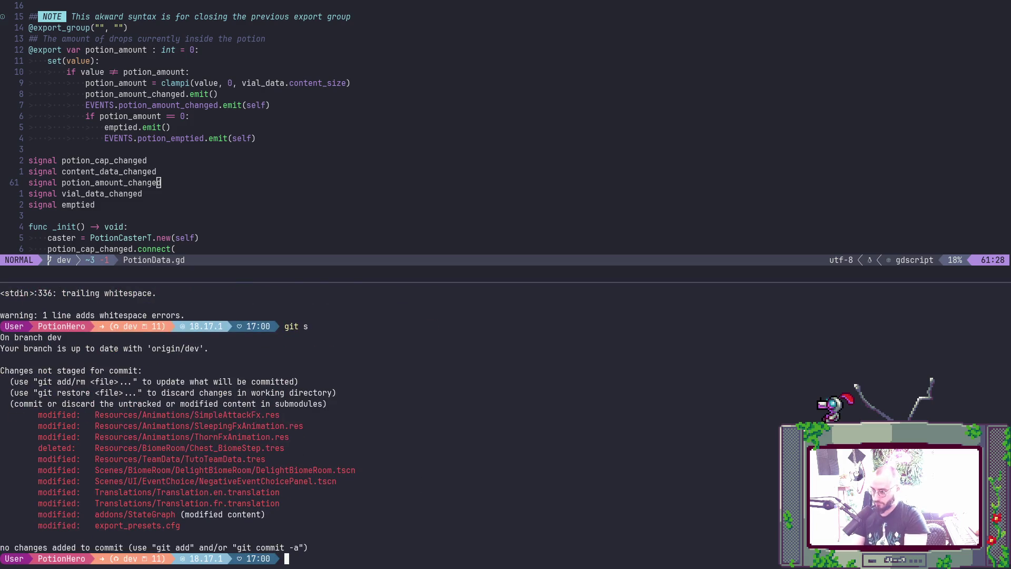
key("alt+Tab")
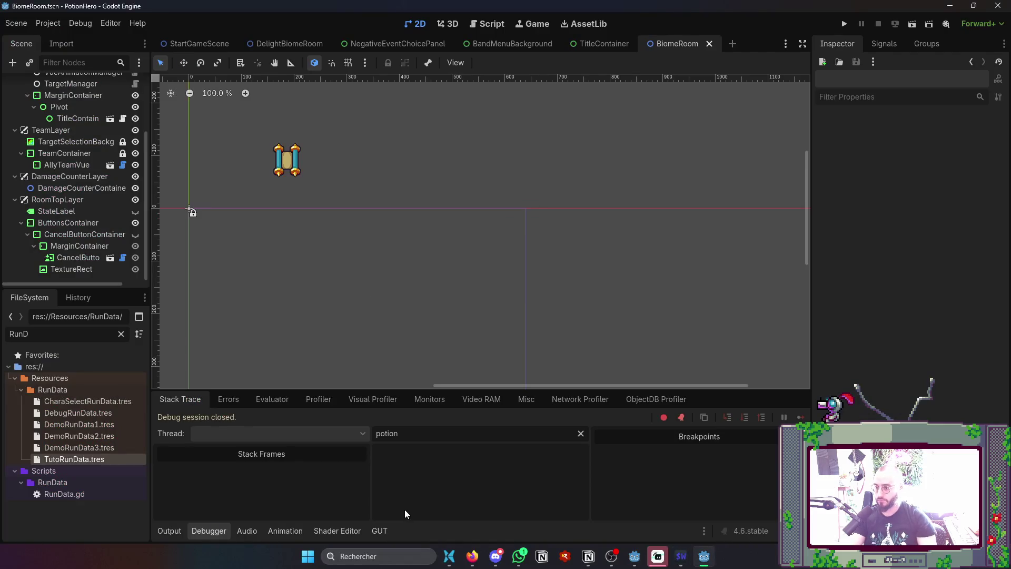
Test-run the game, browse the Bear's Awakening and Tutorial adventures, then close it.
key("F5")
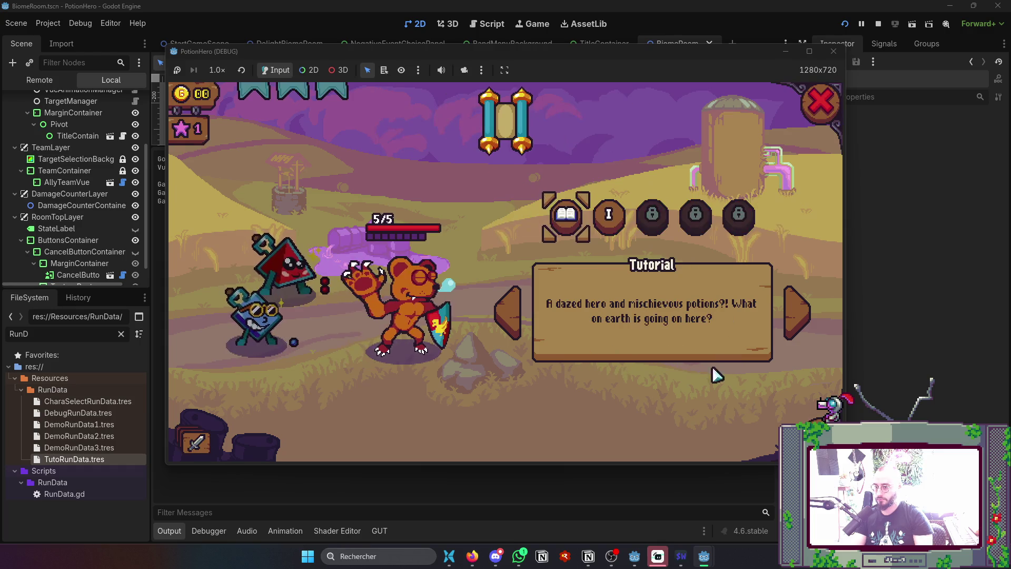
left_click(608, 214)
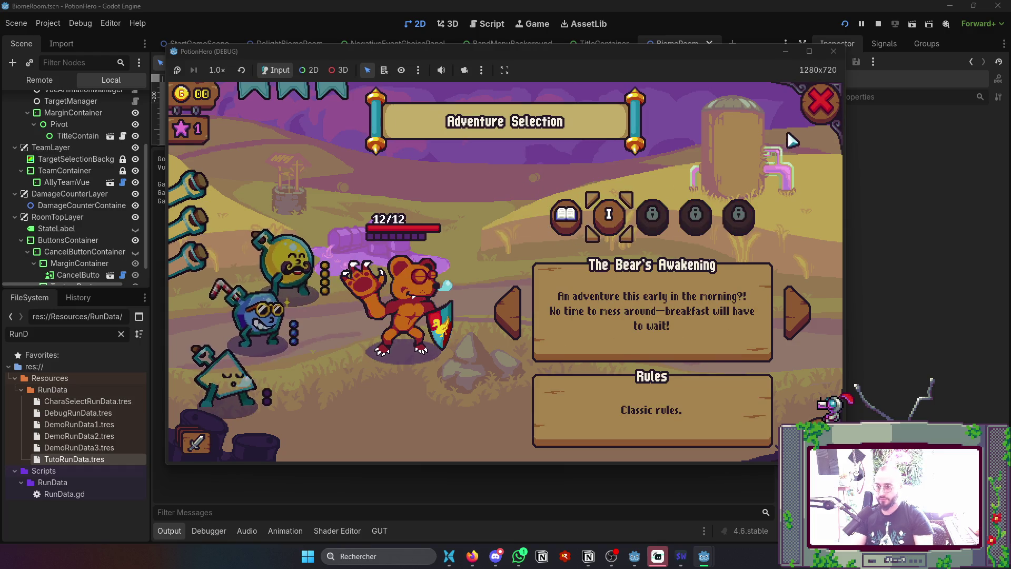
key("Left")
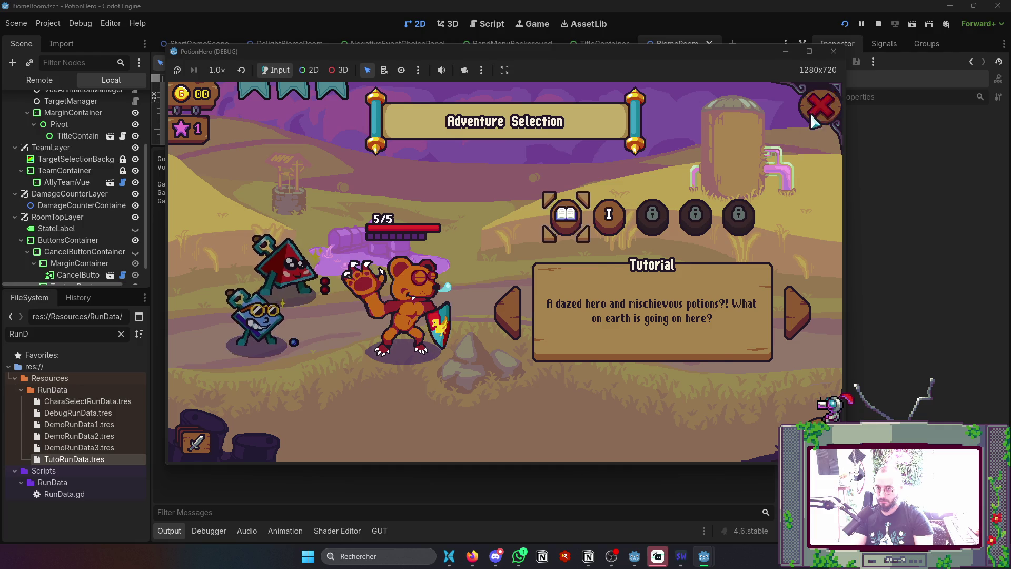
left_click(816, 113)
left_click(833, 51)
key("alt+Tab")
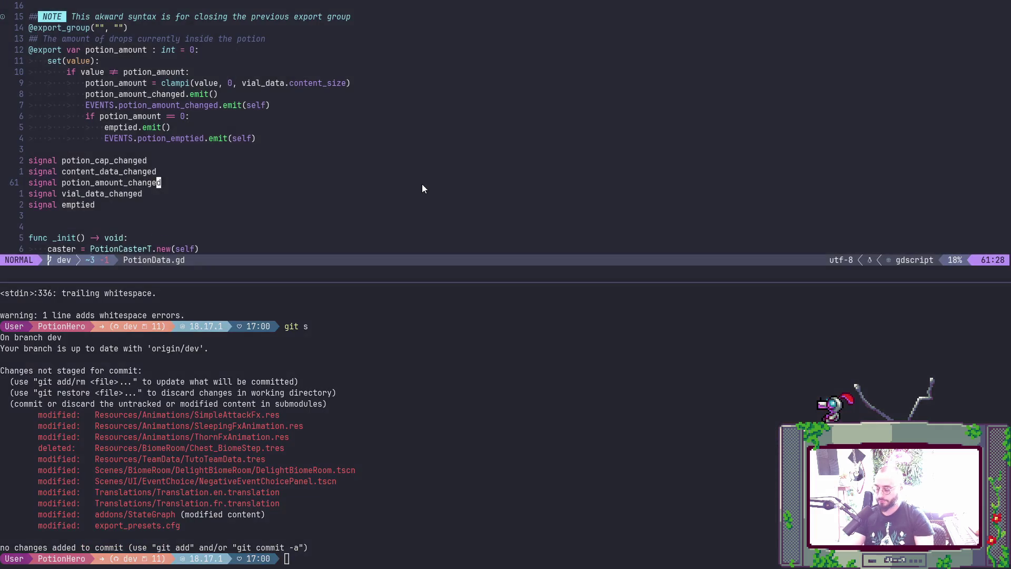
Change potion_cap's type in PotionData.gd from PotionCapData to Resource and save.
key("ctrl+backslash")
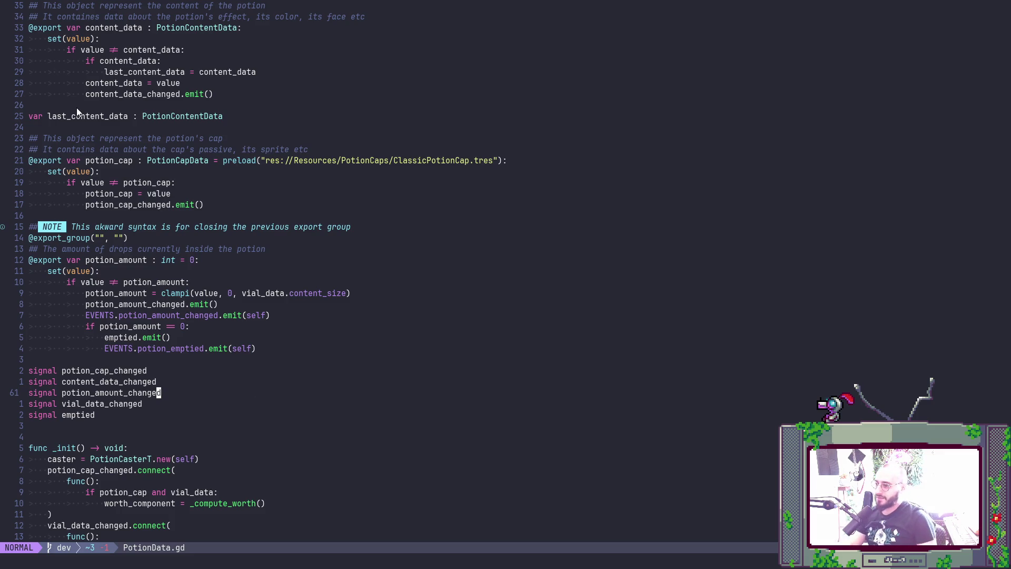
left_click(149, 163)
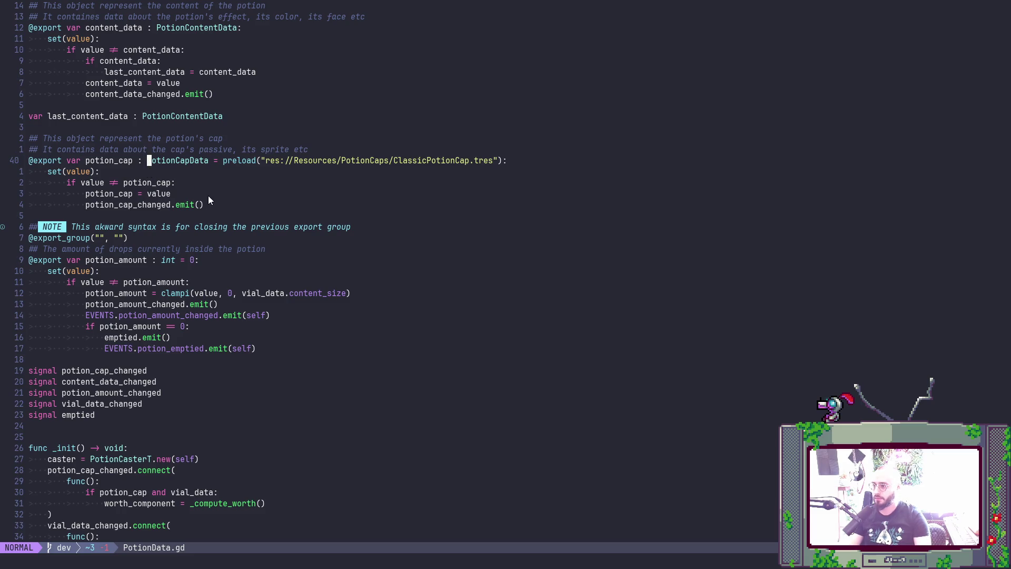
type("ebciwresource")
key("Escape")
type(":")
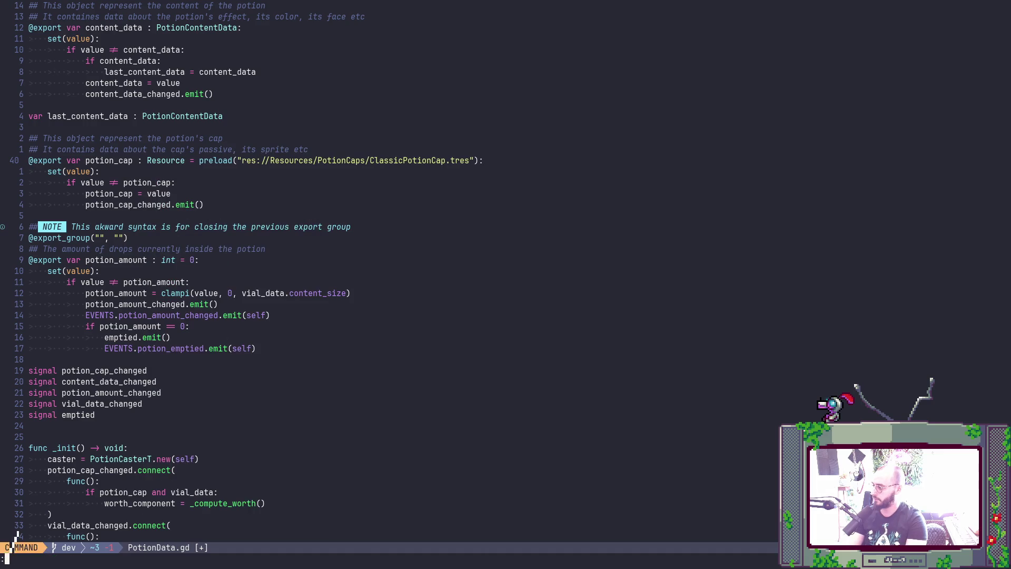
type("w")
key("Return")
key("alt+Tab")
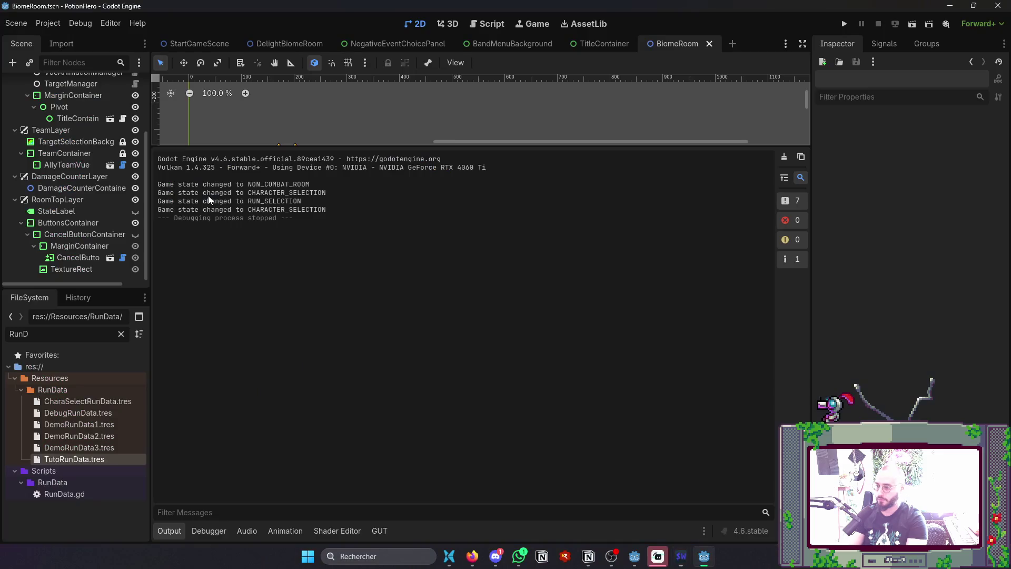
key("F5")
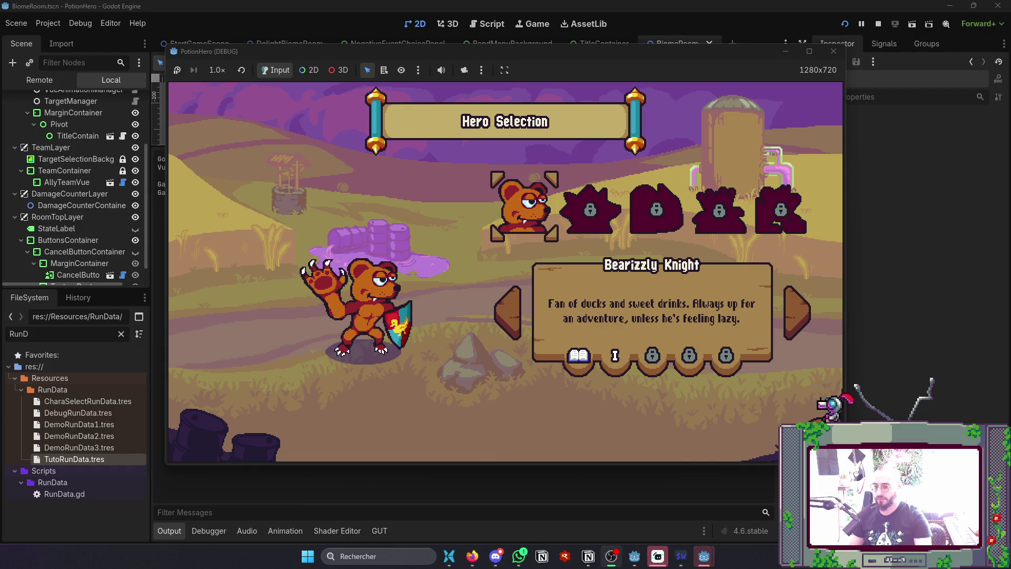
key("Return")
mouse_move(250, 307)
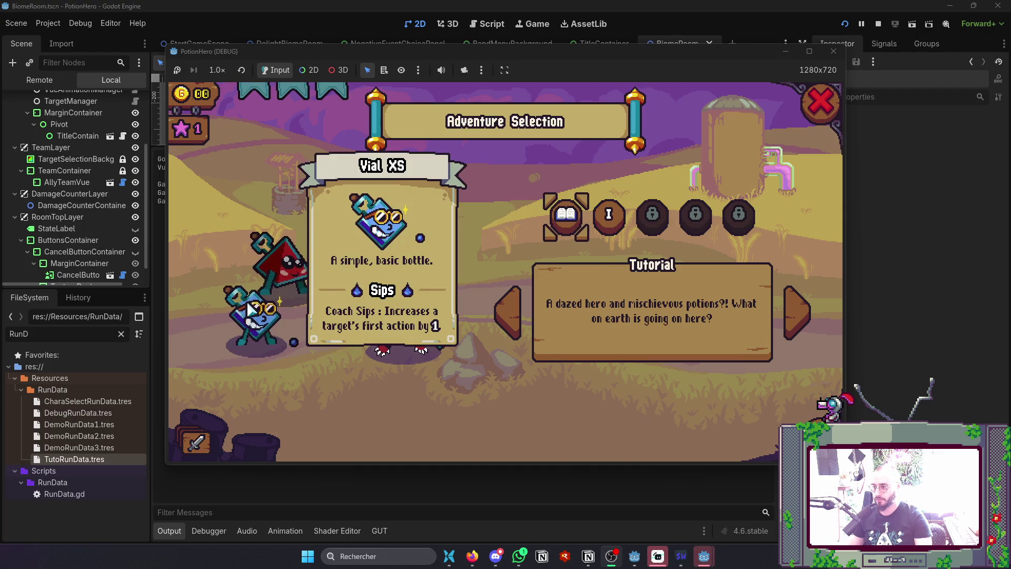
left_click(619, 226)
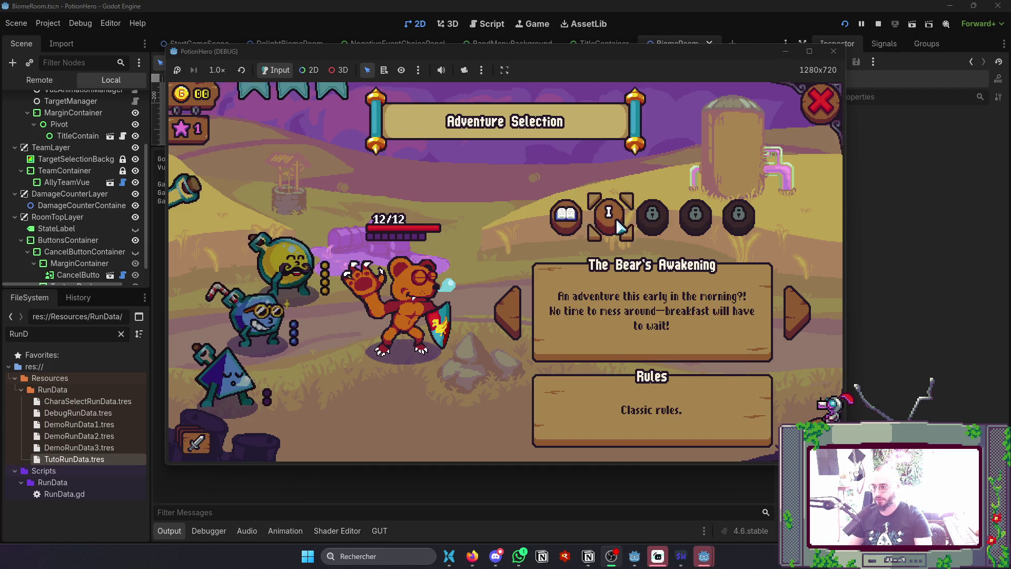
key("Left")
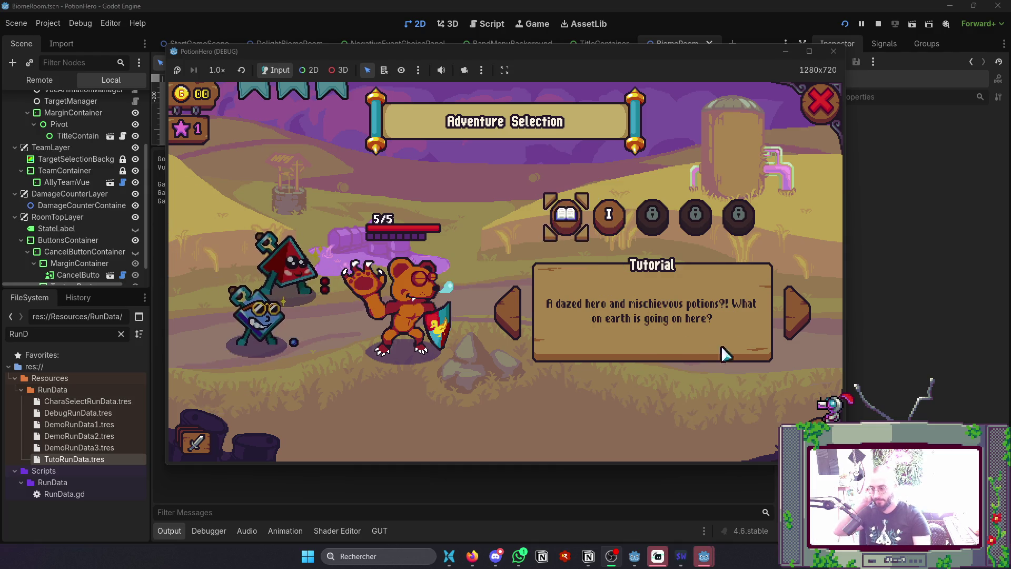
key("Escape")
key("F8")
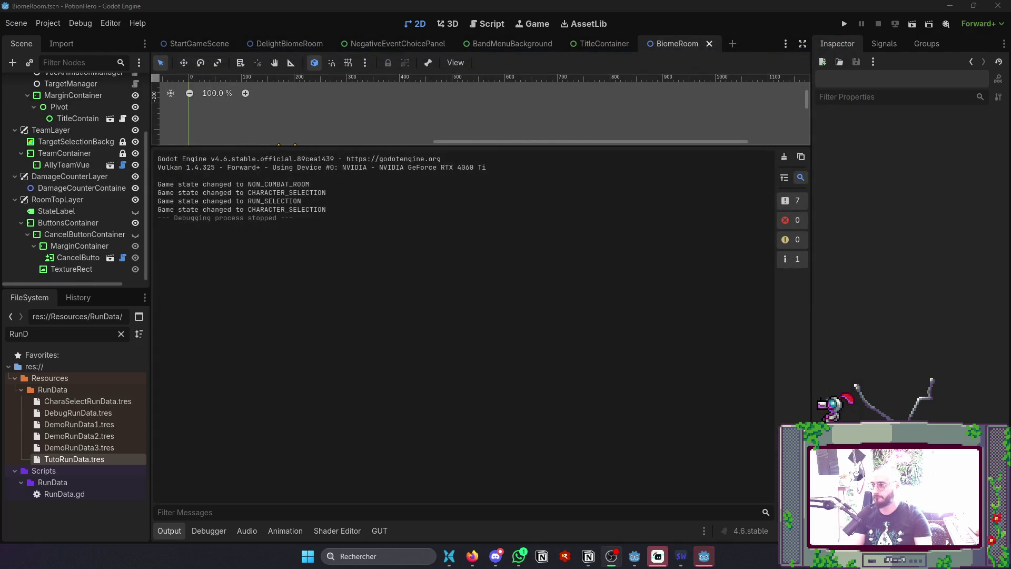
left_click(48, 23)
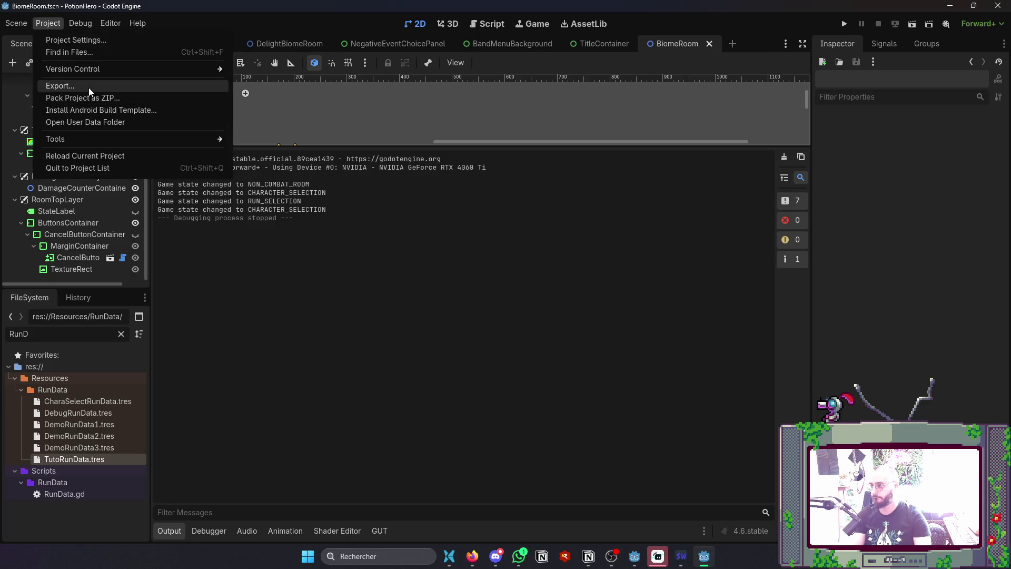
Re-export the Windows Desktop build, overwriting PotionHero0.1.exe, and close the export settings.
left_click(90, 87)
left_click(428, 451)
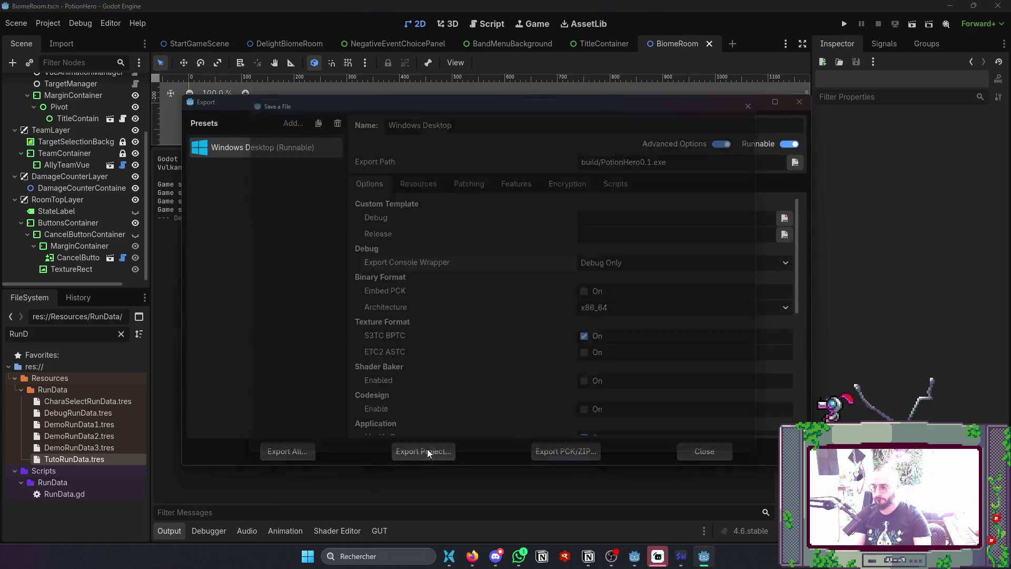
left_click(406, 454)
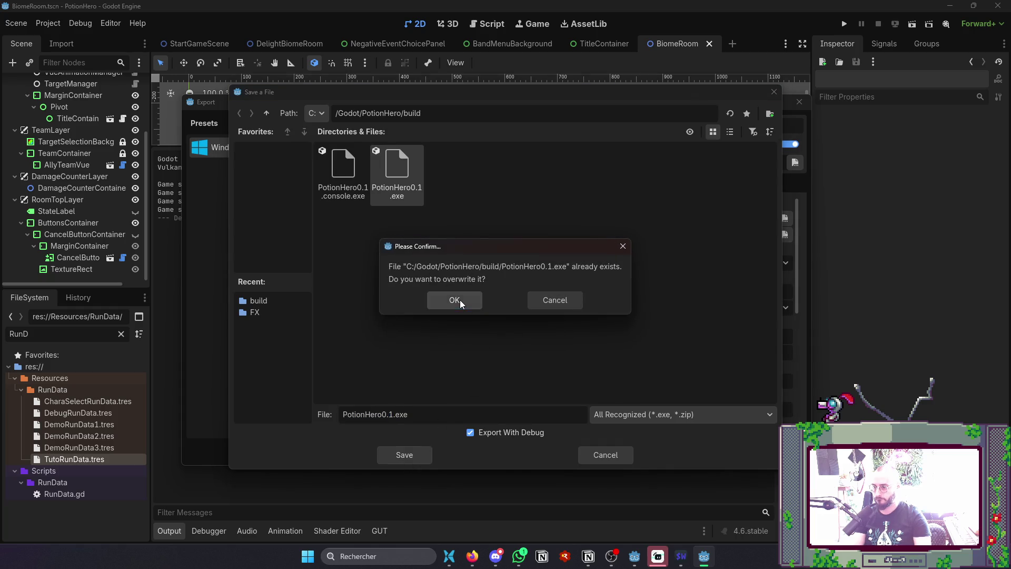
left_click(454, 300)
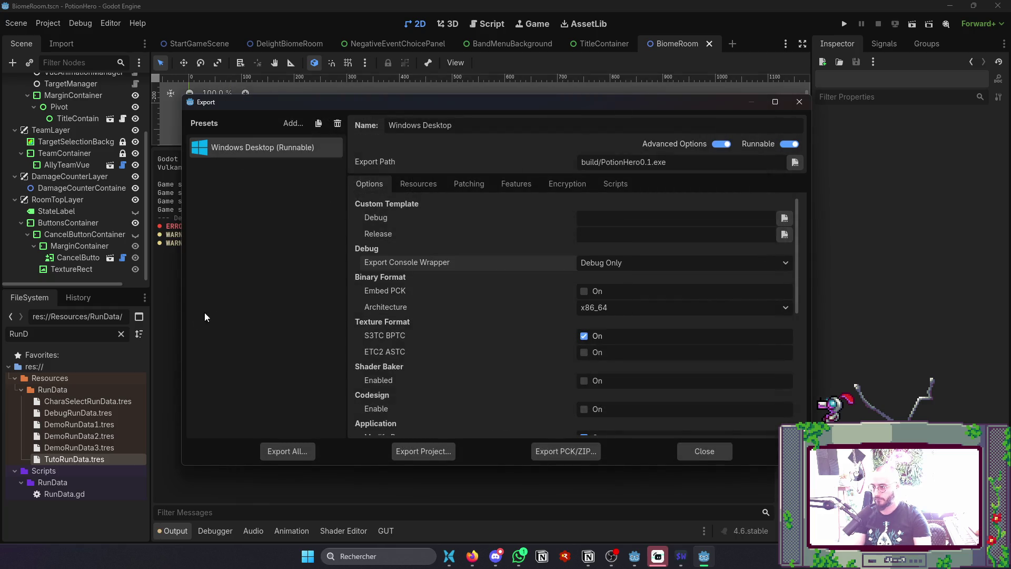
left_click(705, 452)
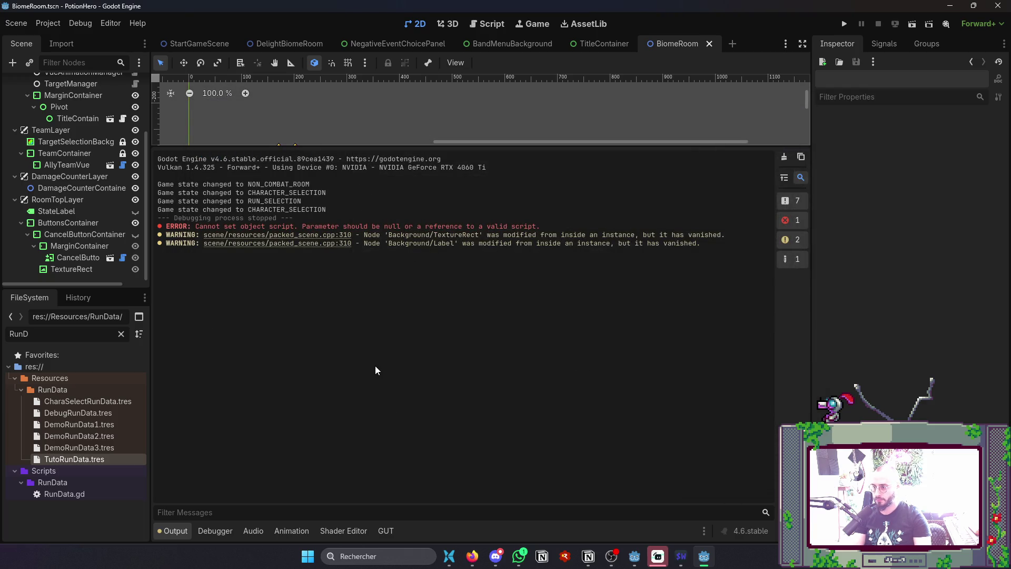
left_click(449, 556)
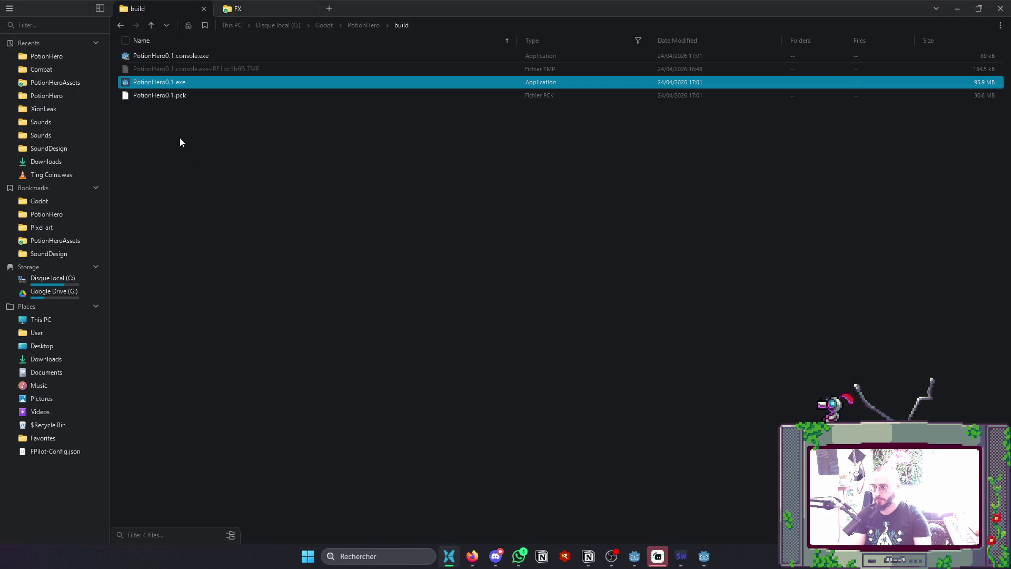
Run PotionHero0.1.console.exe, review its ClassicPotionCap.tres preload errors, and close it.
double_click(206, 56)
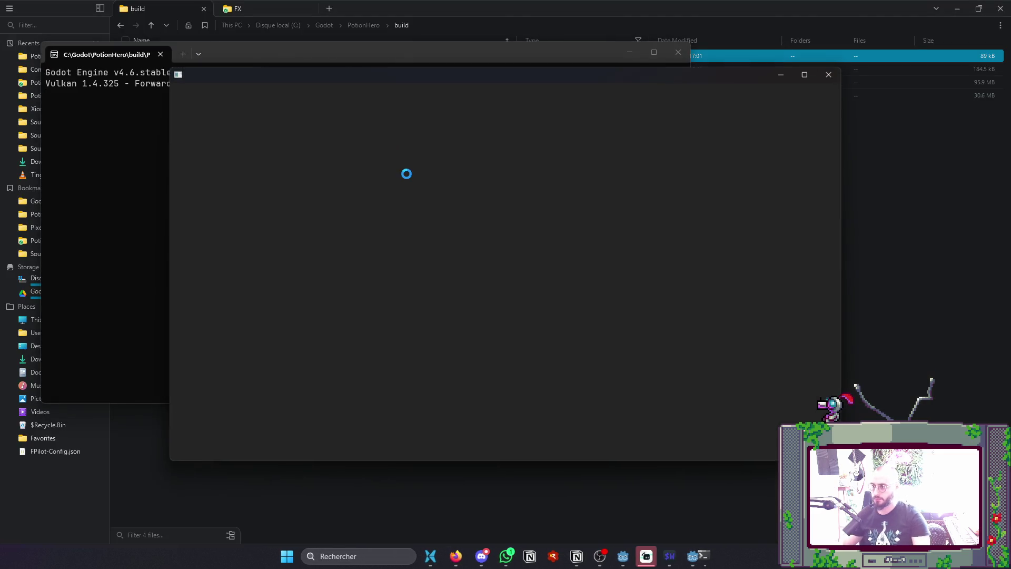
left_click(122, 261)
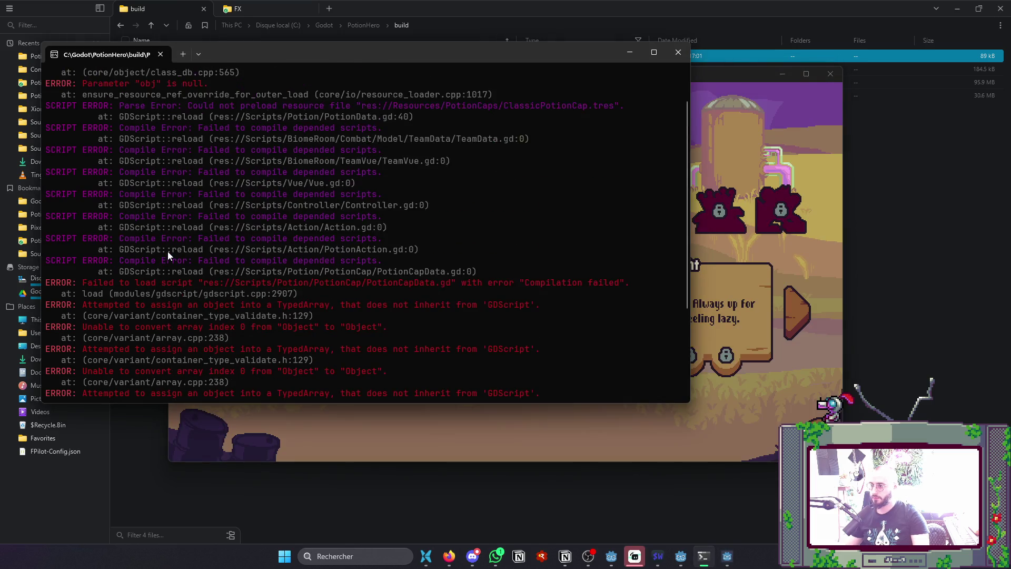
left_click(678, 52)
key("alt+Tab")
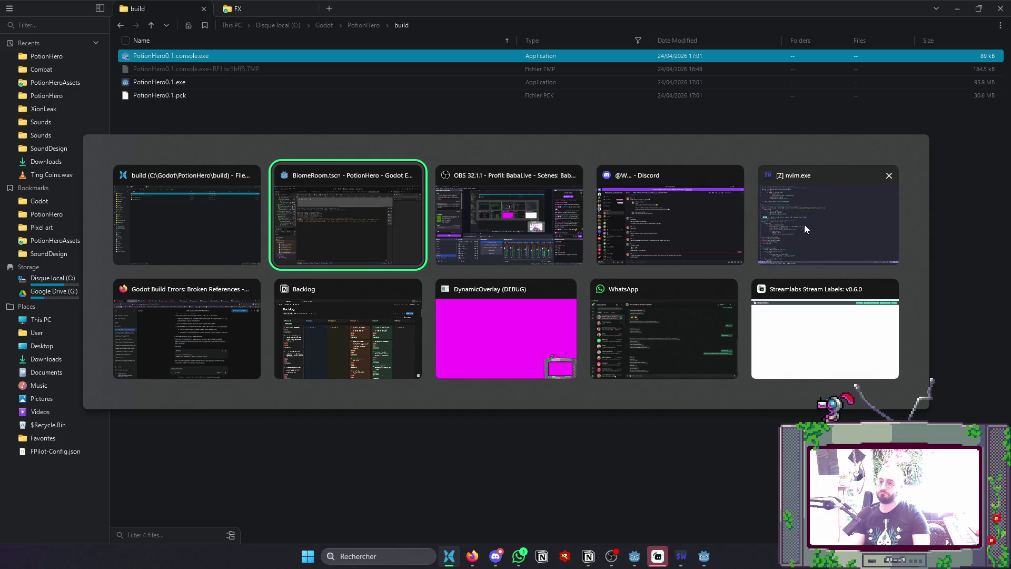
Undo the Resource type change in PotionData.gd and save.
left_click(804, 224)
type("u:w")
key("Return")
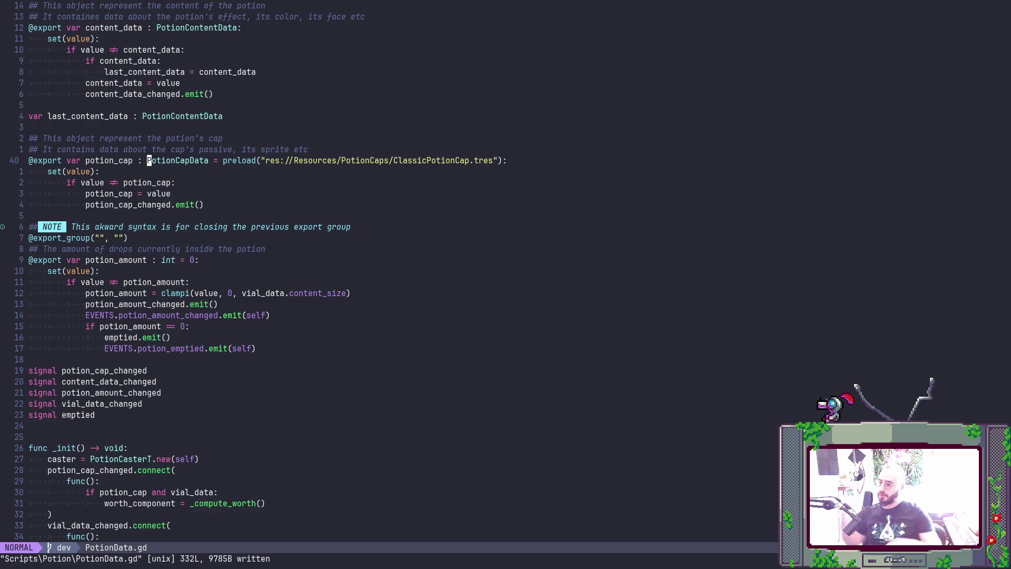
Remove the ClassicPotionCap.tres preload default from potion_cap on line 40 and save.
key("l")
key("l")
key("l")
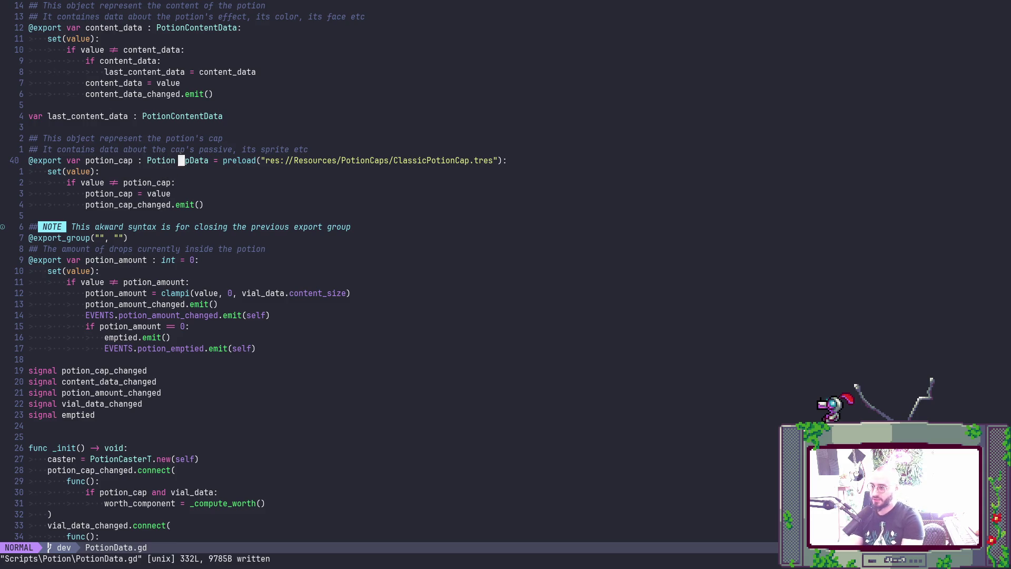
type("DA:")
key("Escape")
type(":w")
key("Return")
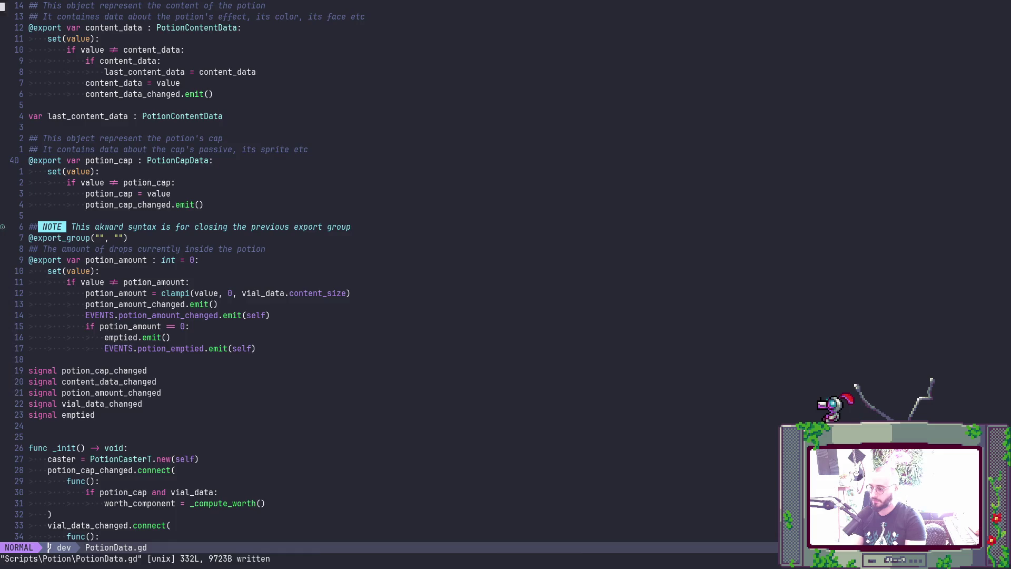
key("alt+Tab")
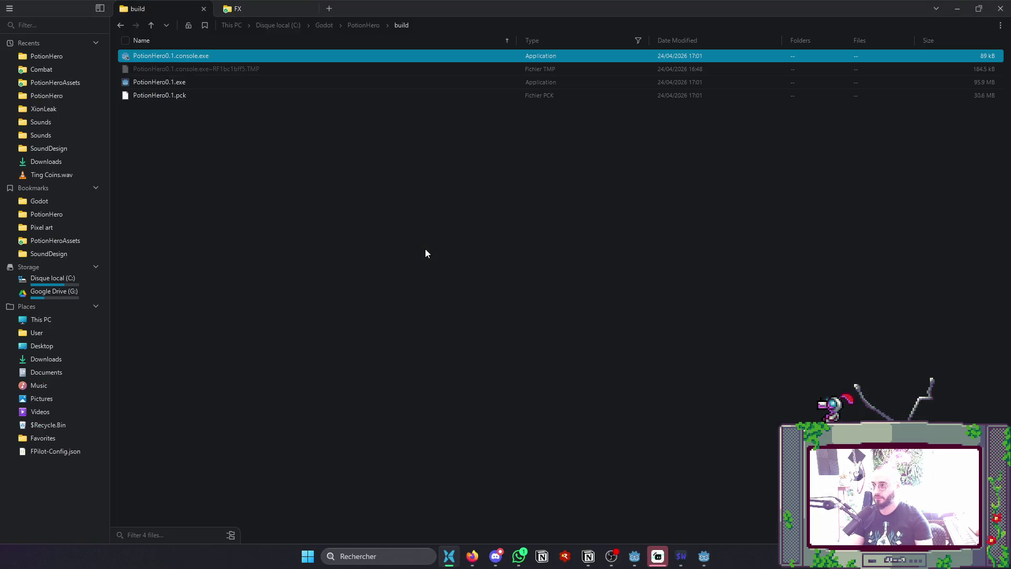
Re-export the Windows Desktop build, overwriting build/PotionHero0.1.exe.
key("alt+Tab")
key("alt+Tab")
key("ctrl+s")
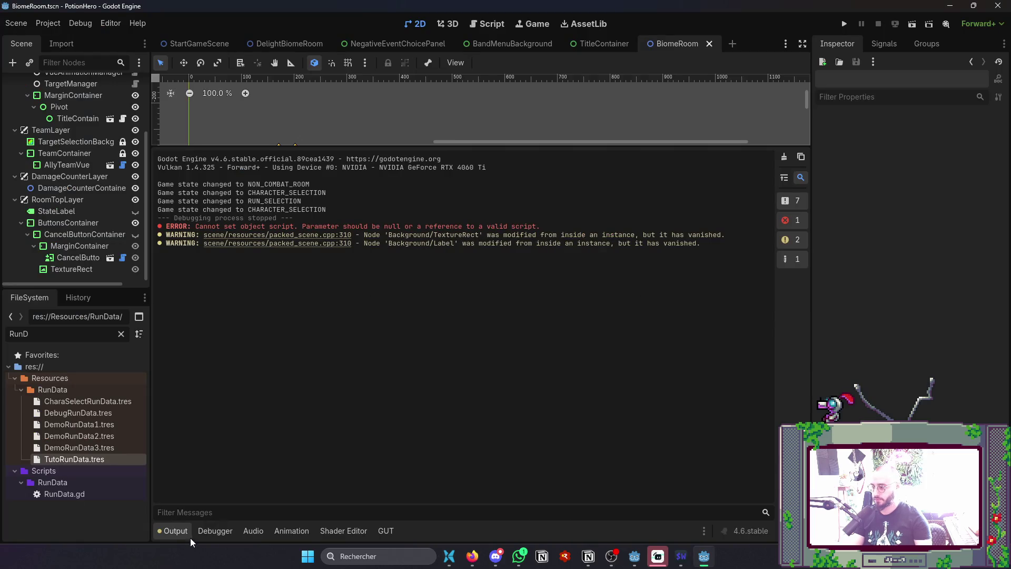
left_click(181, 531)
key("alt+p")
key("Up")
key("Up")
key("Up")
key("Return")
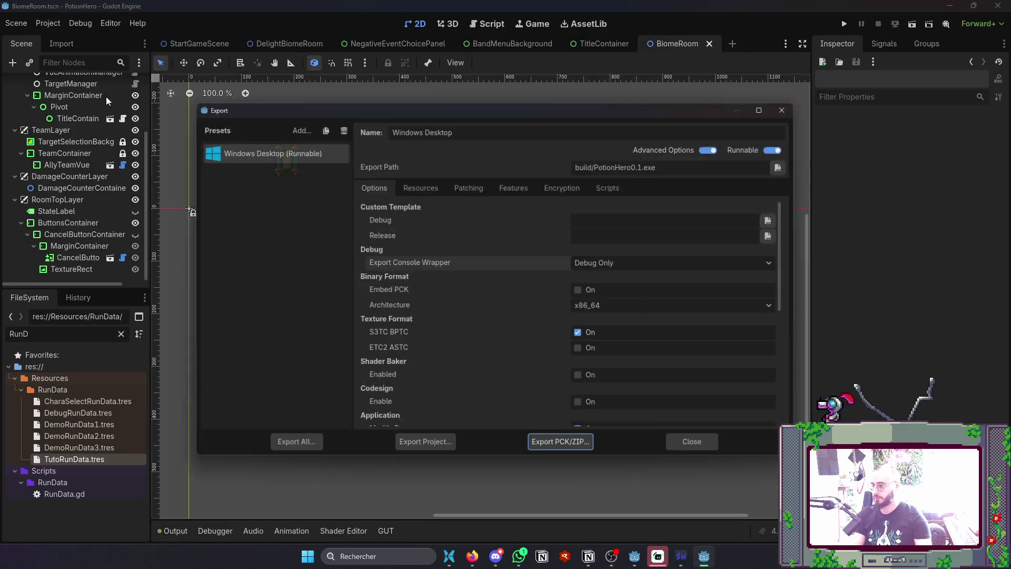
left_click(433, 452)
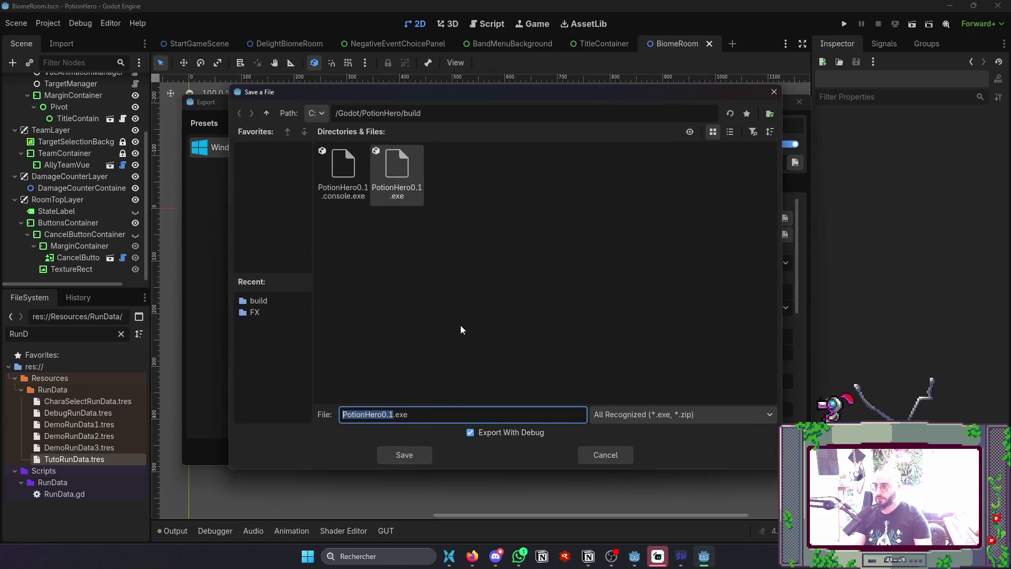
left_click(441, 294)
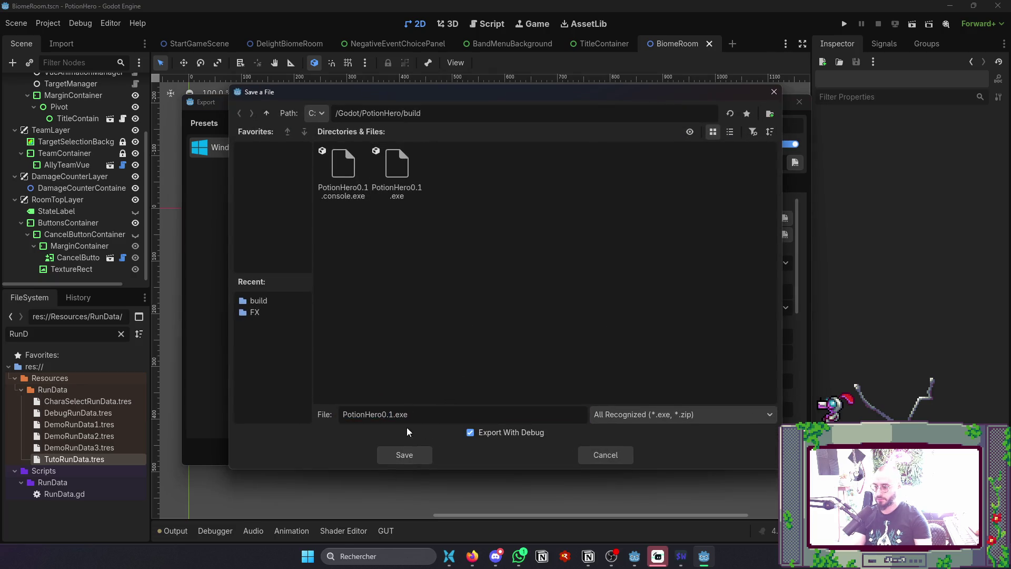
left_click(400, 456)
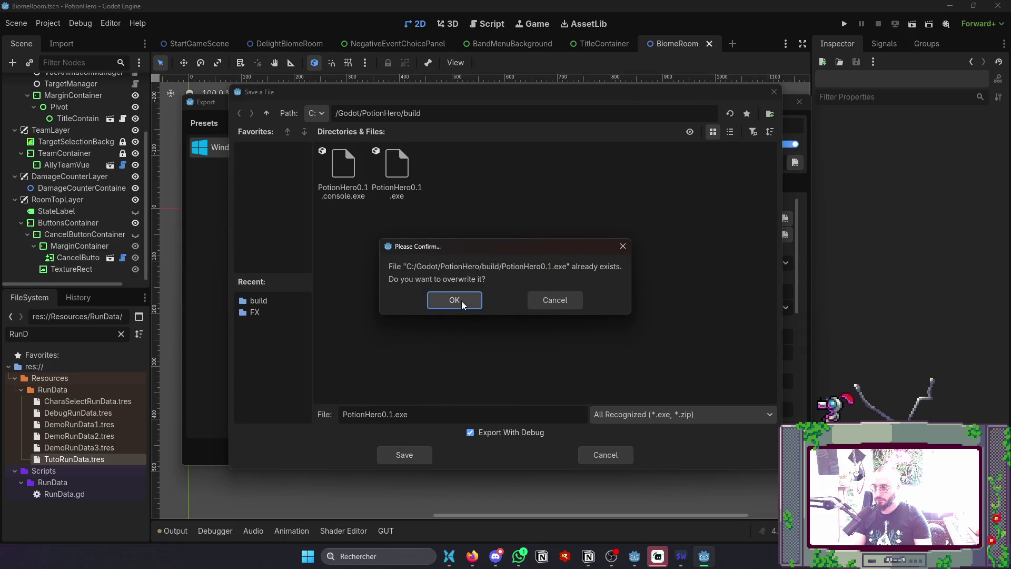
left_click(461, 304)
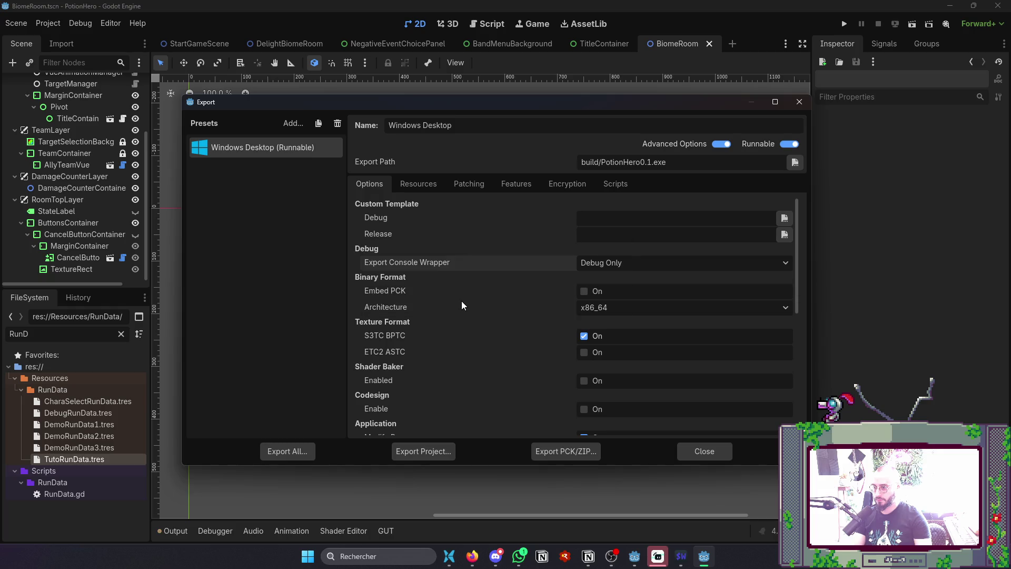
key("alt+Tab")
key("alt+Tab")
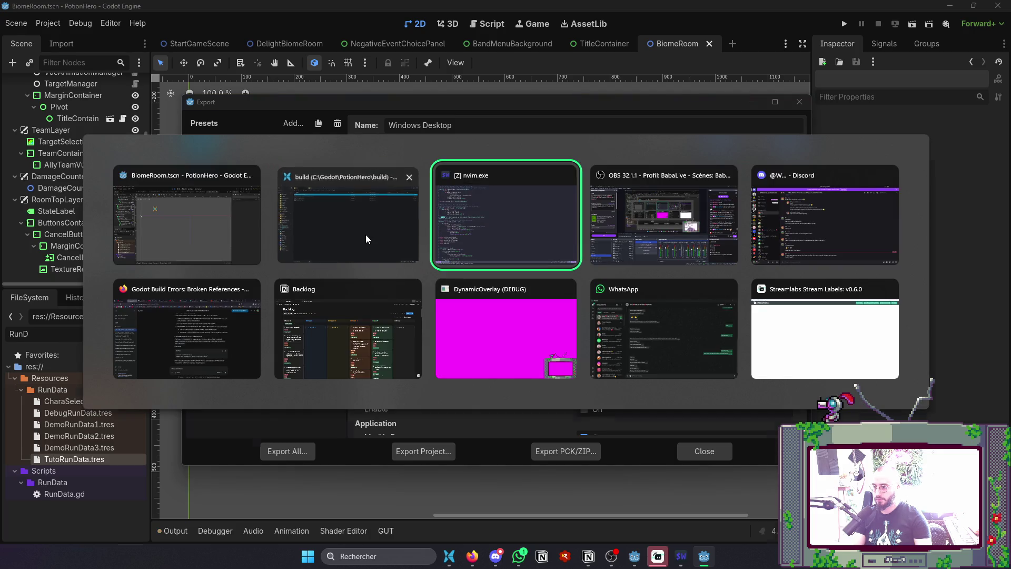
Locate PotionHero0.1.console.exe in the build folder.
left_click(366, 235)
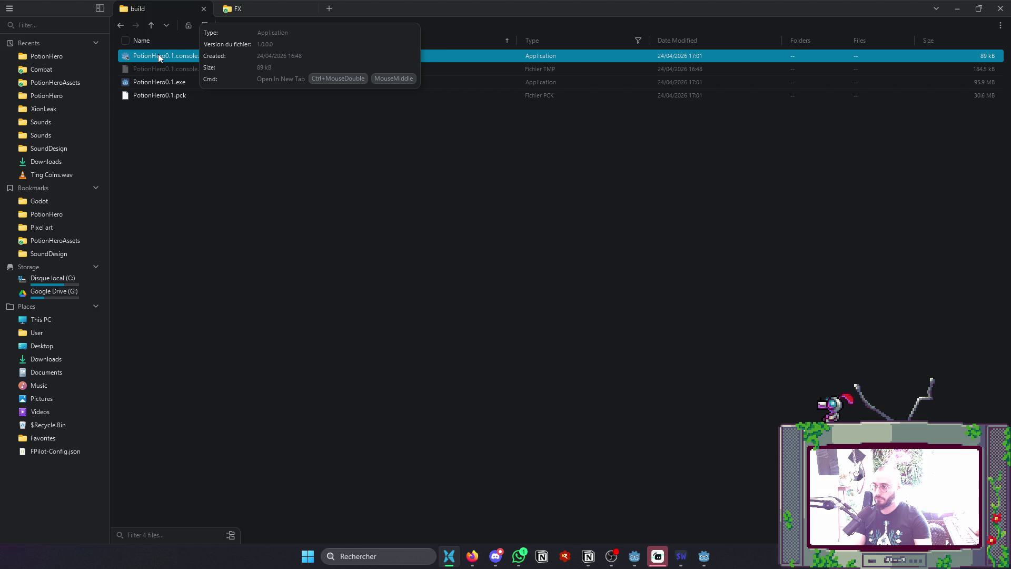
left_click(220, 300)
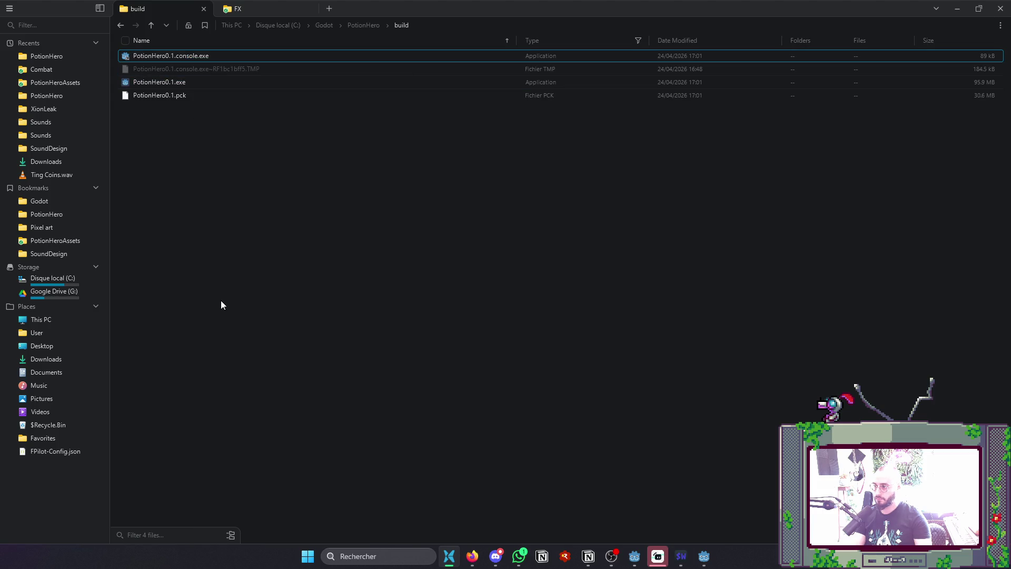
key("alt+shift+minus")
left_click(185, 324)
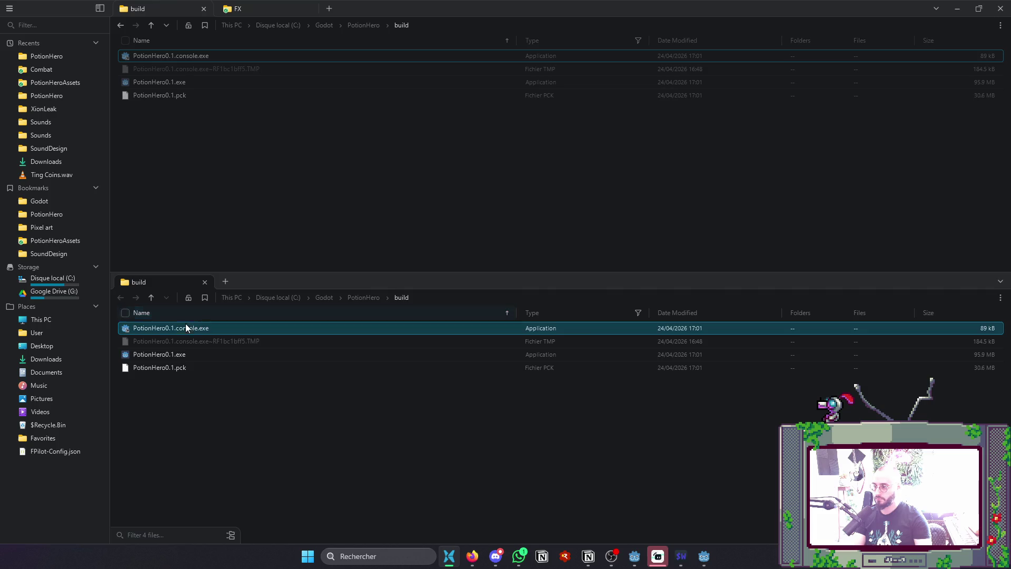
left_click(205, 283)
Run the console build through to Adventure Selection, then close the game and console.
double_click(190, 57)
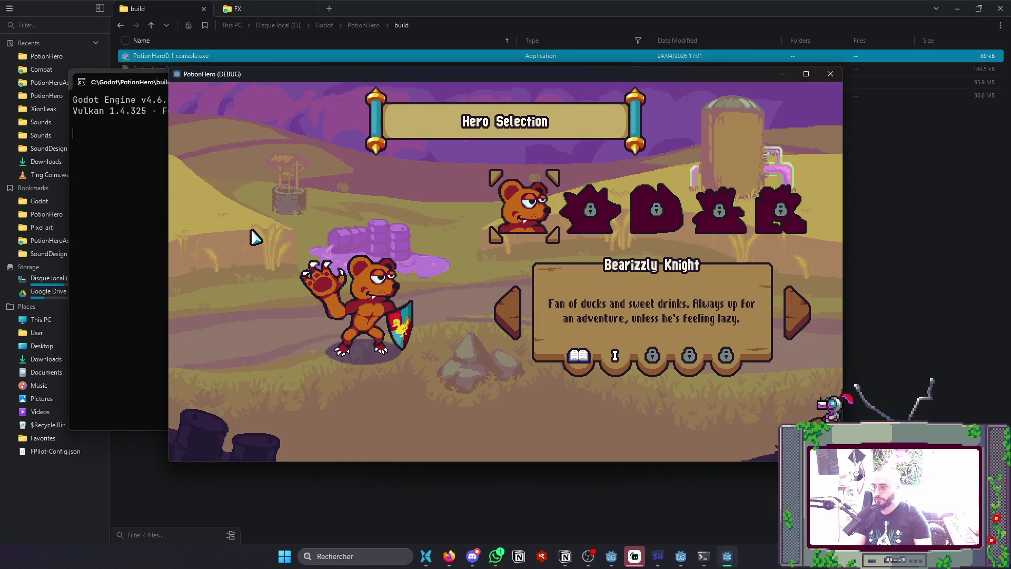
left_click(131, 207)
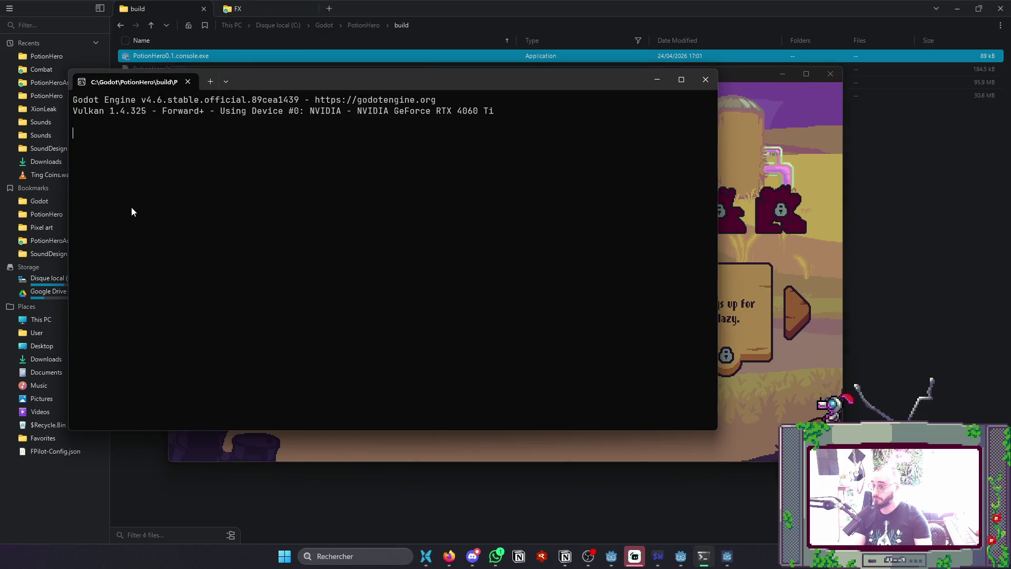
left_click(205, 262)
left_click(403, 326)
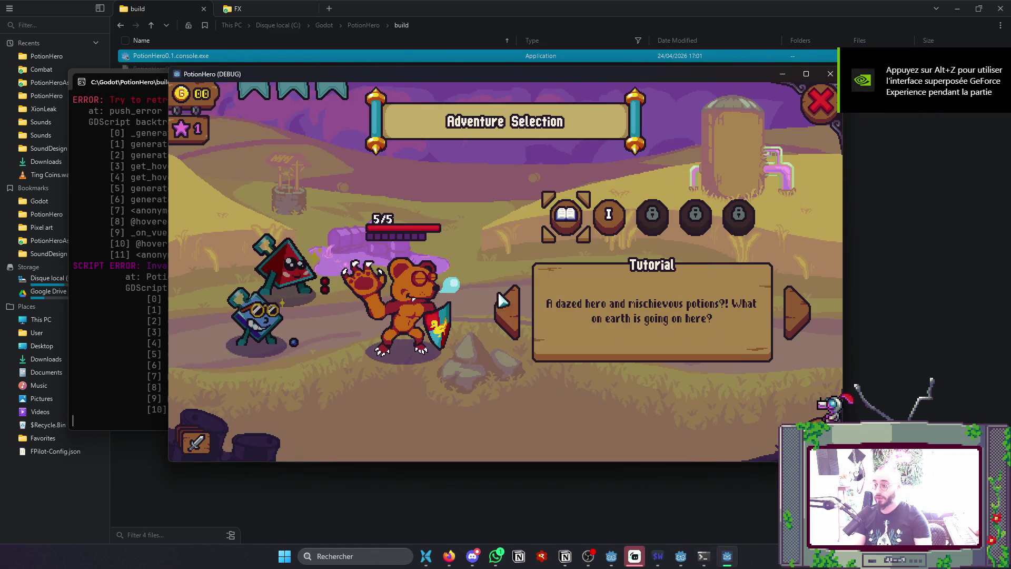
left_click(829, 74)
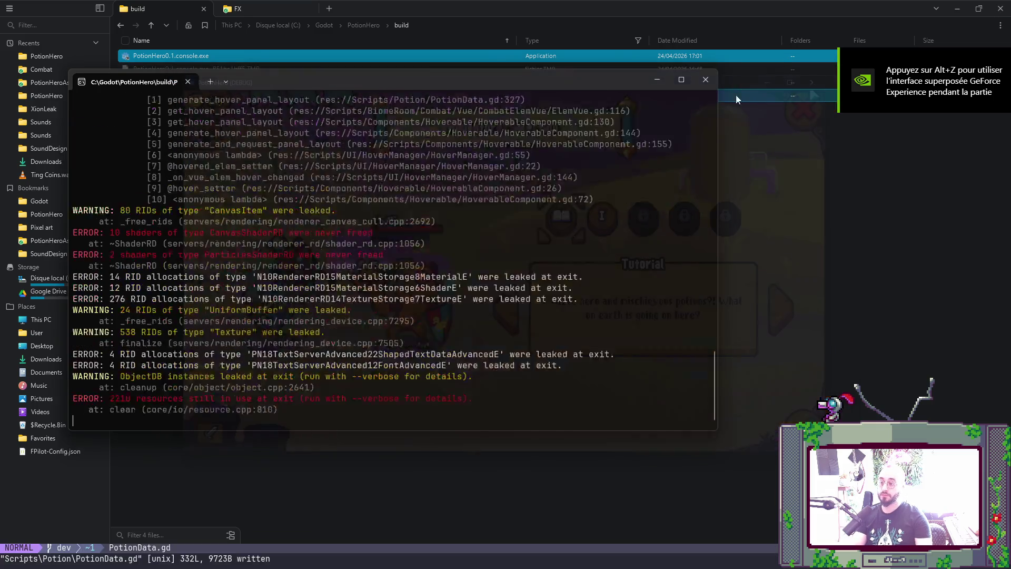
left_click(705, 80)
left_click(709, 83)
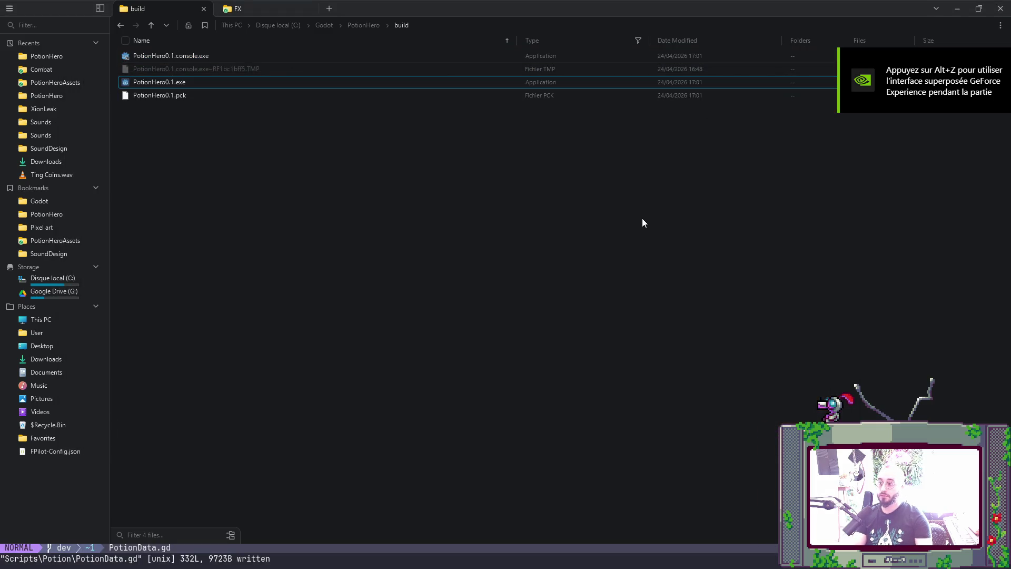
key("alt+Tab")
key("alt+Tab")
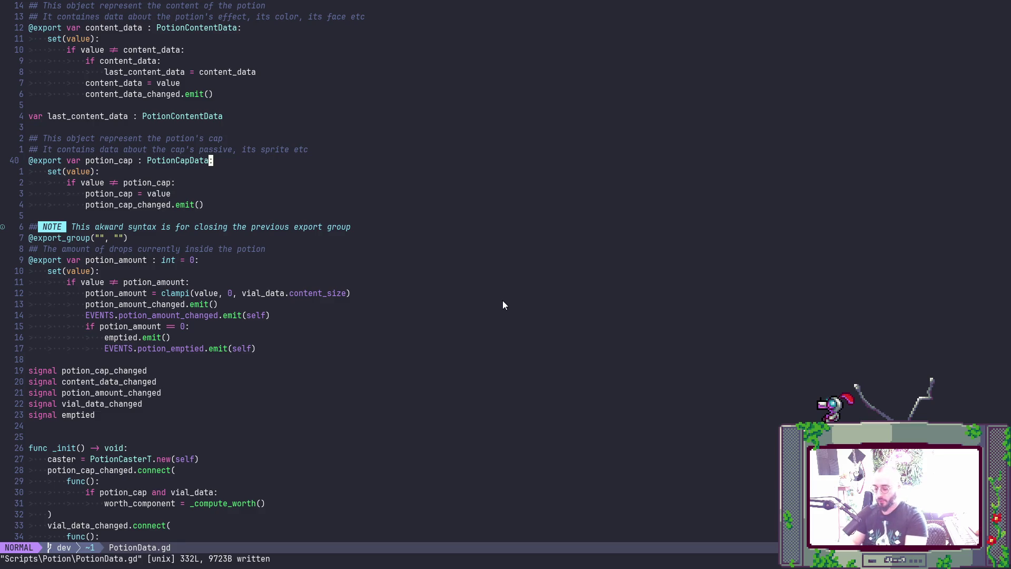
Restore potion_cap's ClassicPotionCap.tres preload default in PotionData.gd and save.
key("u")
key("$")
key("h")
key("h")
key("b")
key("b")
key("b")
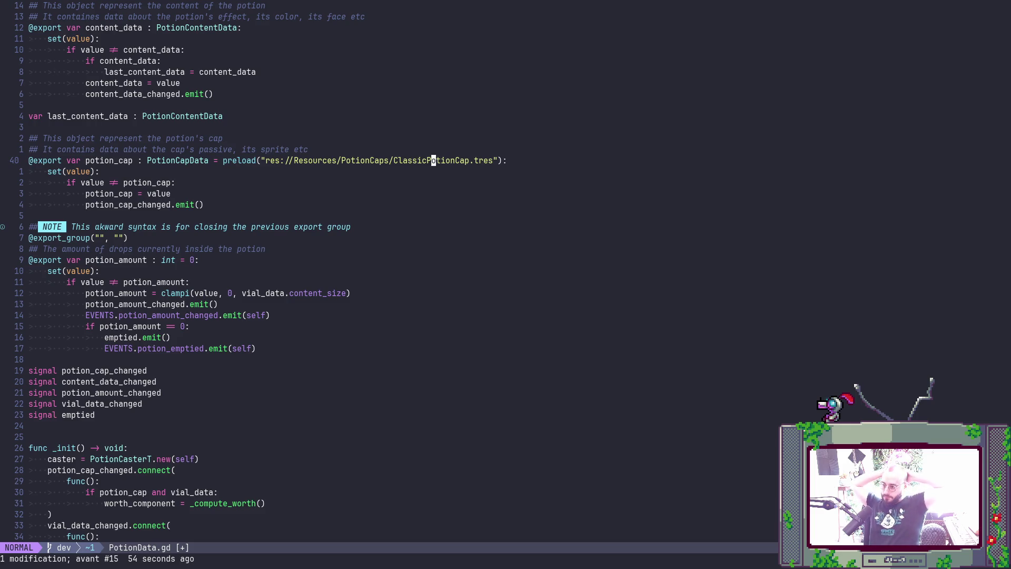
key("u")
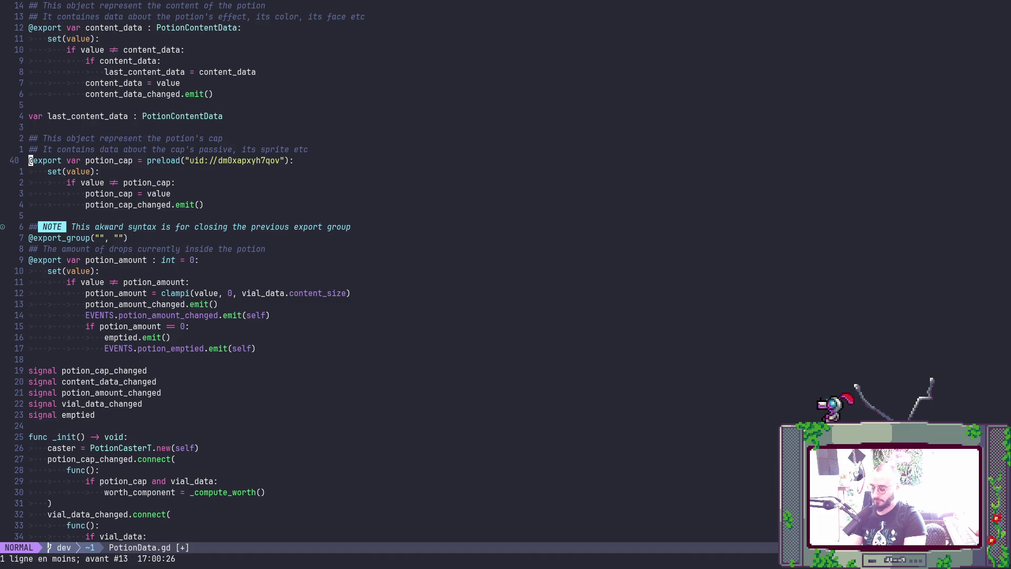
key("ctrl+r")
key("ctrl+s")
Open GameResources.gd through the project file finder.
key("space")
key("f")
key("f")
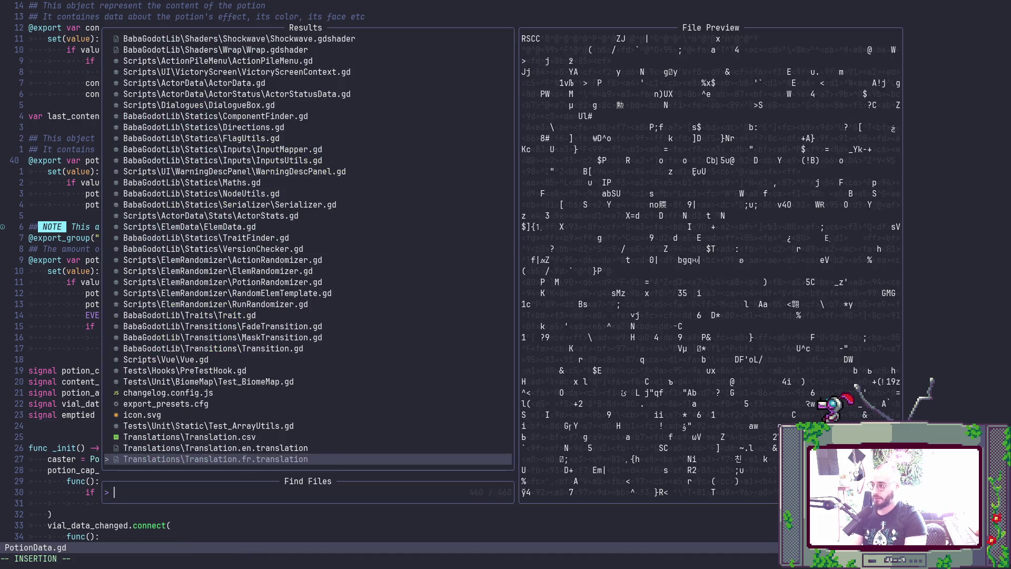
type("GameRE")
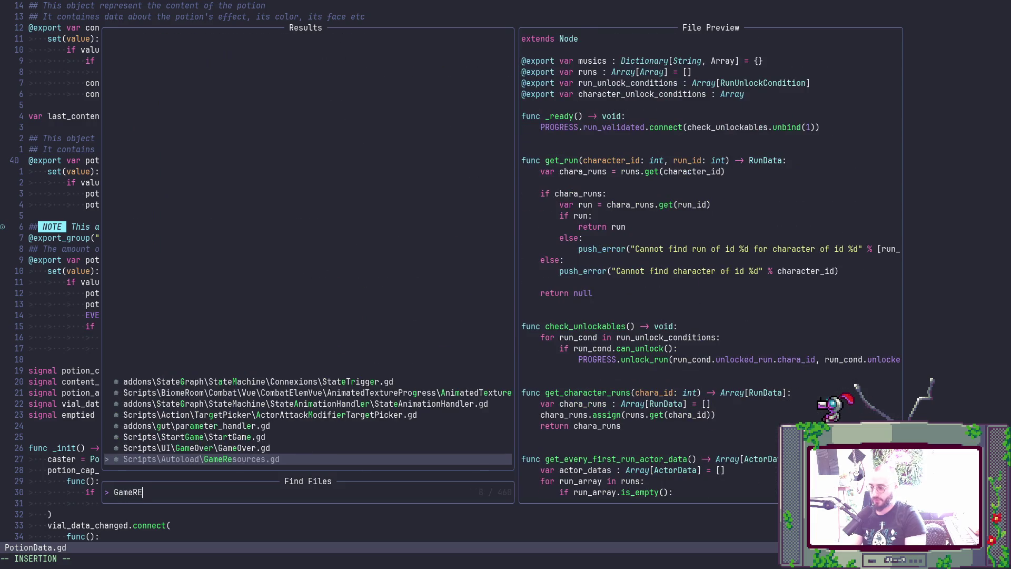
key("Return")
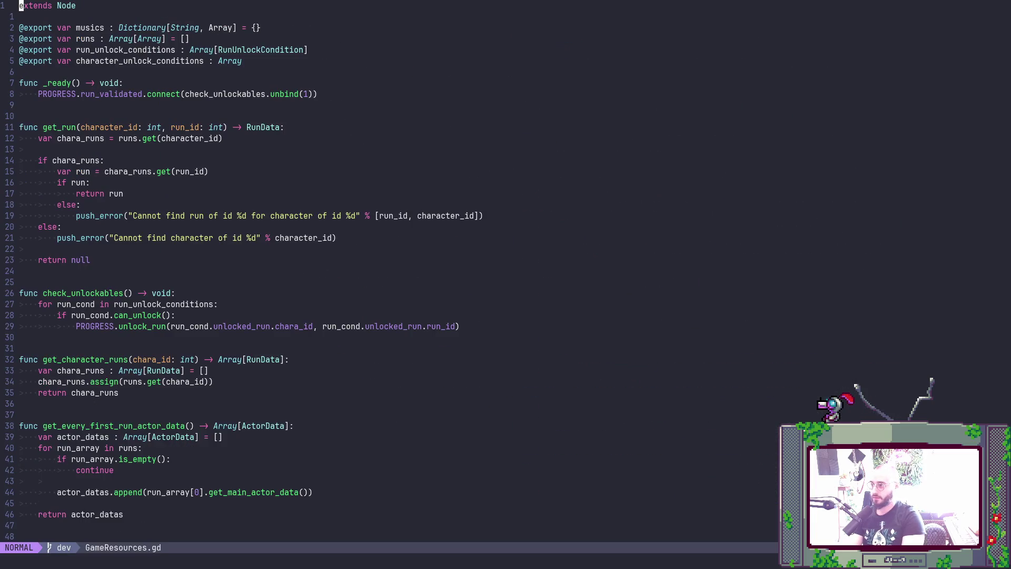
key("j")
key("j")
key("j")
type("o")
type("xport v")
type("ar class")
type("ic_")
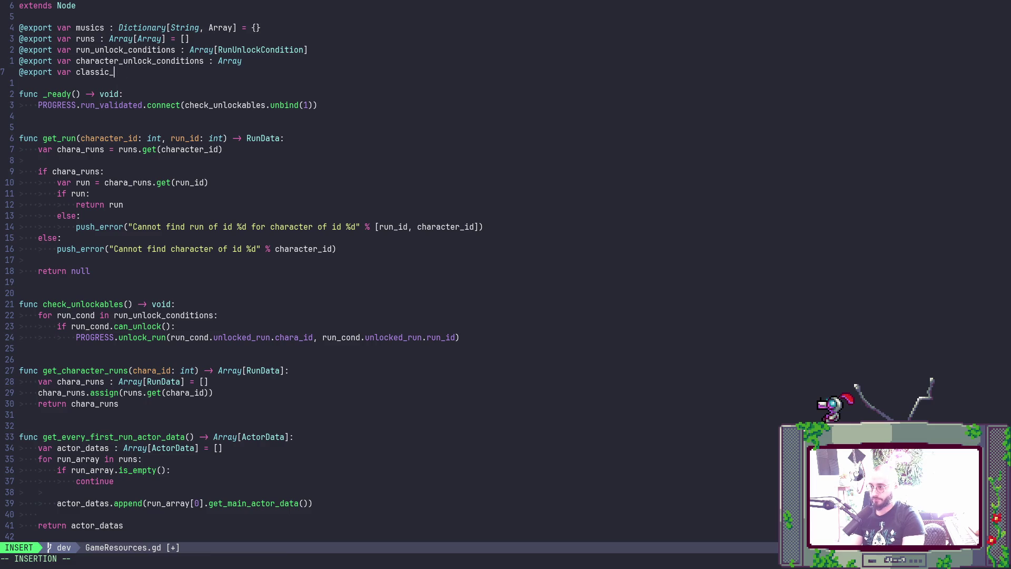
type(" : ")
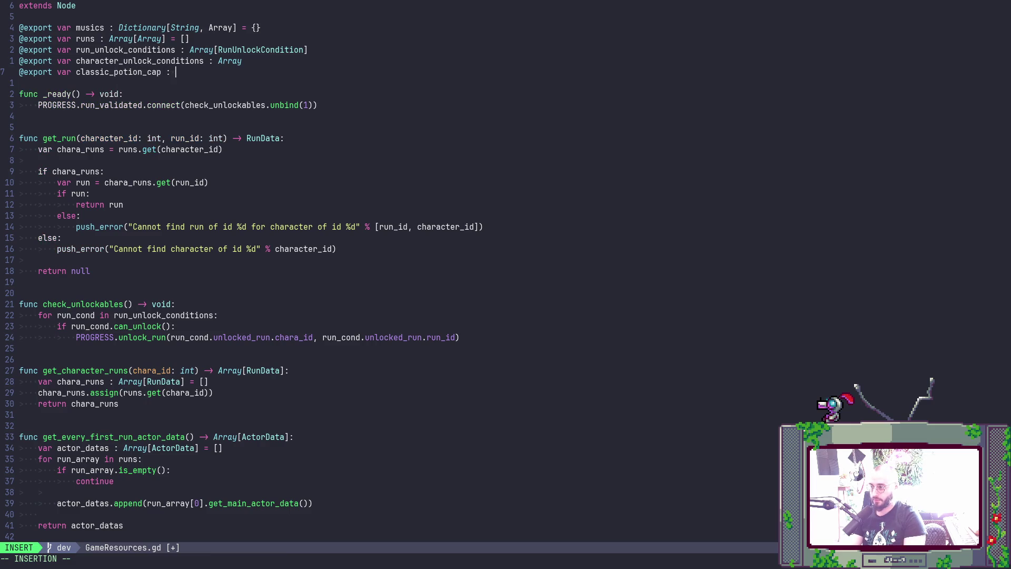
type("PotionCa")
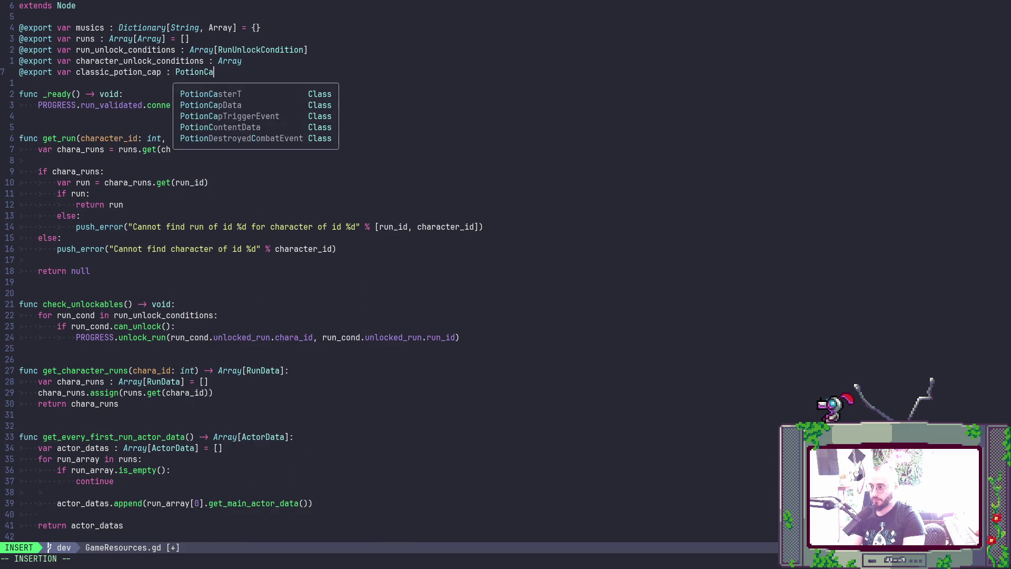
key("Tab")
key("Tab")
key("Escape")
type(":wa")
key("Return")
Replace potion_cap's preload with GAME_RESOURCES.classic_potion_cap in PotionData.gd and save.
key("ctrl+o")
key("f=")
key("w")
key("C")
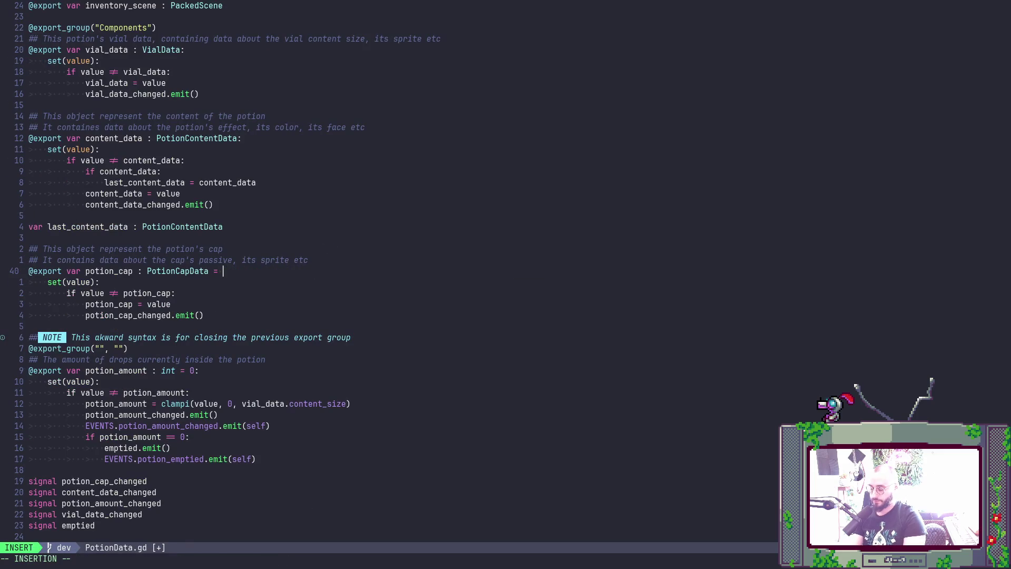
type("Res")
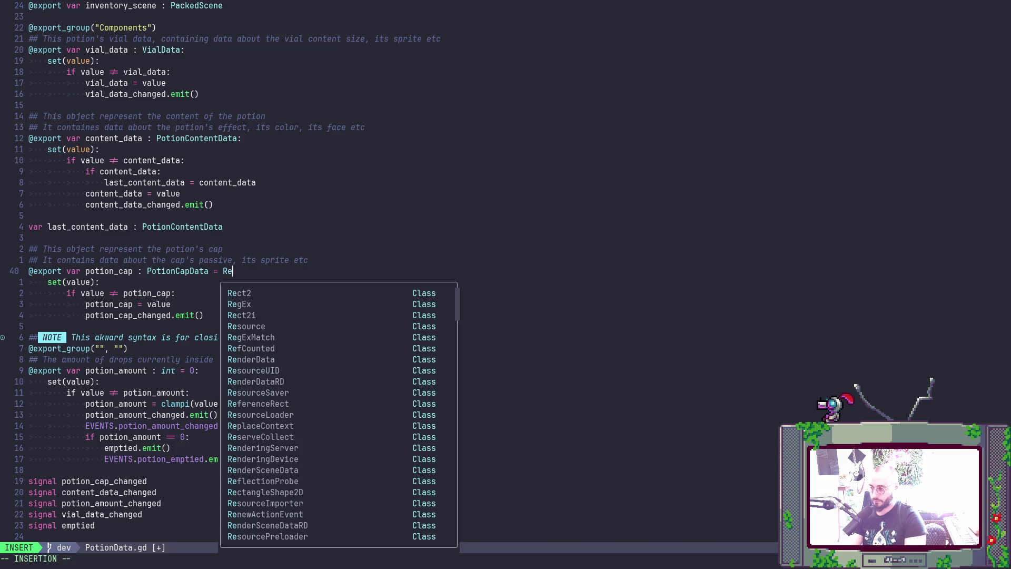
key("BackSpace")
key("BackSpace")
key("BackSpace")
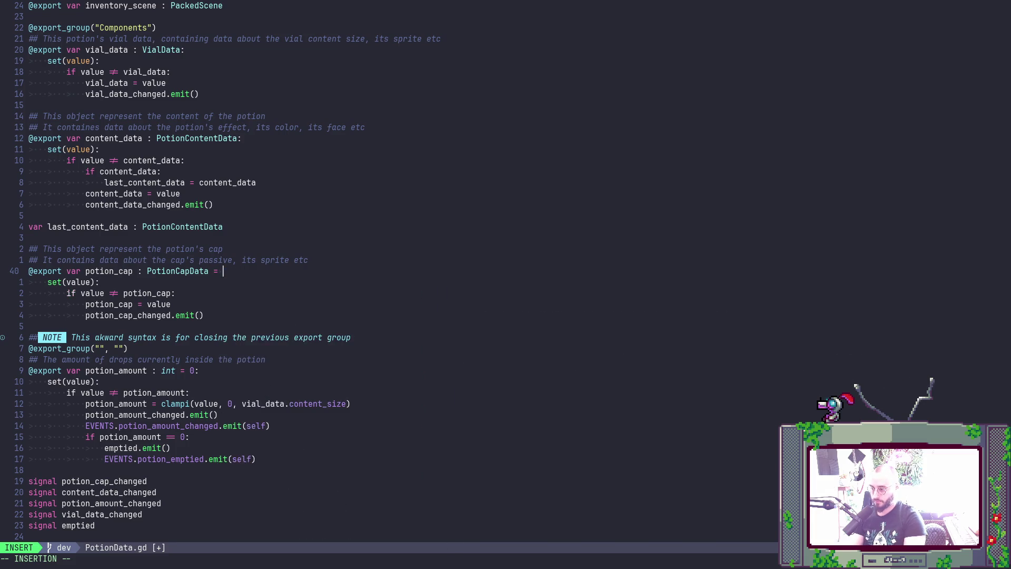
type("Gam")
key("Tab")
type(".")
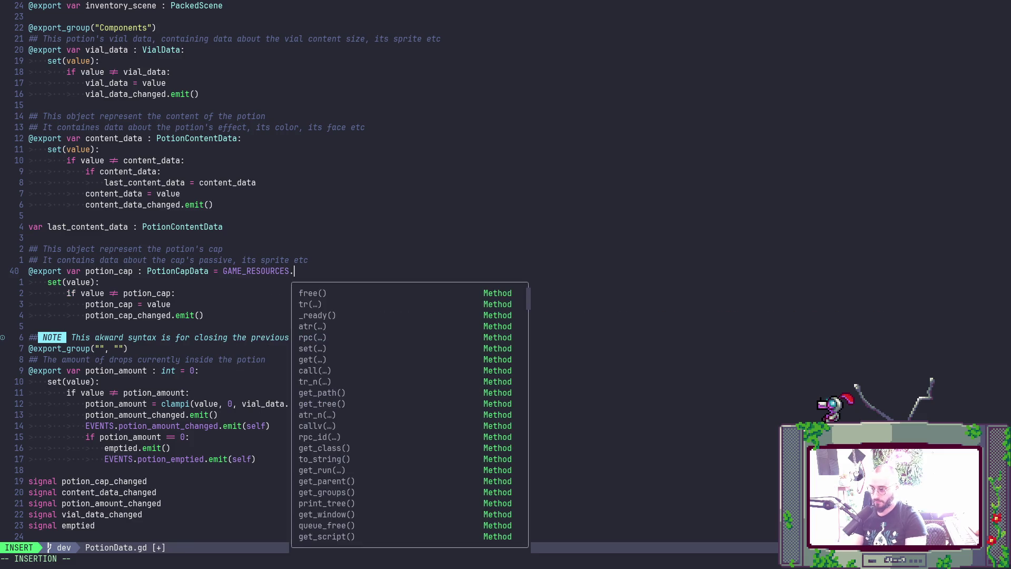
type("cl")
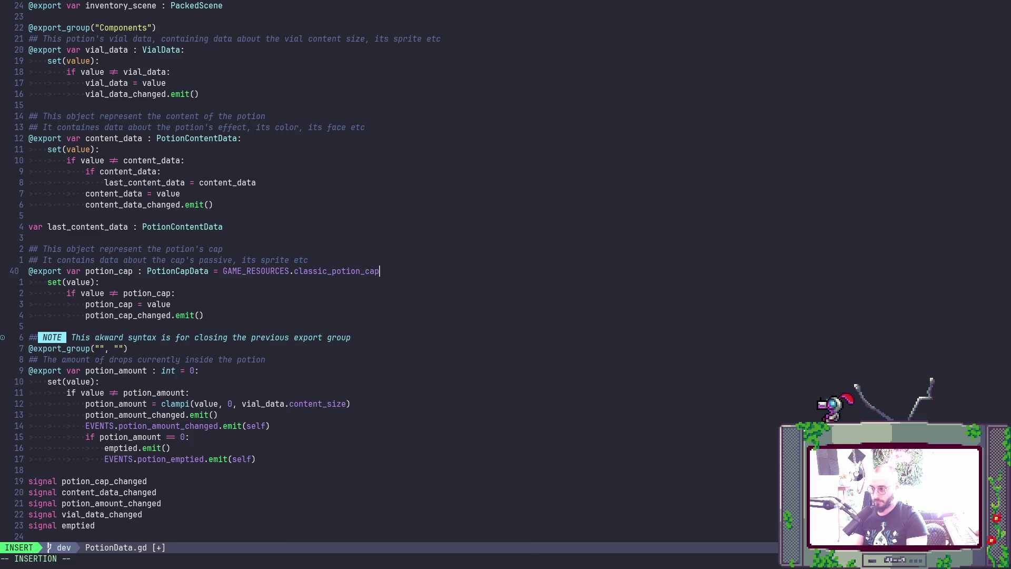
key("Escape")
type(":w")
key("Return")
key("g")
key("d")
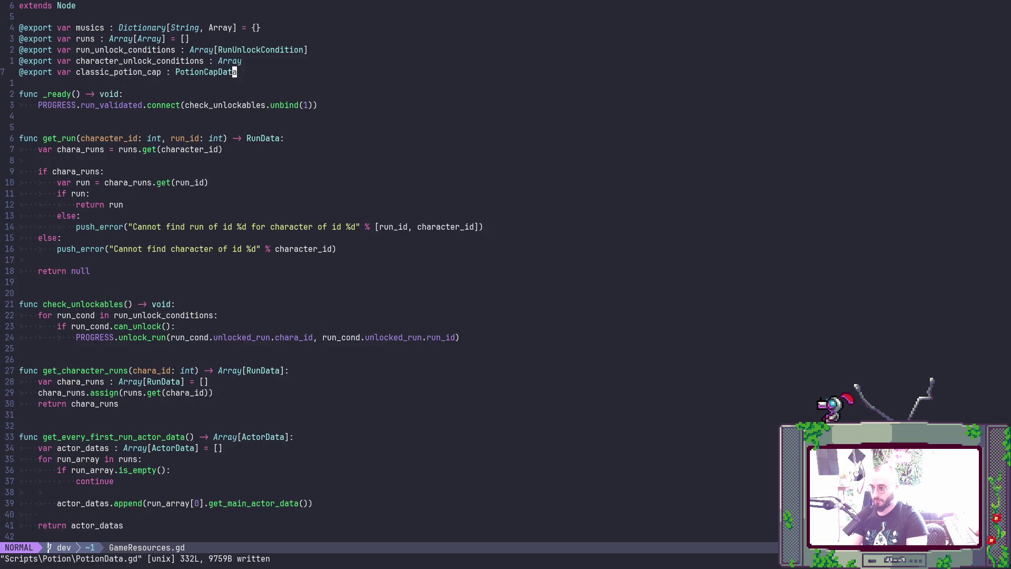
key("alt+Tab")
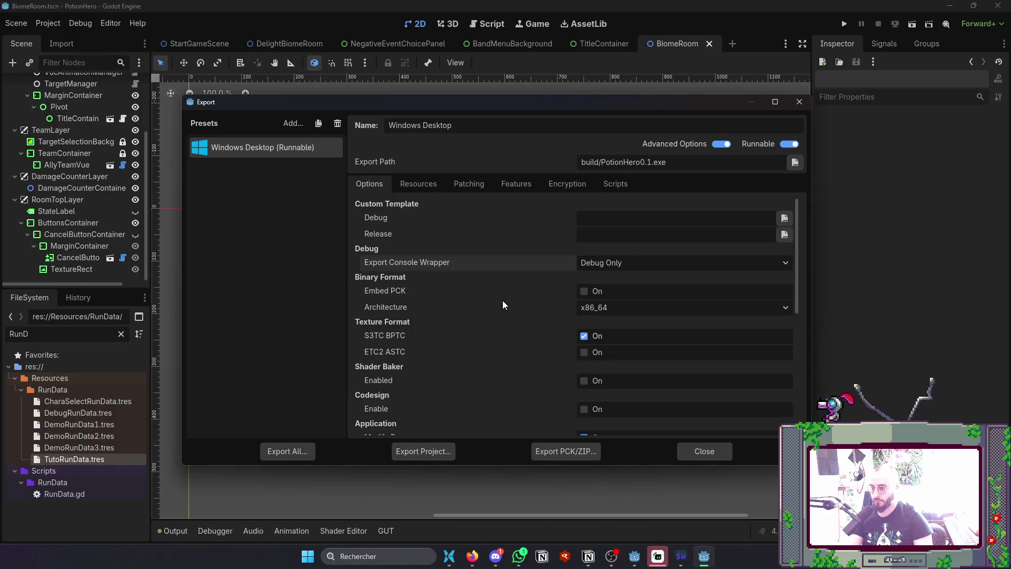
Close the Export dialog, test-run the project with F5, then stop the failed run.
key("Escape")
key("F5")
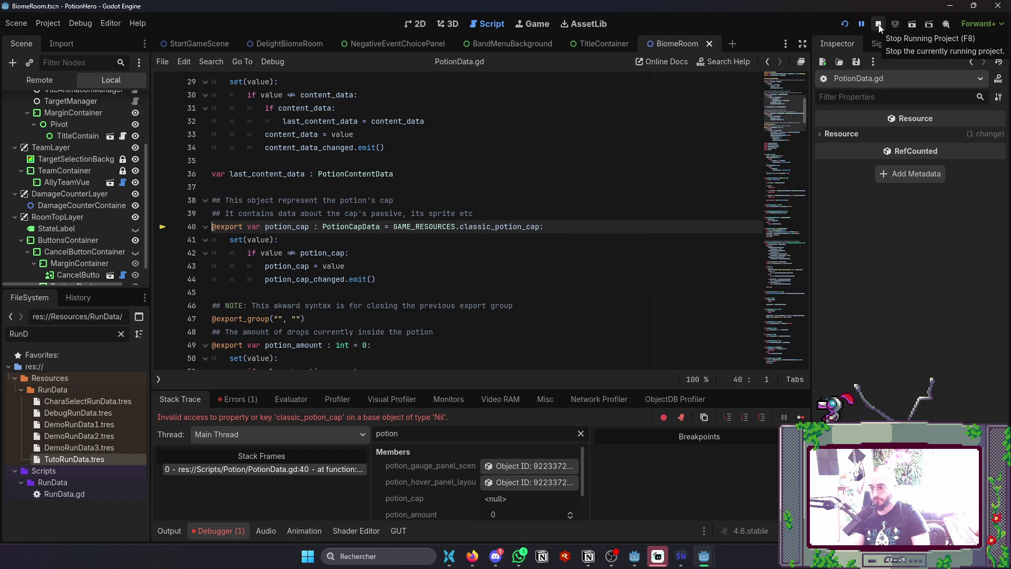
left_click(878, 24)
left_click(631, 147)
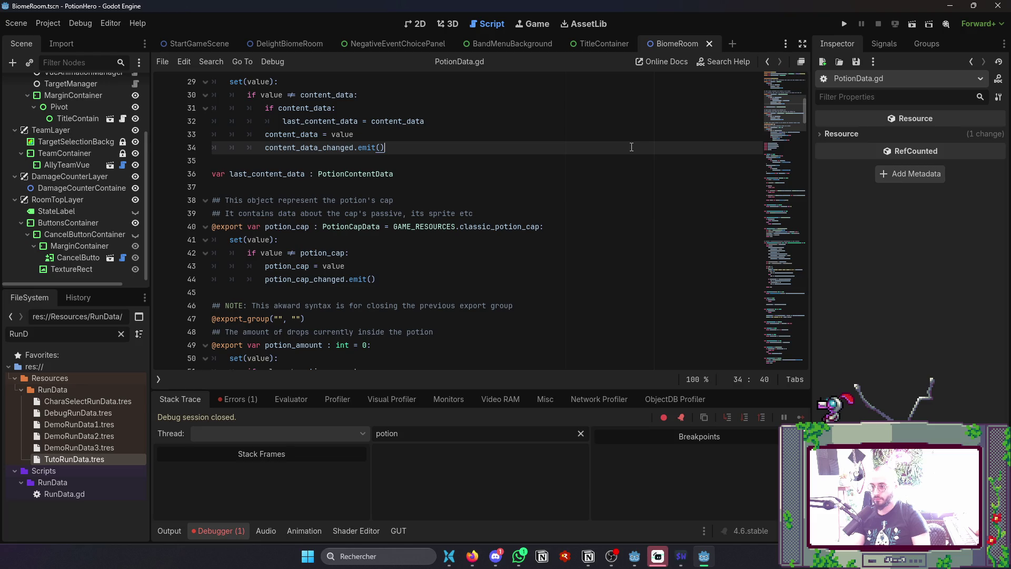
Save GameResources.gd in Neovim with :w and return to Godot.
key("alt+Tab")
left_click(516, 182)
type(":w")
key("Return")
key("alt+Tab")
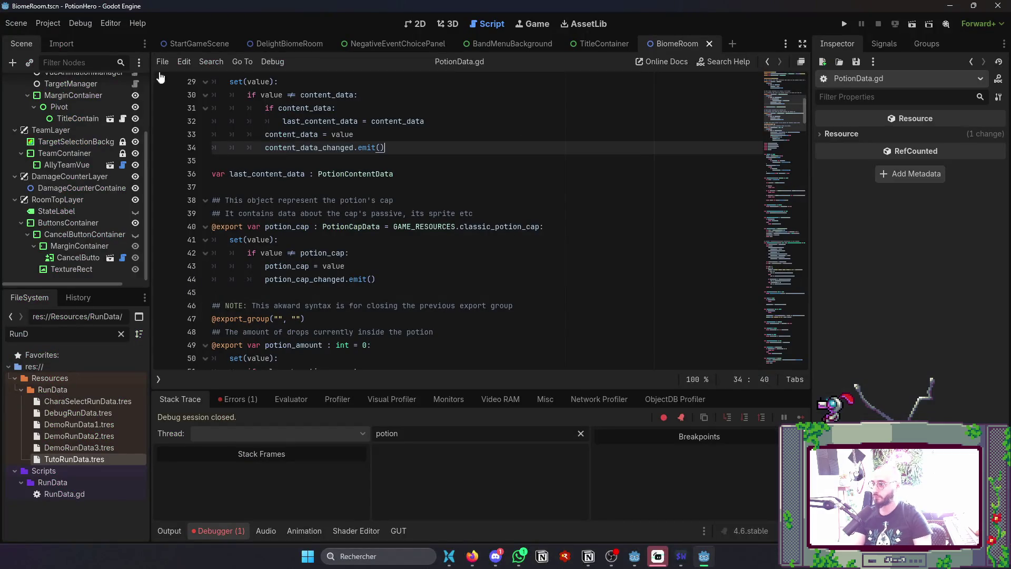
Open GameResources.tscn through Quick Open Scene by filtering for 'Game'.
left_click(48, 23)
key("Escape")
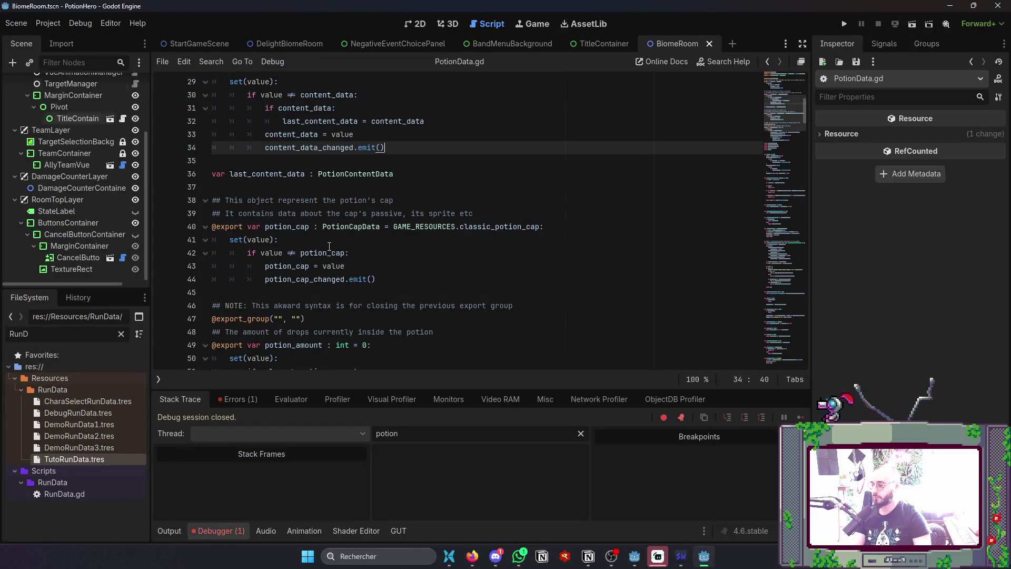
key("ctrl+shift+o")
type("Game")
key("Return")
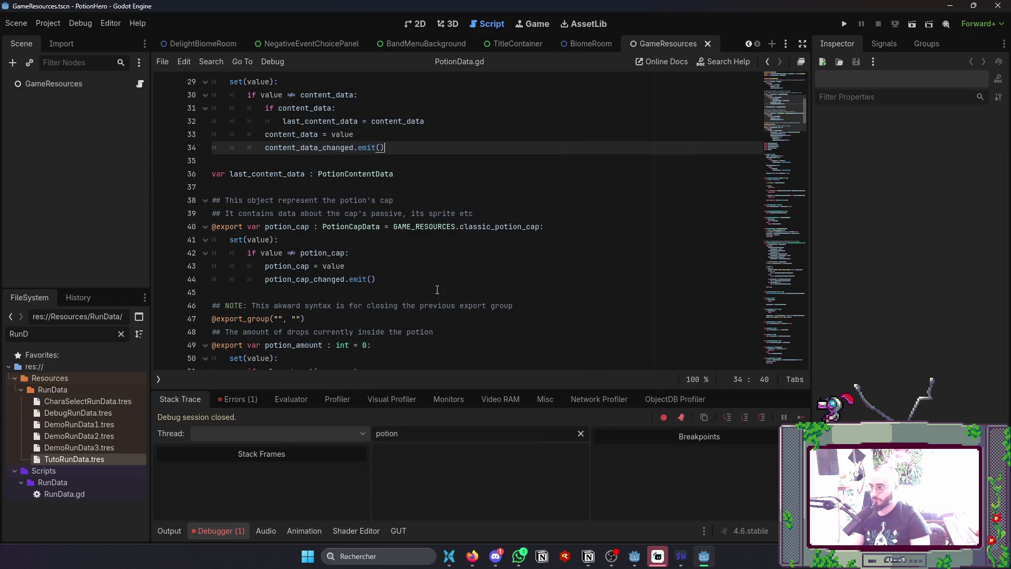
Drag ClassicPotionCap.tres into the GameResources node's Classic Potion Cap, then test-run and stop.
left_click(95, 88)
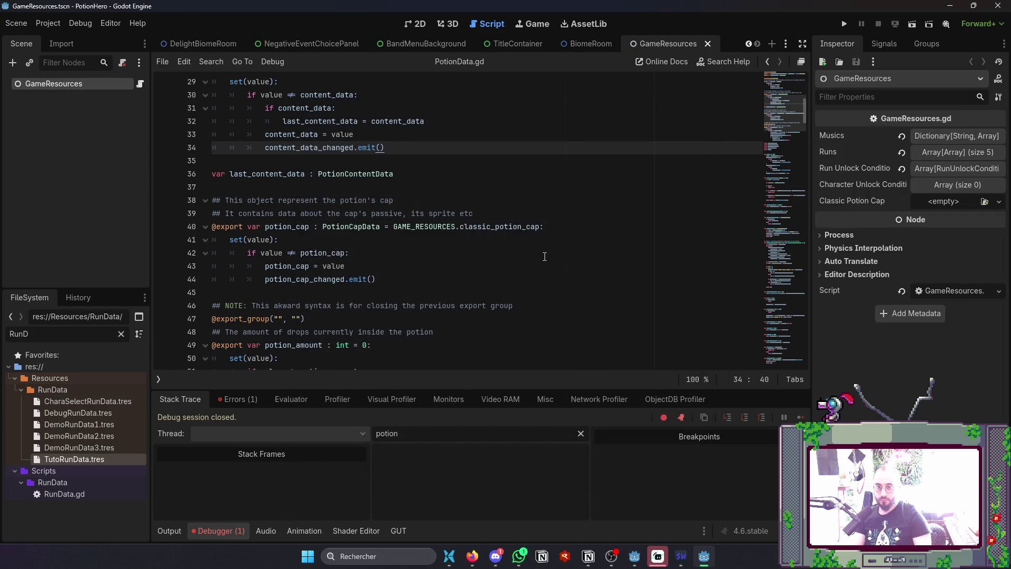
left_click_drag(811, 172, 723, 174)
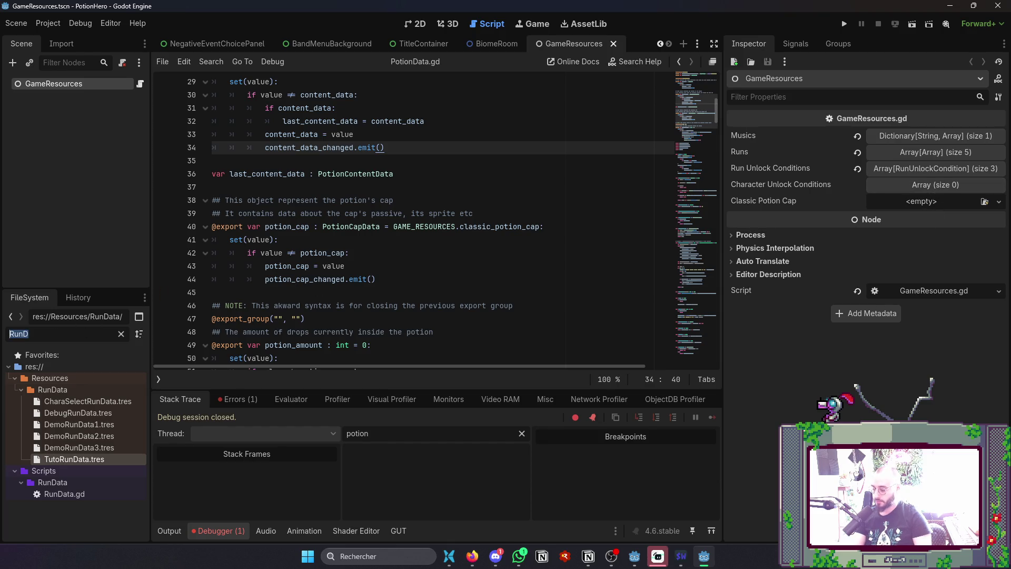
type("Classi")
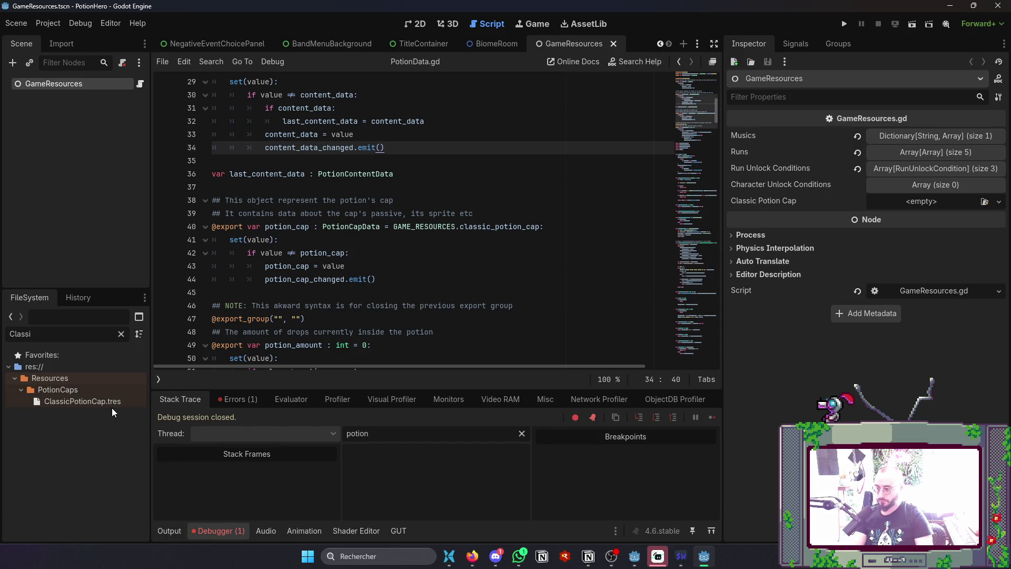
mouse_move(82, 401)
left_mouse_down()
mouse_move(777, 211)
mouse_move(921, 201)
left_mouse_up()
key("F5")
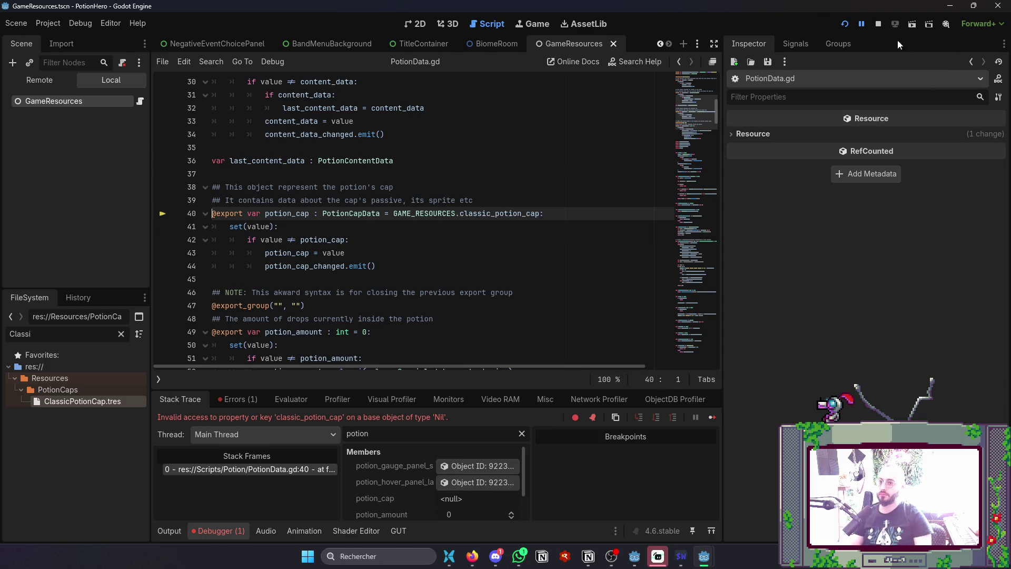
left_click(882, 28)
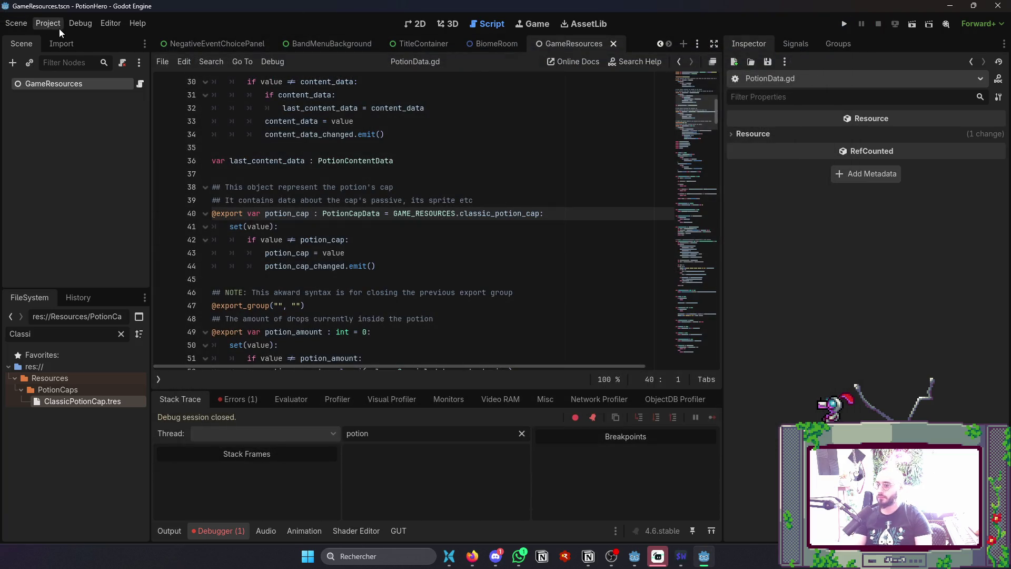
Inspect the Nil classic_potion_cap error in the Debugger's Errors tab.
key("alt+Tab")
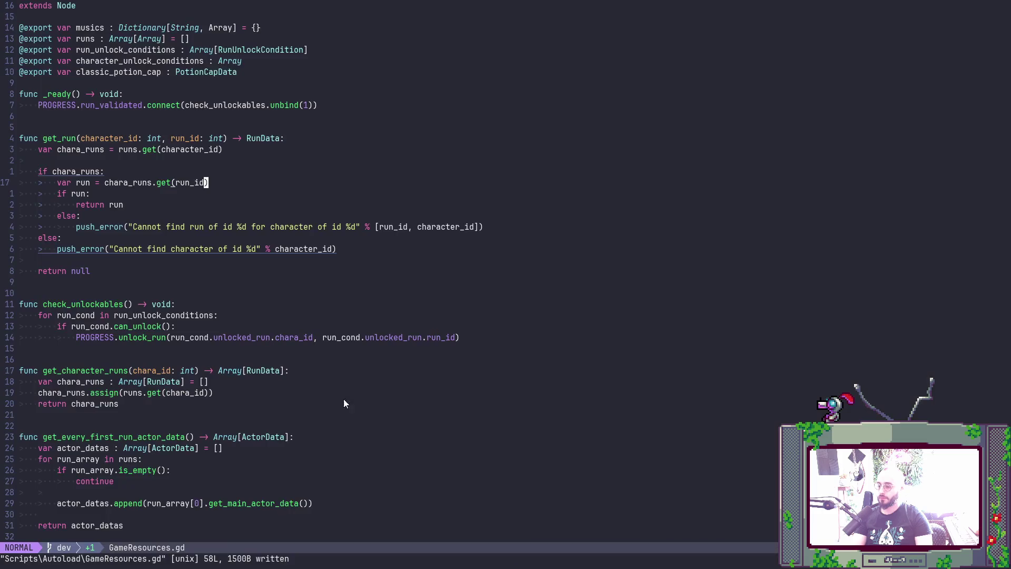
key("alt+Tab")
left_click(213, 531)
left_click(218, 530)
left_click(237, 399)
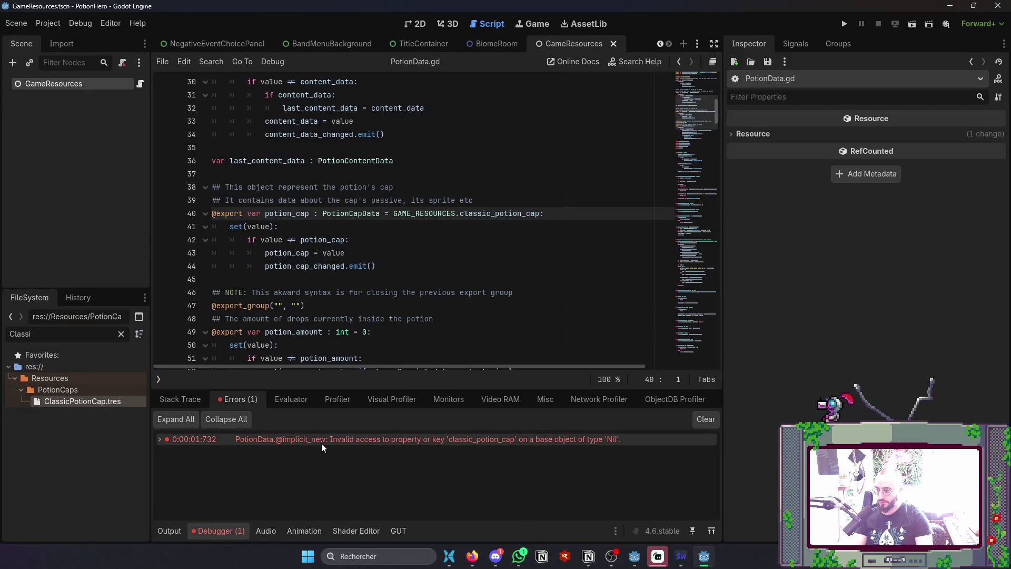
left_click(326, 442)
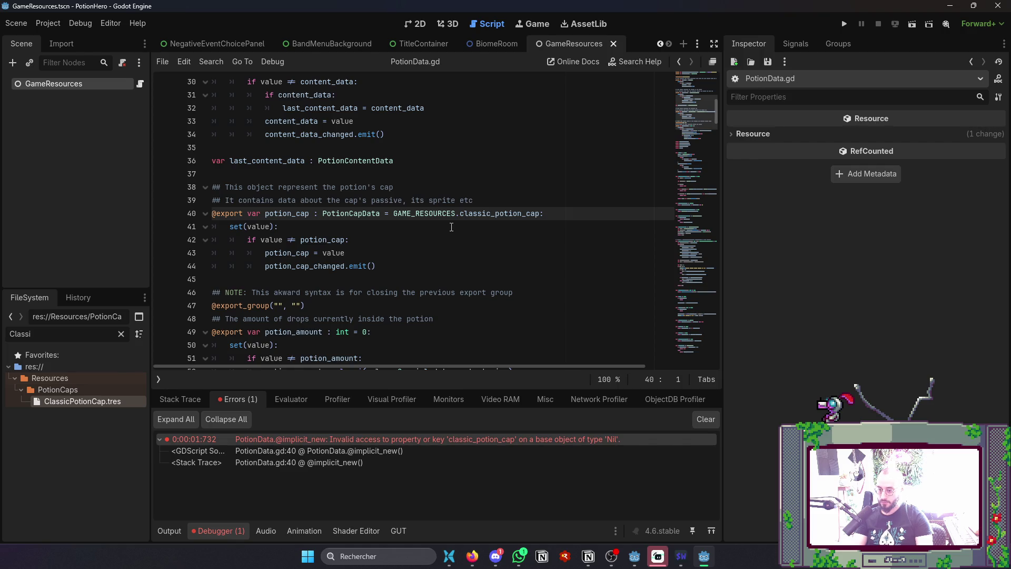
Delete the classic_potion_cap export line from GameResources.gd in Neovim and save.
key("alt+Tab")
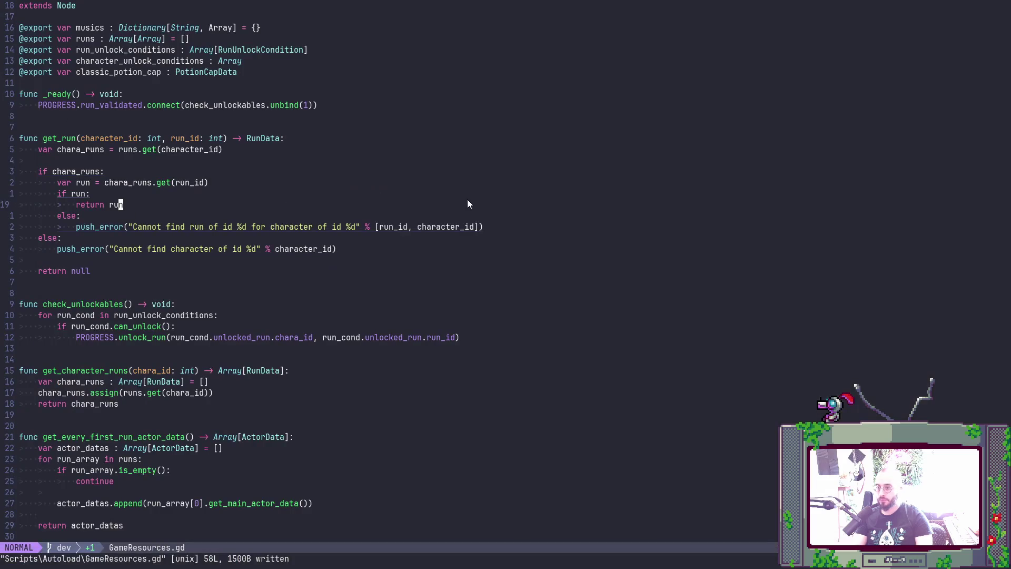
key("ctrl+o")
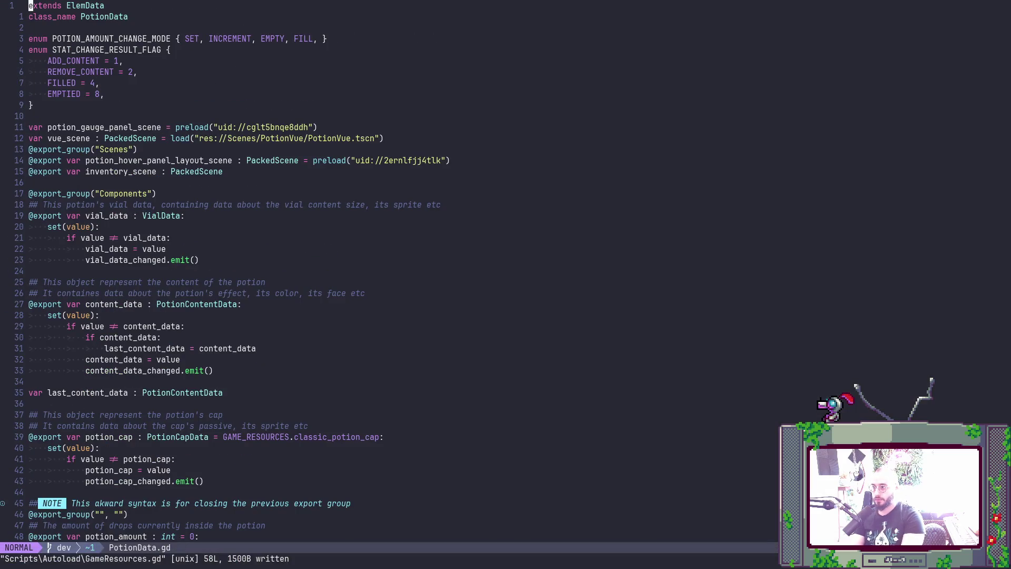
key("ctrl+o")
key("ctrl+o")
key("space")
key("f")
key("f")
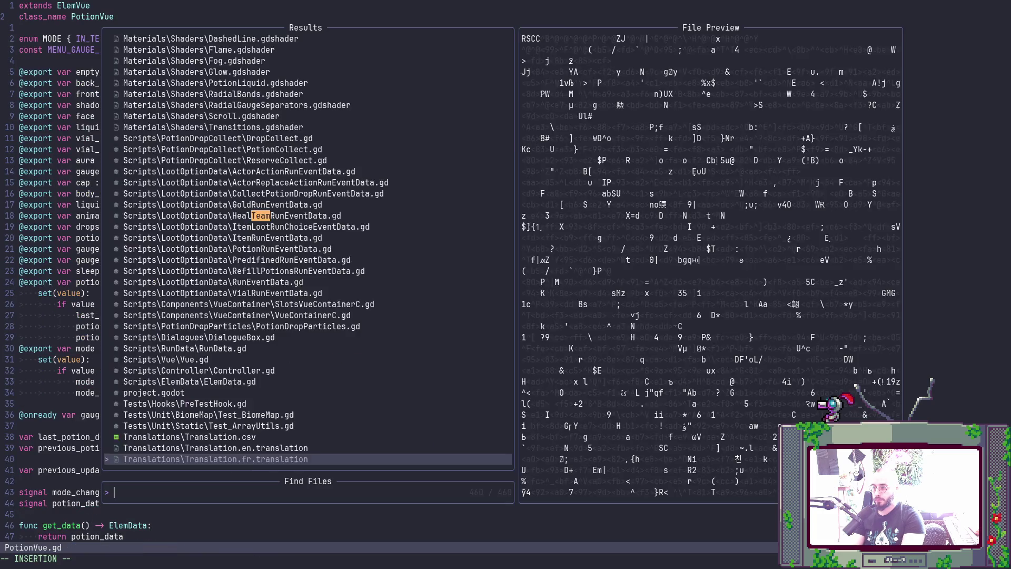
type("gameres")
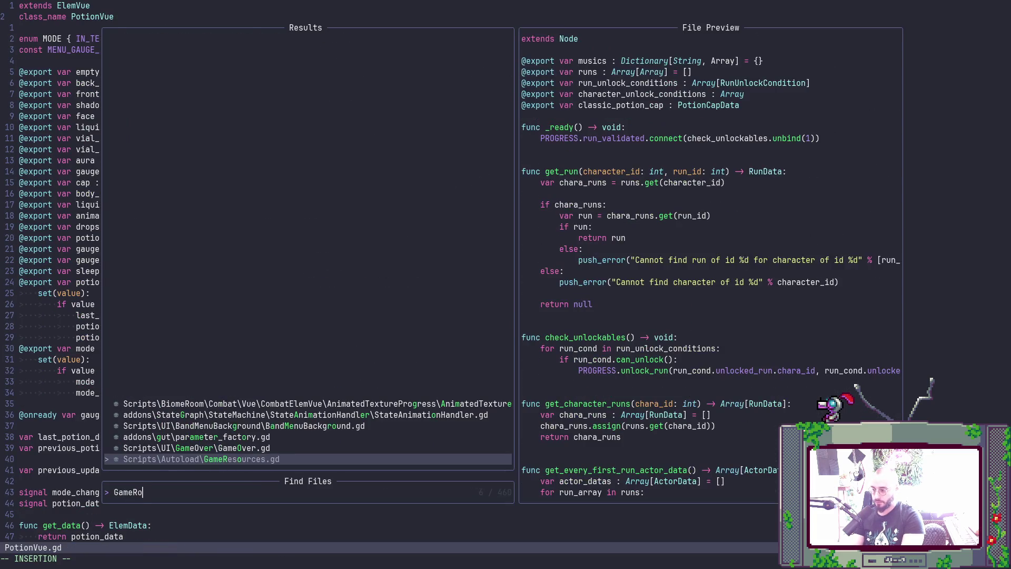
key("Return")
key("k")
key("k")
key("k")
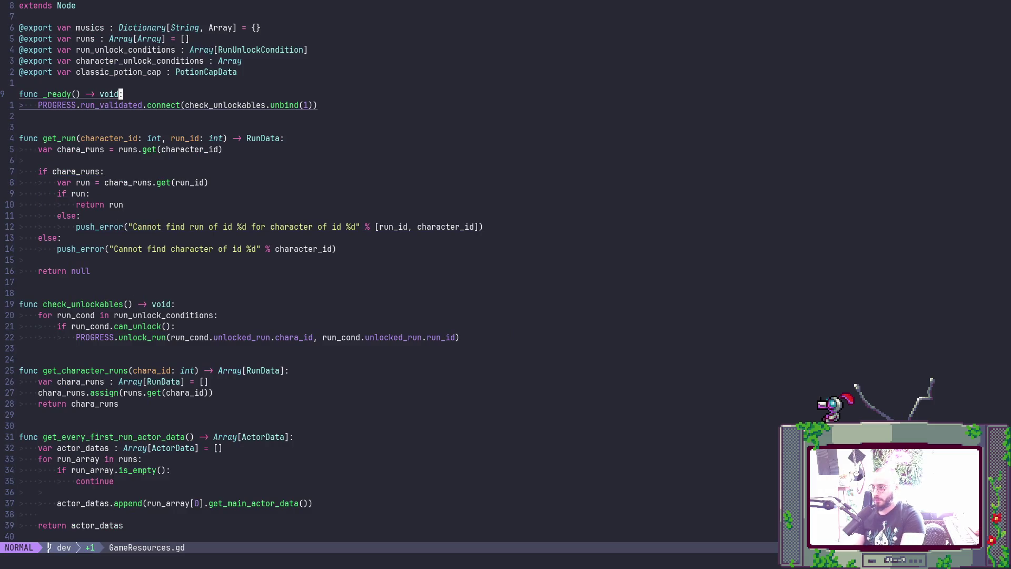
key("d")
key("d")
type(":w")
key("Return")
Remove '= GAME_RESOURCES.classic_potion_cap' from potion_cap on PotionData.gd line 40.
key("alt+Tab")
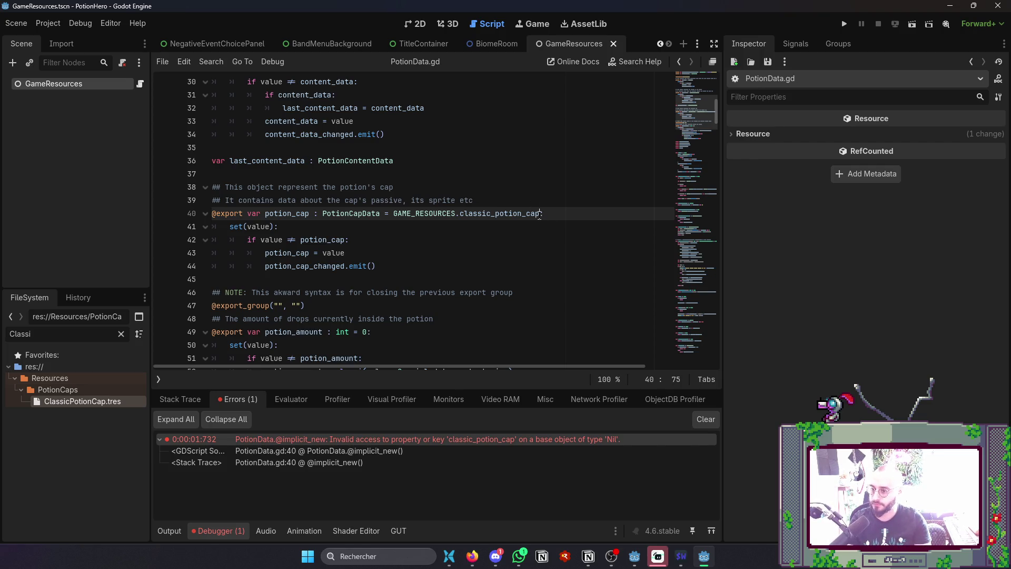
left_click_drag(539, 215, 386, 214)
key("BackSpace")
left_click(555, 298)
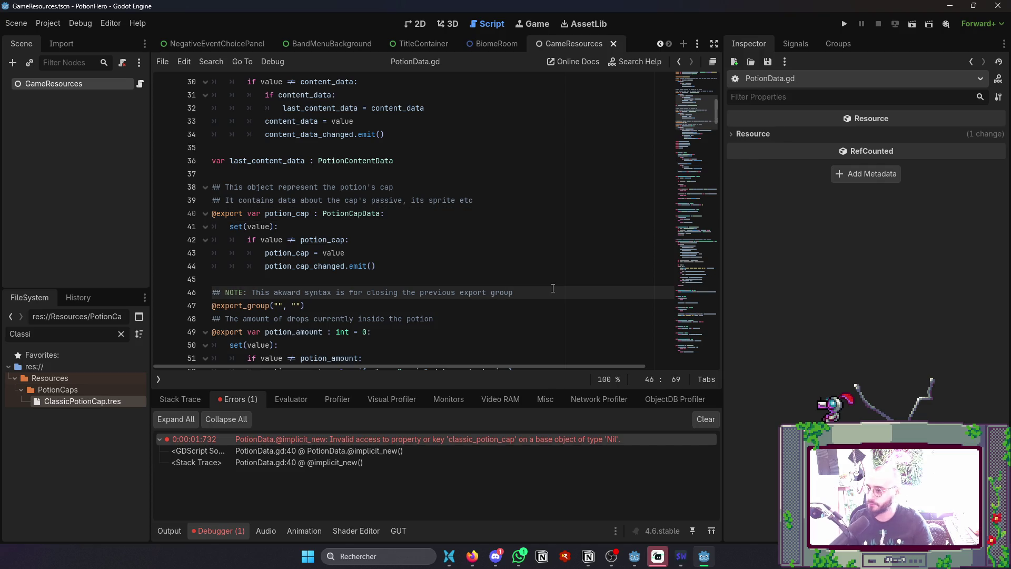
Test-run PotionHero through The Bear's Awakening intro to the biome map, then stop.
left_click(543, 241)
key("F5")
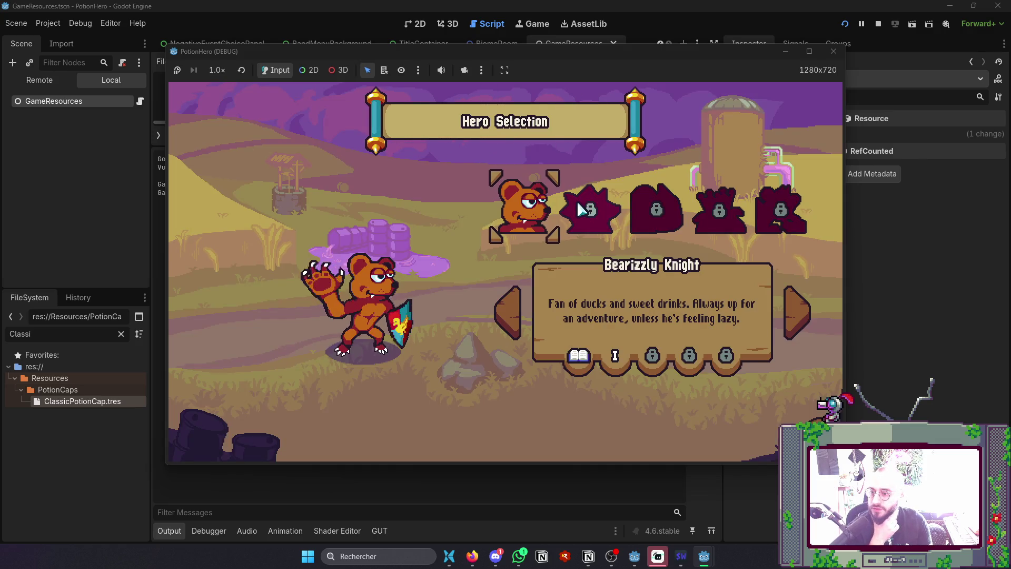
left_click(595, 224)
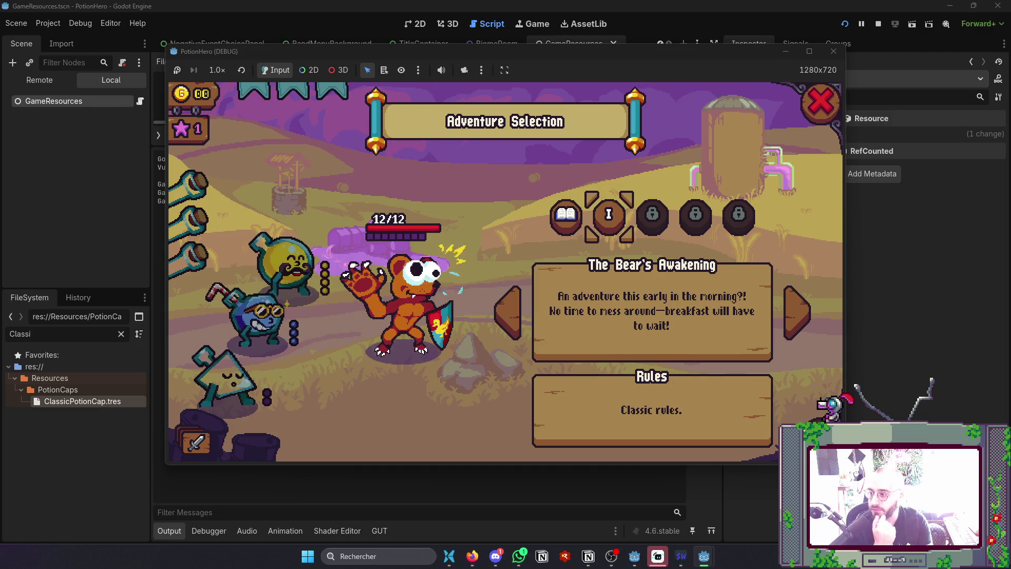
left_click(542, 339)
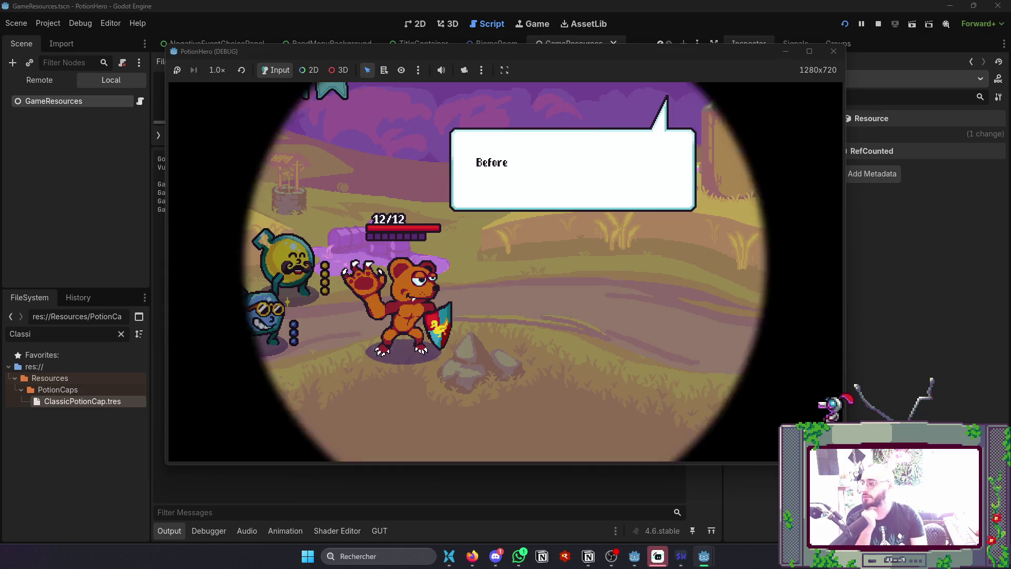
left_click(754, 407)
left_click(754, 407)
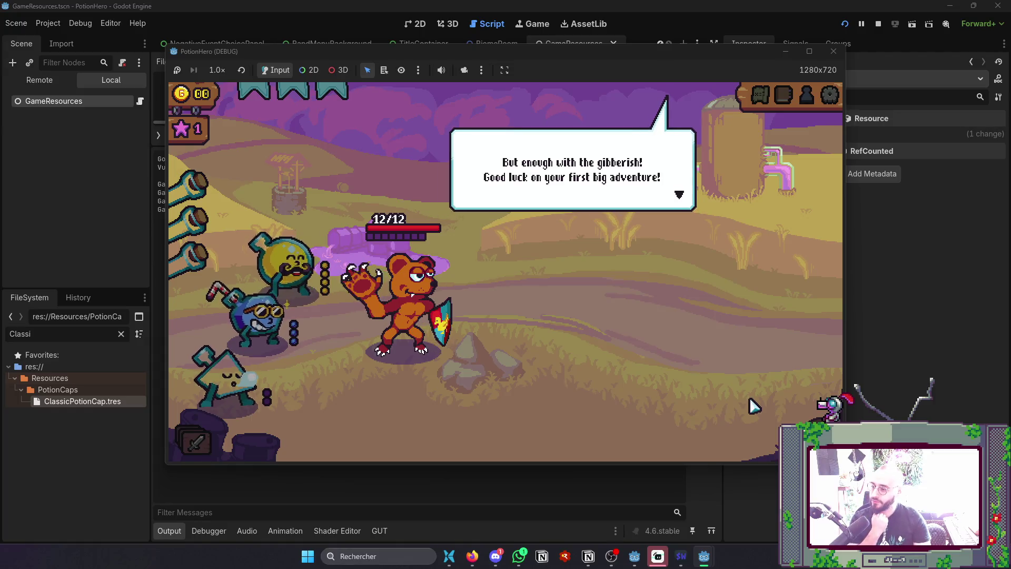
left_click(754, 407)
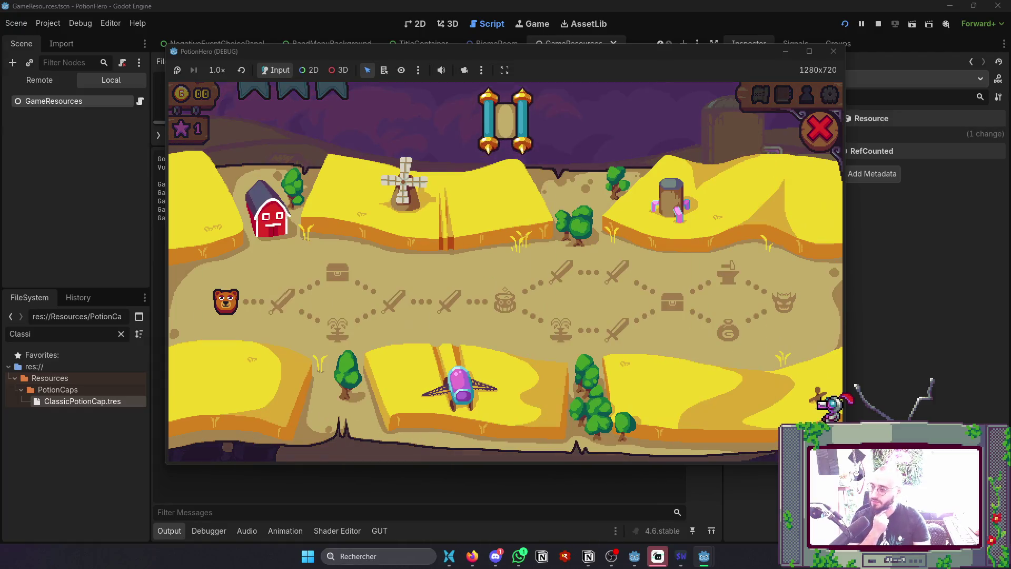
left_click(818, 131)
left_click(833, 51)
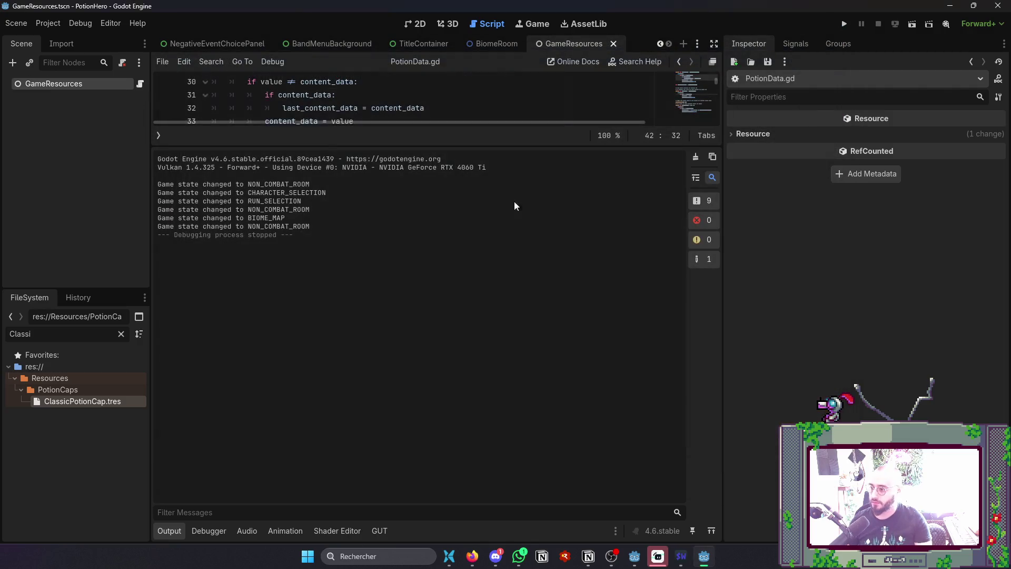
Re-export the Windows Desktop build with debug, overwriting build/PotionHero0.1.exe.
left_click(48, 23)
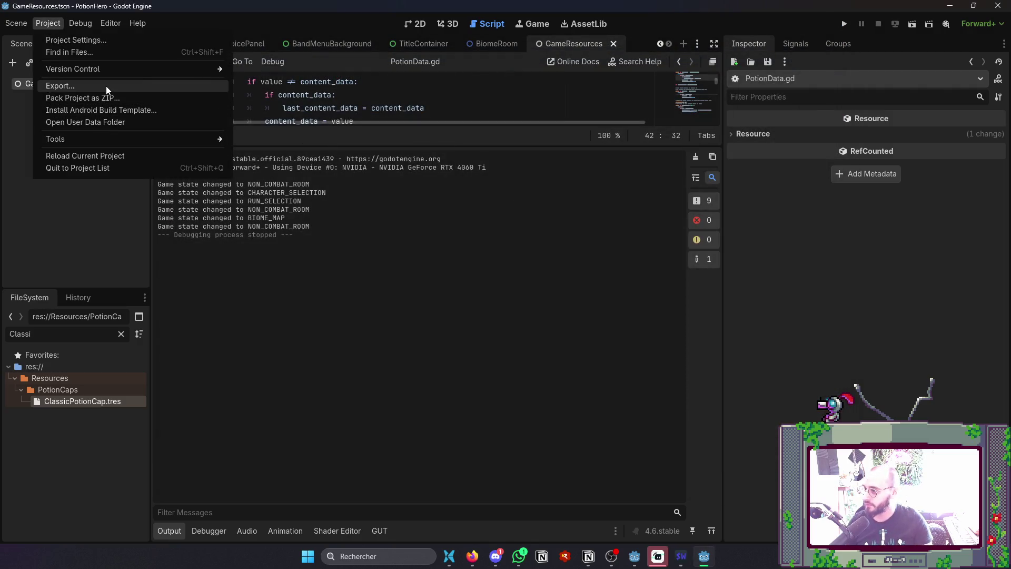
left_click(106, 83)
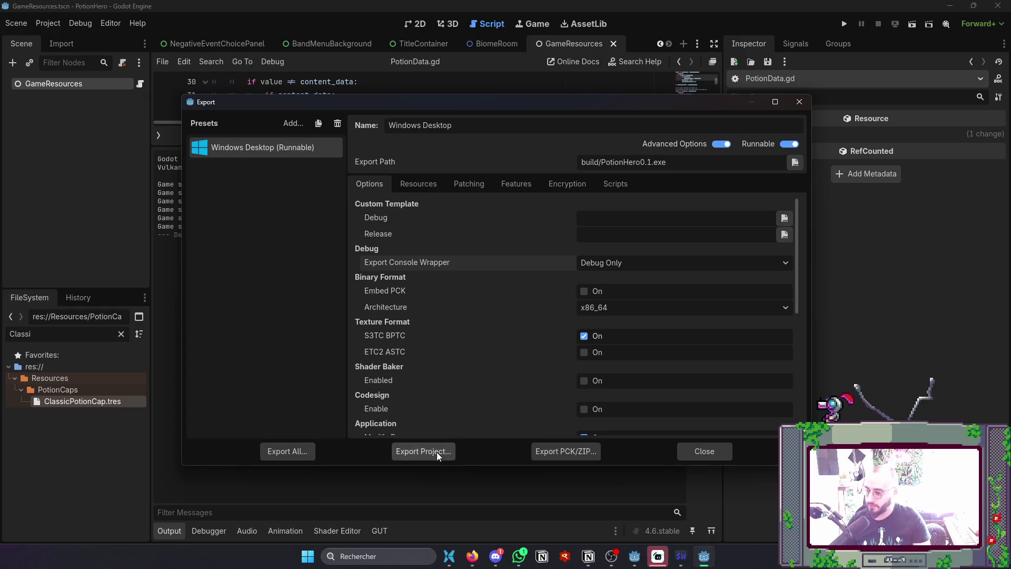
left_click(435, 451)
left_click(417, 454)
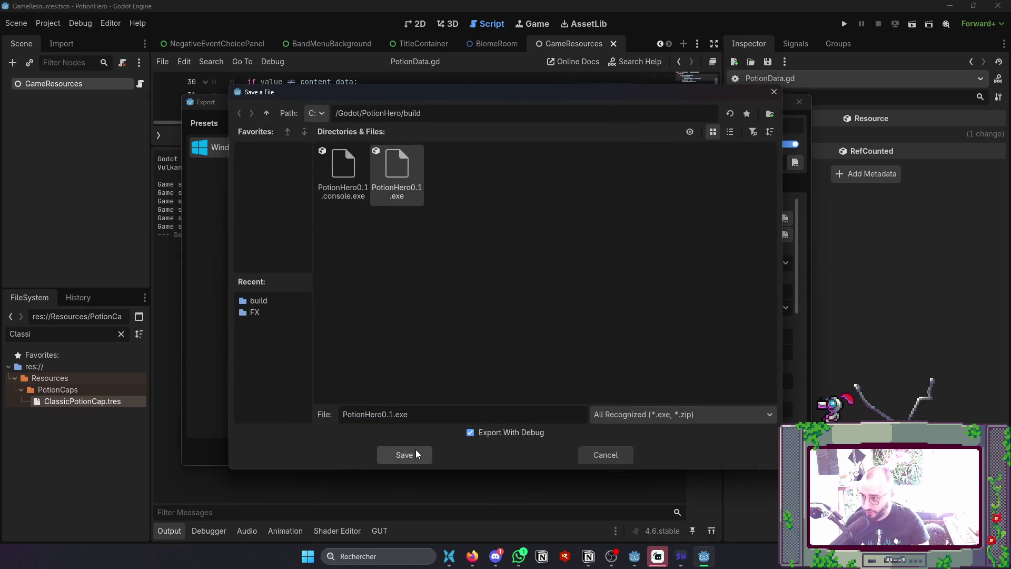
left_click(463, 299)
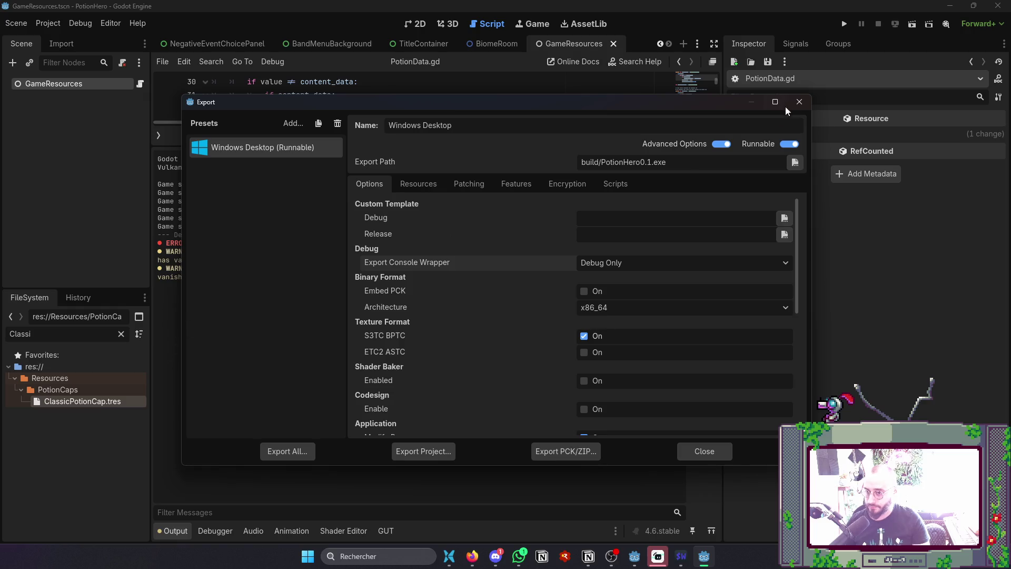
left_click(799, 101)
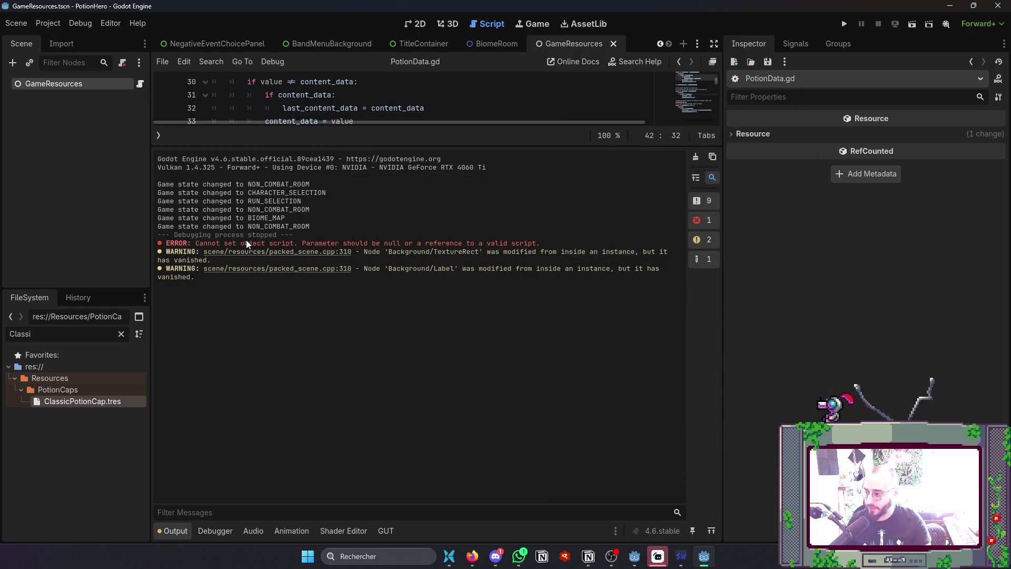
key("alt+Tab")
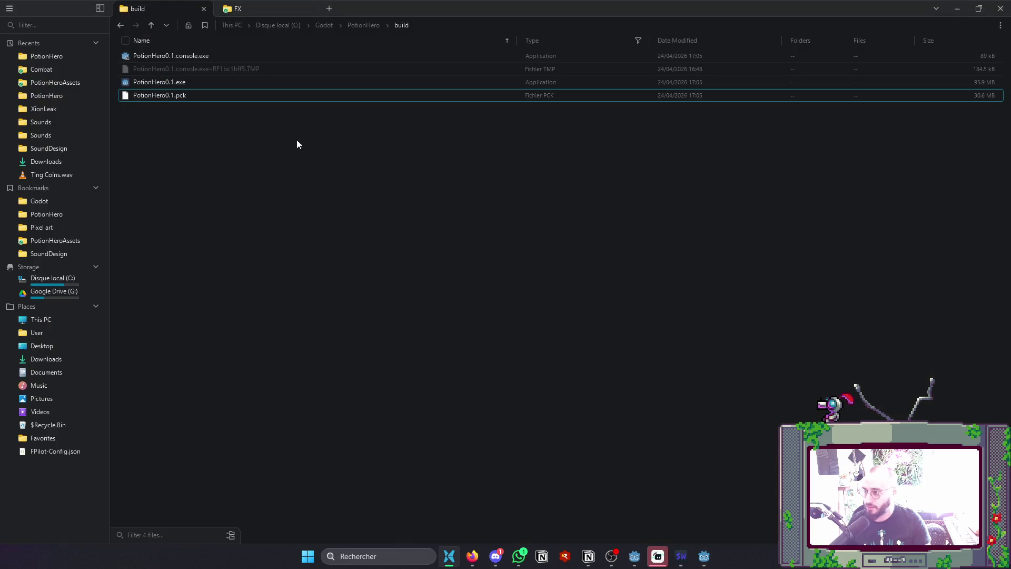
Play the exported console build with Bearizzly Knight into The Bear's Awakening's first battle, then close it.
double_click(223, 52)
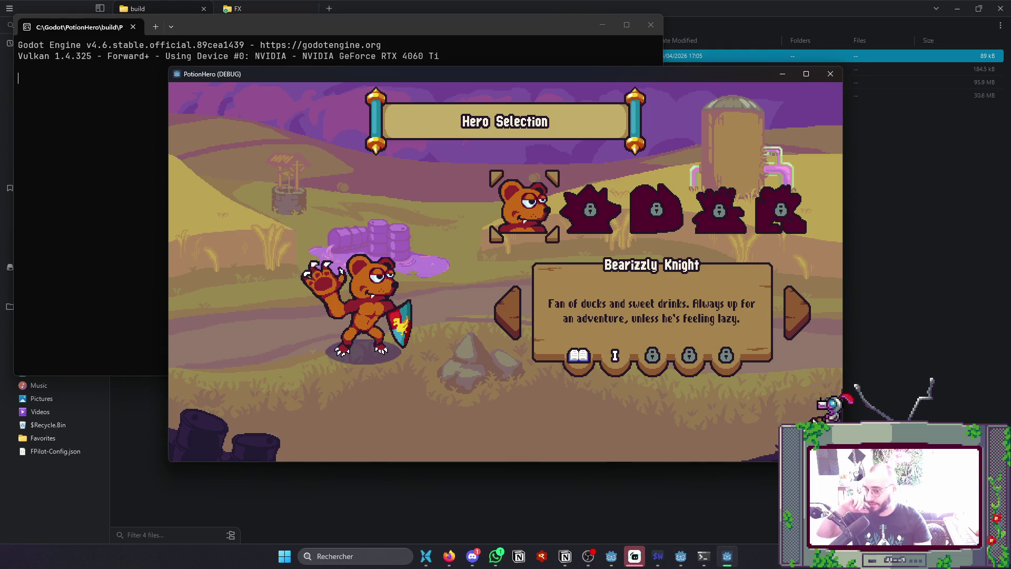
left_click(607, 218)
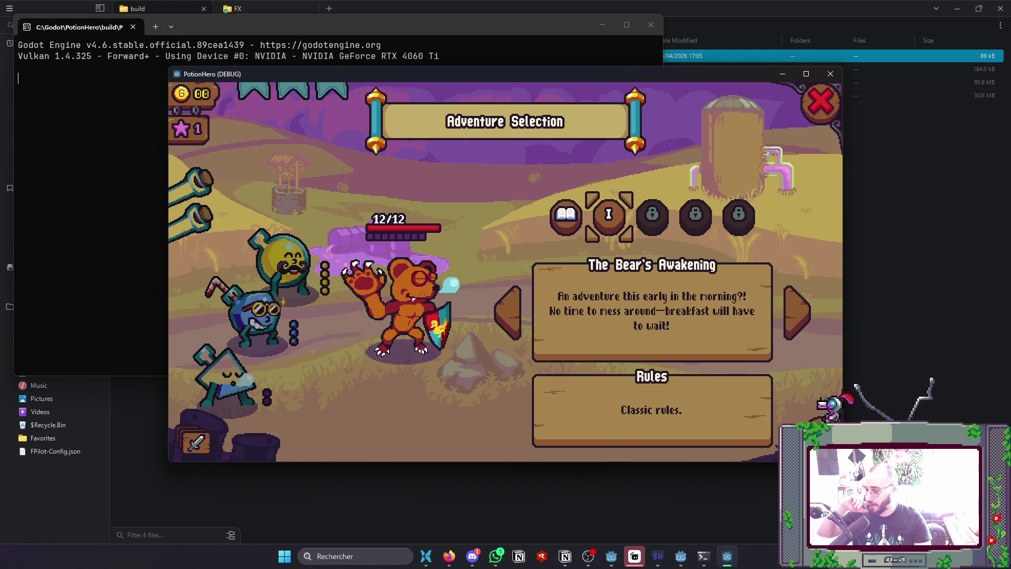
key("Return")
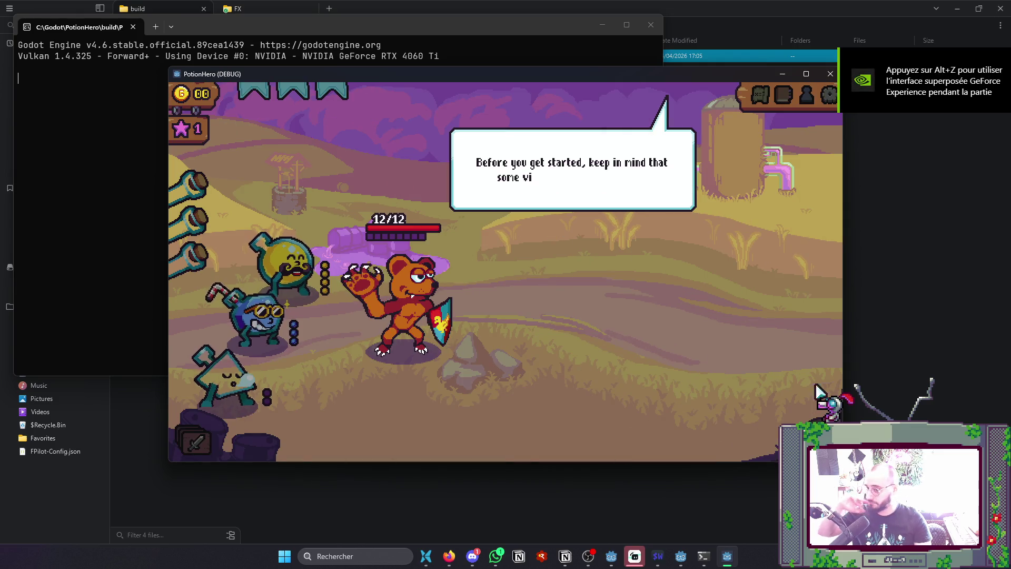
left_click(760, 338)
left_click(758, 338)
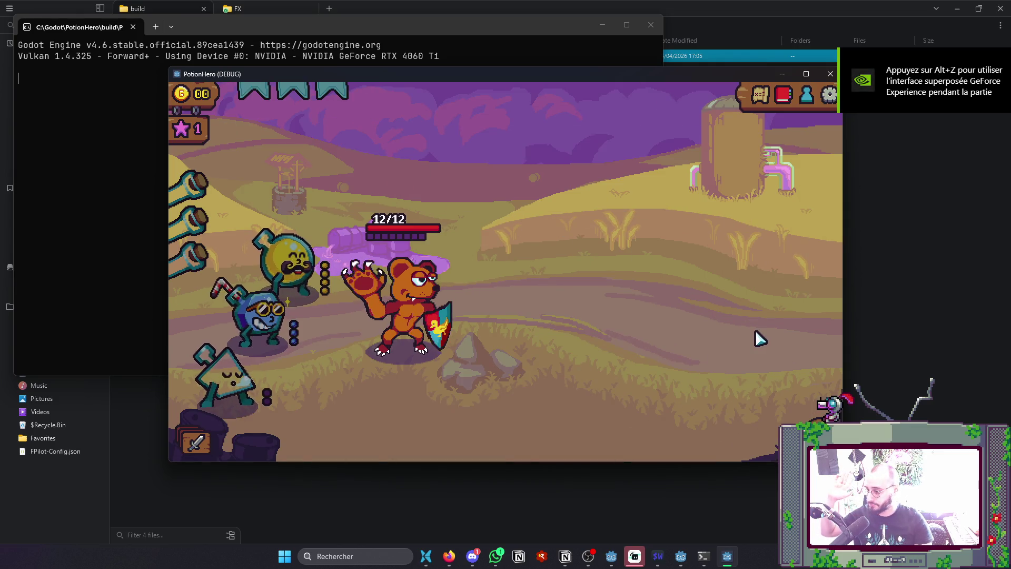
left_click(760, 94)
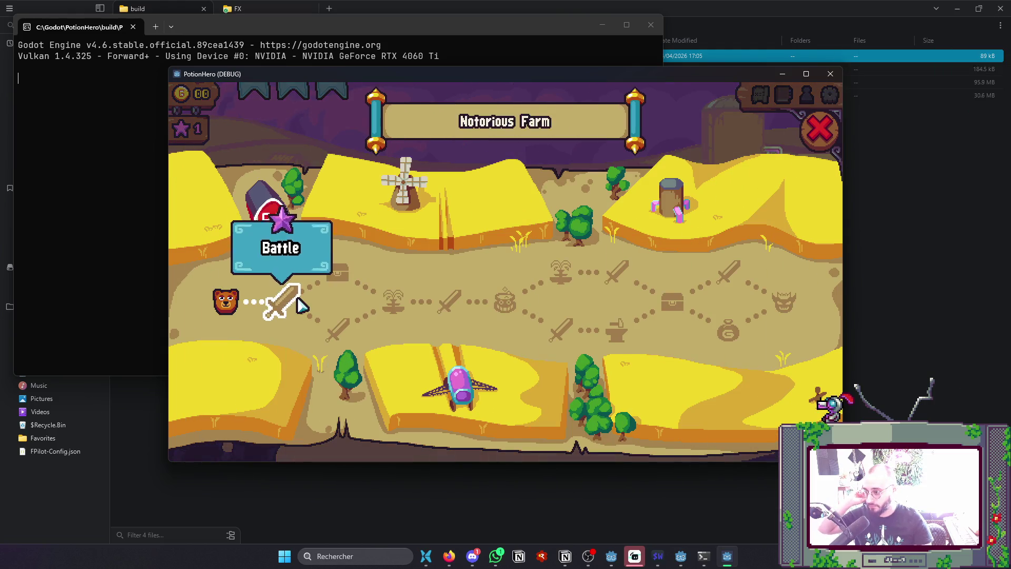
left_click(617, 329)
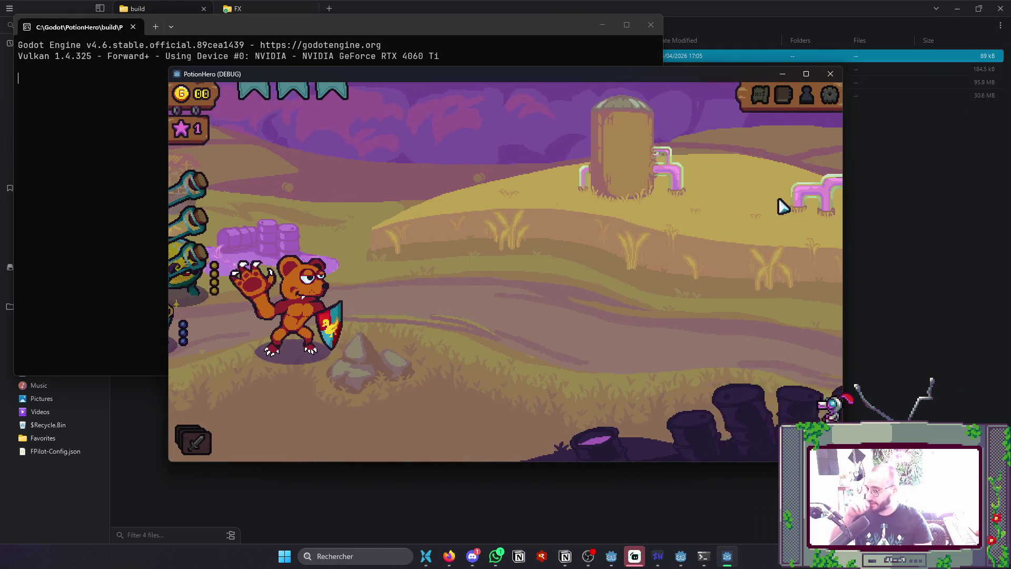
left_click(830, 74)
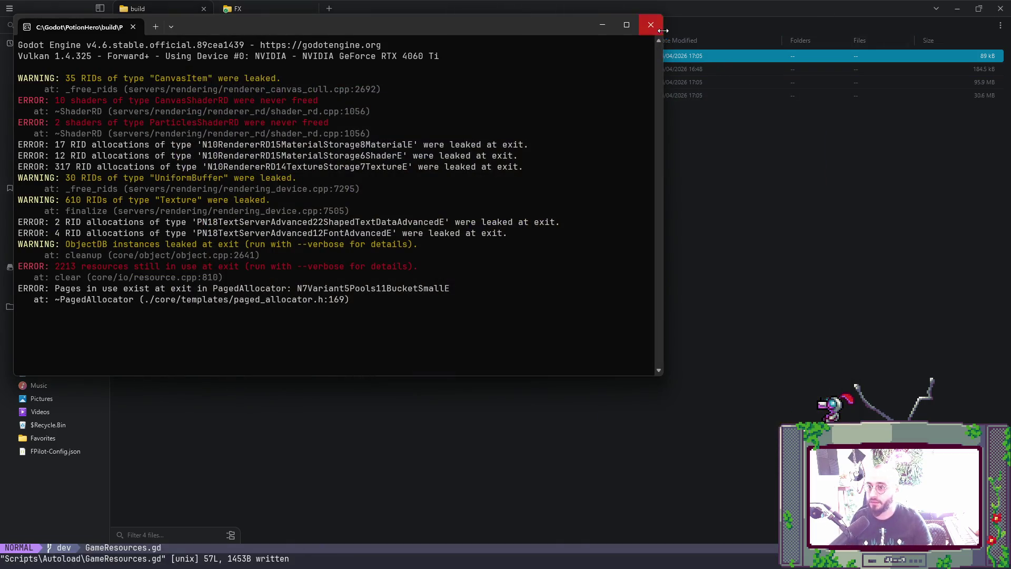
left_click(651, 25)
key("alt+Tab")
left_click(21, 271)
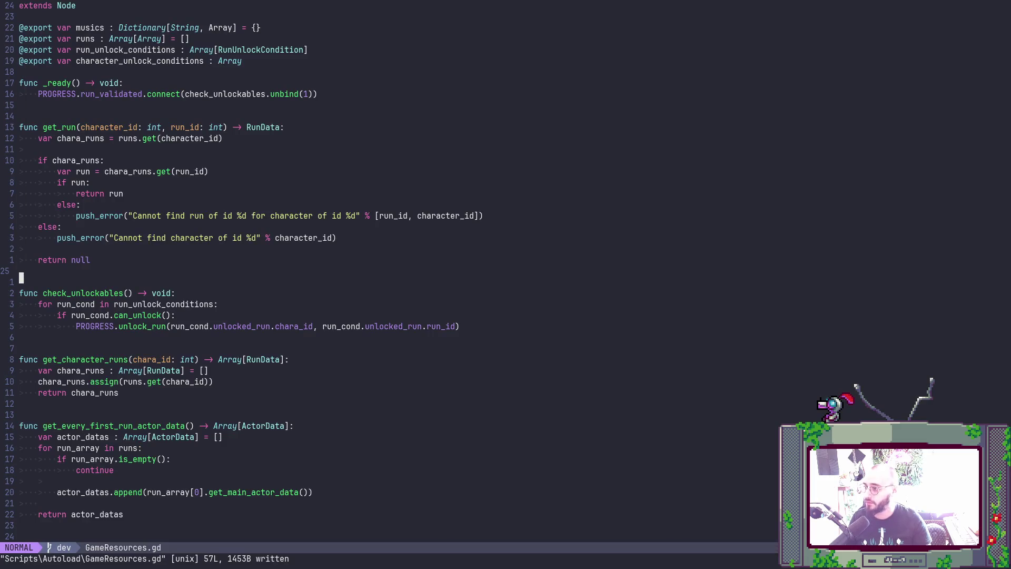
key("space")
key("f")
key("f")
key("Escape")
key("Escape")
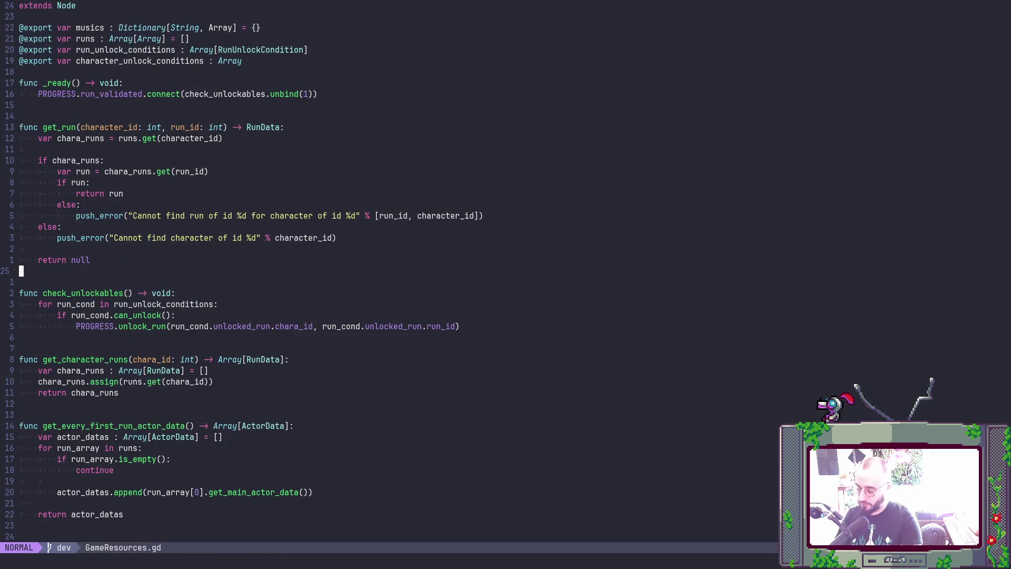
key("space")
type("fgClassig")
key("BackSpace")
key("BackSpace")
key("BackSpace")
key("BackSpace")
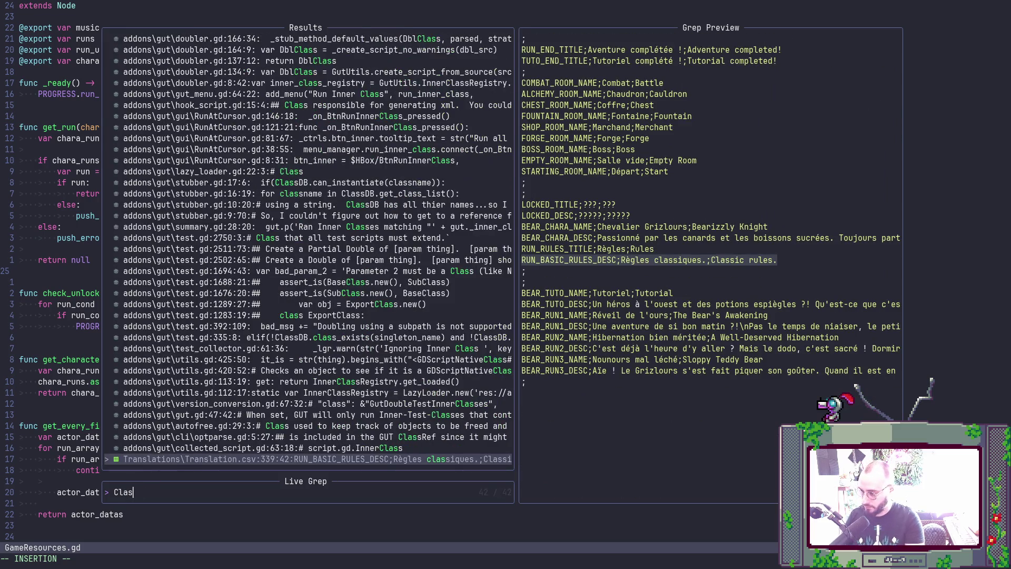
type("PotioNCa")
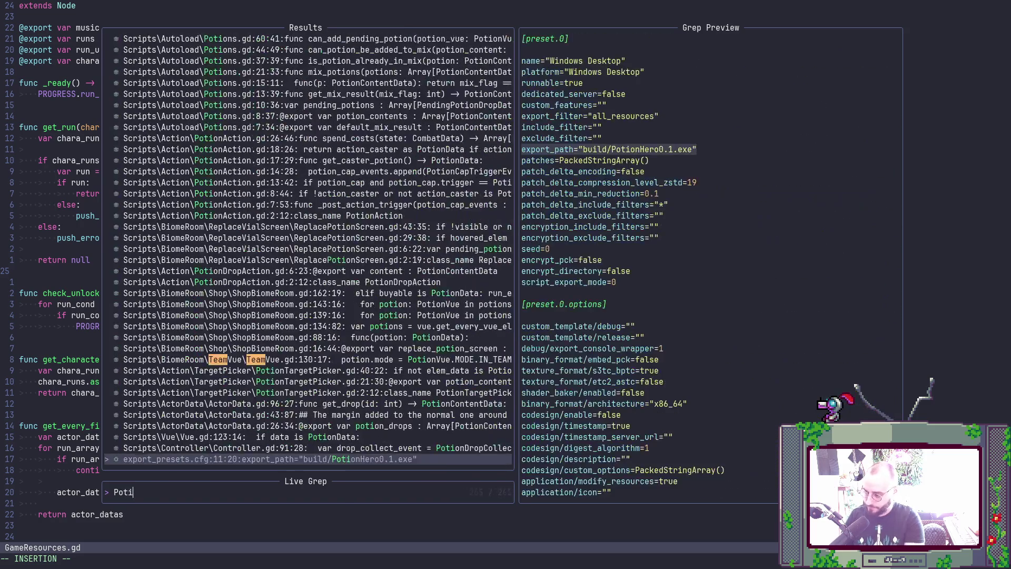
key("BackSpace")
key("BackSpace")
type("n")
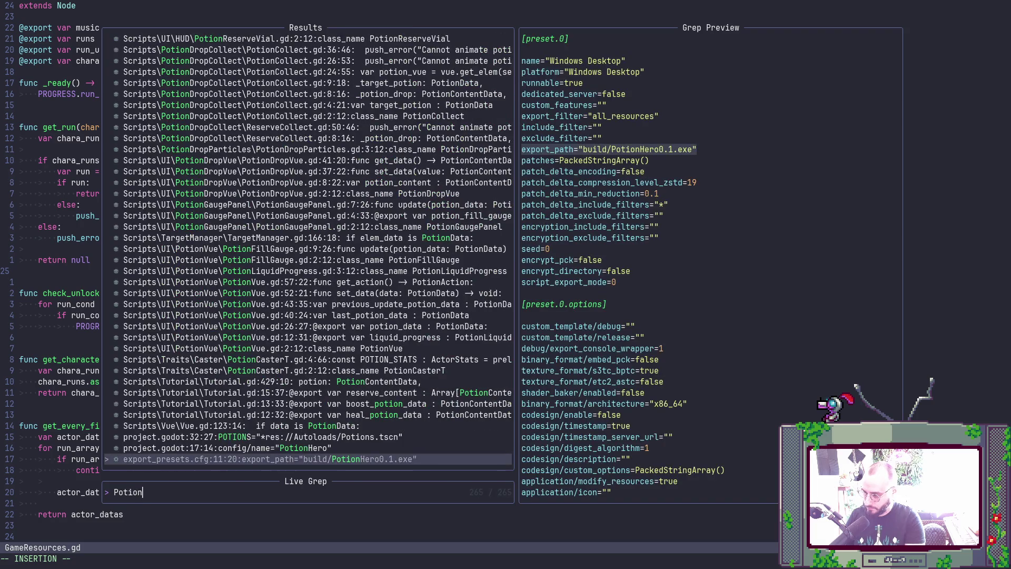
type("Cap")
key("Up")
key("Up")
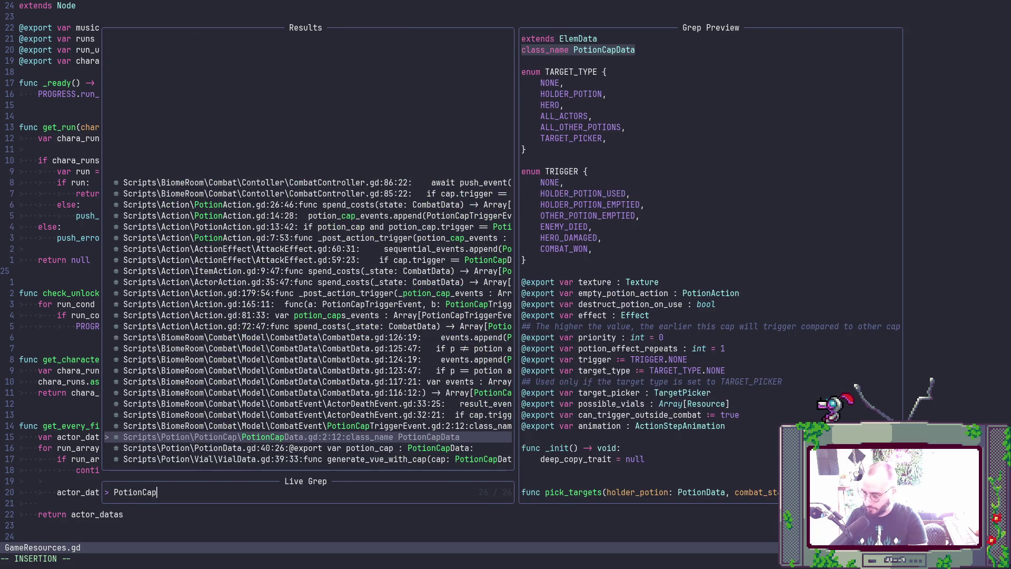
key("Up")
key("Up")
key("Up")
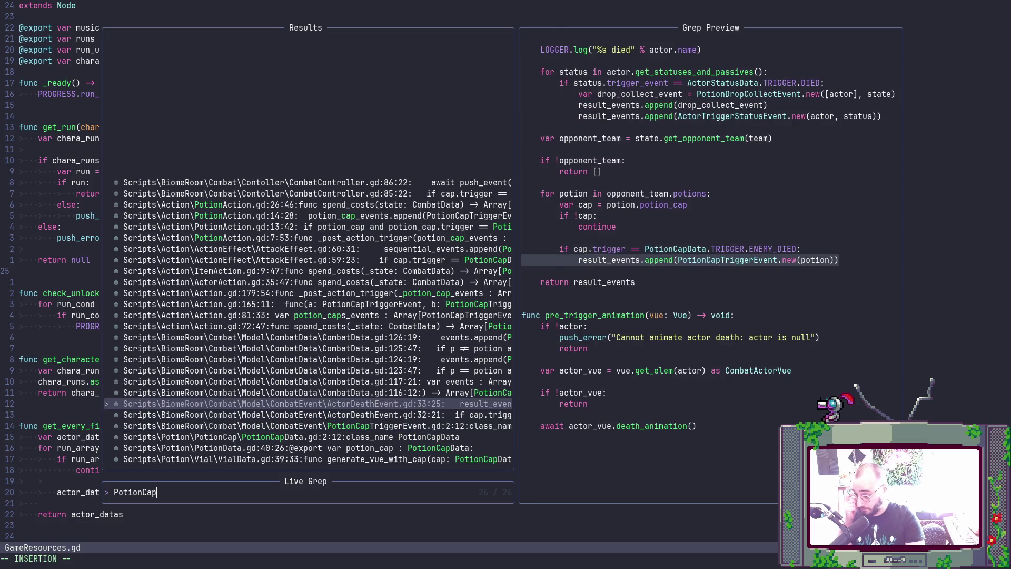
key("Up")
key("Up")
key("Up")
key("Down")
key("Down")
key("Down")
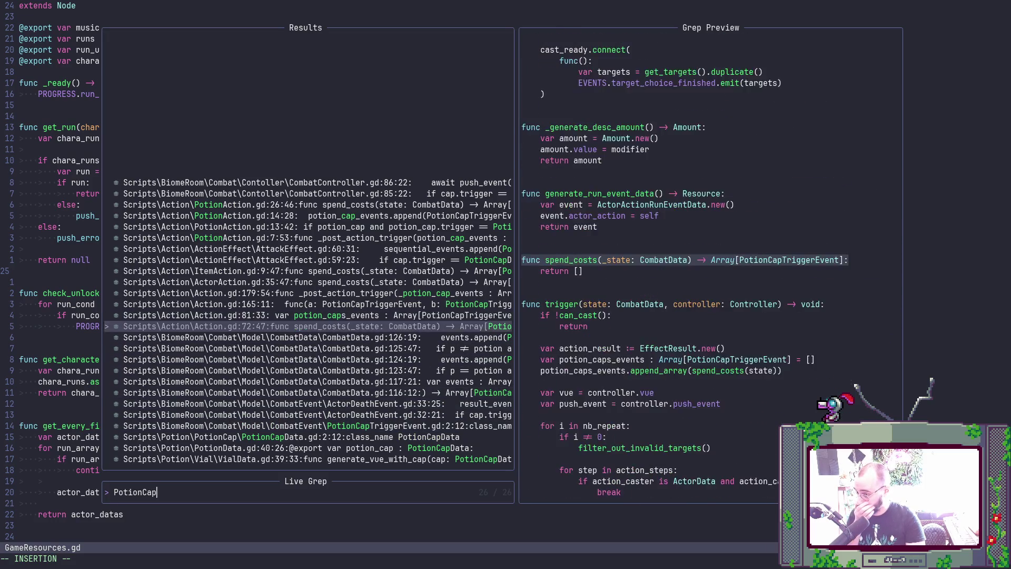
key("Down")
key("Down")
key("Down")
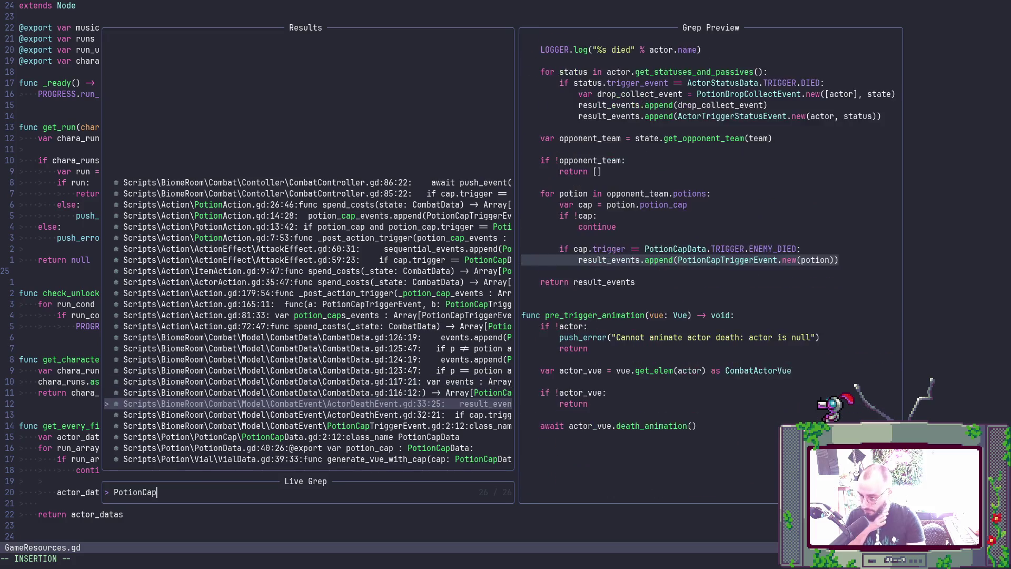
key("Down")
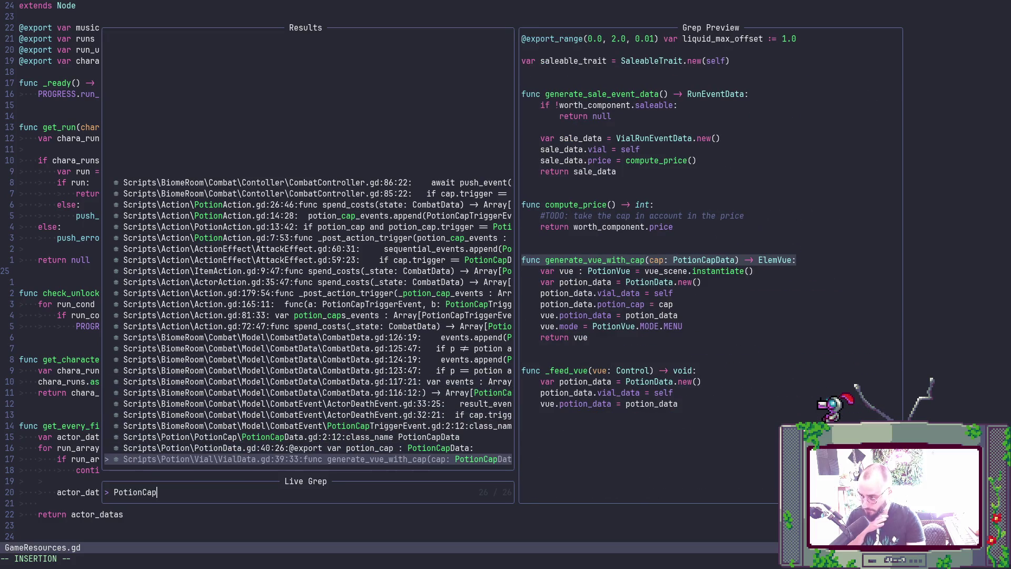
key("Escape")
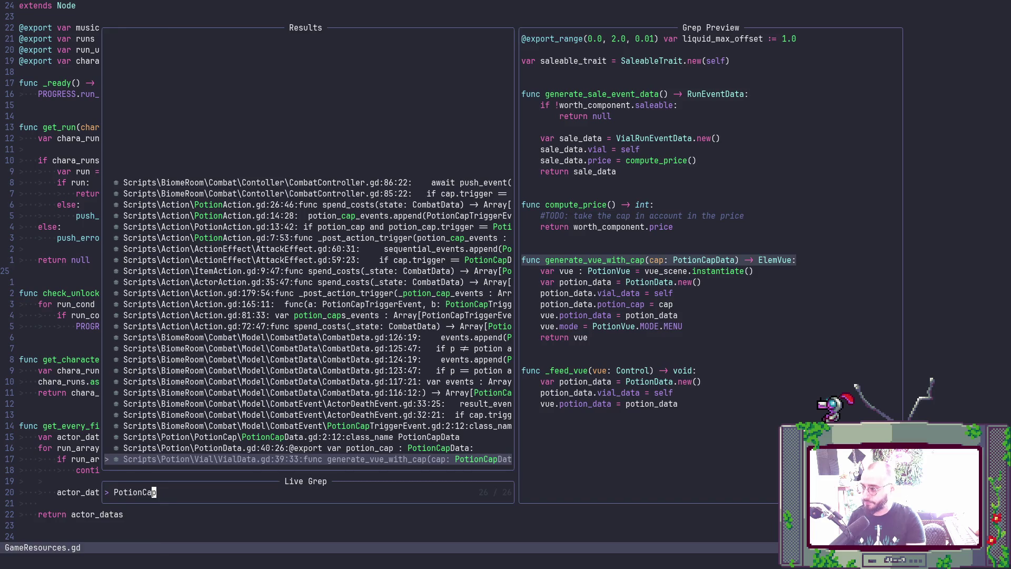
key("Escape")
key("alt+Tab")
key("alt+shift+Tab")
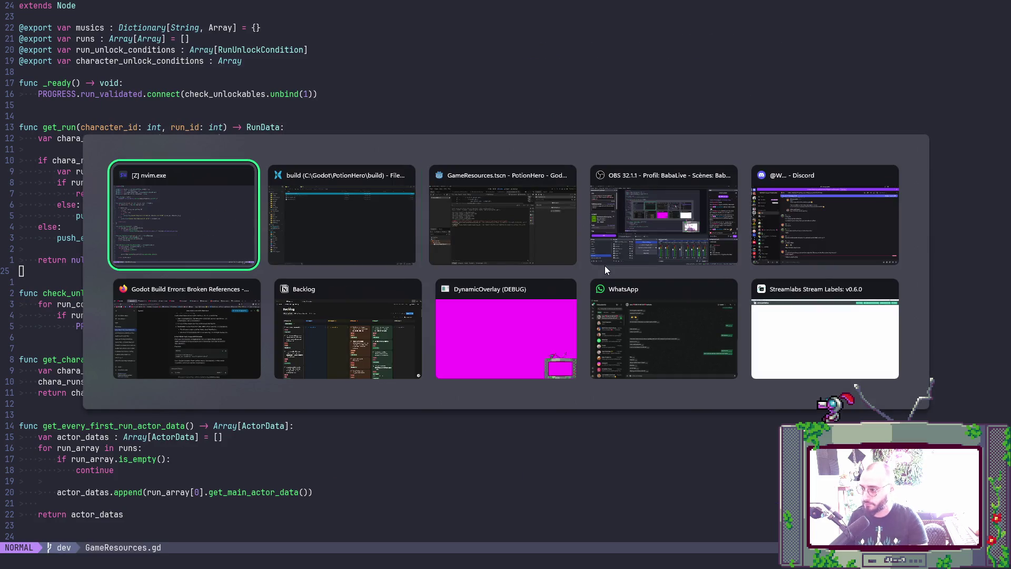
Open ClassicPotionCap.tres in Neovim via a 'PotionCap' file search, then return to Godot.
key("space")
key("f")
key("f")
type("Potio")
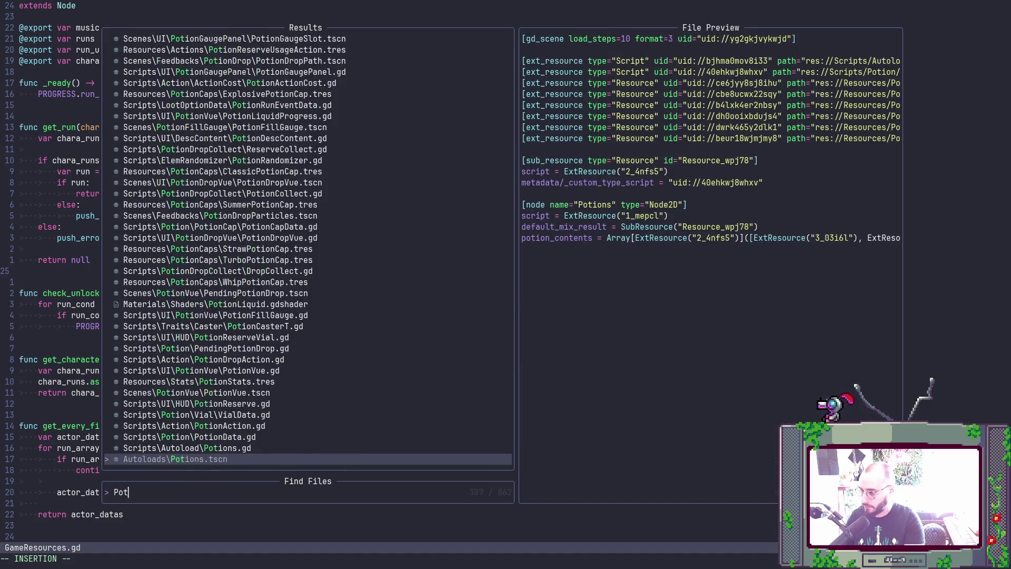
type("nCap")
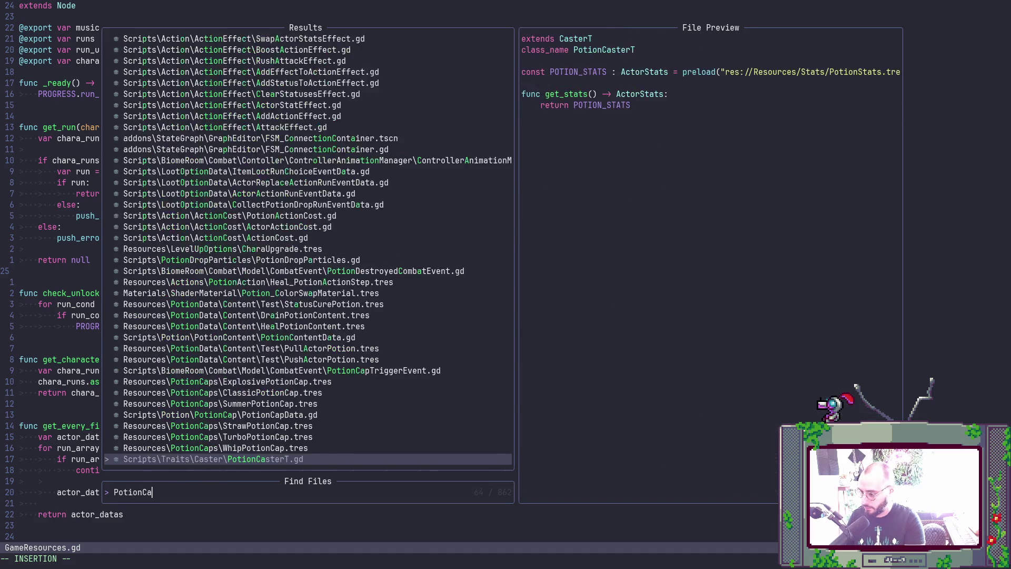
key("Up")
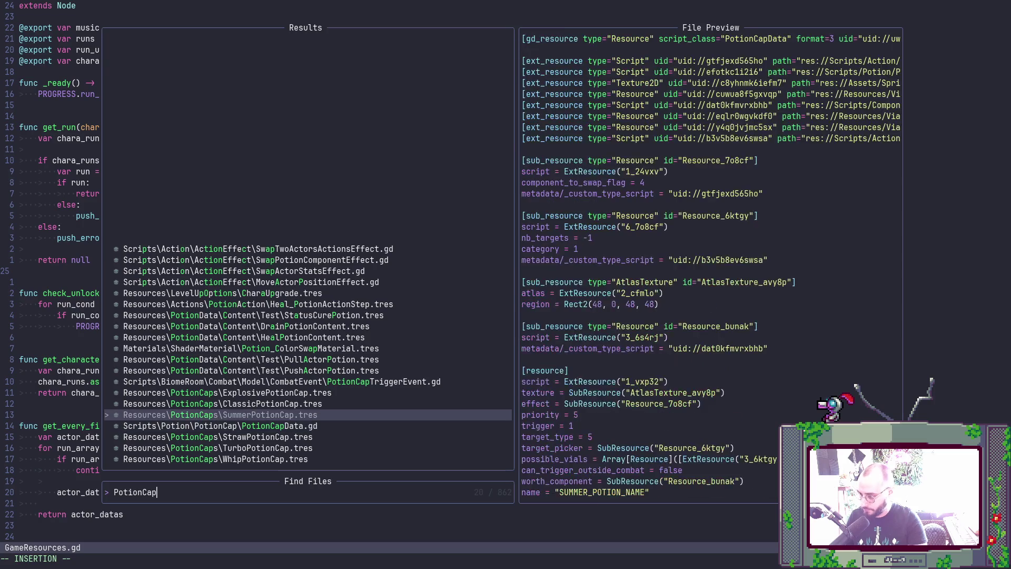
key("Up")
key("Return")
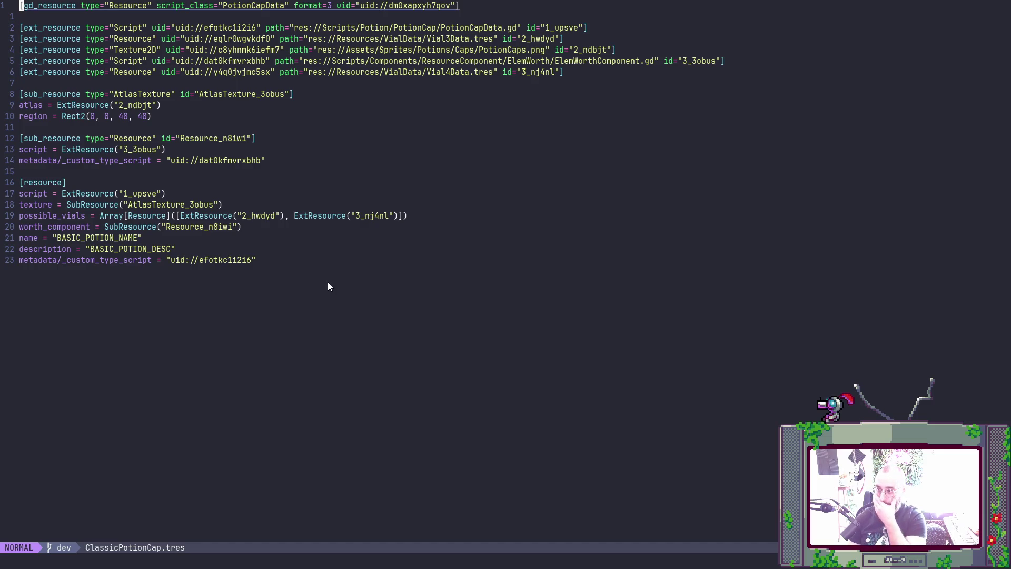
key("alt+Tab")
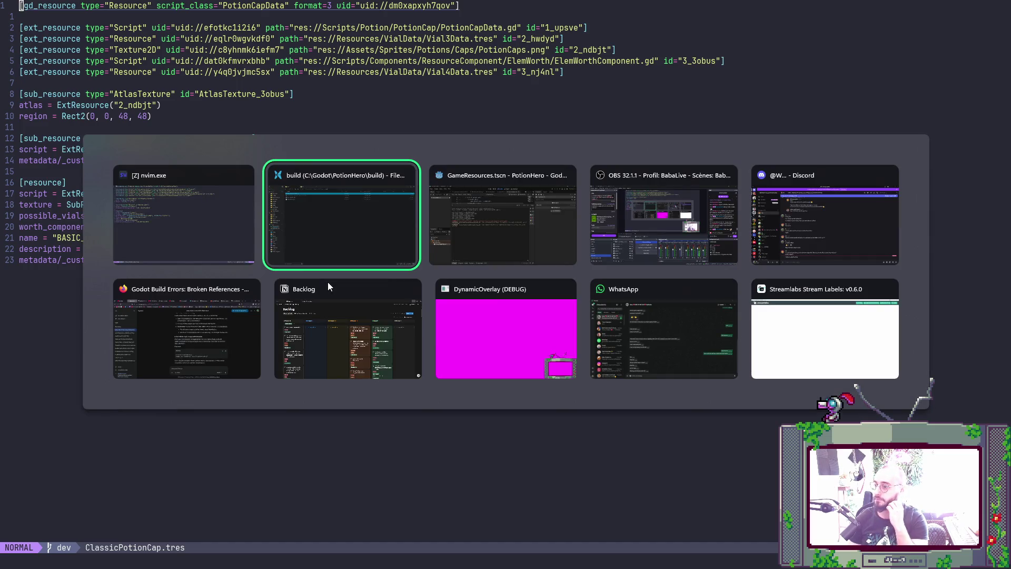
key("Tab")
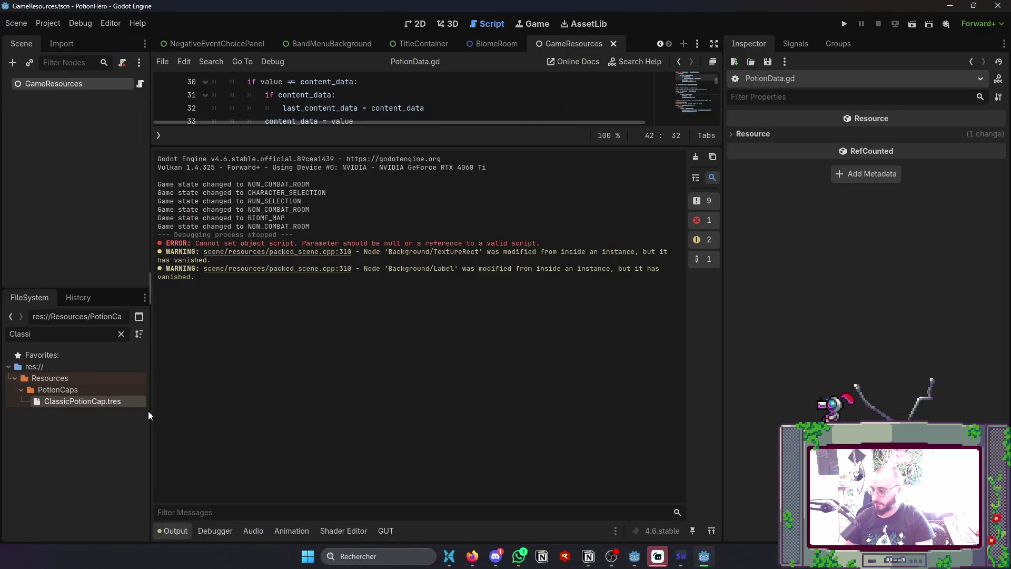
Review ClassicPotionCap.tres properties: texture, Possible Vials and worth settings.
double_click(126, 402)
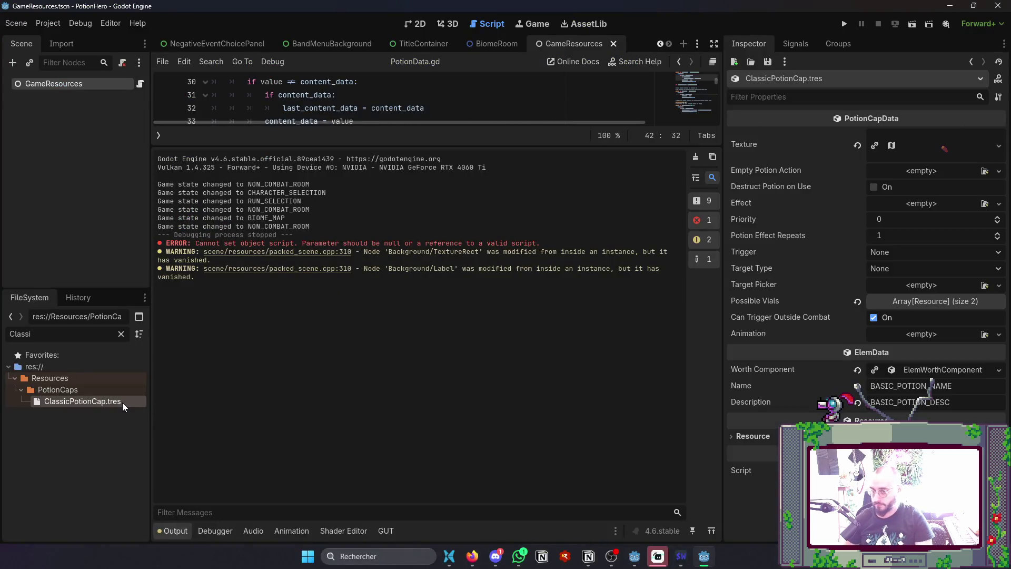
left_click(935, 149)
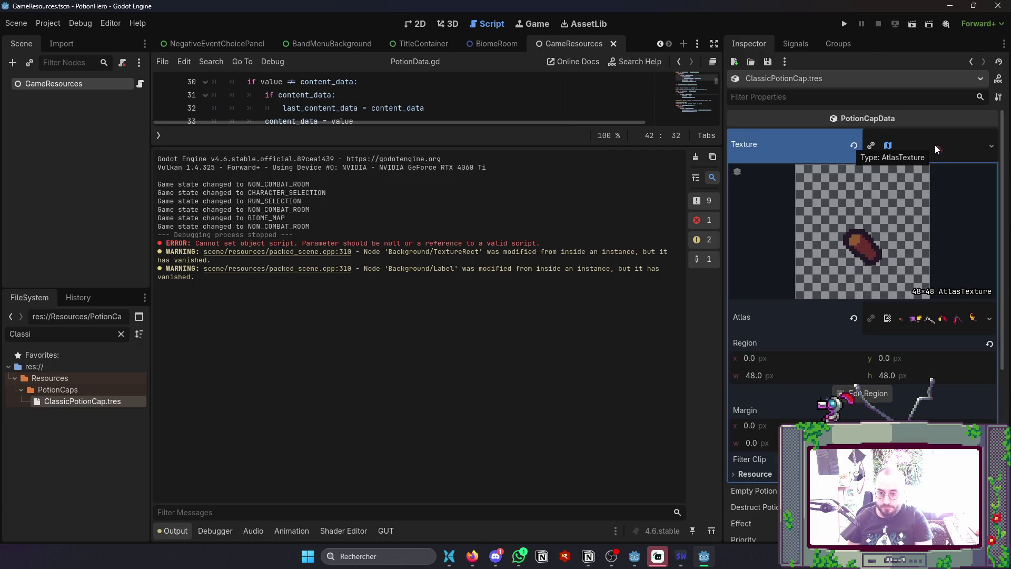
left_click(935, 145)
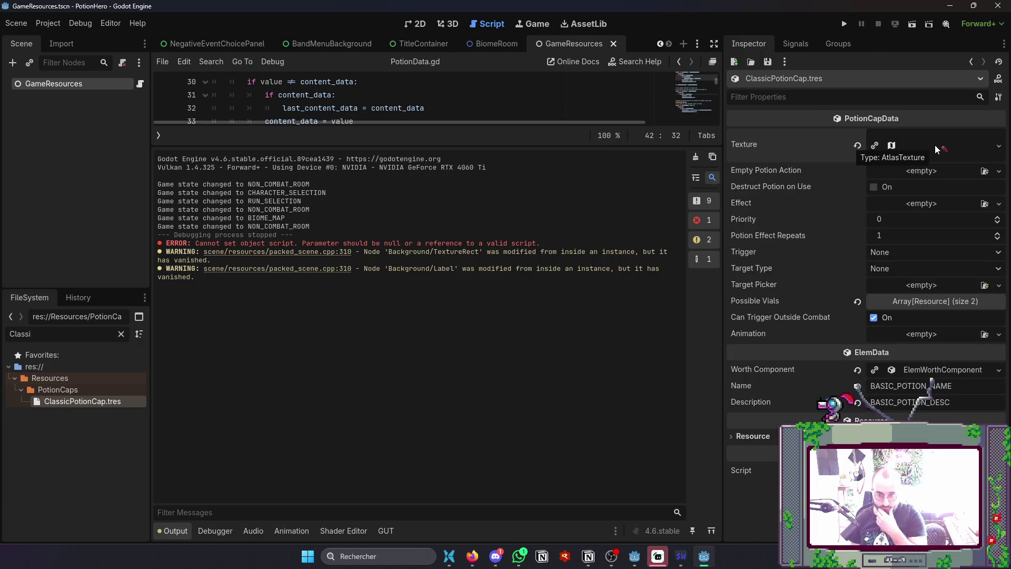
left_click(951, 300)
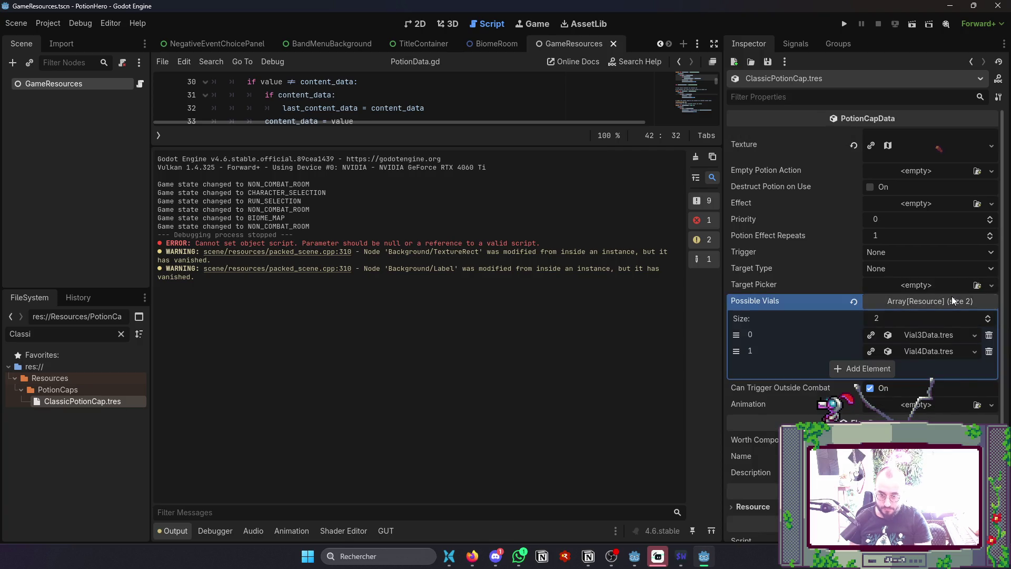
left_click(952, 301)
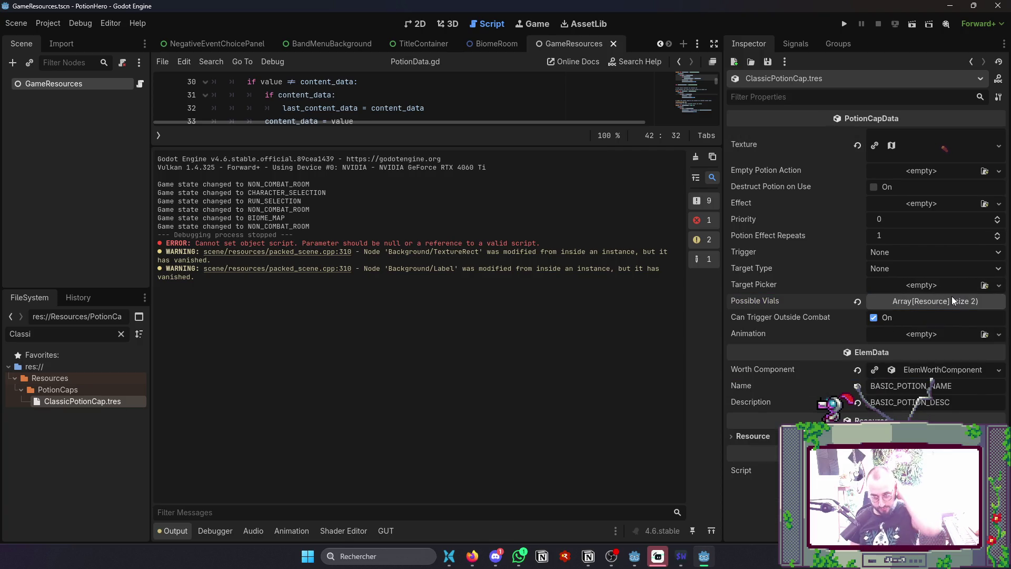
left_click(929, 370)
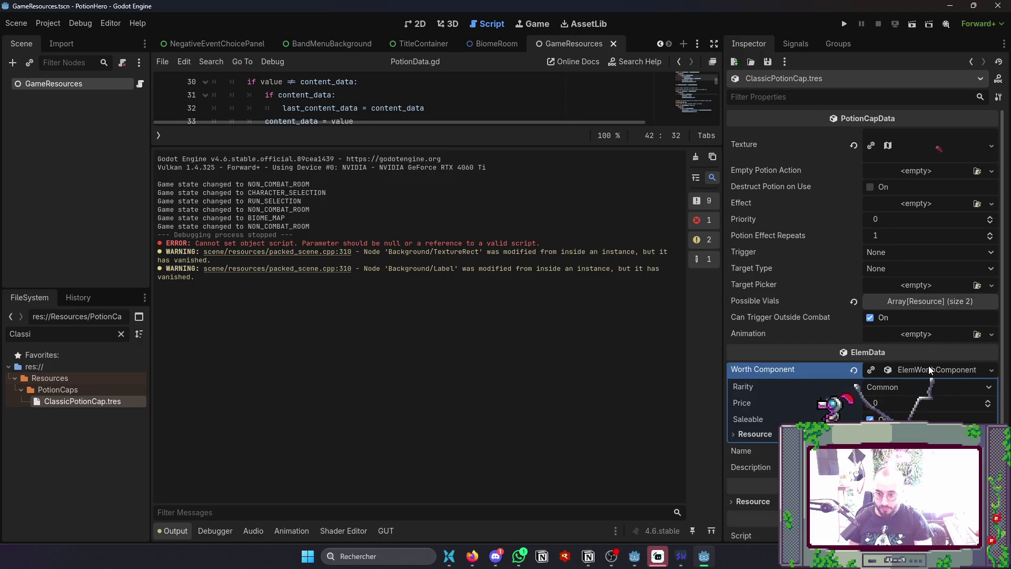
left_click(930, 370)
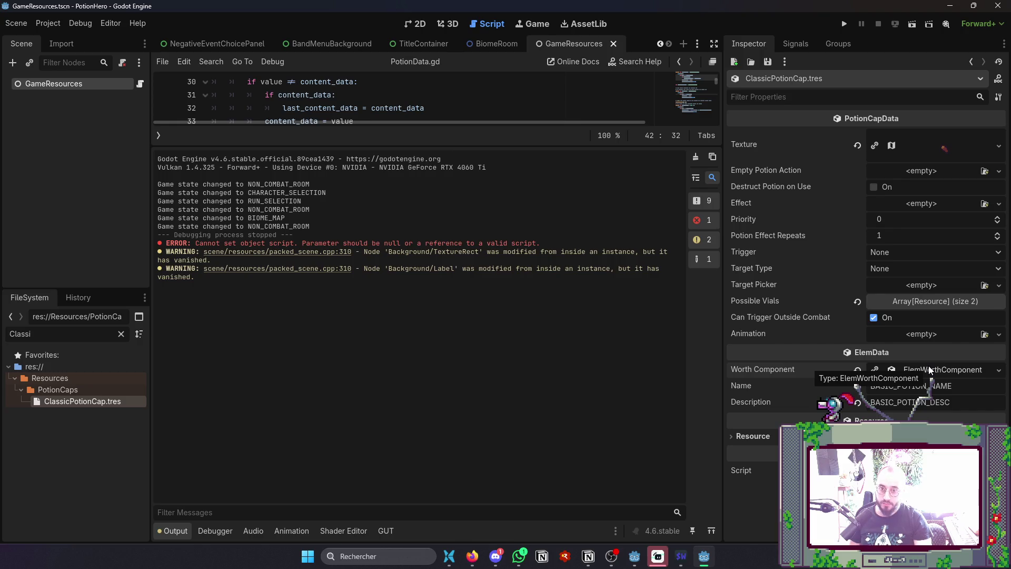
Clear the FileSystem filter and scroll to the PotionCaps folder.
right_click(111, 401)
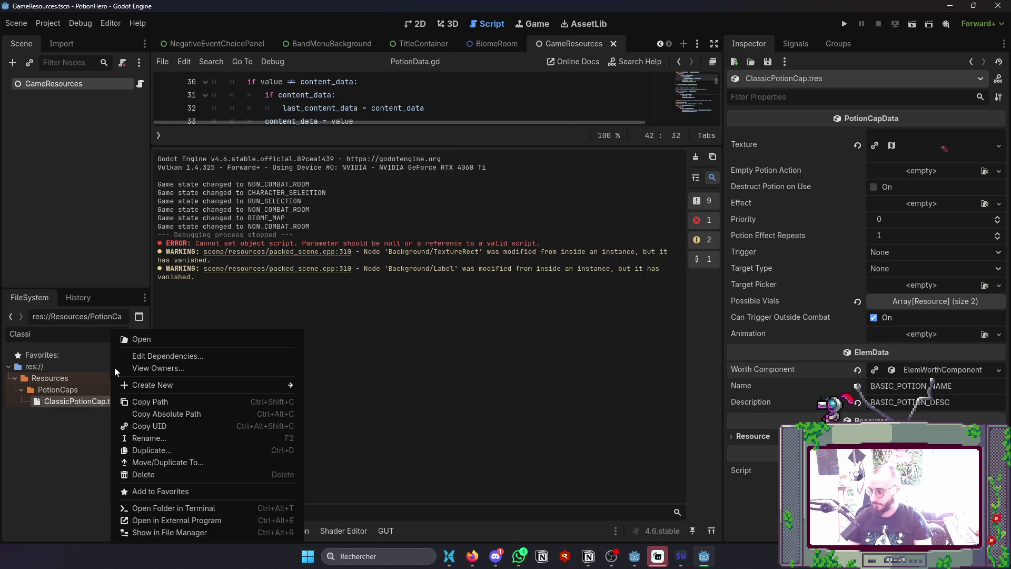
left_click(93, 338)
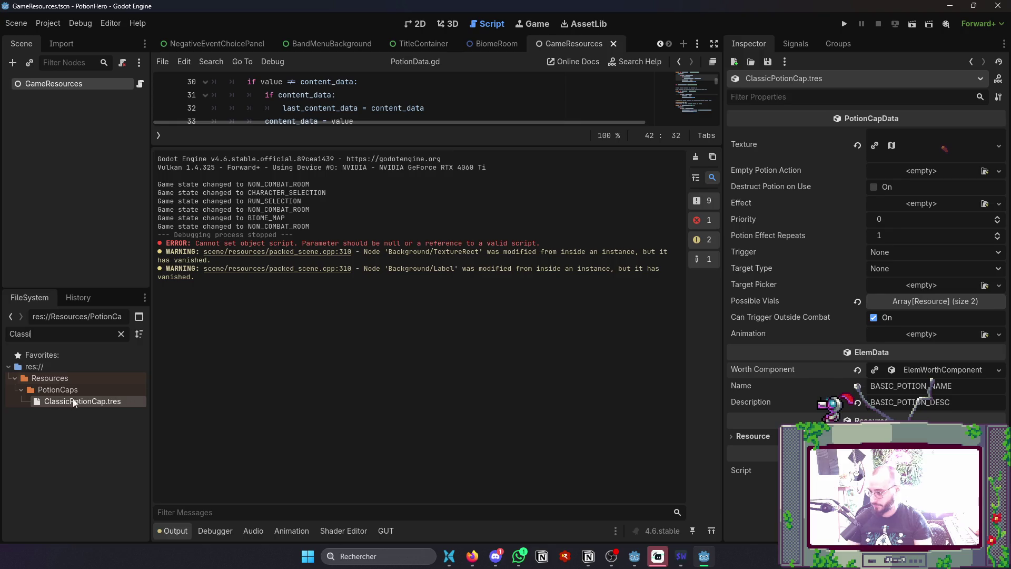
left_click(121, 333)
scroll(79, 448, "down", 2)
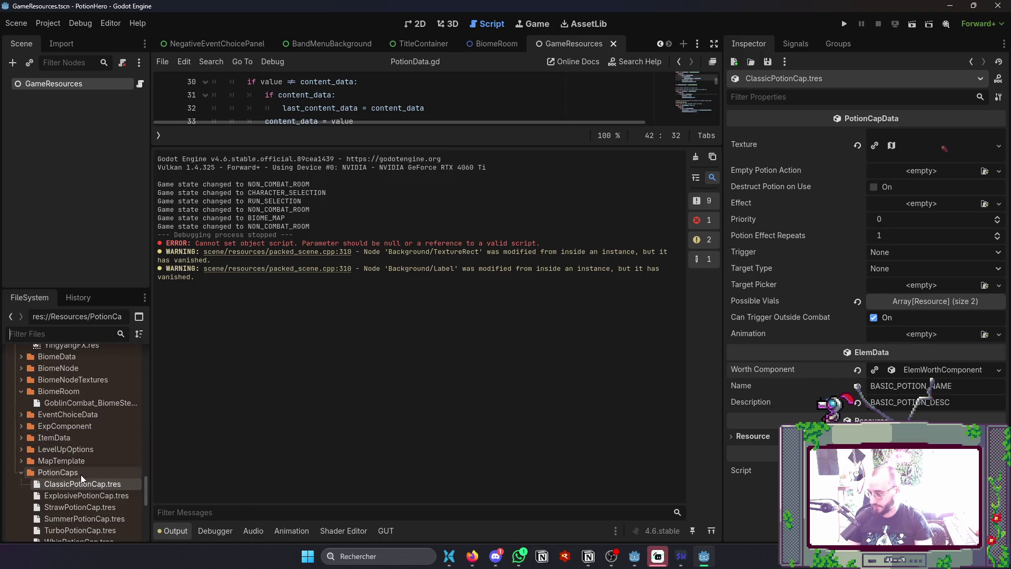
Create a new PotionCapData resource in the PotionCaps folder.
right_click(81, 475)
mouse_move(163, 359)
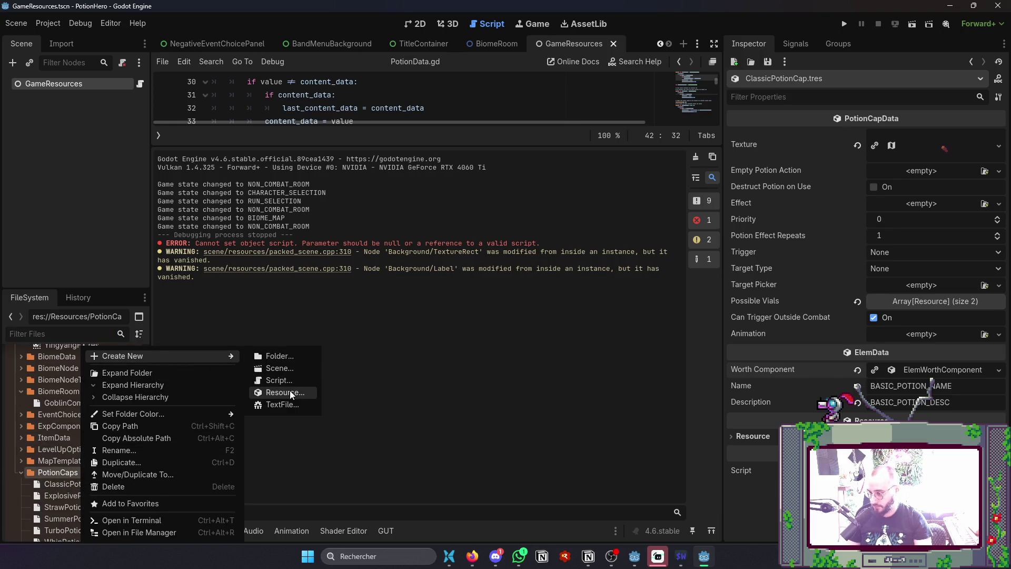
left_click(289, 392)
type("PotionCa")
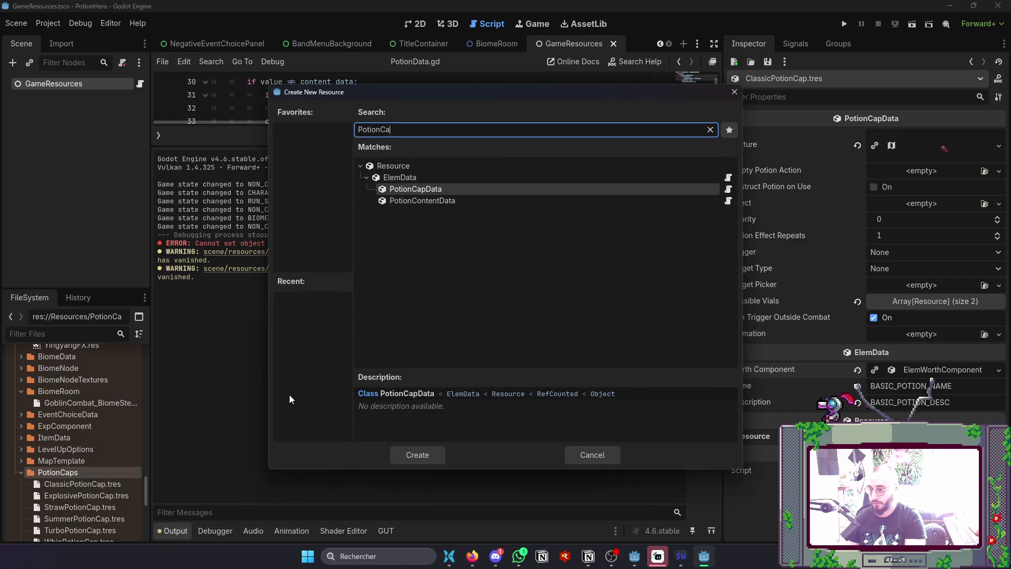
key("Return")
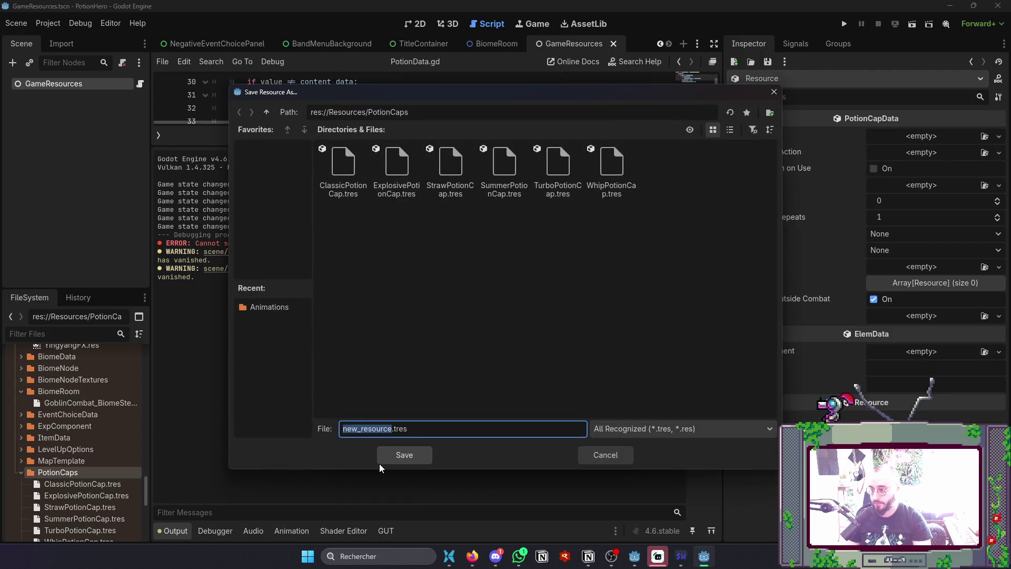
Name the new resource DefaultPotionCap.tres and save it.
type("PotionCap")
key("BackSpace")
key("BackSpace")
key("BackSpace")
type("N")
key("BackSpace")
type("nCap")
key("Home")
type("Default")
key("Return")
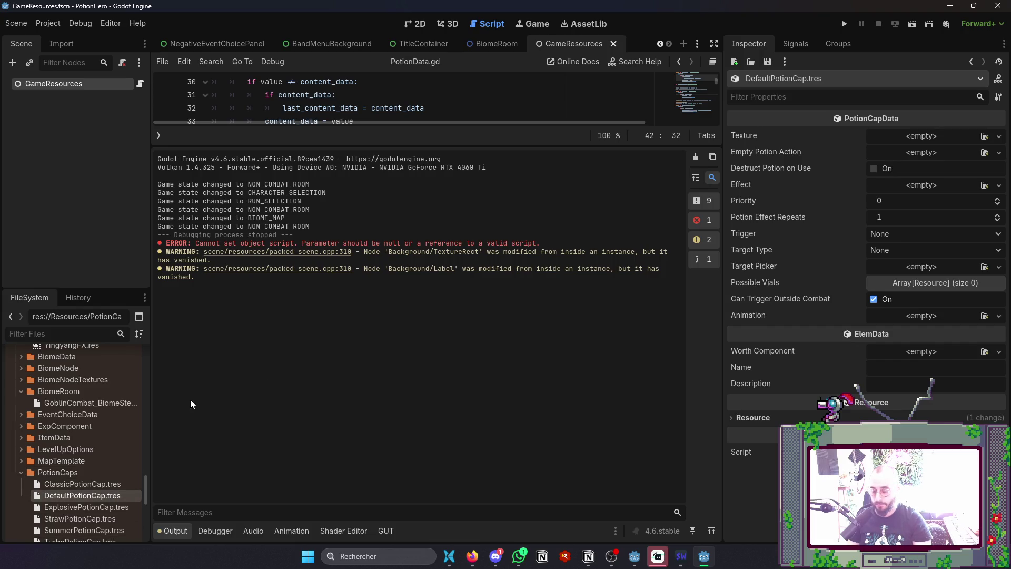
left_click(81, 484)
Paste the classic cap's texture into DefaultPotionCap.tres as a unique copy.
left_click(944, 149)
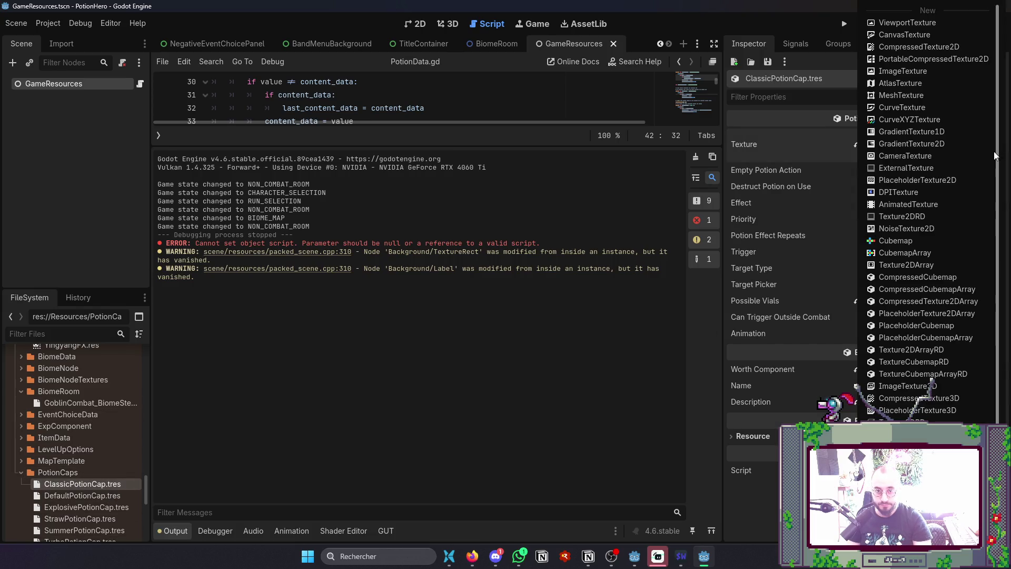
scroll(931, 380, "down", 2)
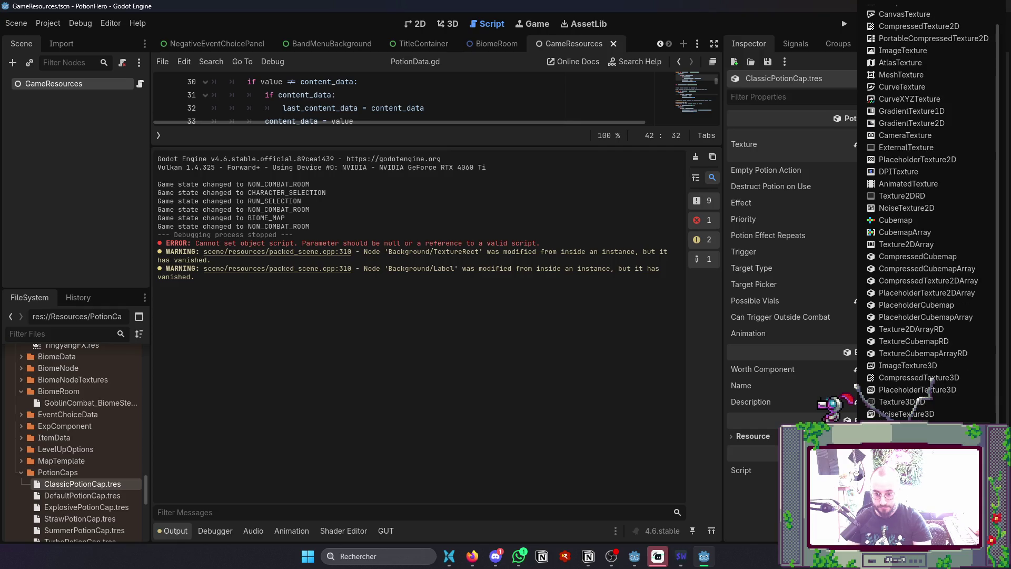
key("Escape")
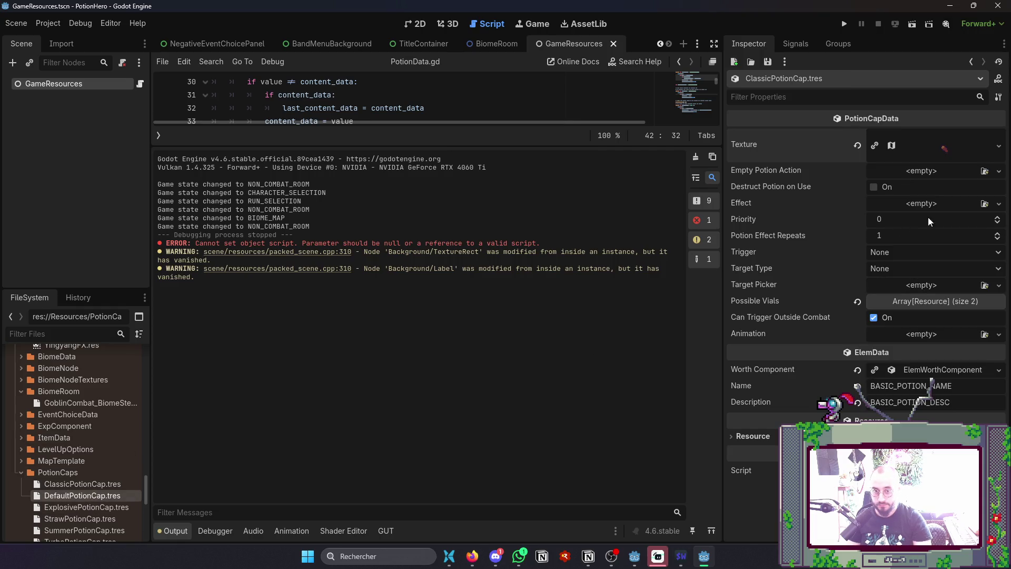
double_click(108, 499)
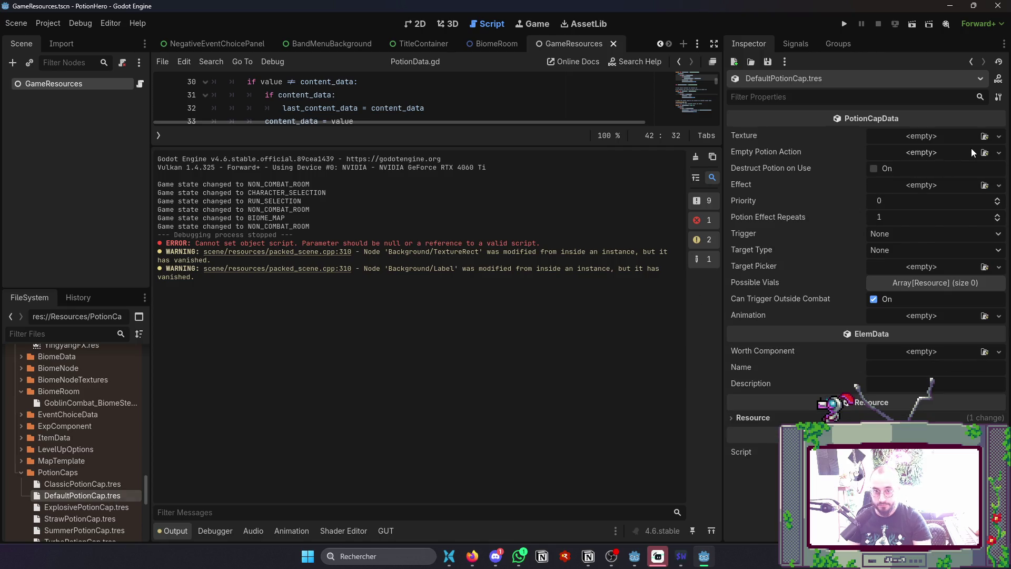
left_click(999, 136)
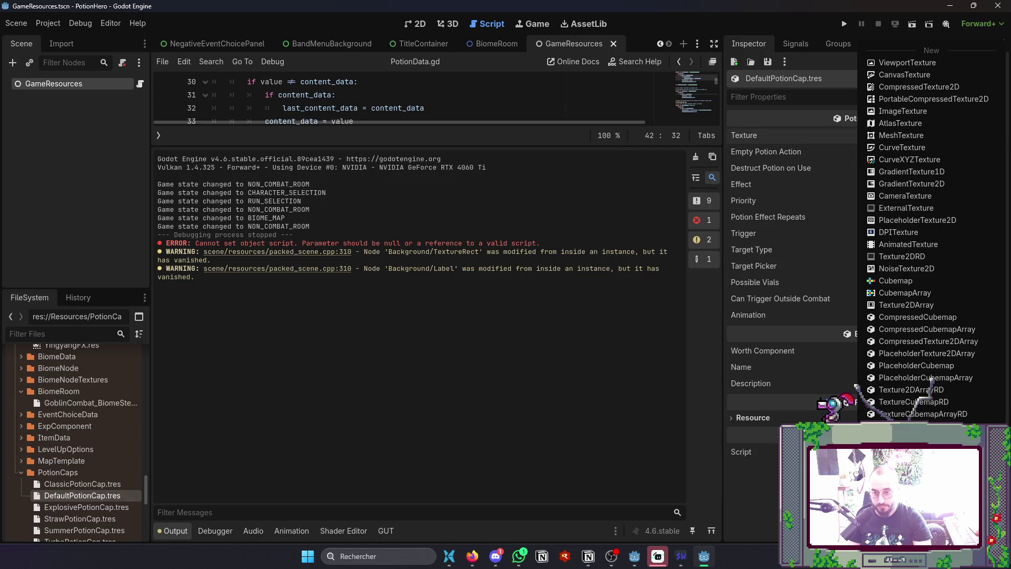
left_click(952, 361)
key("Escape")
left_click(999, 136)
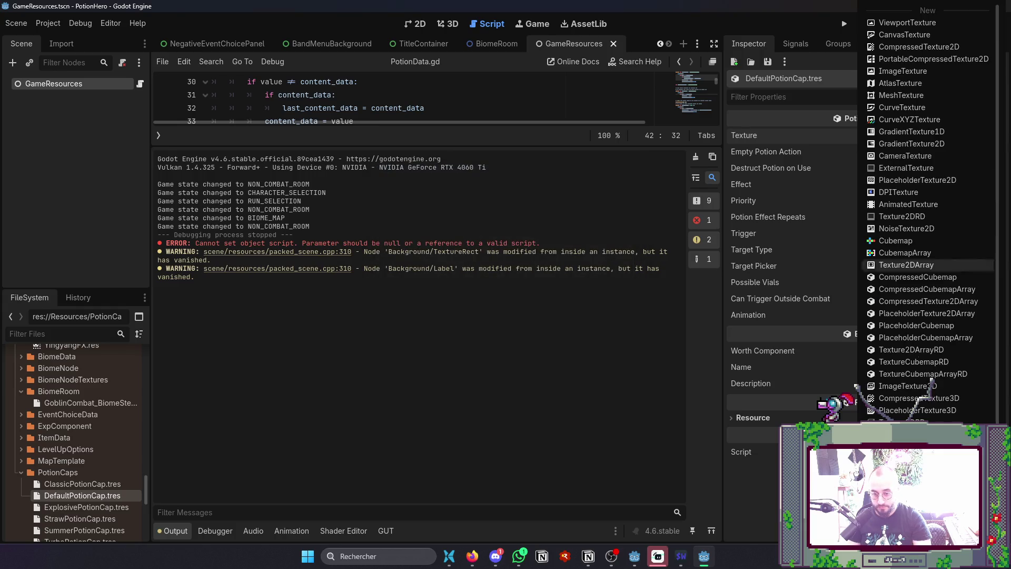
left_click(906, 442)
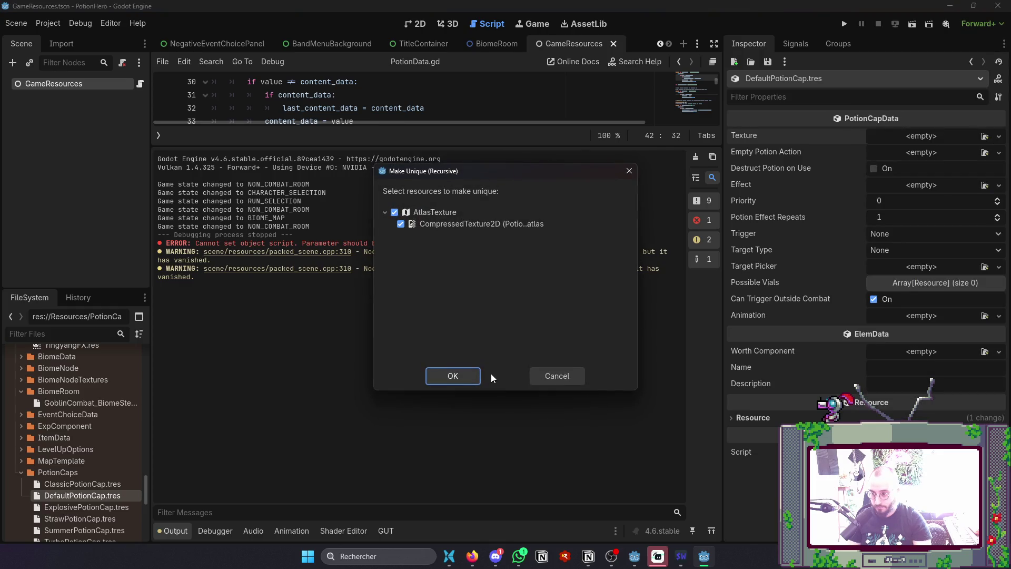
left_click(452, 374)
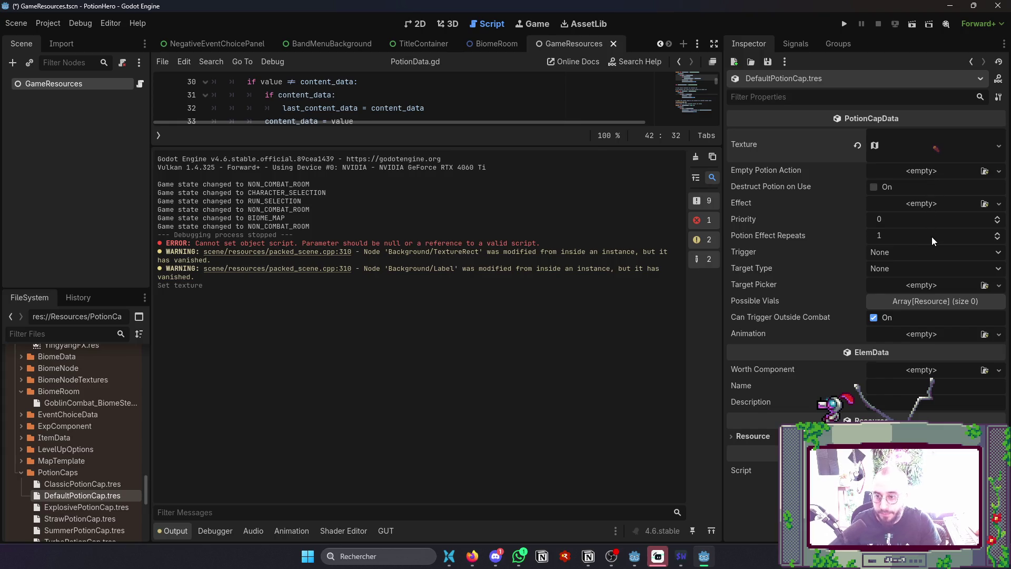
Give DefaultPotionCap a new ElemWorthComponent and select the classic cap's BASIC_POTION_NAME text.
left_click(935, 375)
left_click(935, 394)
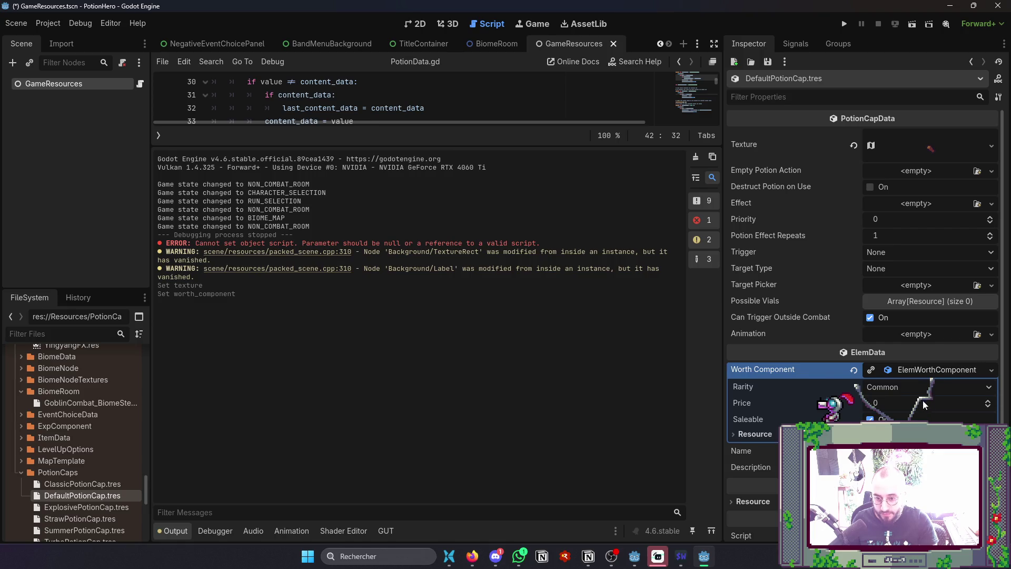
left_click(926, 386)
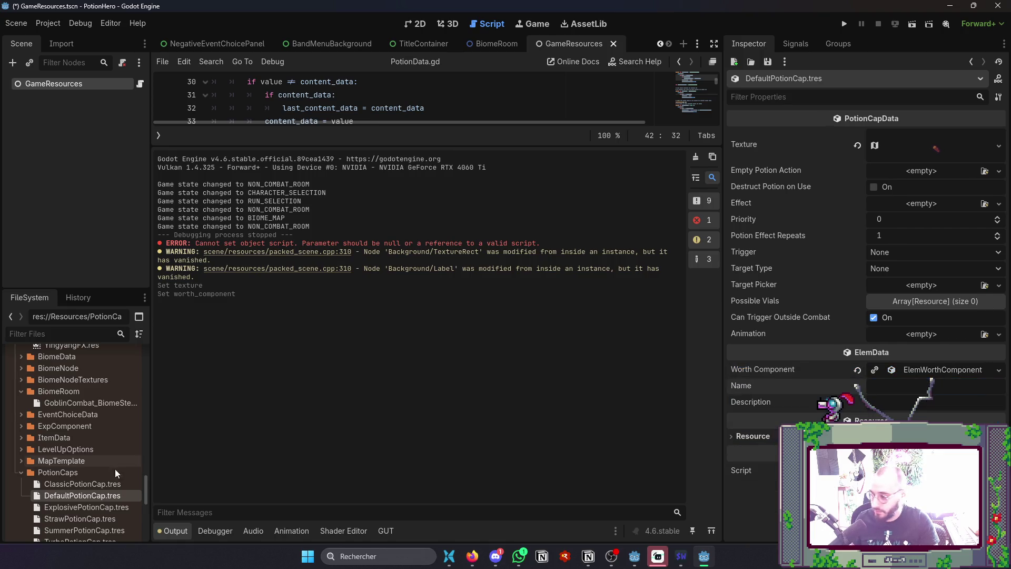
left_click(93, 484)
double_click(960, 388)
key("ctrl+c")
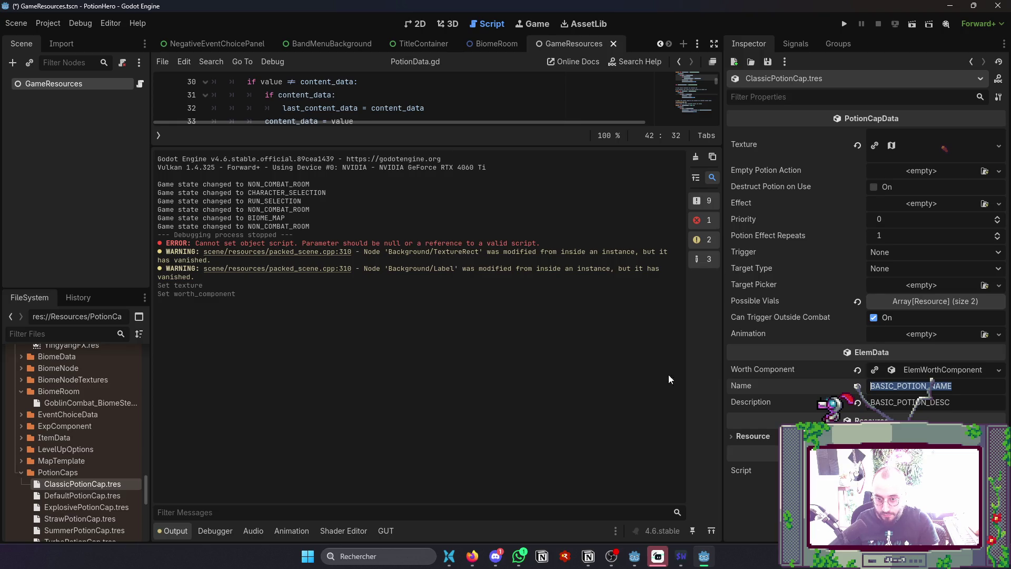
Paste BASIC_POTION_NAME and BASIC_POTION_DESC into DefaultPotionCap.tres's Name and Description fields.
left_click(98, 494)
left_click(890, 386)
key("ctrl+v")
left_click(108, 484)
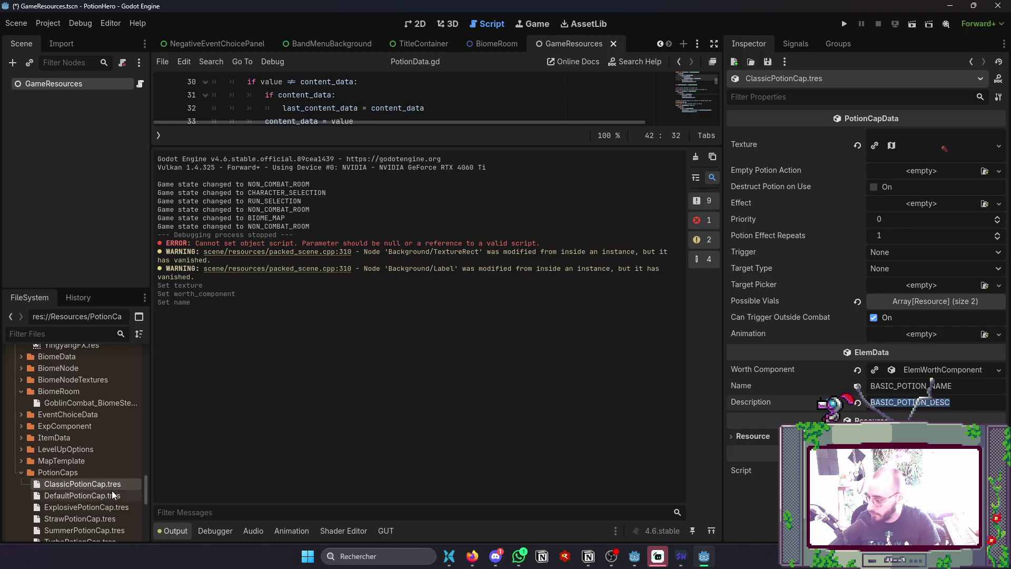
left_click(113, 494)
left_click(906, 401)
type("BASIC_POTION_DESC")
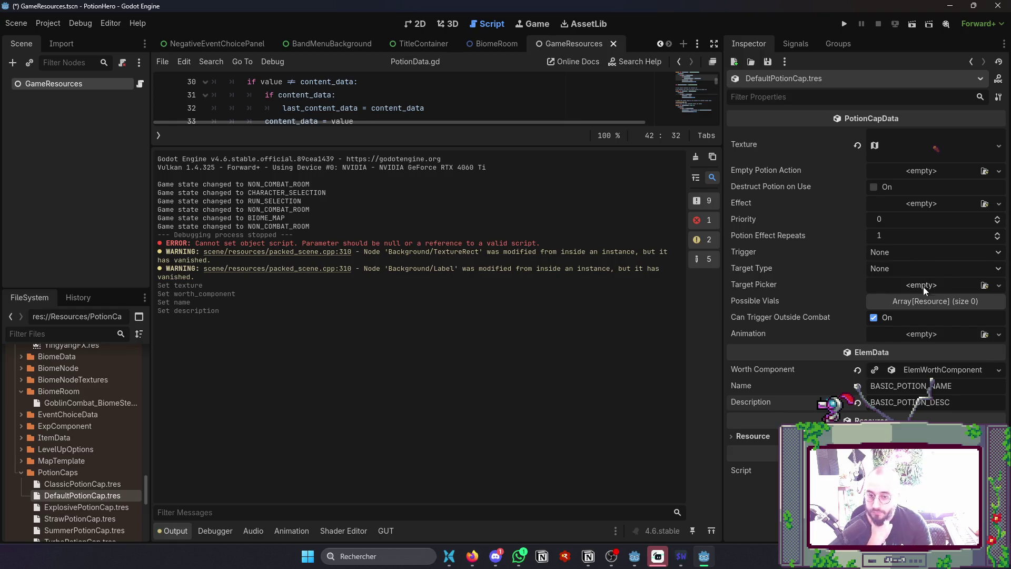
Reset ClassicPotionCap.tres's Possible Vials to an empty list, hide the output log, and save.
left_click(68, 483)
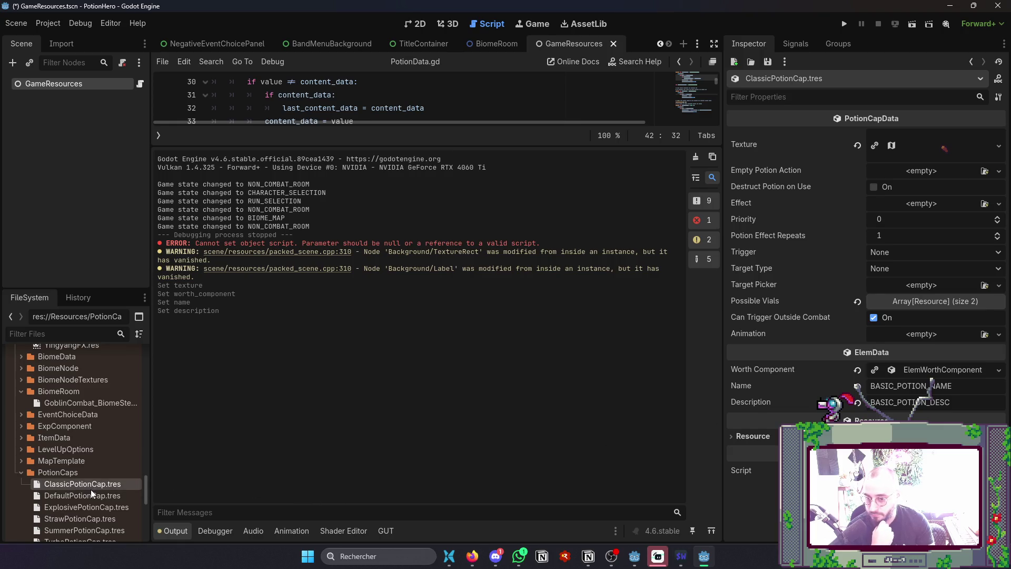
left_click(961, 301)
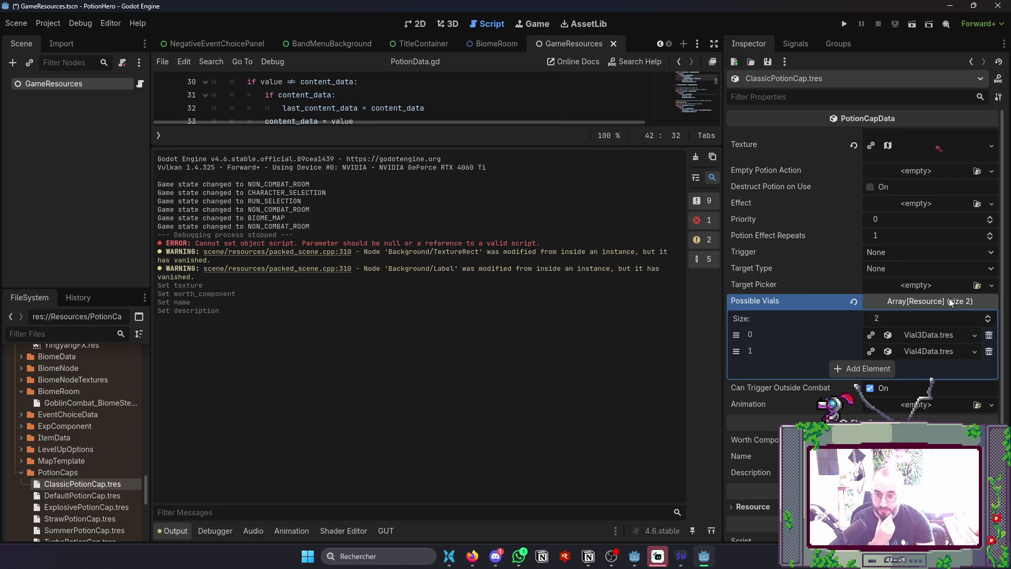
left_click(853, 301)
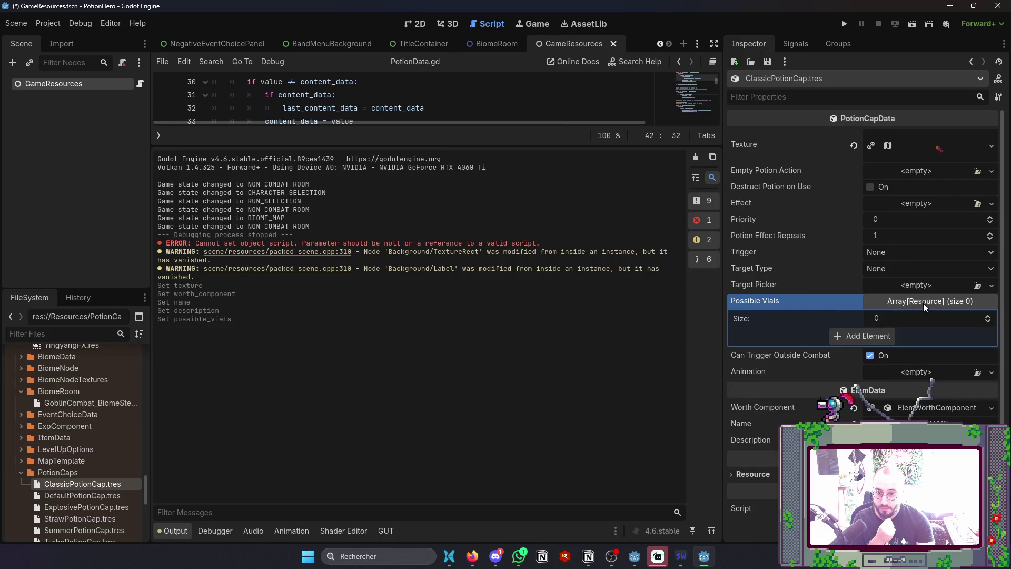
left_click(87, 496)
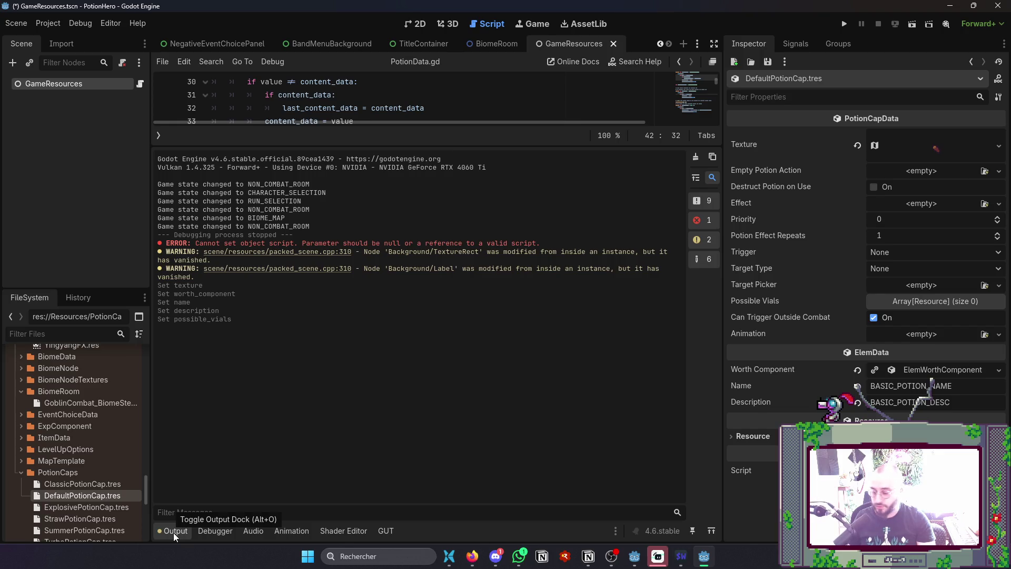
left_click(174, 532)
key("ctrl+s")
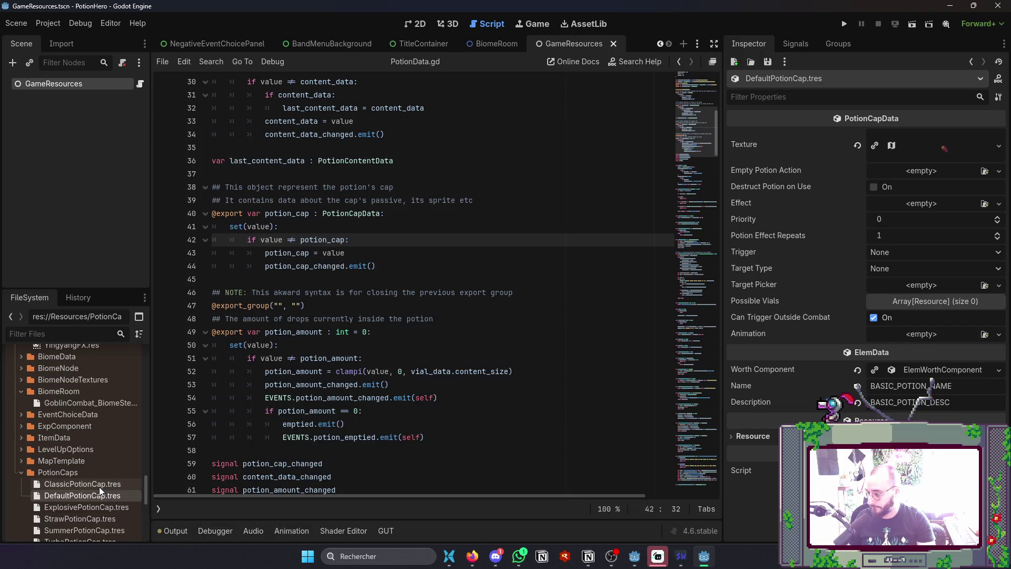
Copy DefaultPotionCap.tres's UID and return to GameResources.gd in Neovim.
right_click(98, 495)
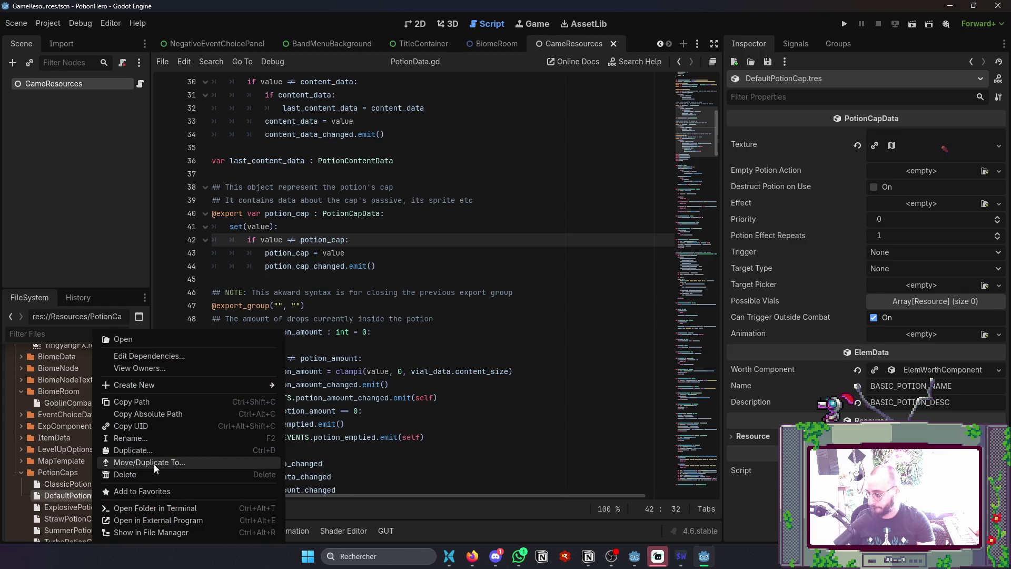
left_click(147, 413)
key("alt+Tab")
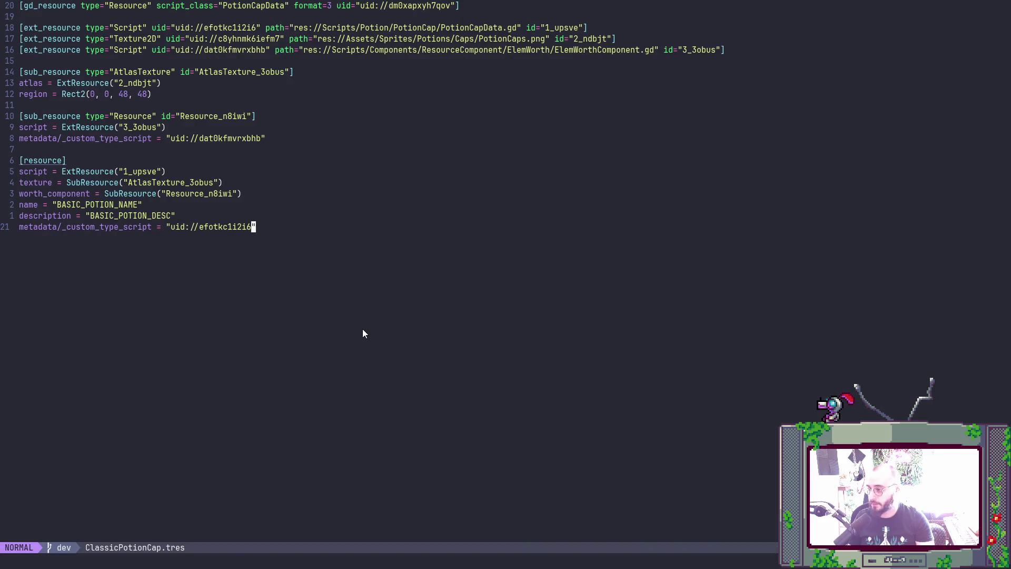
key("ctrl+6")
Open PotionData.gd in Neovim and save all open files with :wa.
key("space")
key("f")
key("f")
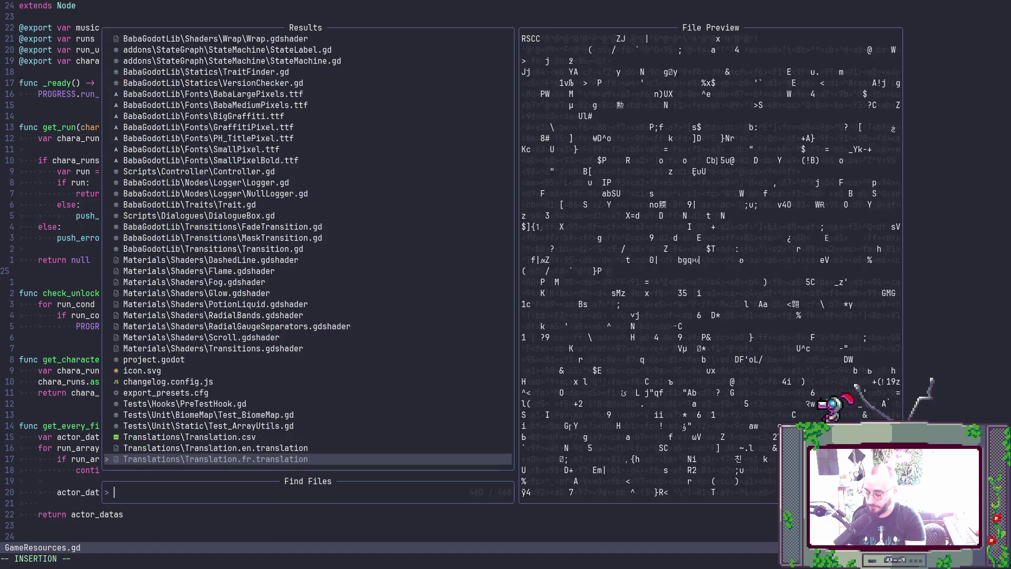
type("PotionData")
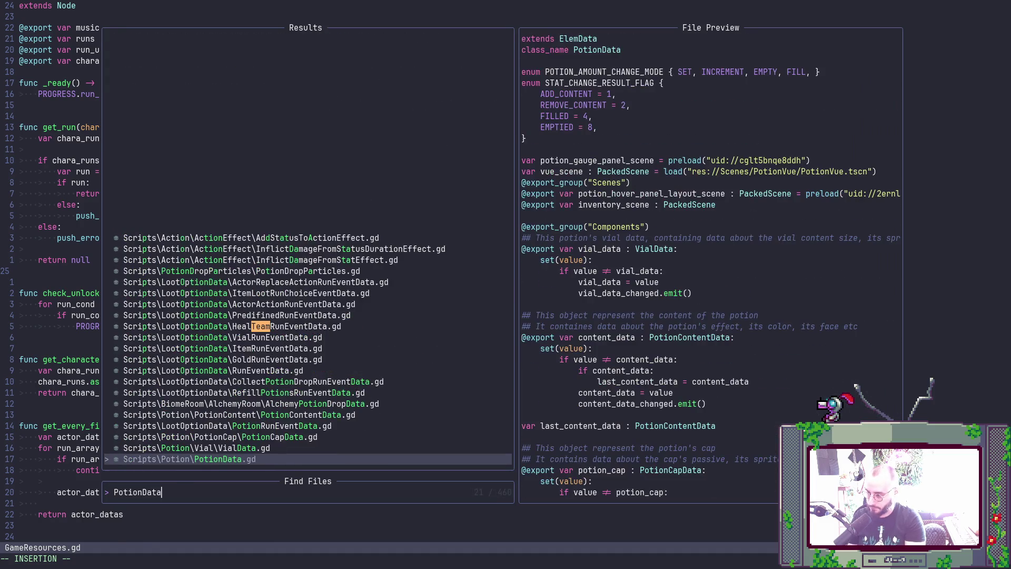
key("Return")
key("j")
key("j")
key("j")
key("j")
key("j")
key("j")
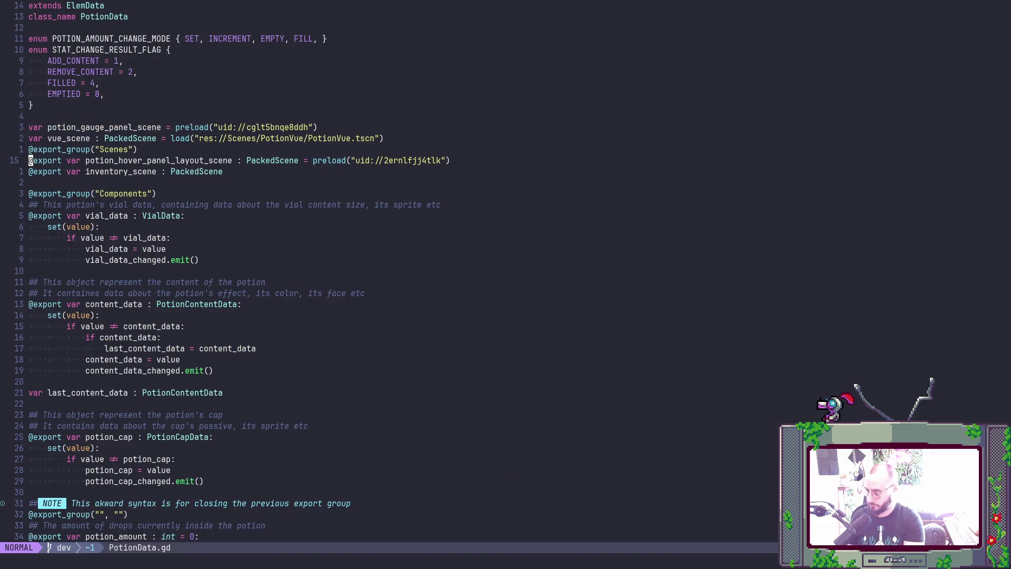
key("space")
key("f")
key("f")
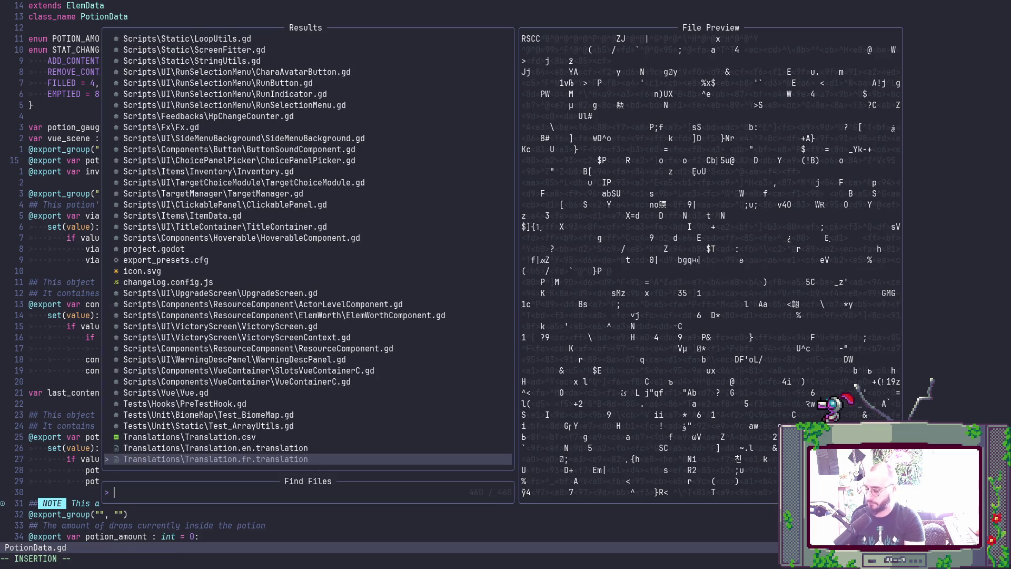
key("Escape")
type(":wa")
key("Return")
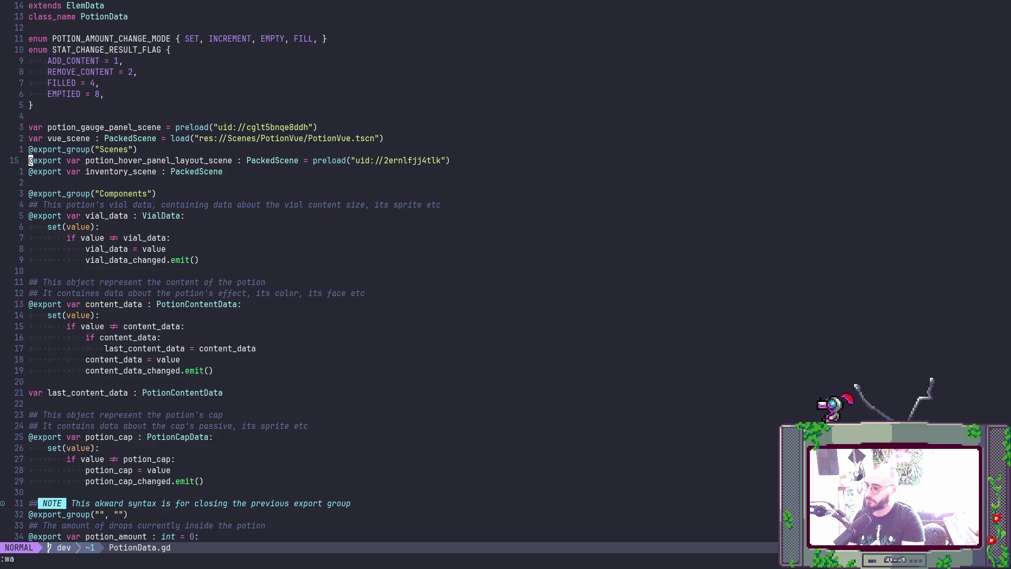
Make potion_cap default to preload("uid://drg76366gqsi4") with correct quotes.
key("ctrl+d")
key("ctrl+d")
key("ctrl+u")
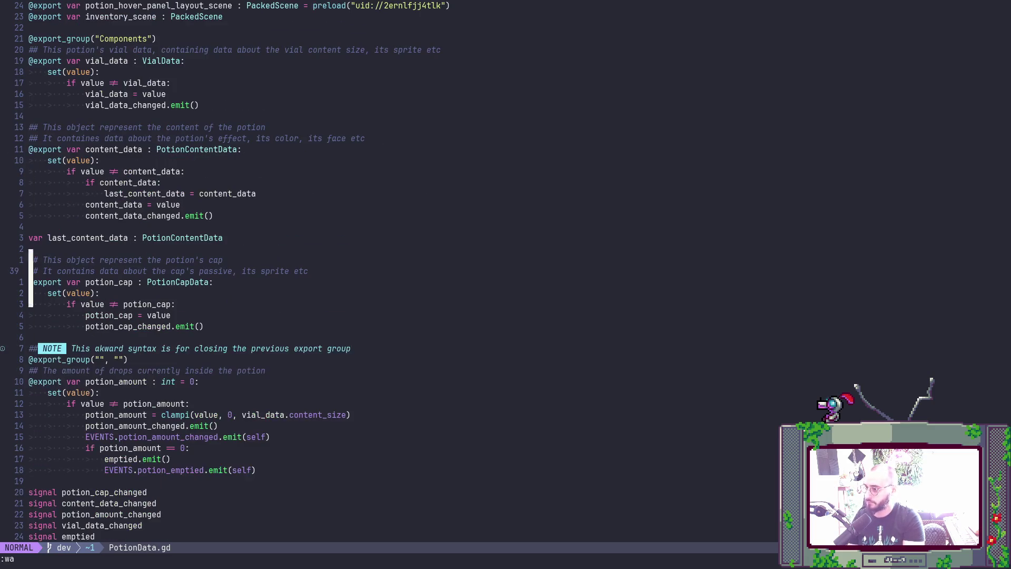
type("j$")
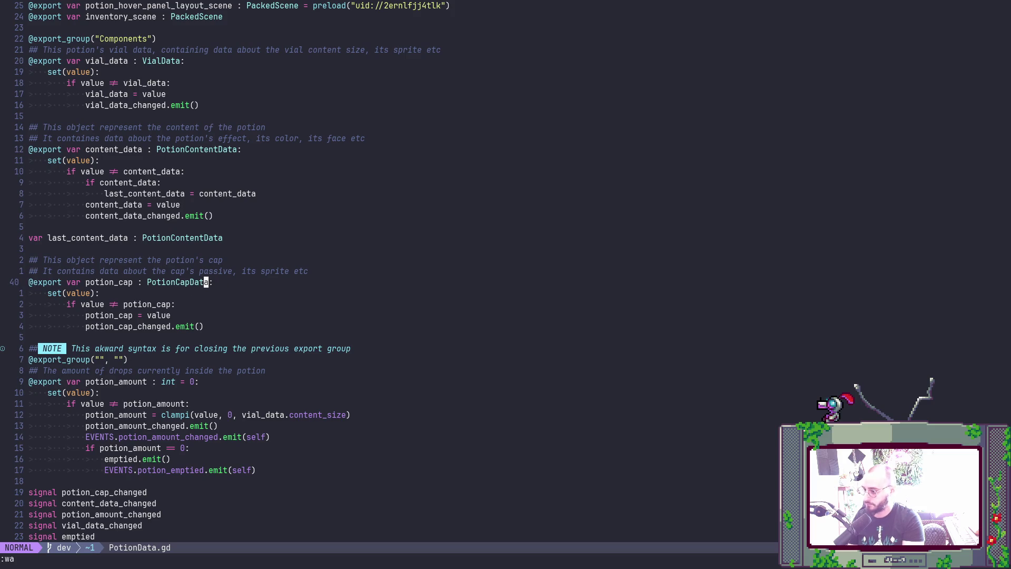
type("i ")
type("pr")
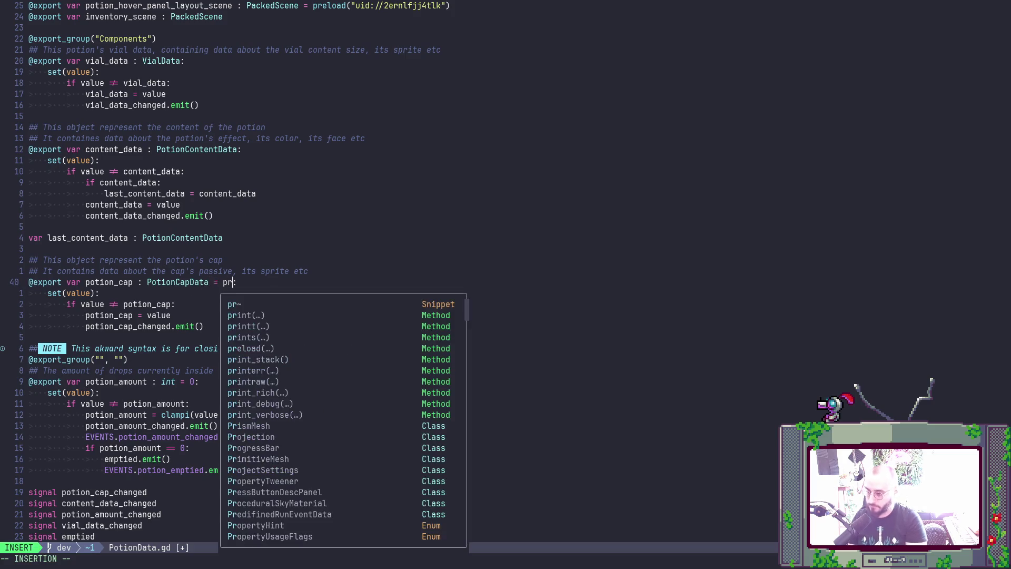
type("eload")
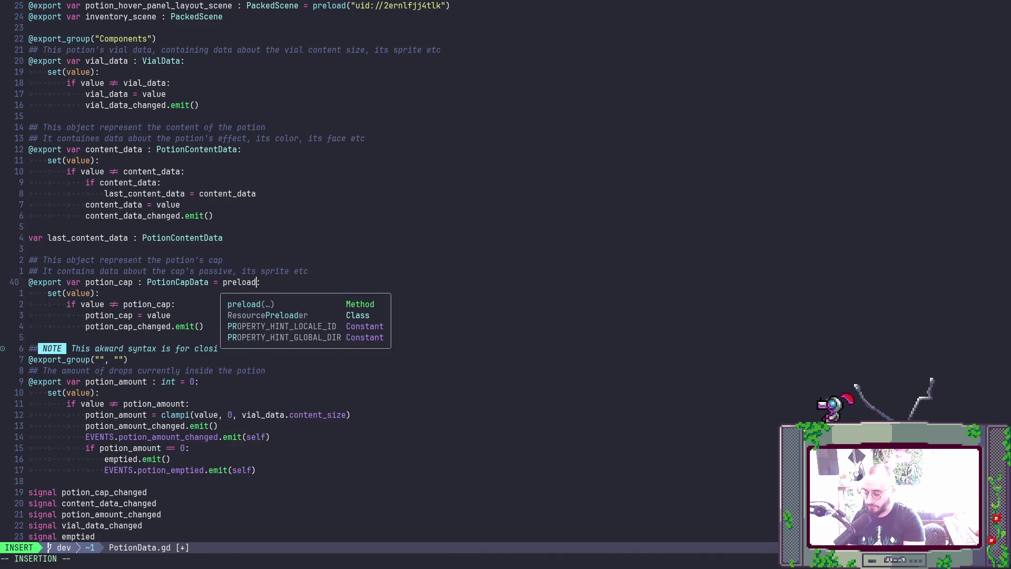
type("(\"")
key("Escape")
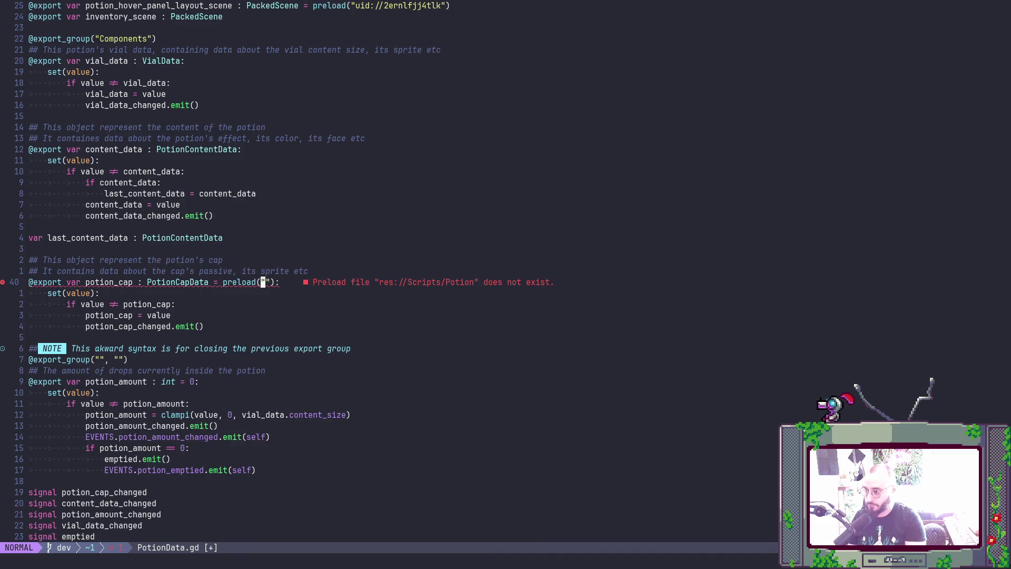
key("P")
key("l")
key("x")
key("b")
key("b")
key("b")
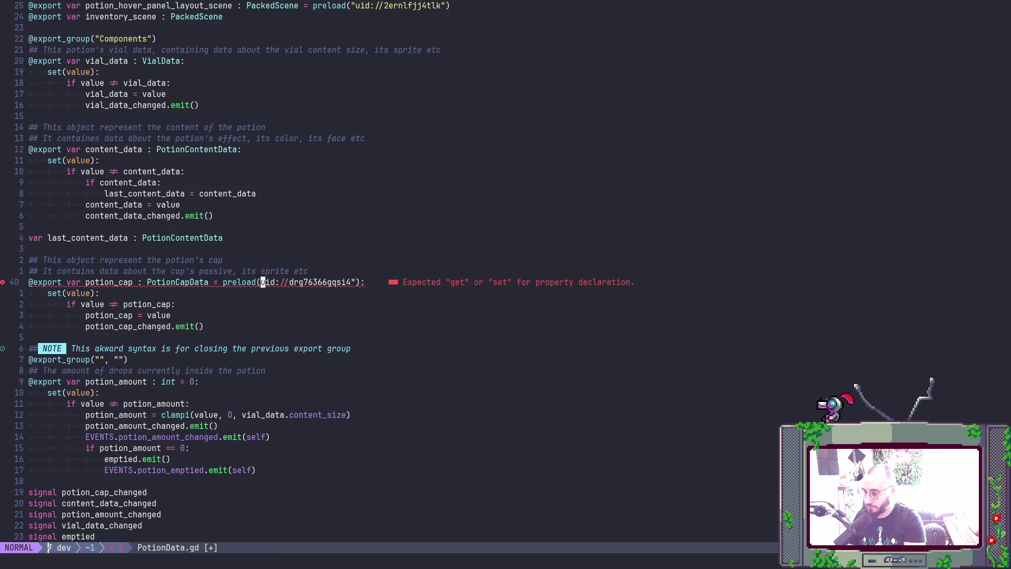
type("i4\"")
key("Escape")
Save PotionData.gd and run the game from Godot with F5.
type(":wa")
key("Return")
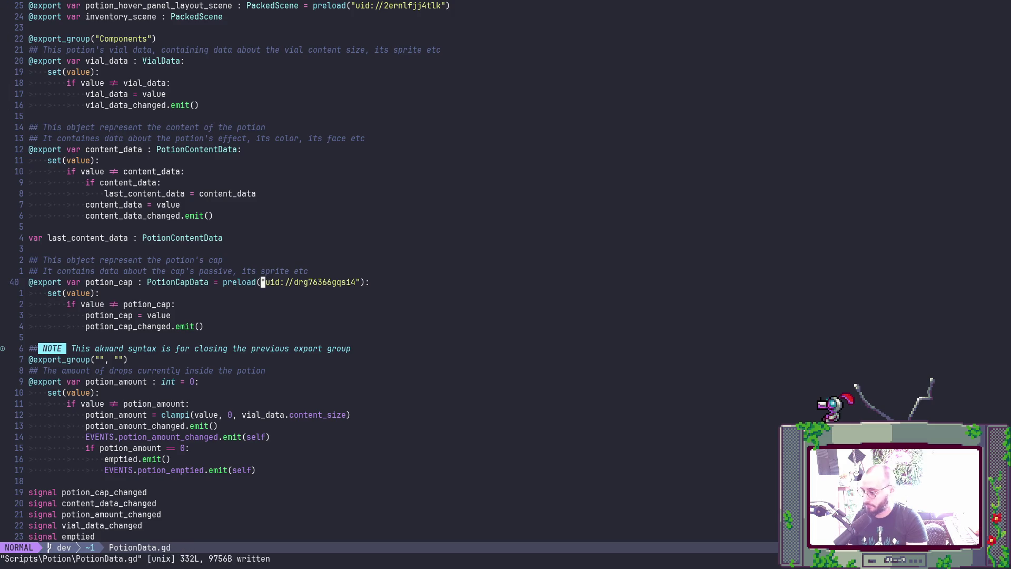
key("alt+Tab")
key("F5")
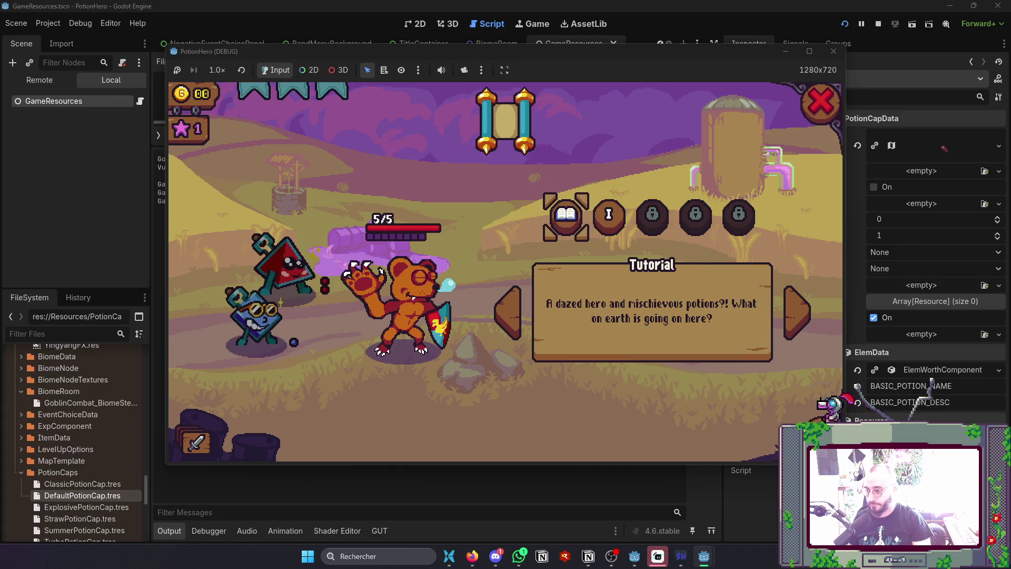
Close the test run and re-export PotionHero over build/PotionHero0.1.exe.
left_click(834, 51)
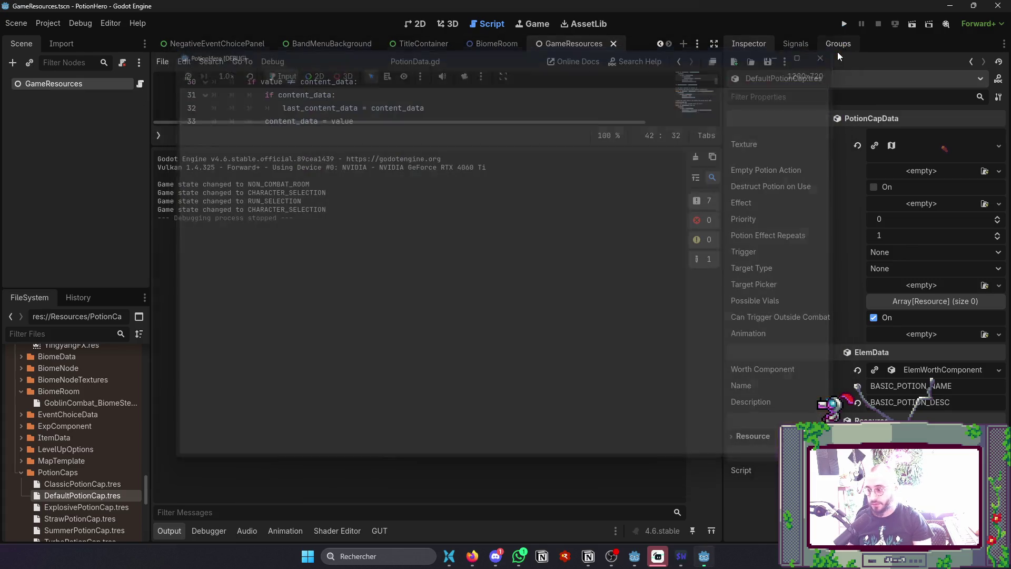
left_click(47, 23)
left_click(59, 86)
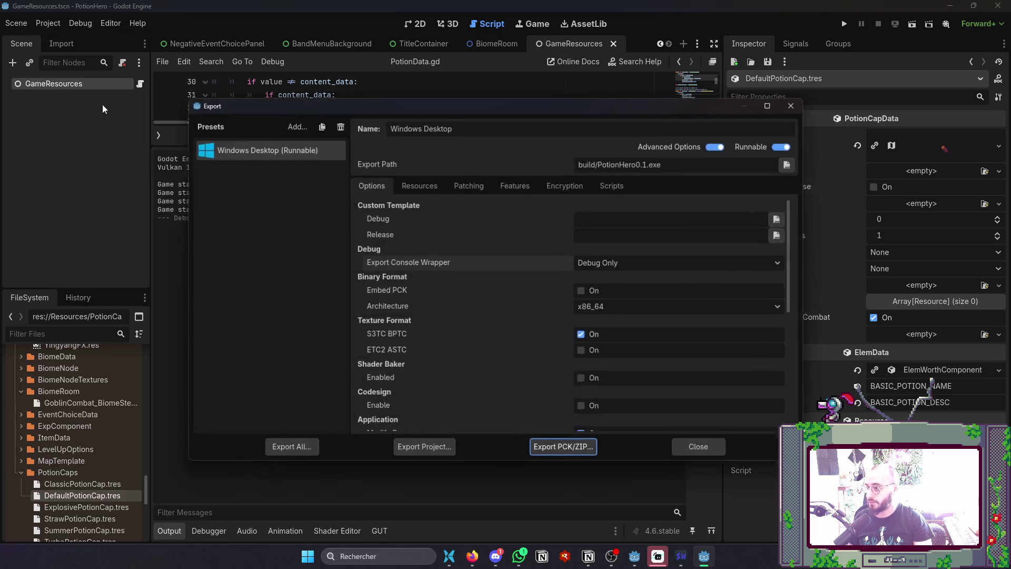
left_click(421, 448)
left_click(421, 450)
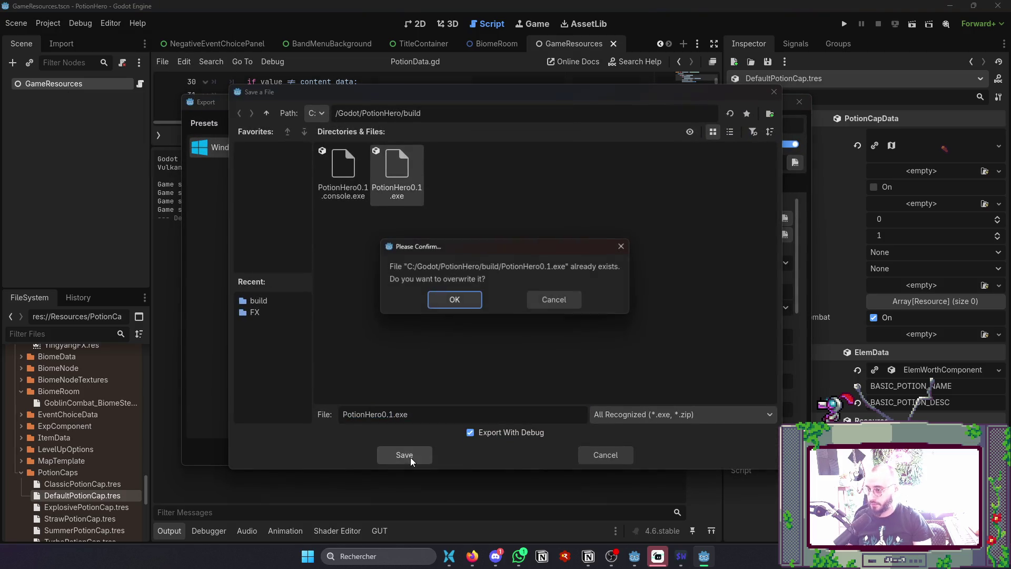
left_click(466, 302)
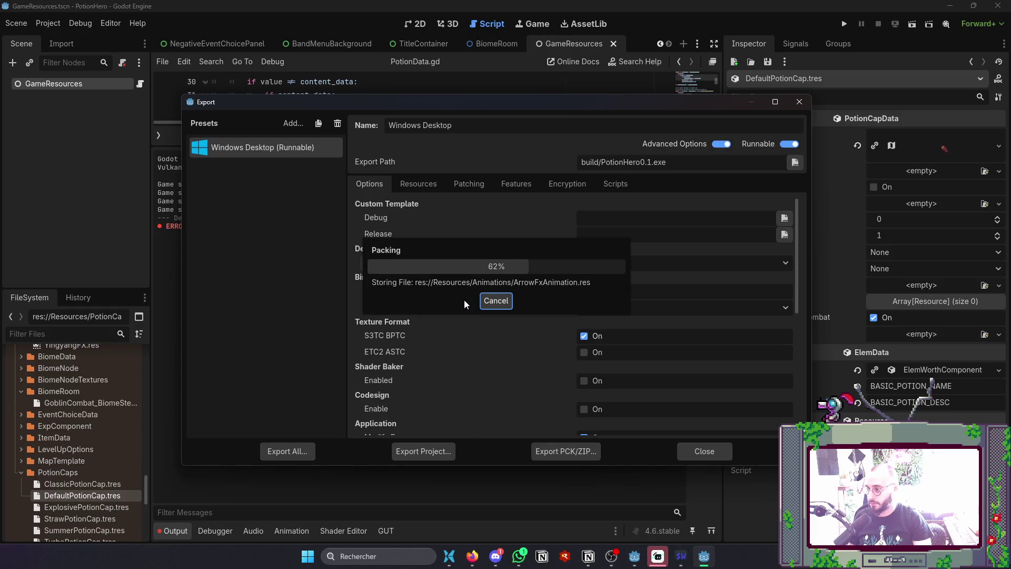
left_click(725, 458)
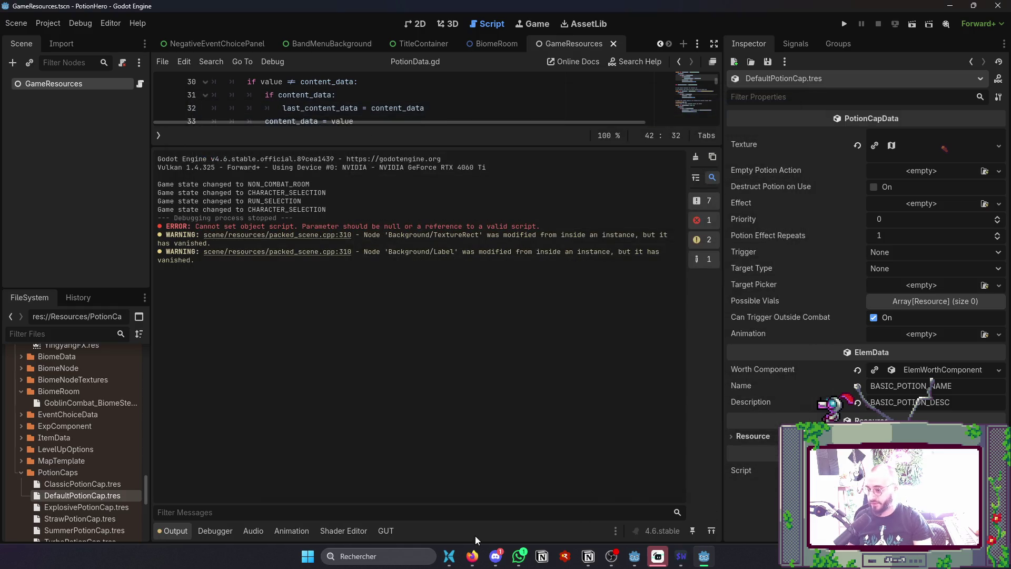
Open the build folder in File Explorer and launch the exported console build.
mouse_move(448, 556)
left_click(448, 489)
double_click(205, 53)
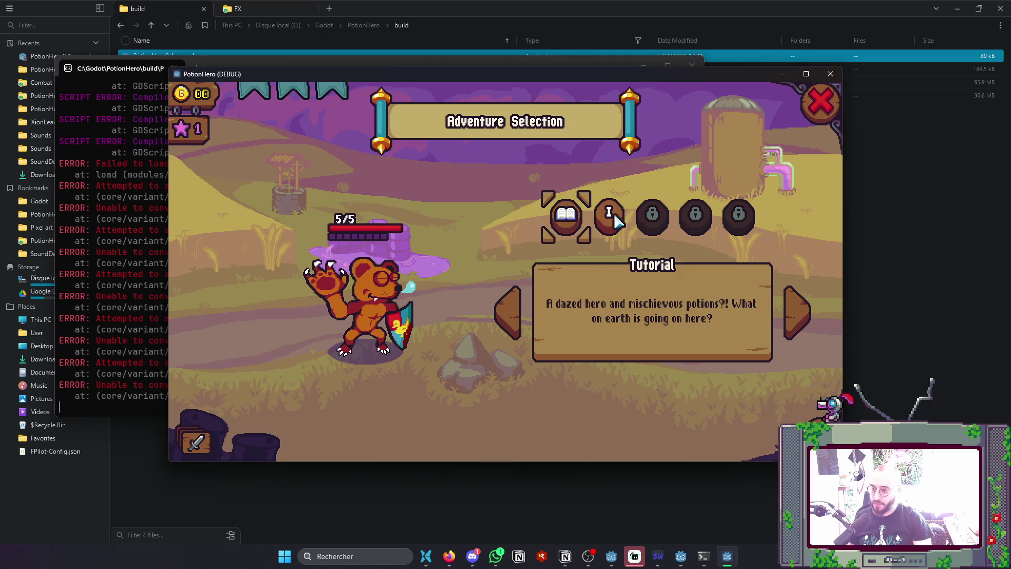
Start The Bear's Awakening adventure in the exported build, then close the game and console windows.
left_click(608, 216)
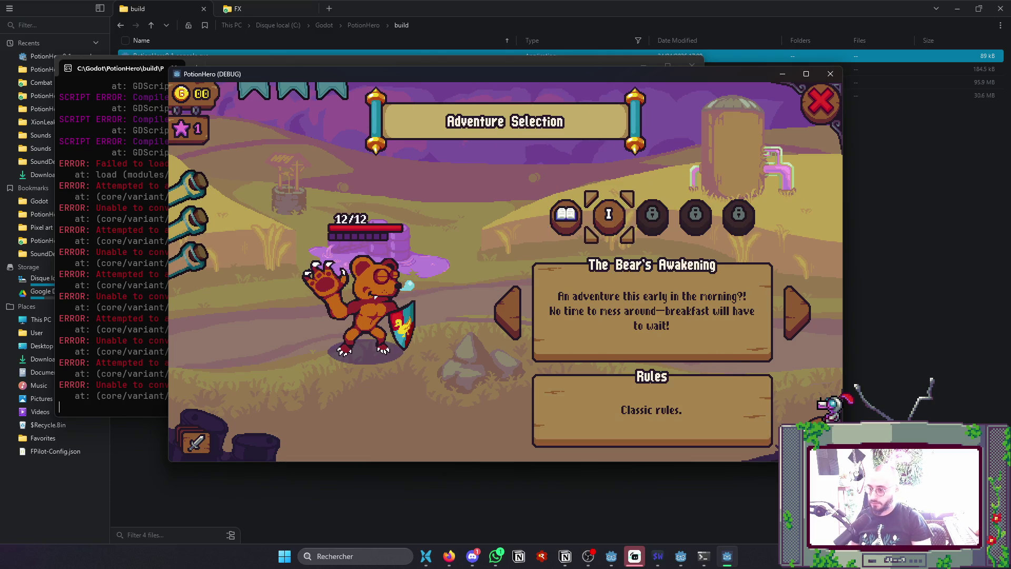
left_click(612, 241)
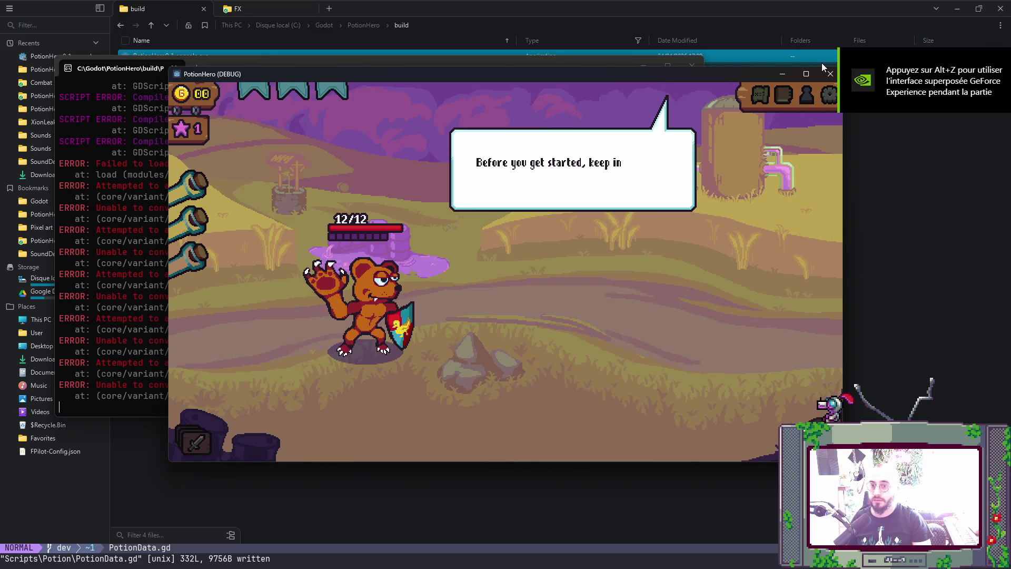
left_click(829, 73)
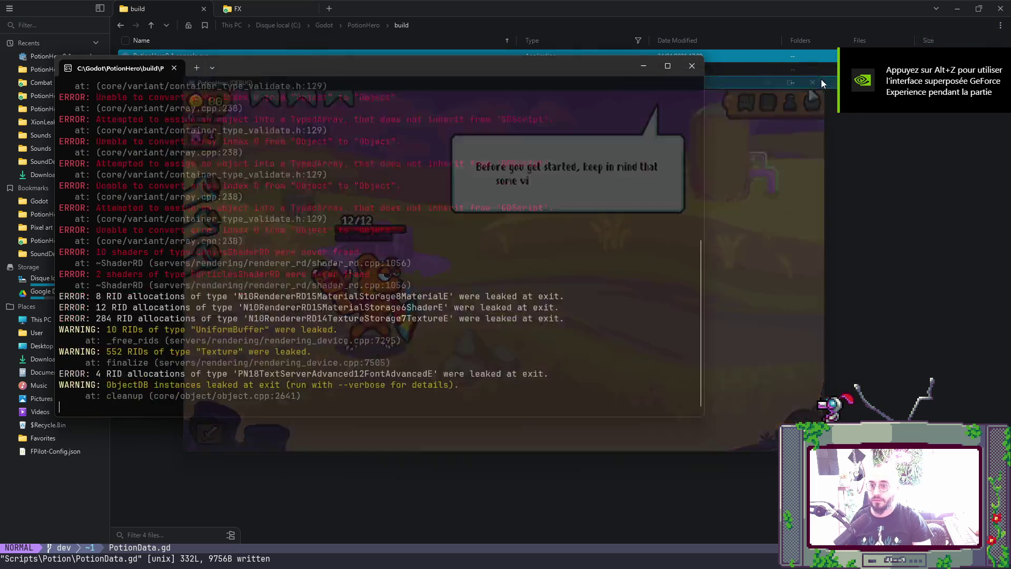
left_click(695, 69)
key("alt+Tab")
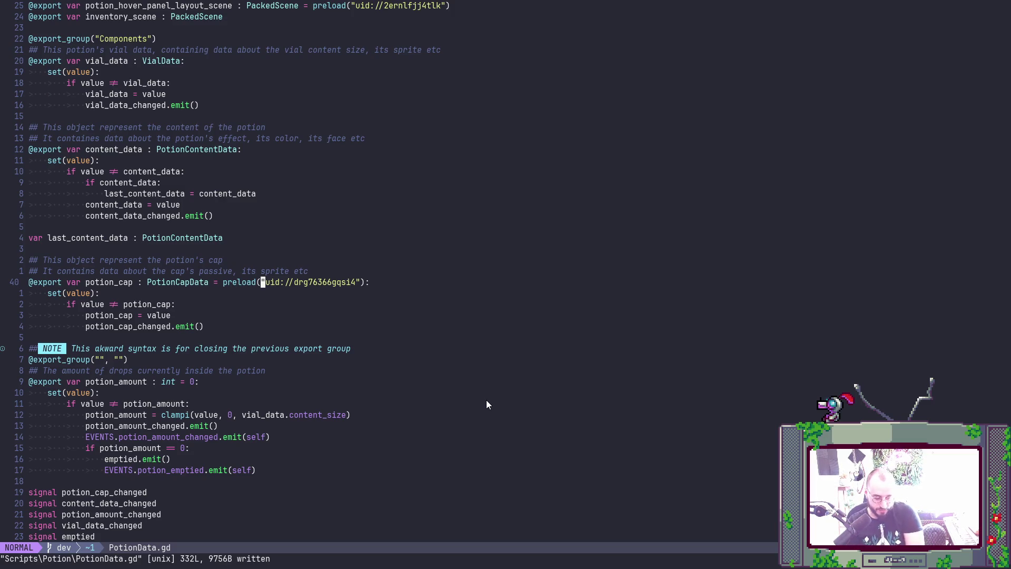
After reviewing potion_cap's preload line in Neovim, return to the Godot editor.
key("alt+Tab")
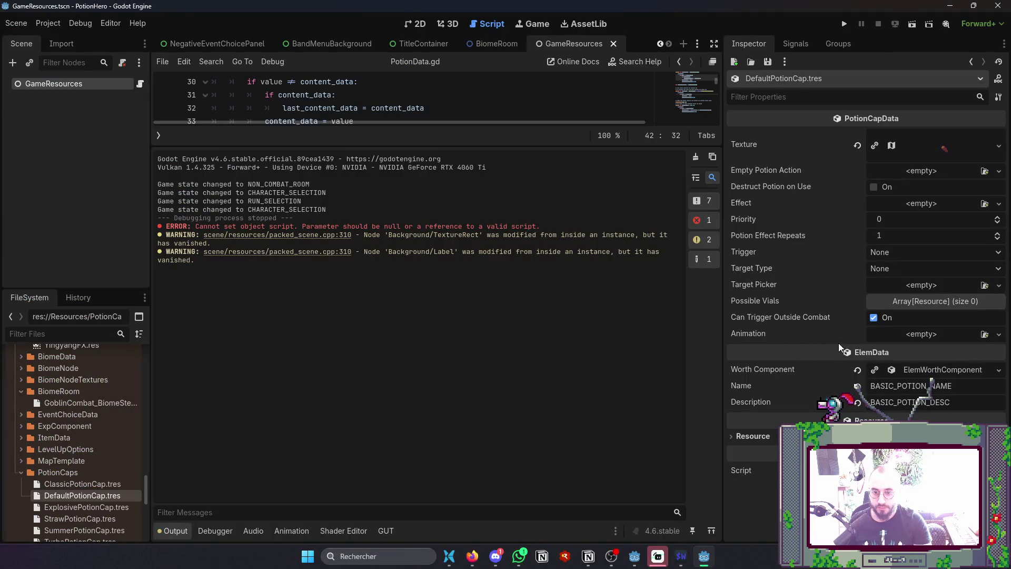
Expand DefaultPotionCap's Possible Vials and add several empty element slots.
left_click(928, 303)
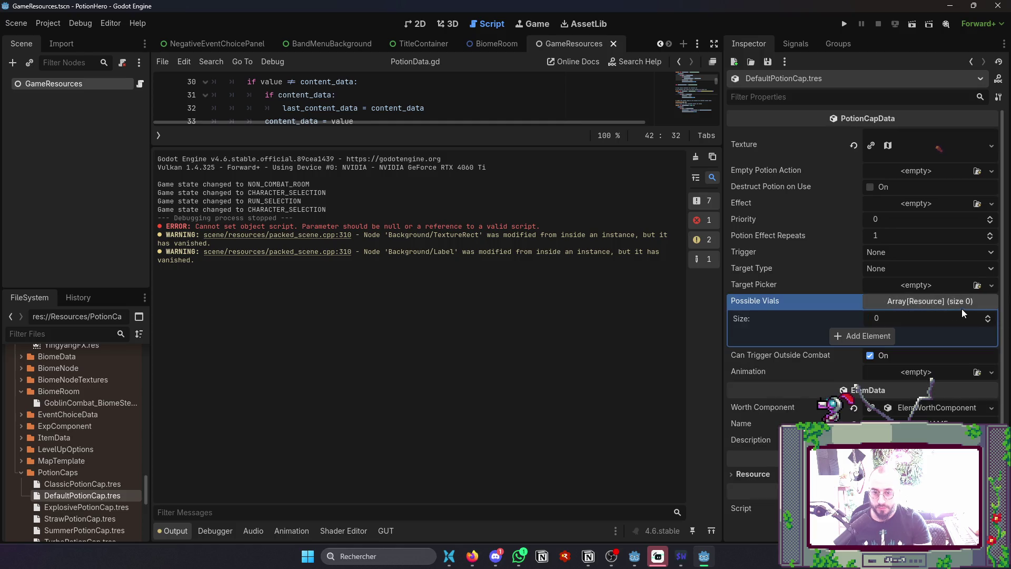
left_click(988, 316)
left_click(988, 316)
left_click(988, 316)
left_click(988, 316)
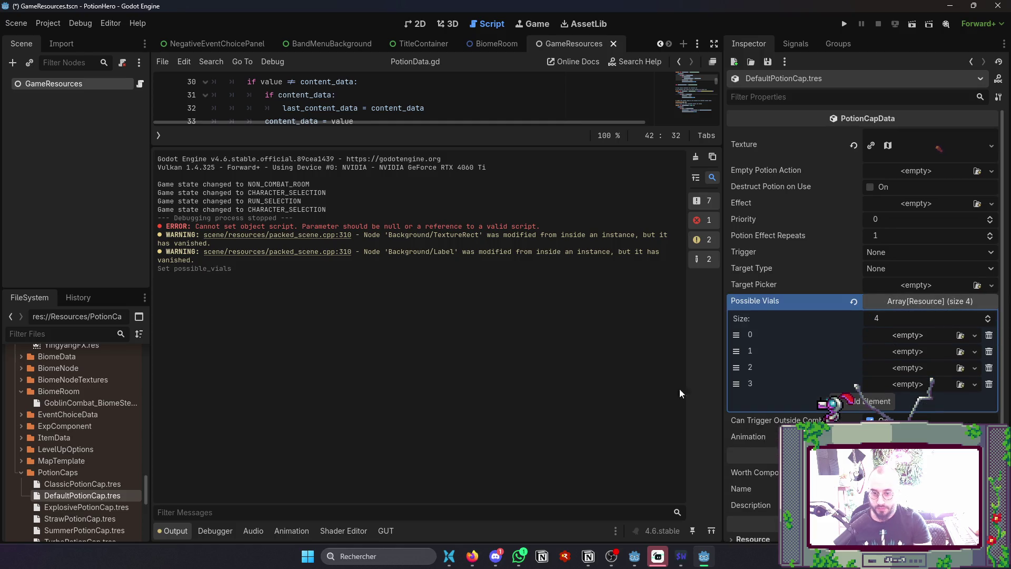
Filter FileSystem for 'Vial', save, reset Possible Vials to empty, and run the game.
type("Vial")
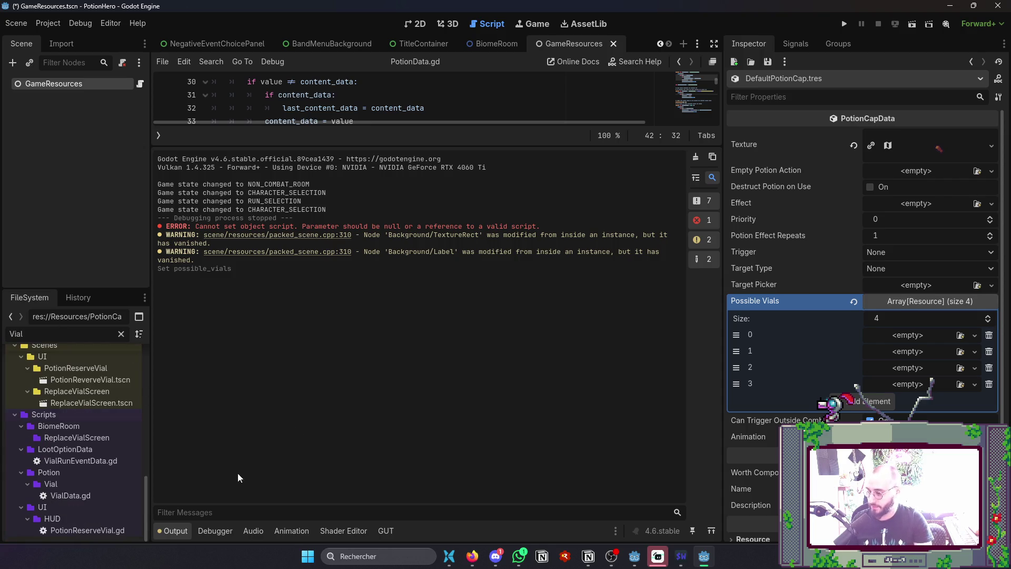
left_click(160, 531)
key("ctrl+s")
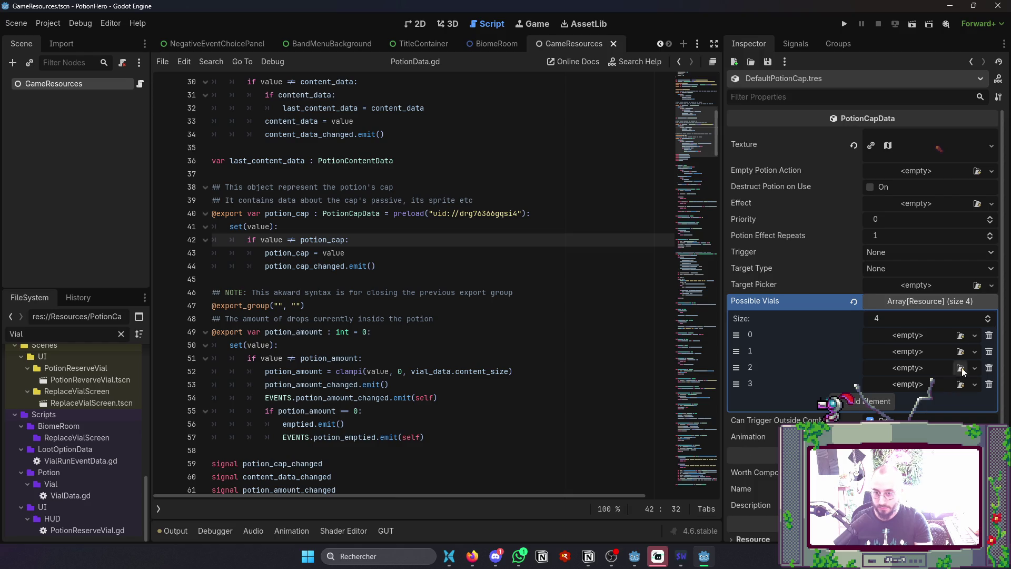
left_click(853, 302)
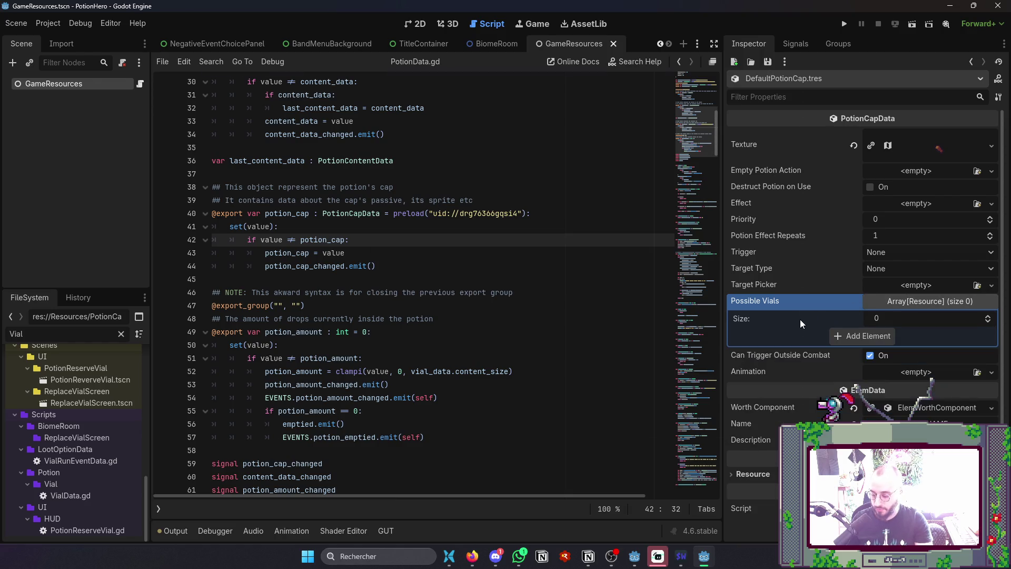
key("F5")
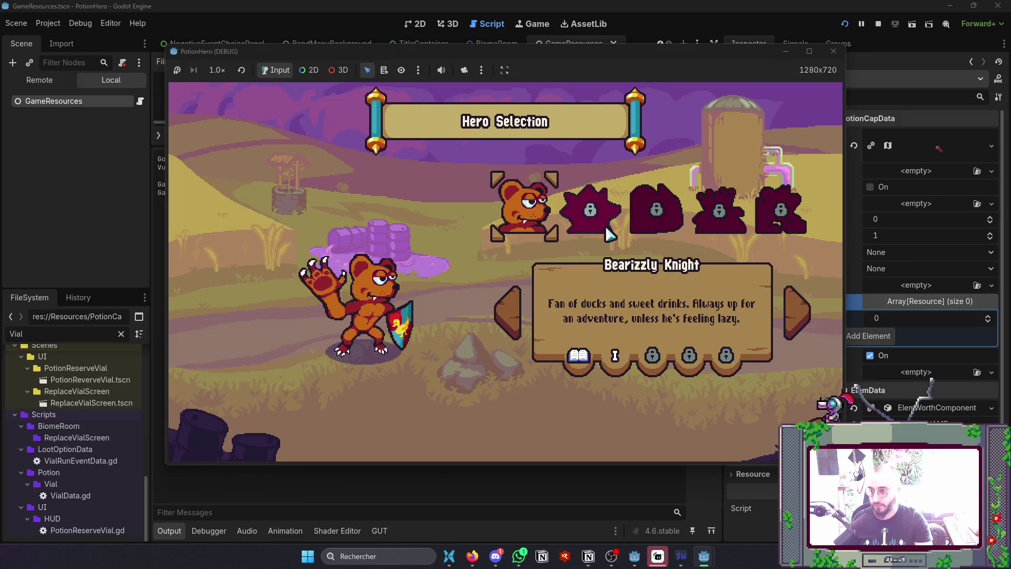
Play-test by choosing the bear hero, go back to hero selection, and close the game.
left_click(558, 213)
double_click(536, 210)
mouse_move(268, 302)
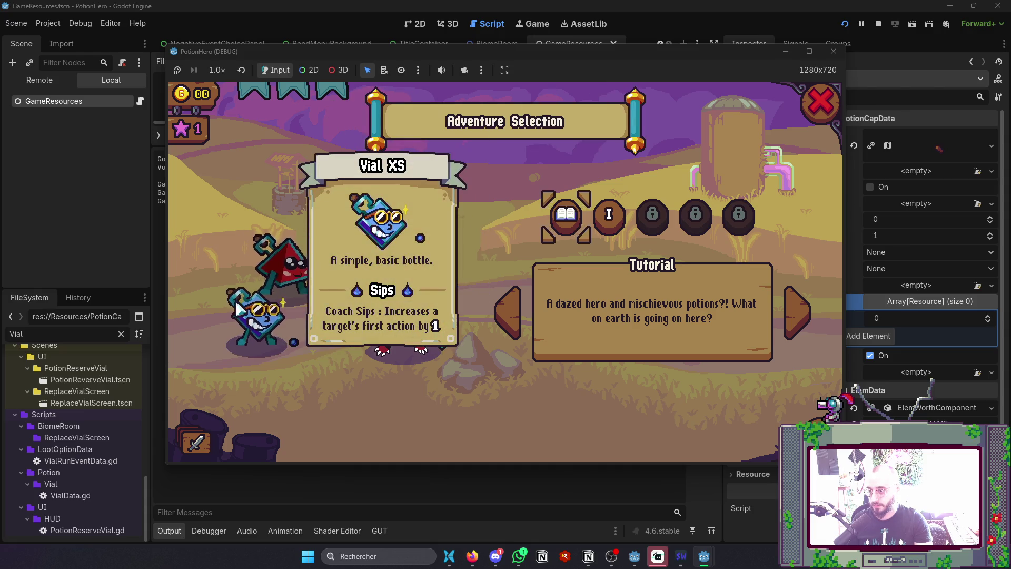
left_click(820, 102)
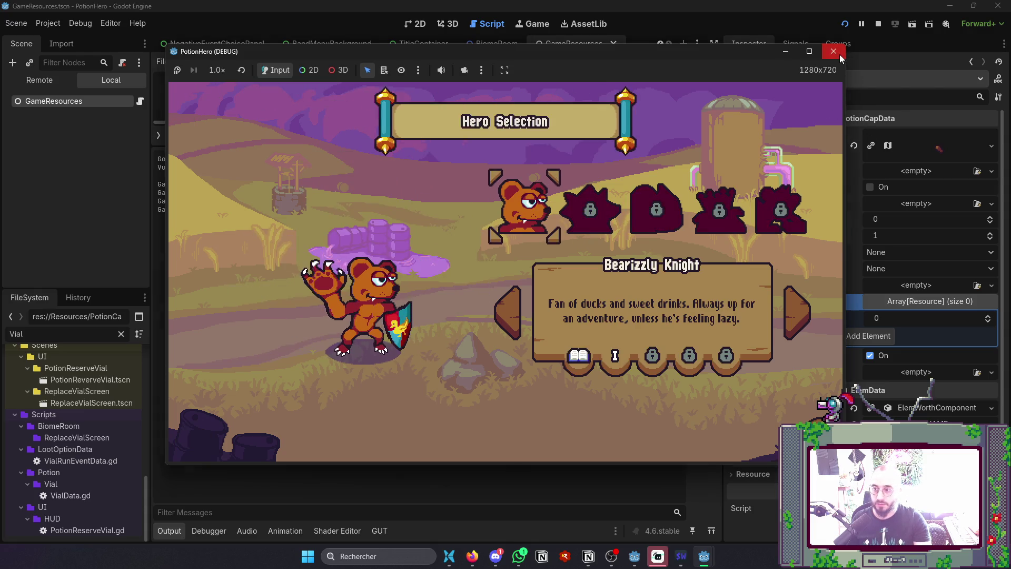
left_click(839, 56)
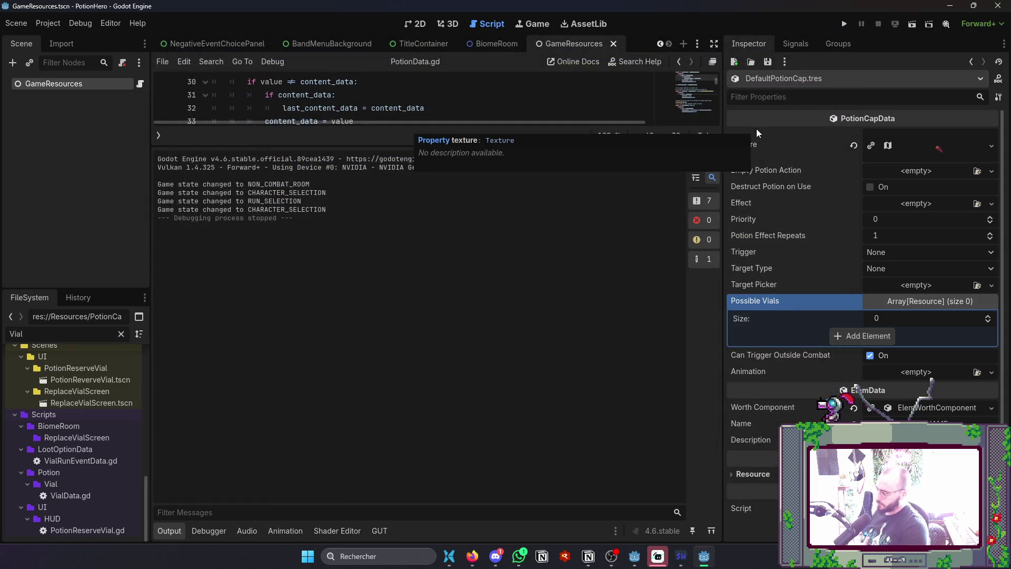
Remove the preload default from potion_cap on line 40 of PotionData.gd, save, and re-run the game.
left_click(181, 531)
left_click(386, 216)
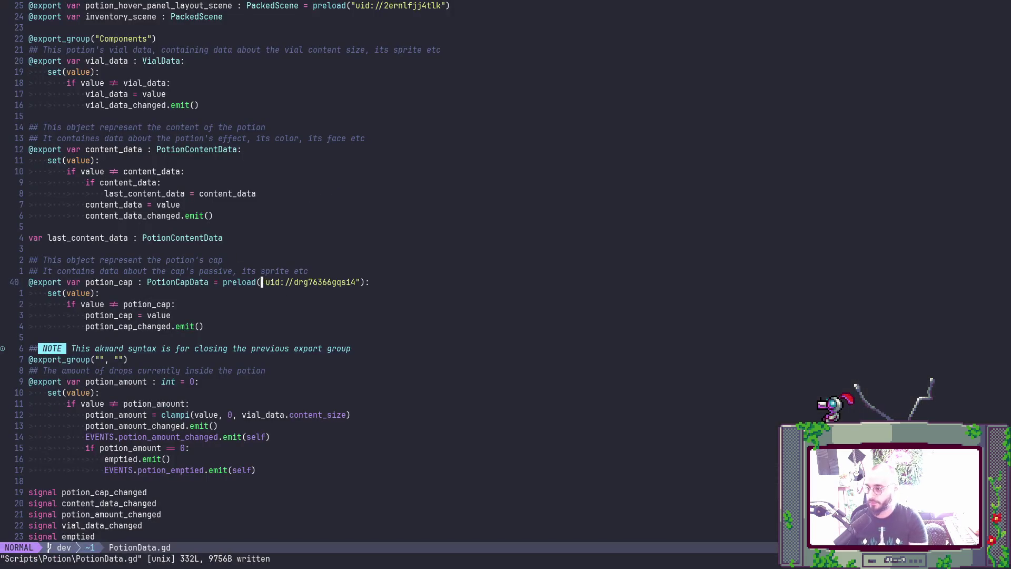
key("b")
key("b")
key("b")
type("belC:")
key("Escape")
type(":wq")
key("Return")
key("F5")
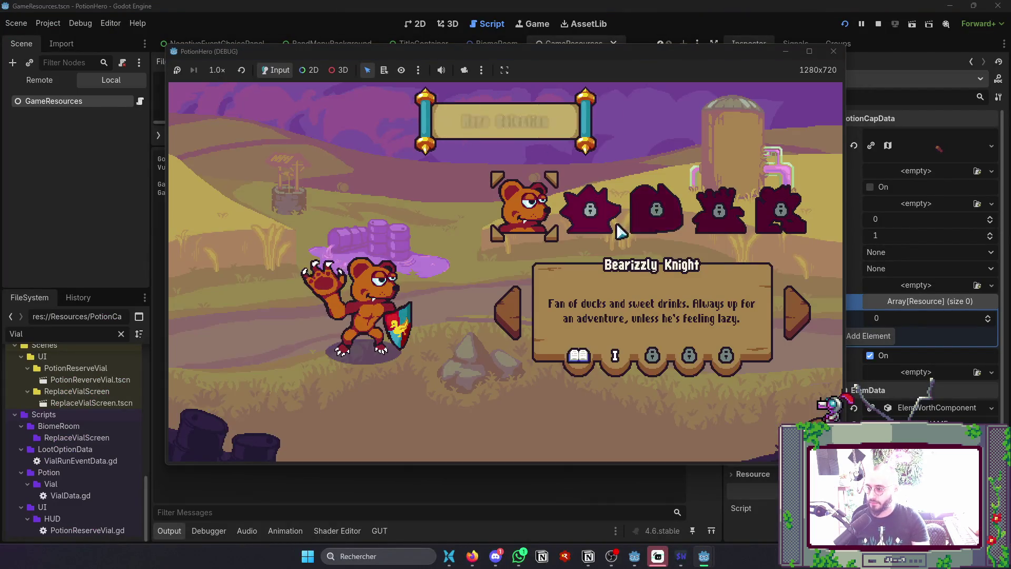
left_click(833, 51)
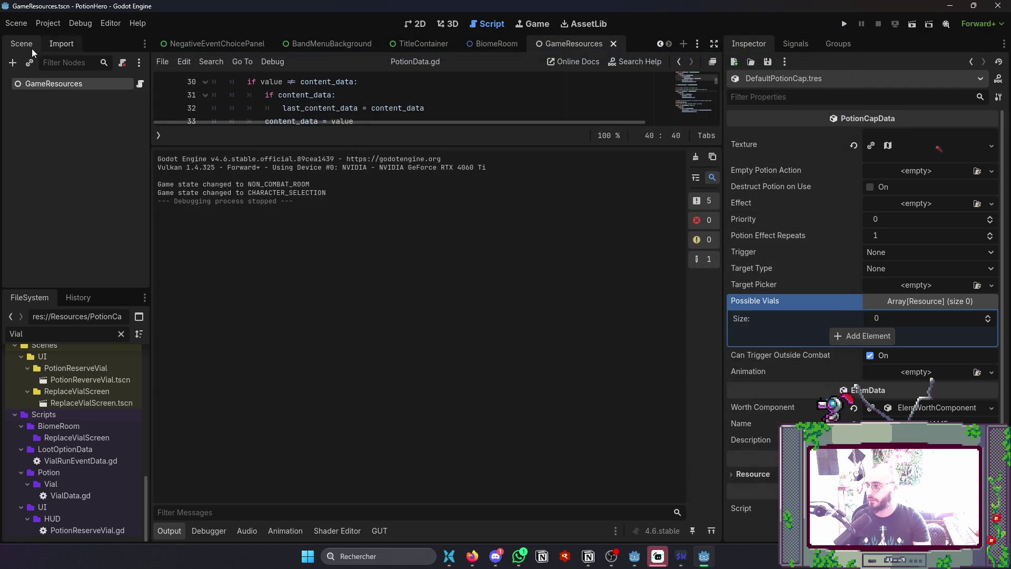
Re-export PotionHero over the existing build/PotionHero0.1.exe and close the Export window.
left_click(48, 23)
left_click(55, 84)
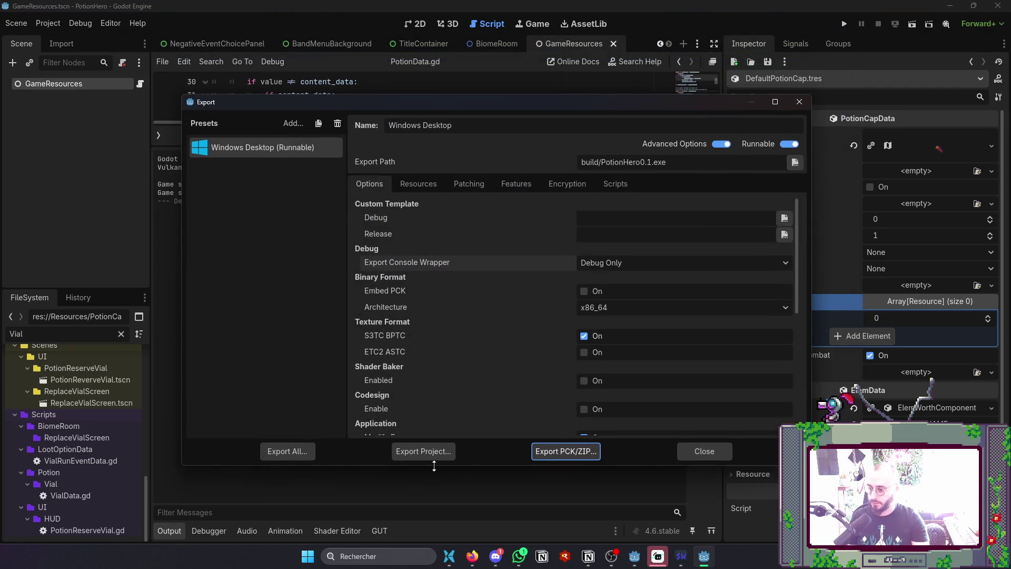
left_click(434, 455)
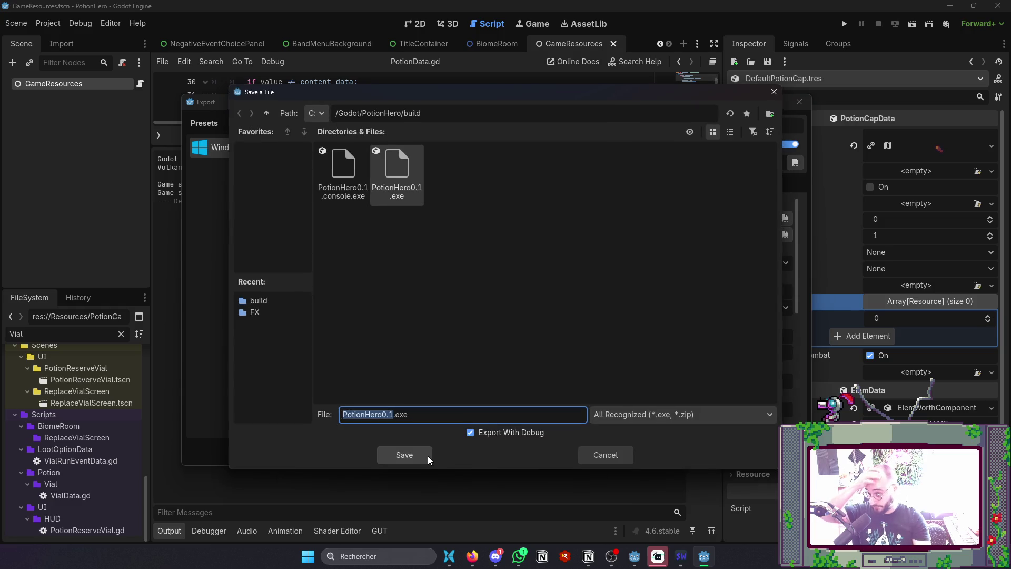
left_click(429, 455)
left_click(472, 304)
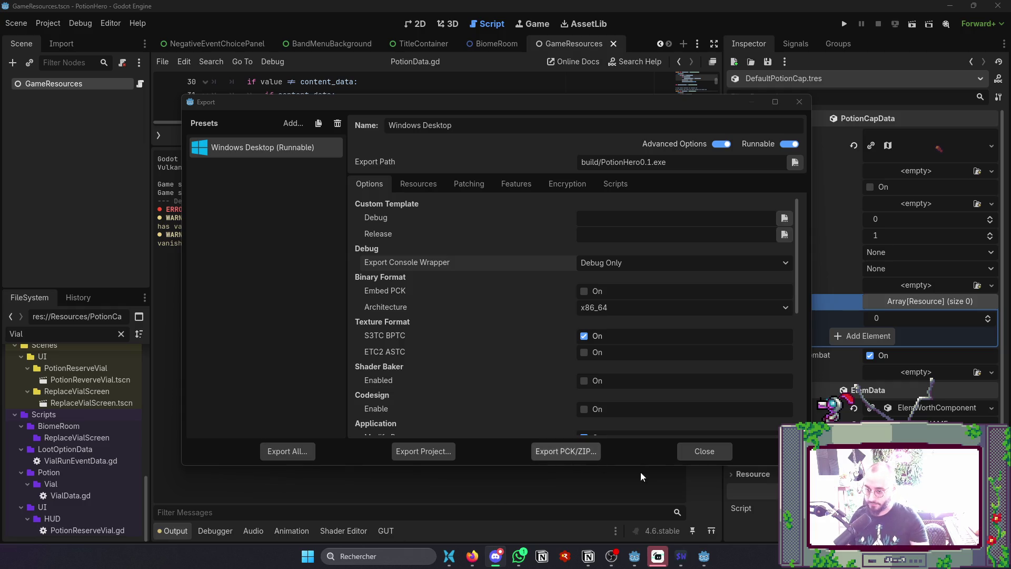
left_click(712, 455)
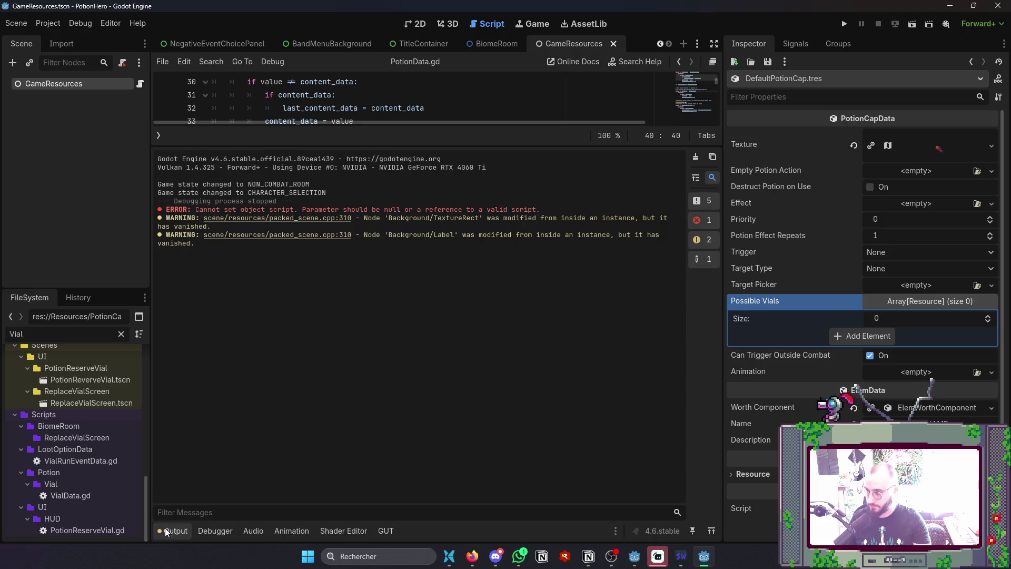
Collapse the output log and run the game from the editor.
left_click(165, 528)
left_click(368, 411)
key("F5")
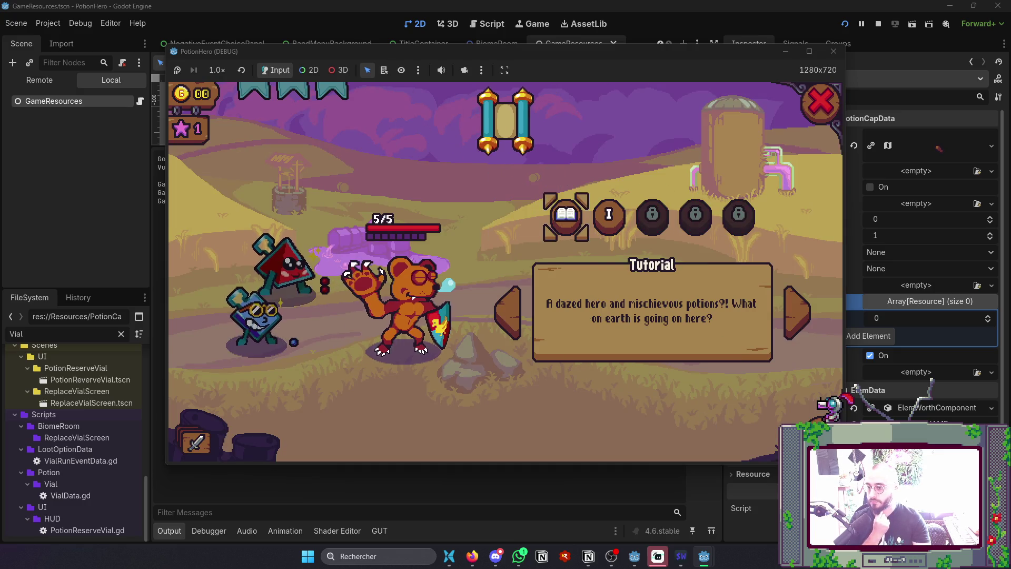
Browse to The Bear's Awakening adventure, close the game, and briefly glance at Neovim.
left_click(608, 214)
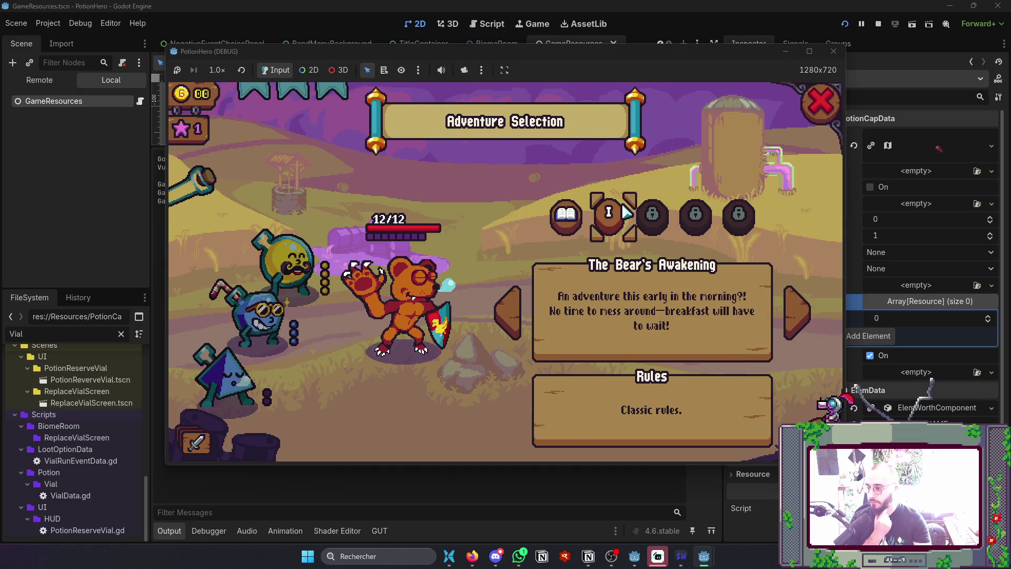
mouse_move(270, 333)
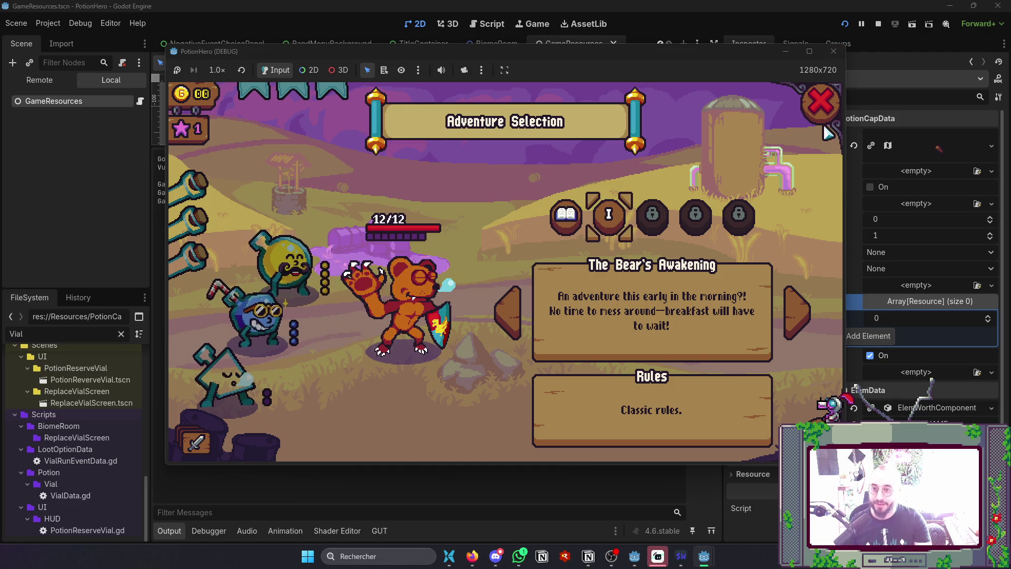
left_click(820, 102)
left_click(833, 51)
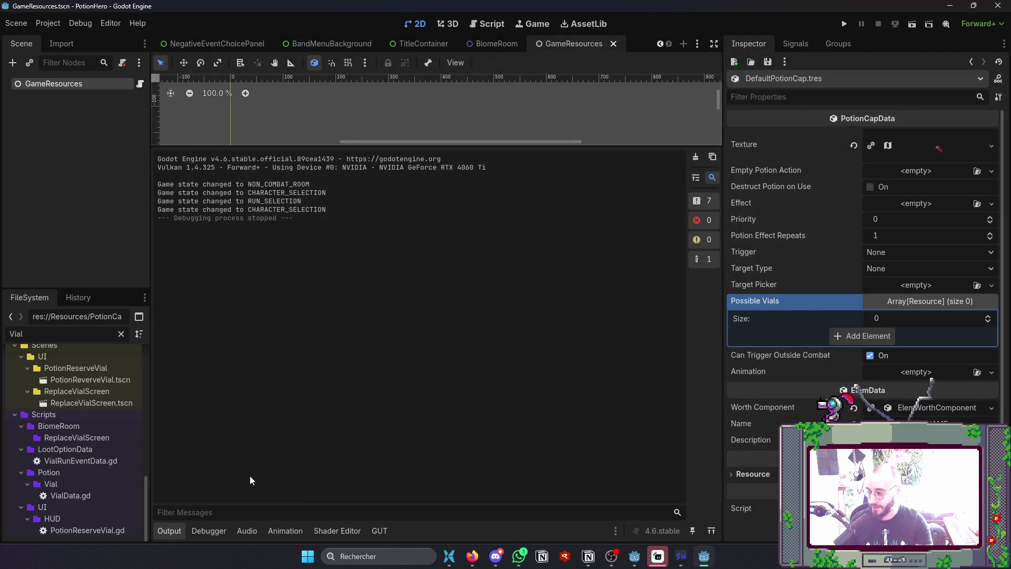
key("alt+Tab")
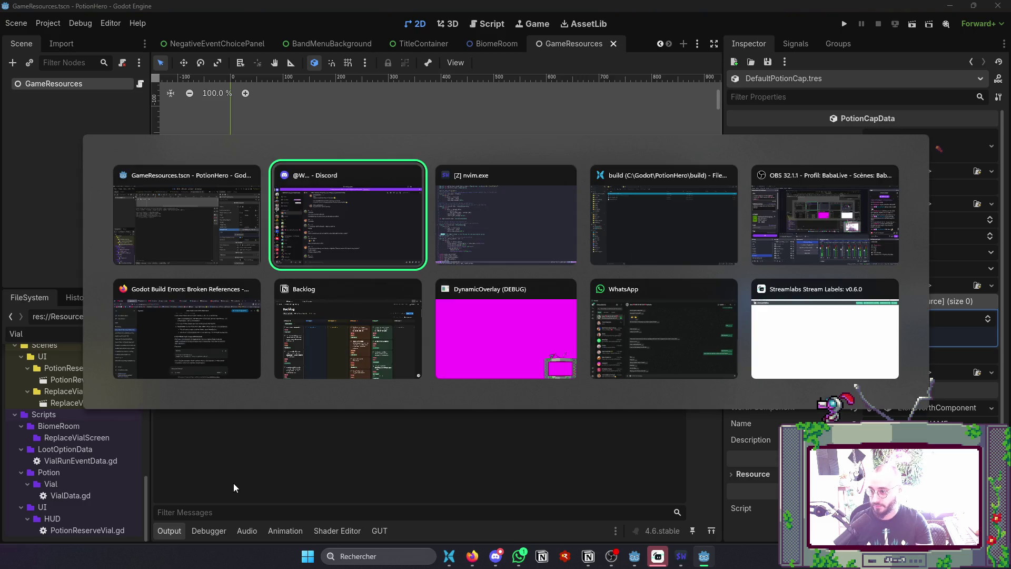
key("Tab")
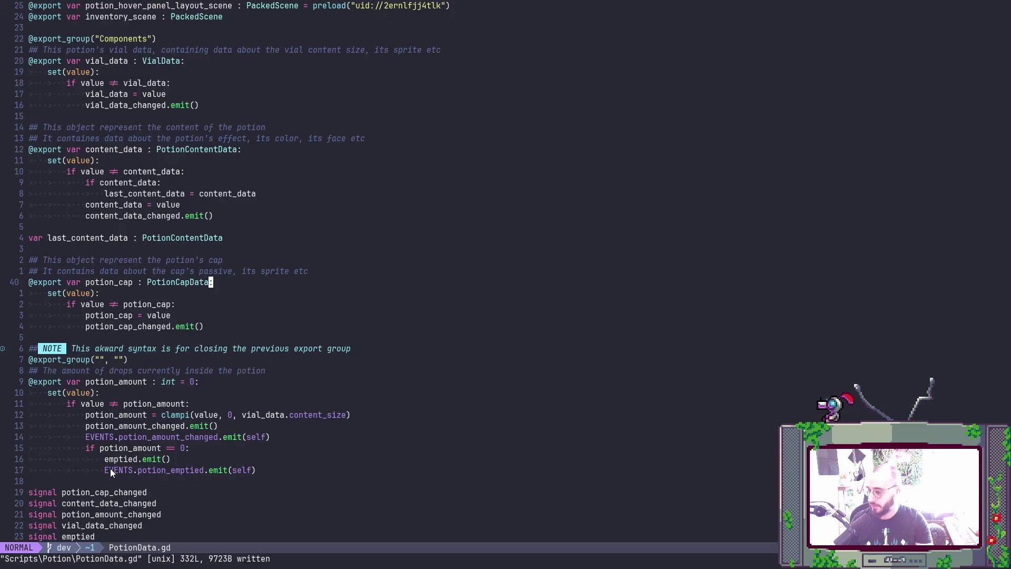
key("alt+Tab")
scroll(114, 362, "up", 2)
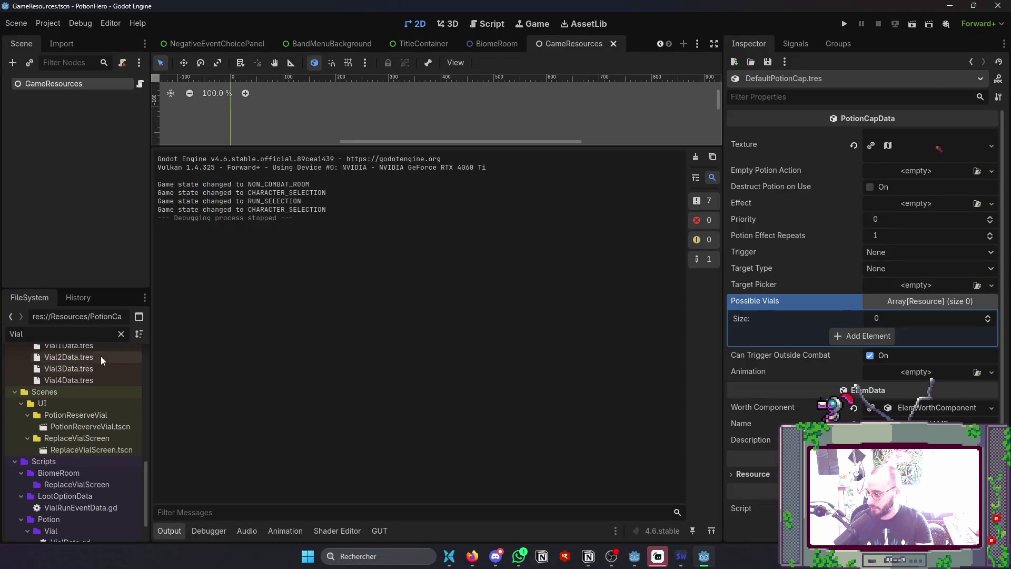
Filter FileSystem by 'Cap' and clear DefaultPotionCap.tres's Texture in the Inspector.
key("BackSpace")
key("BackSpace")
key("BackSpace")
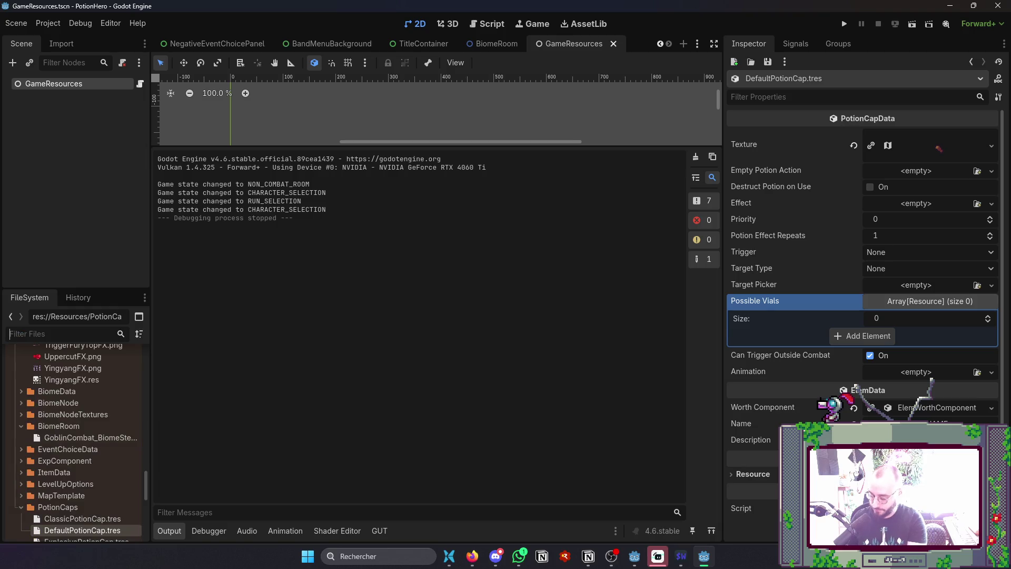
type("Cap")
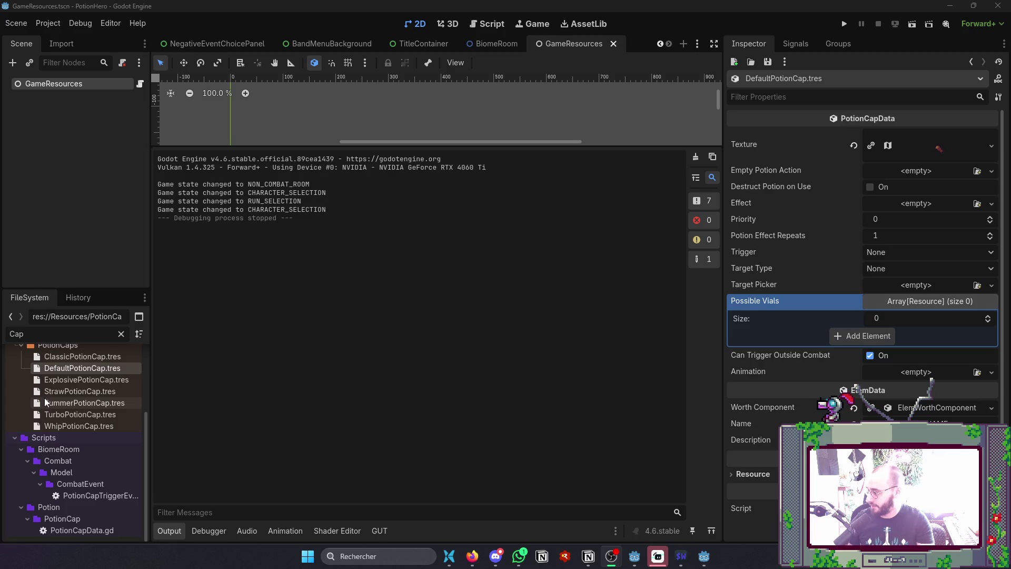
left_click(102, 368)
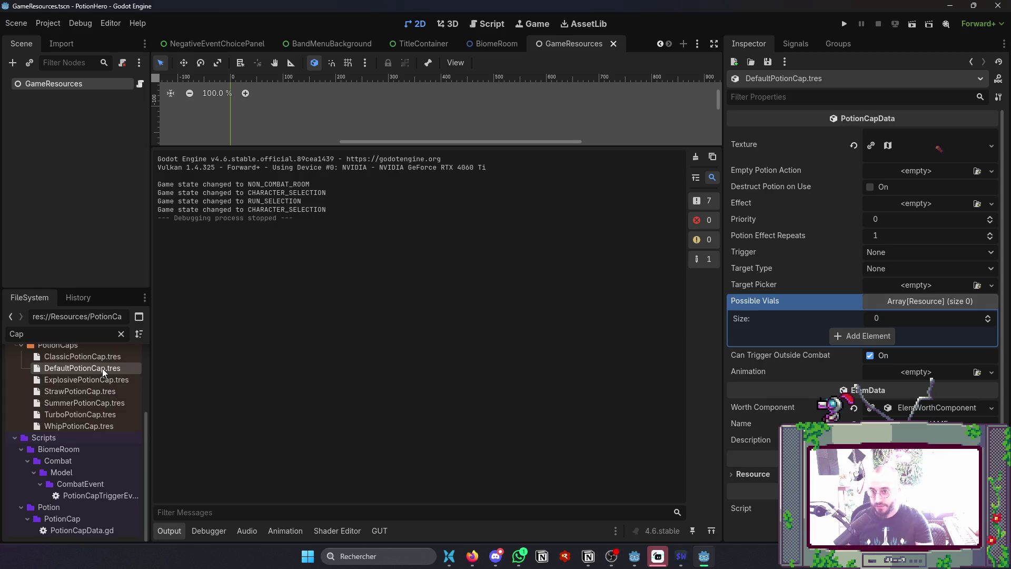
left_click(994, 152)
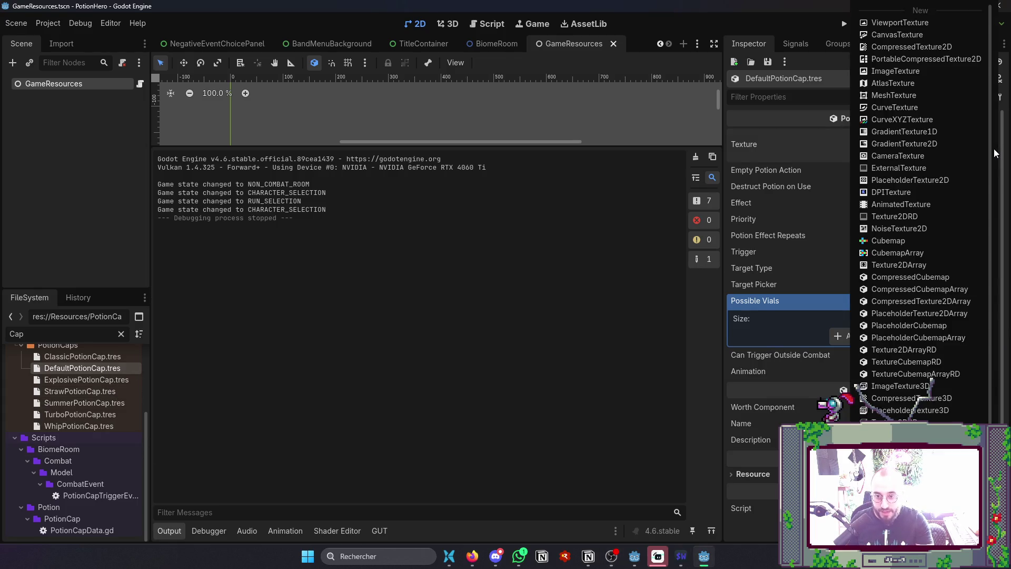
left_click(783, 139)
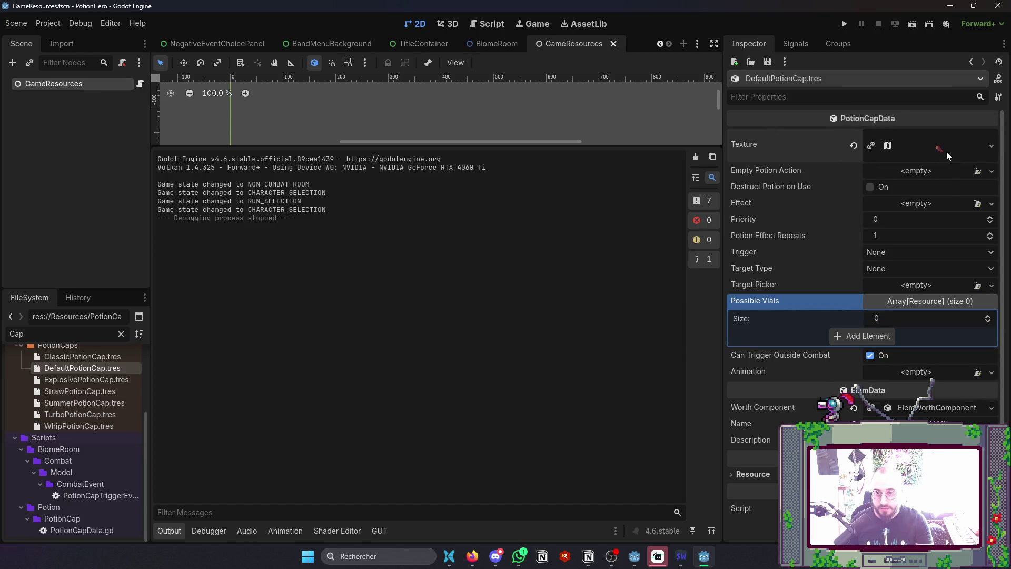
left_click(946, 150)
left_click(946, 151)
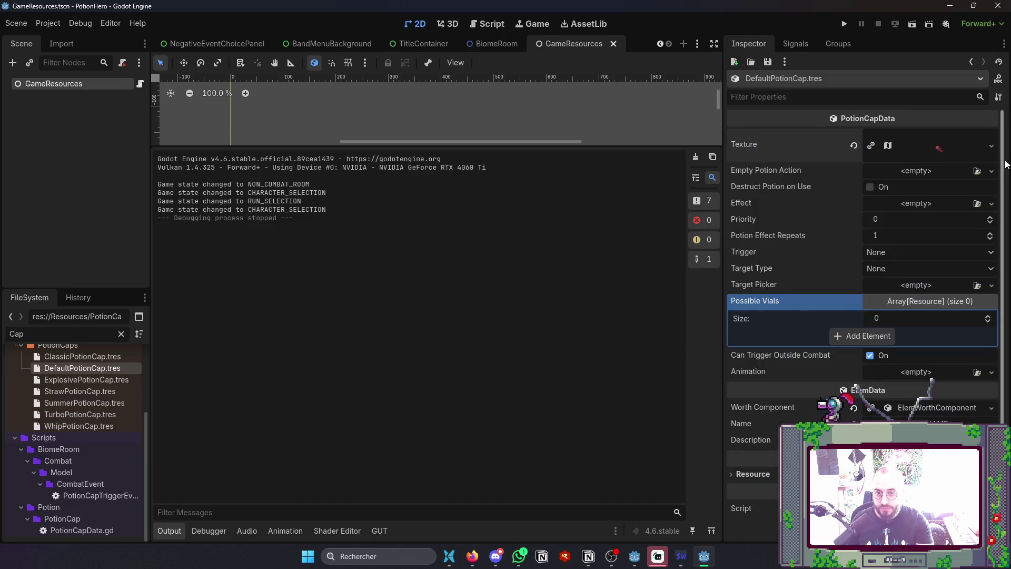
left_click(946, 151)
left_click(992, 145)
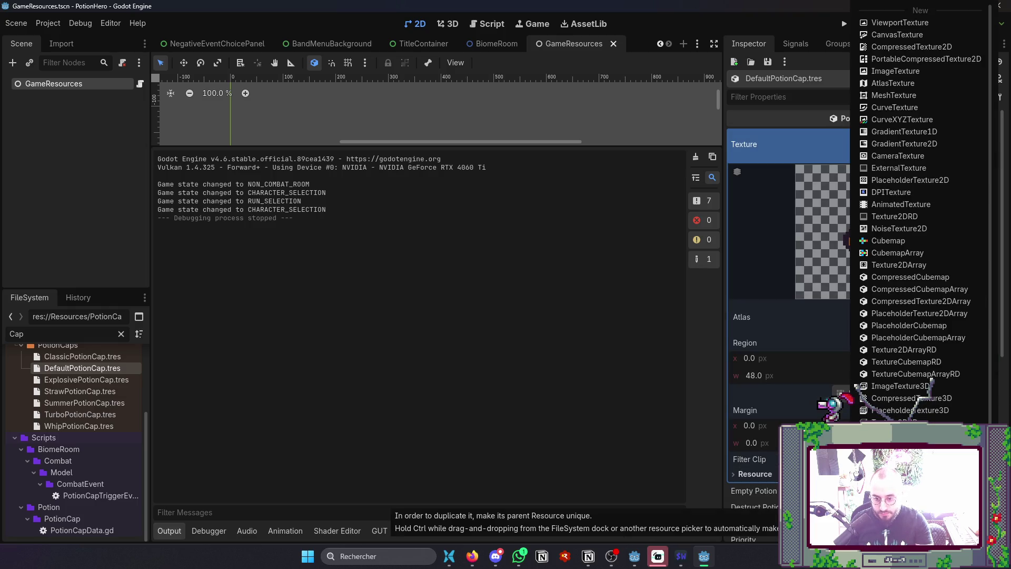
left_click(905, 495)
Filter files for 'Atlas', clear the filter again, and switch to Neovim.
key("ctrl+a")
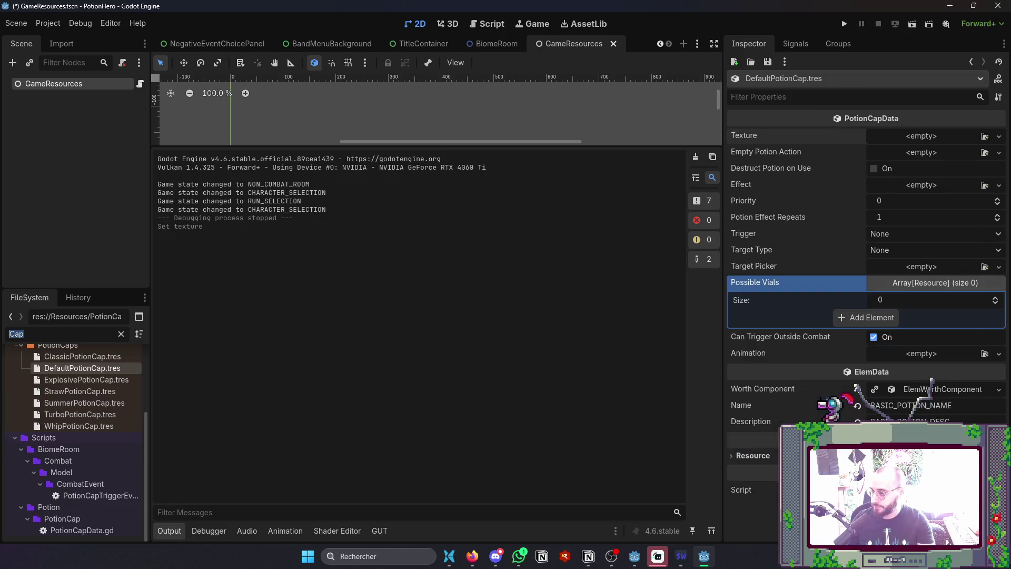
type("Atlas")
key("ctrl+a")
key("BackSpace")
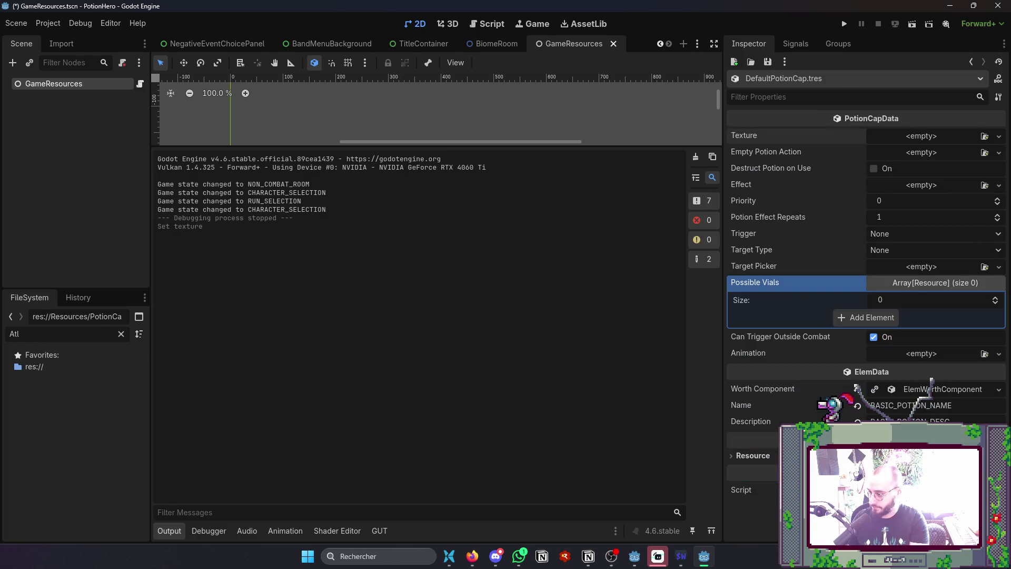
key("alt+Tab")
key("Tab")
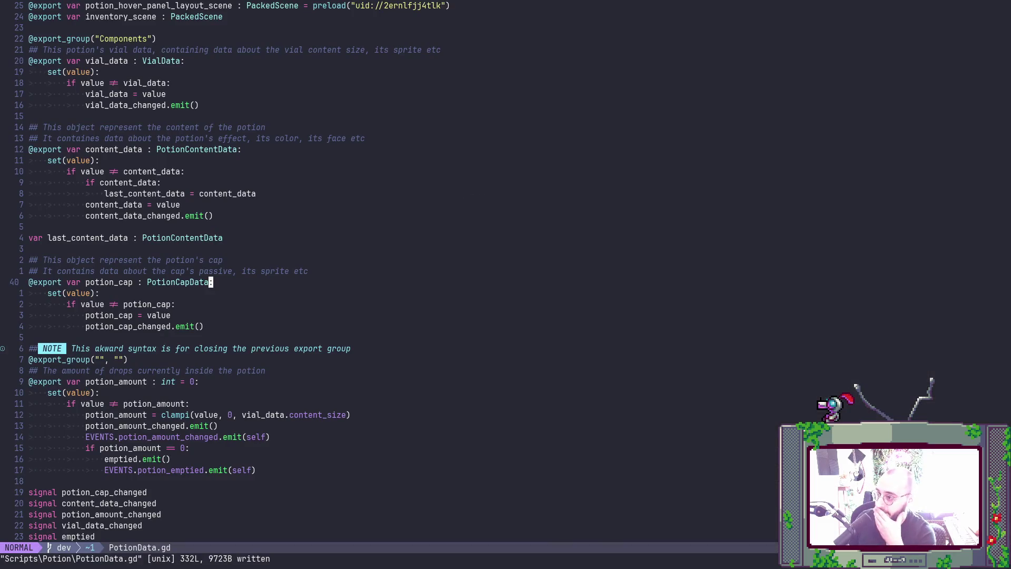
Save all Neovim buffers with :wa, then rerun the Godot project to reach Hero Selection.
scroll(295, 317, "up", 1)
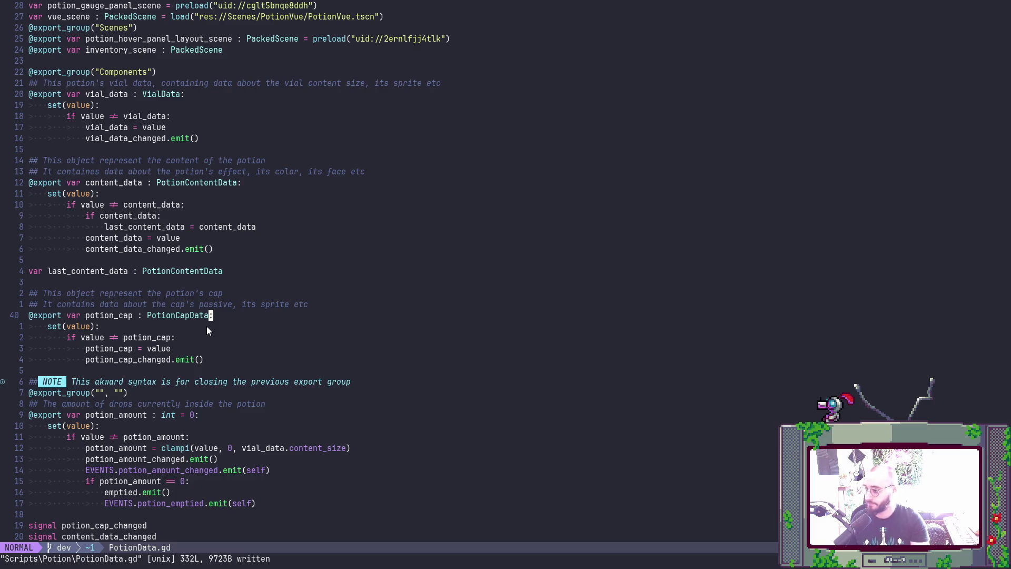
type(":wa")
scroll(240, 327, "down", 14)
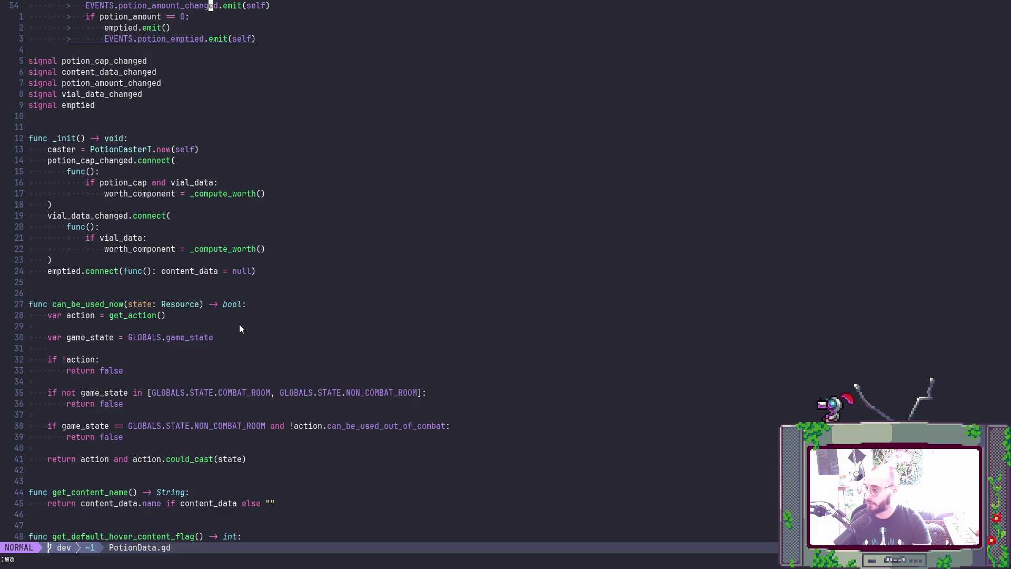
key("alt+Tab")
key("F5")
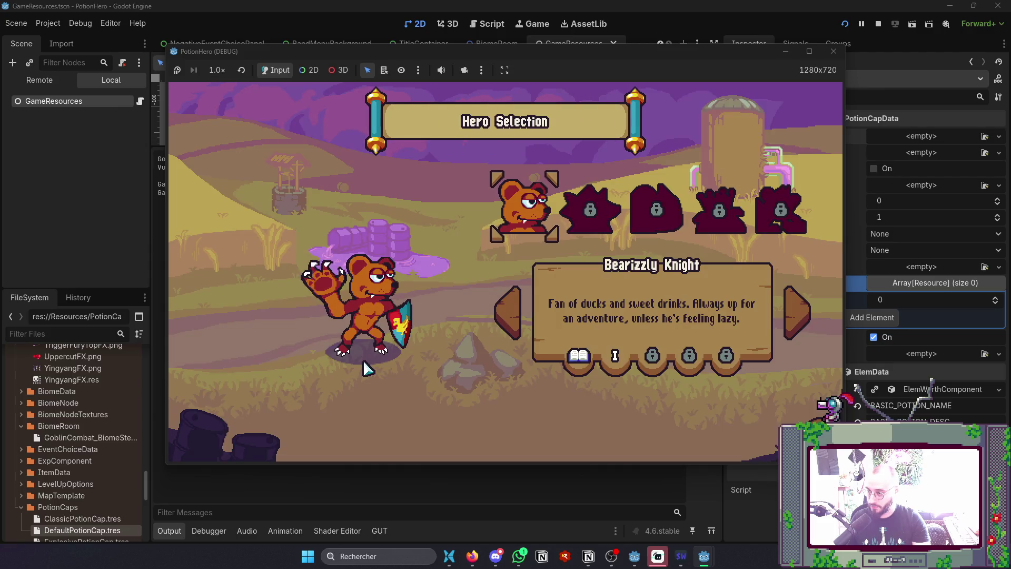
Go to Adventure Selection and back in the running game, stop it with F8, and hide the output log.
key("alt+Tab")
key("alt+Tab")
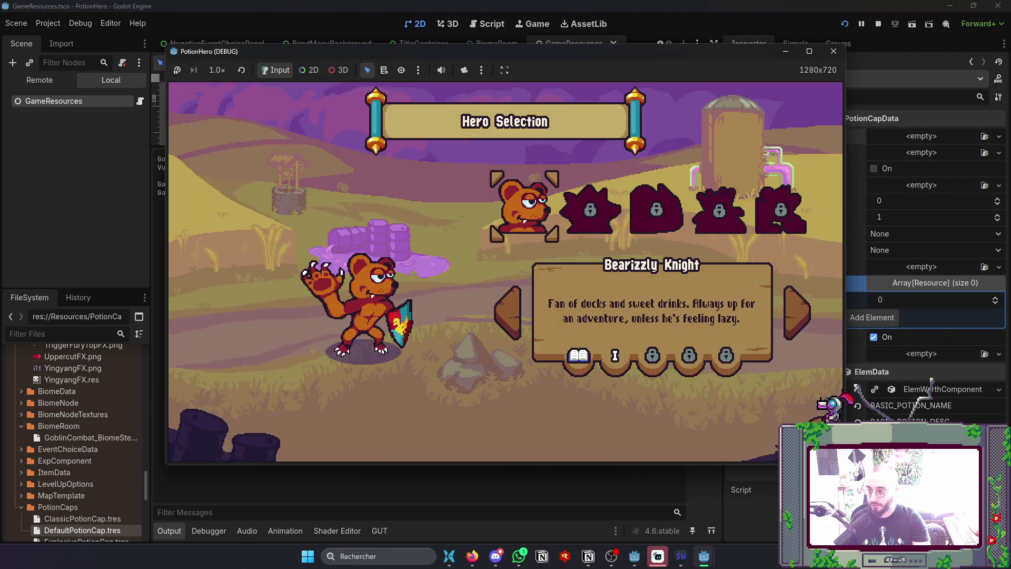
left_click(837, 109)
left_click(837, 109)
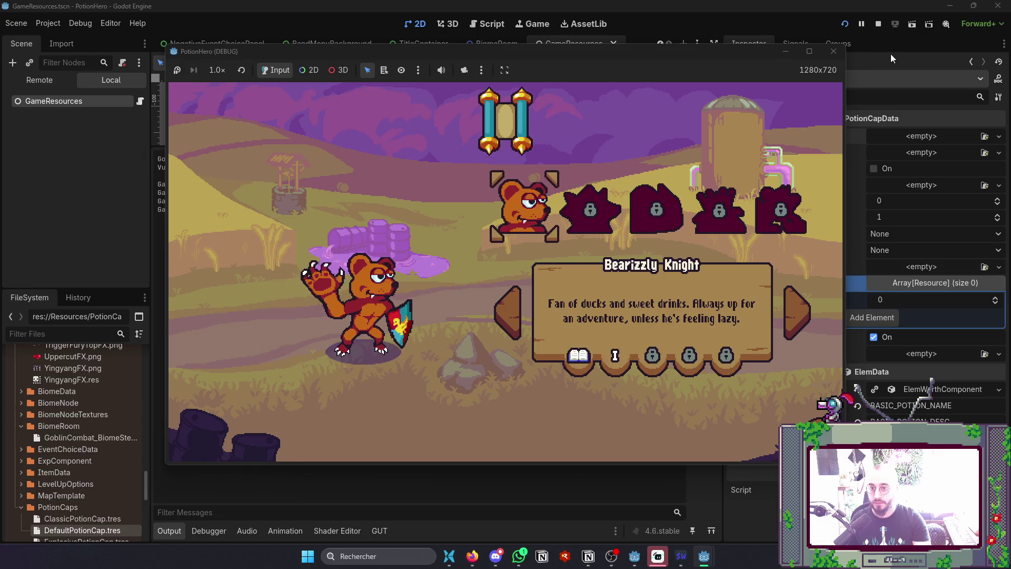
key("F8")
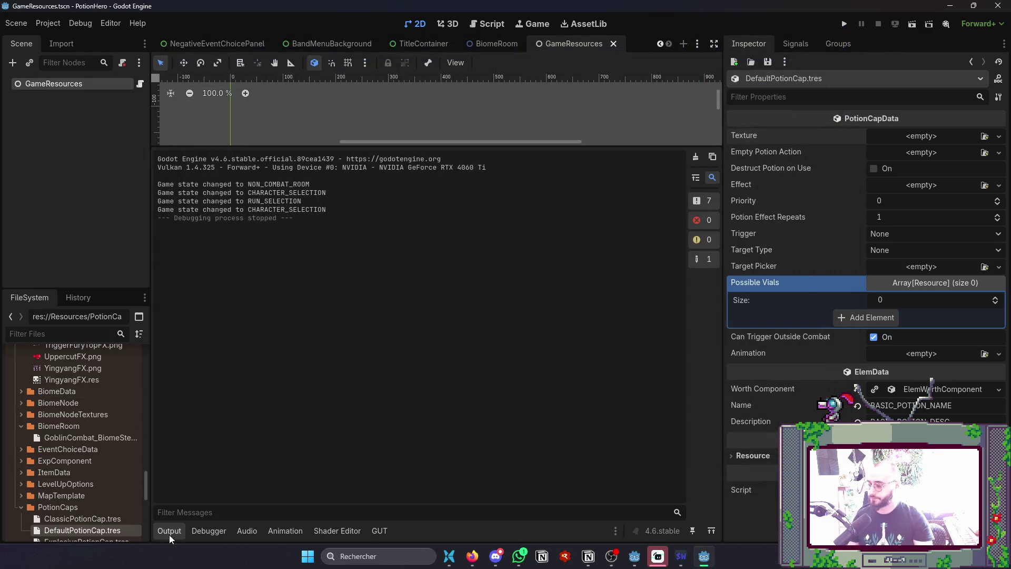
left_click(166, 530)
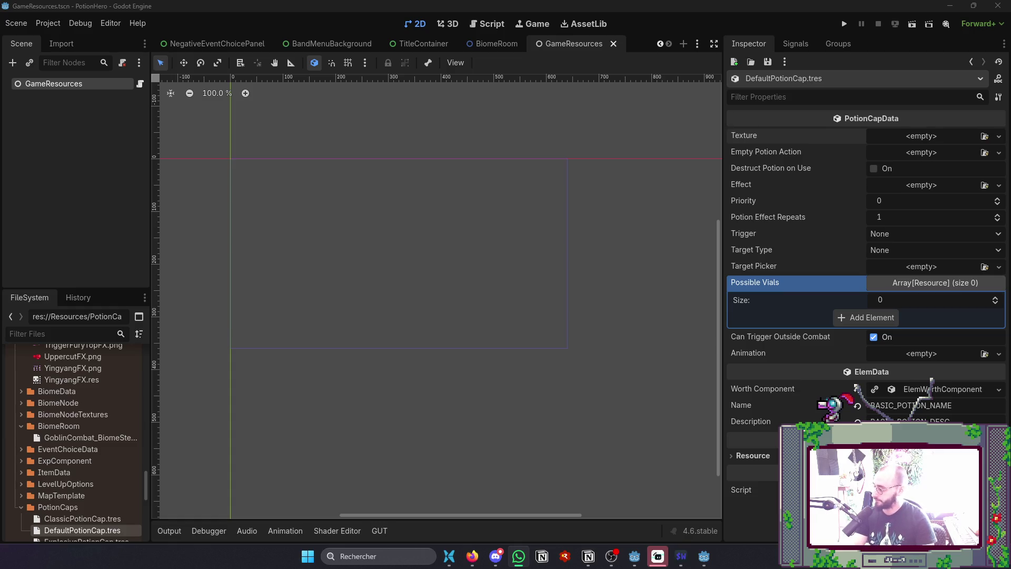
Search Neovim's file finder for 'pot', then in Godot's FileSystem bring up StrawPotionCap.tres's context menu.
key("alt+Tab")
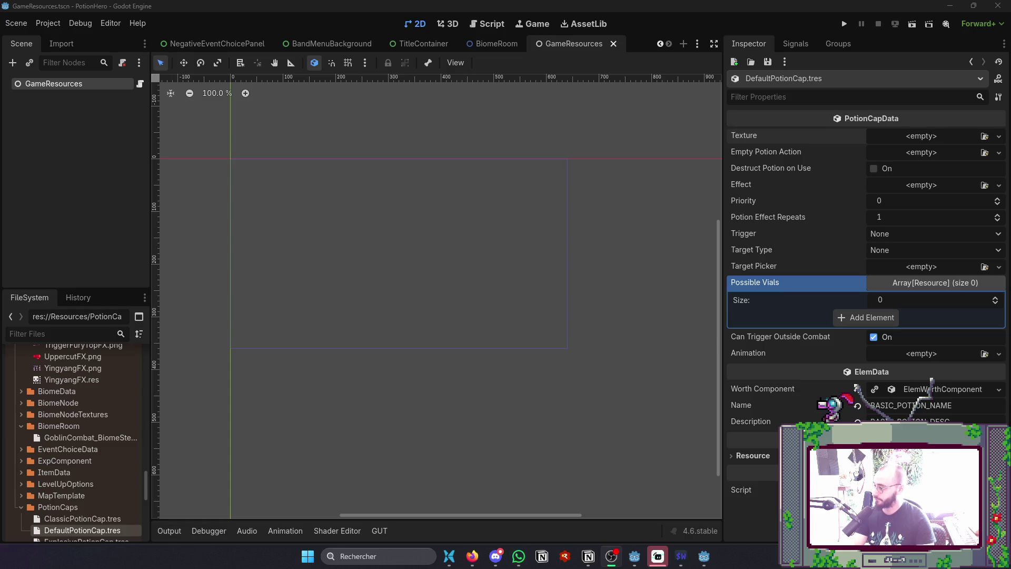
key("alt+Tab")
key("alt+Tab")
key("alt+Tab")
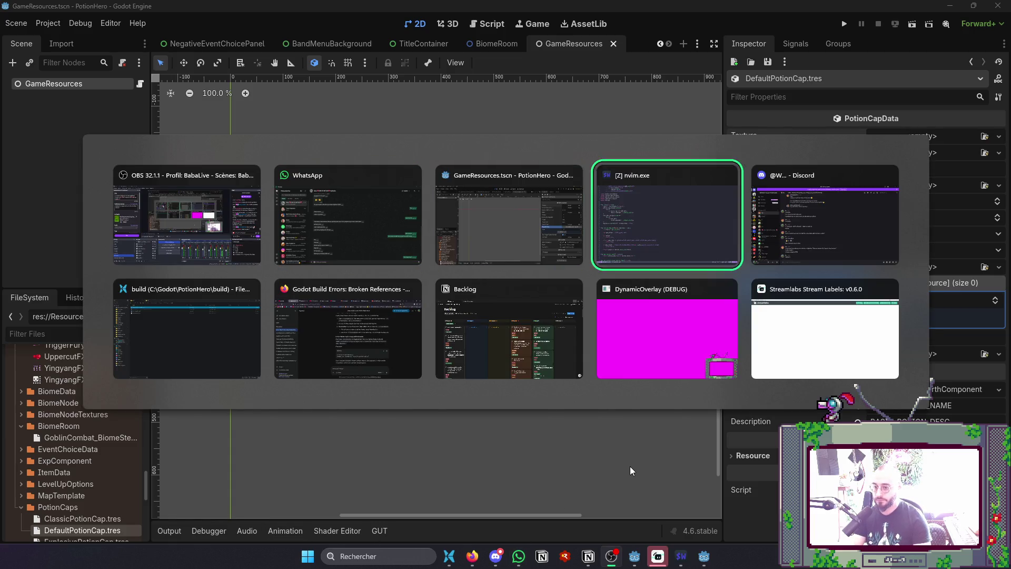
key("space")
key("f")
key("f")
type("pot")
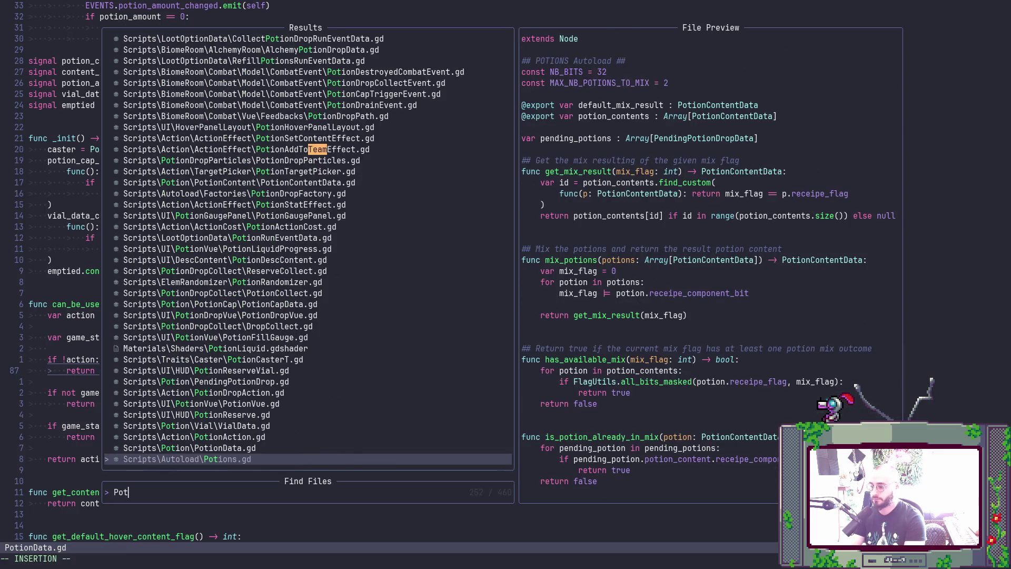
key("Escape")
key("alt+Tab")
key("alt+Tab")
key("alt+Tab")
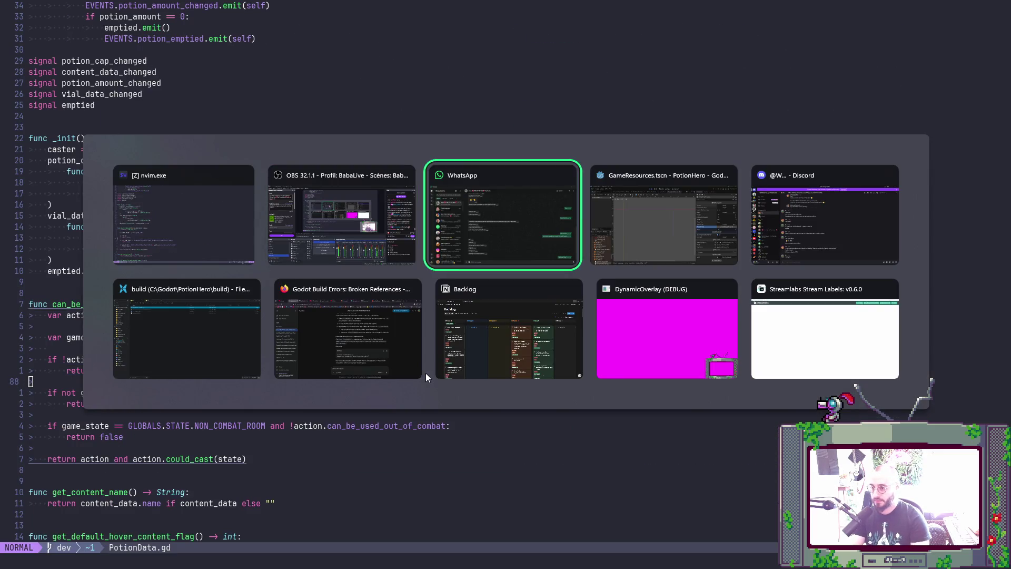
scroll(119, 471, "down", 3)
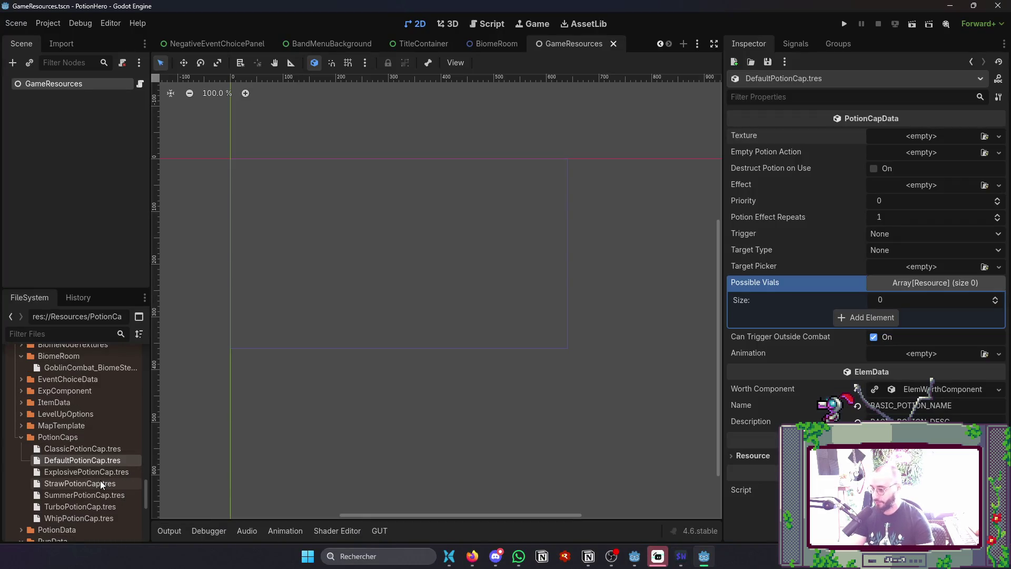
right_click(99, 485)
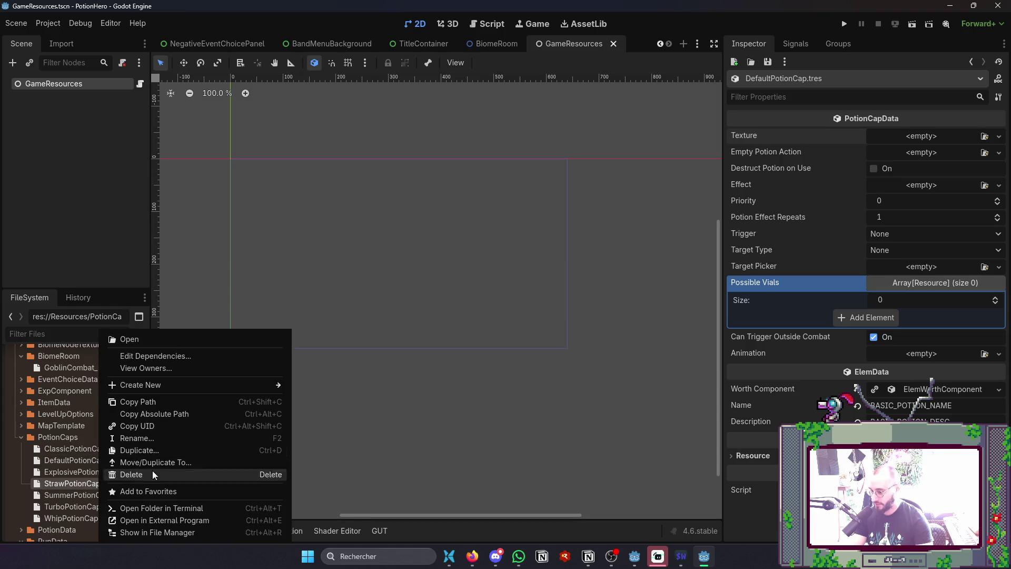
Copy StrawPotionCap.tres's UID and return to PotionData.gd in Neovim.
left_click(161, 427)
key("alt+Tab")
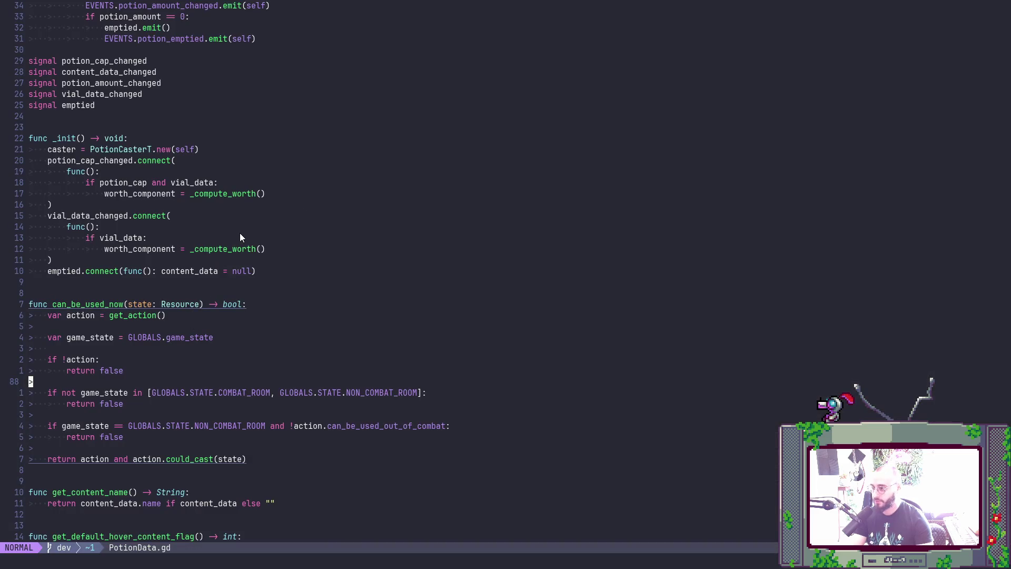
key("ctrl+o")
key("ctrl+o")
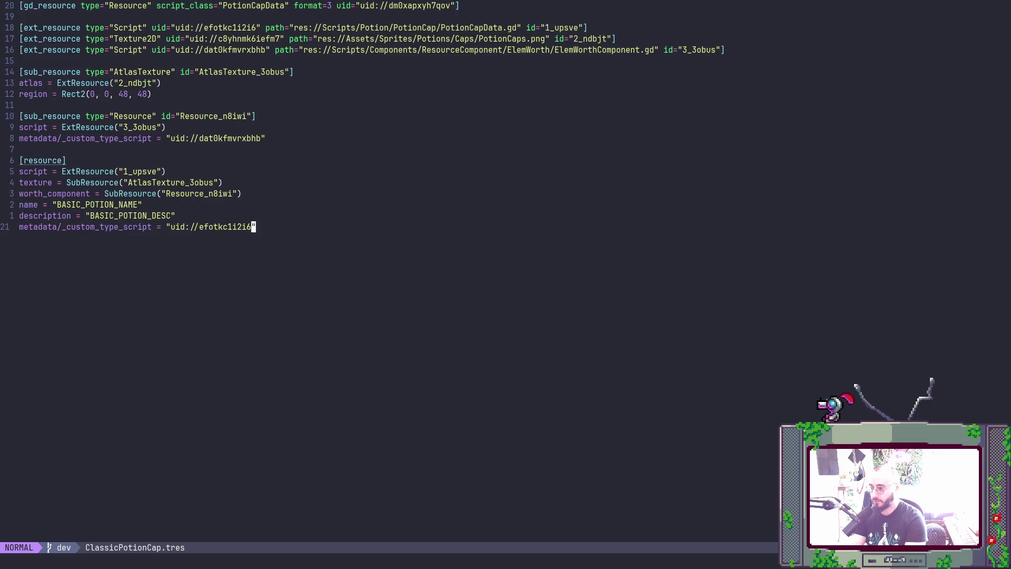
key("ctrl+o")
key("space")
key("f")
key("f")
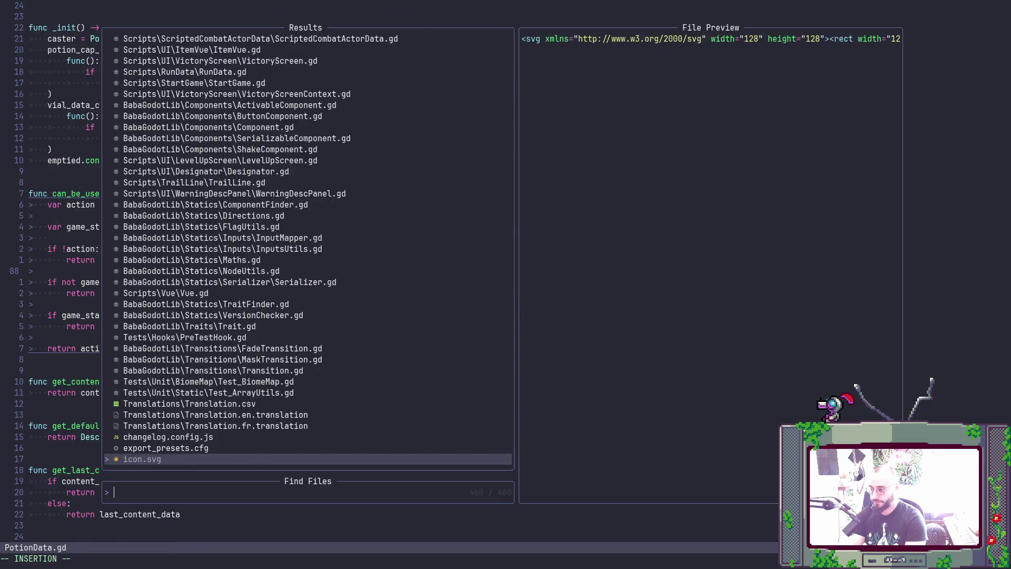
type("Potion")
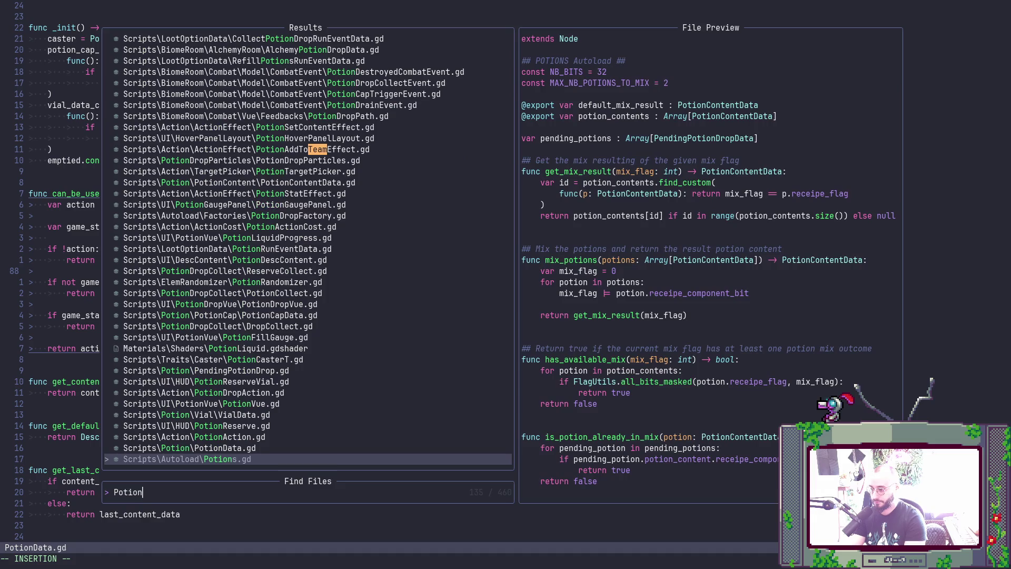
key("Up")
key("Up")
key("Up")
key("Escape")
Give potion_cap the default = preload("uid://dop0rh7tqqxl5") with the pasted UID and save.
key("ctrl+u")
key("ctrl+u")
key("ctrl+u")
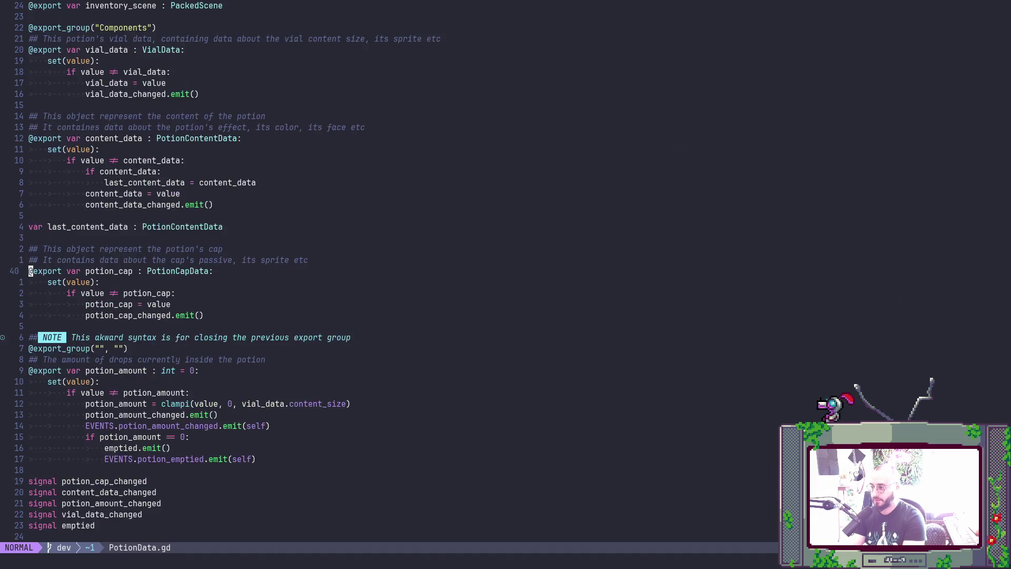
key("j")
key("j")
key("j")
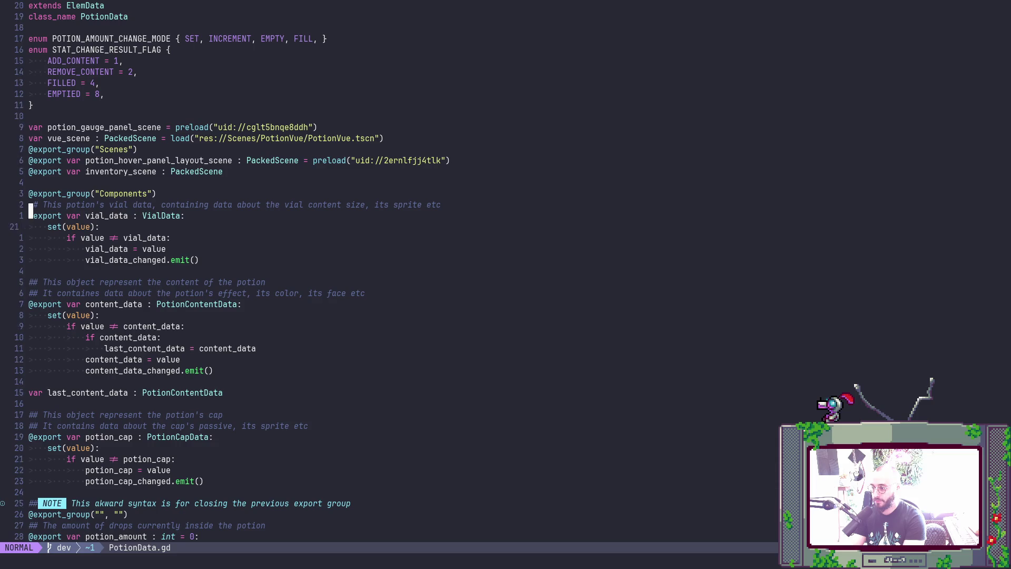
key("j")
key("j")
key("j")
key("j")
key("dollar")
type("i =")
key("Return")
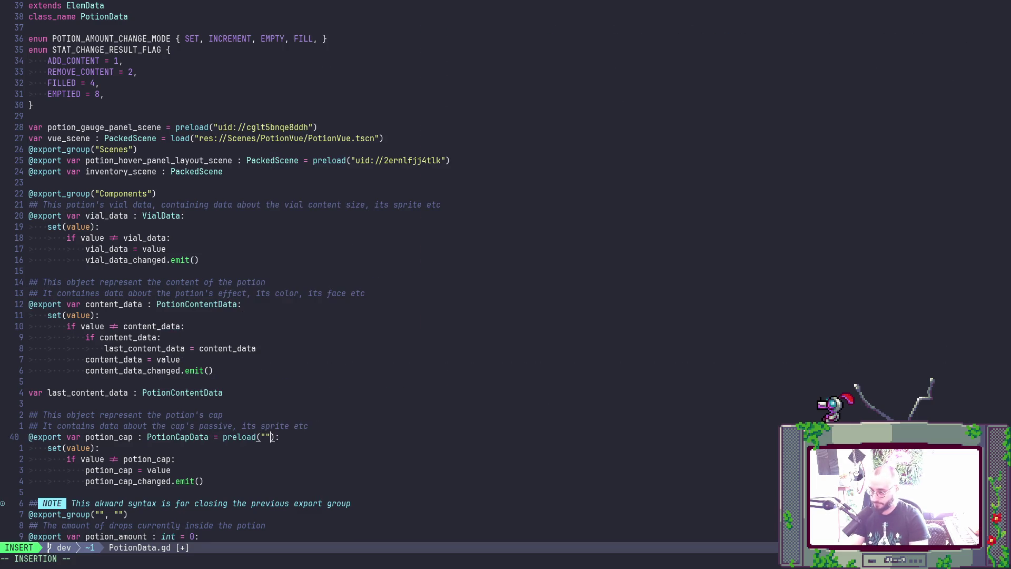
key("Escape")
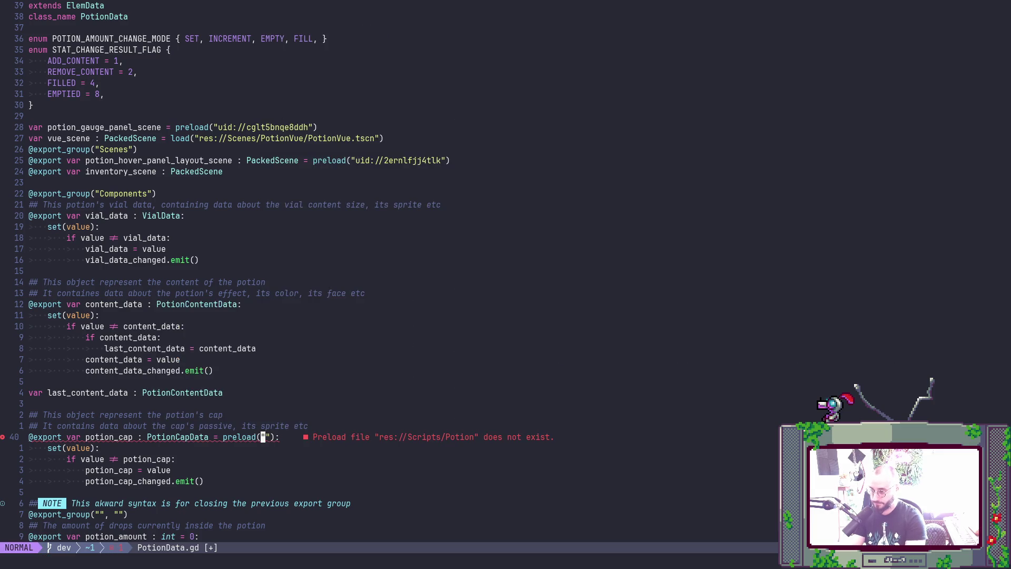
key("l")
key("P")
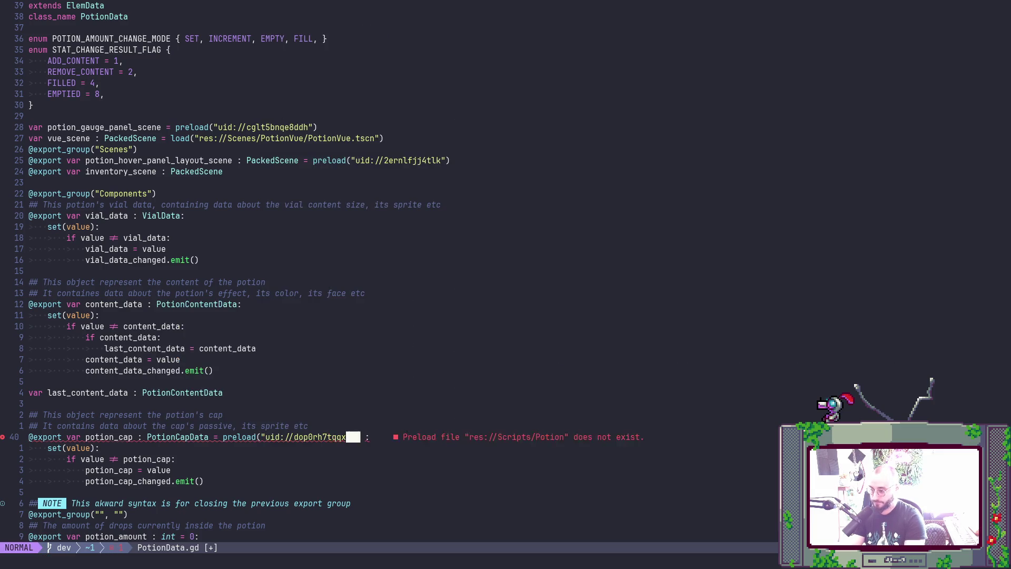
key("ctrl+s")
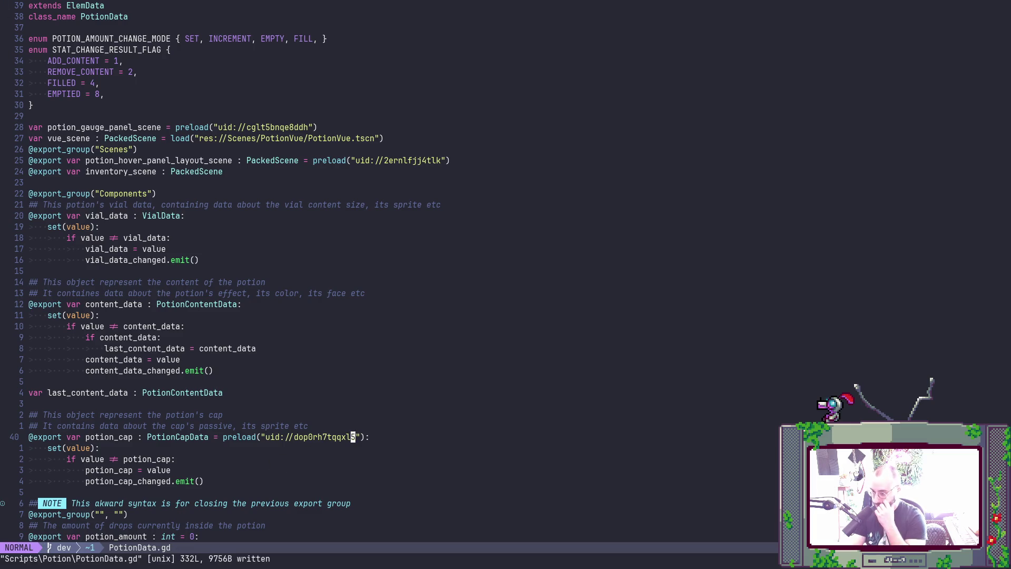
Recopy the StrawPotionCap UID, write PotionData.gd with :w, and test-run then close the game.
key("alt+Tab")
right_click(84, 483)
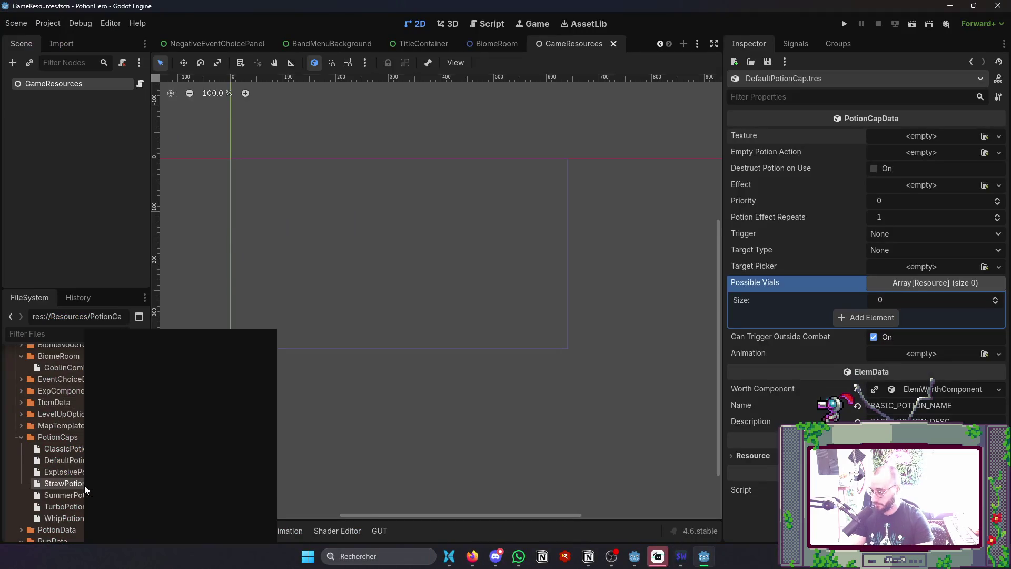
left_click(145, 426)
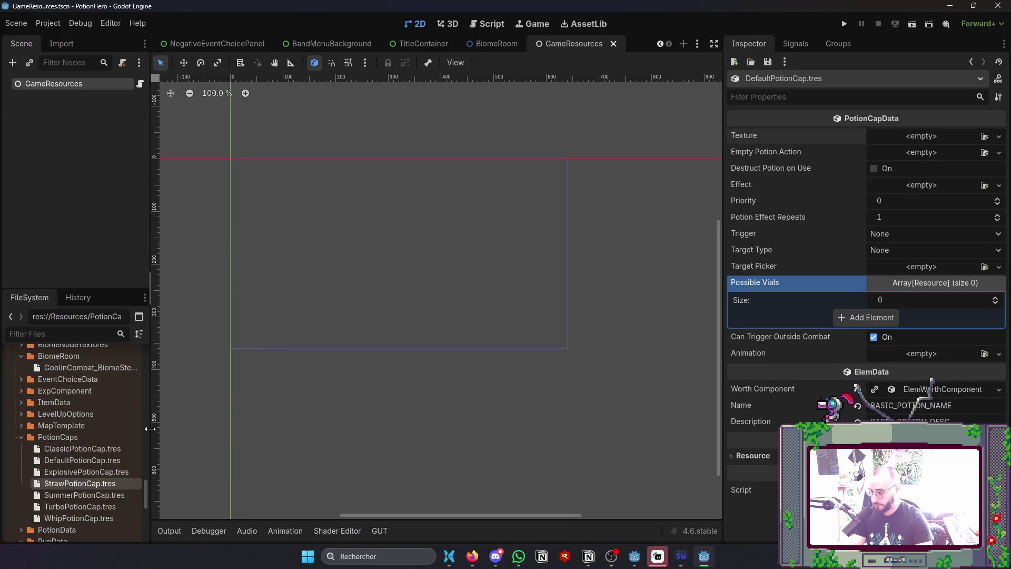
key("alt+Tab")
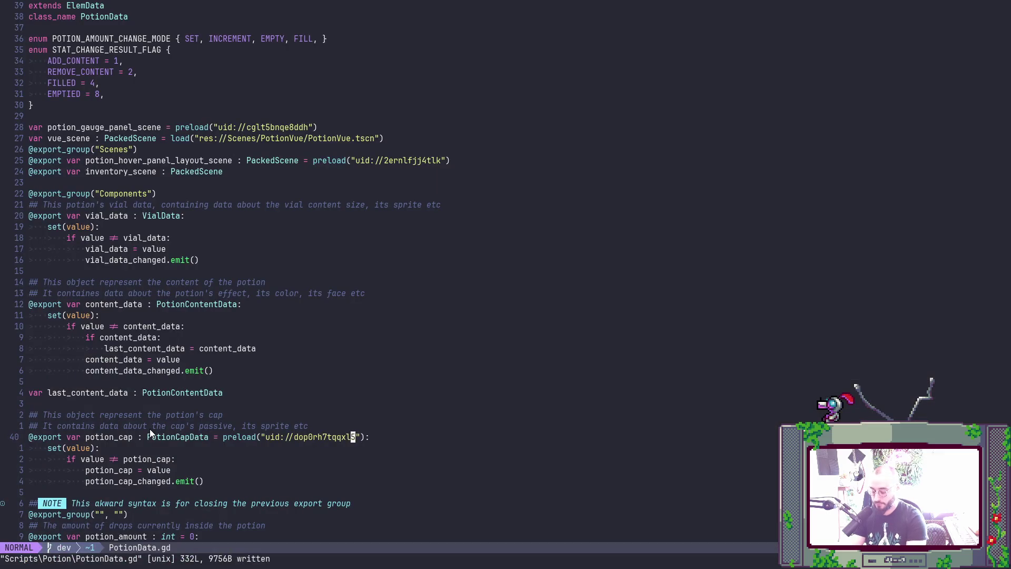
type(":w")
key("Return")
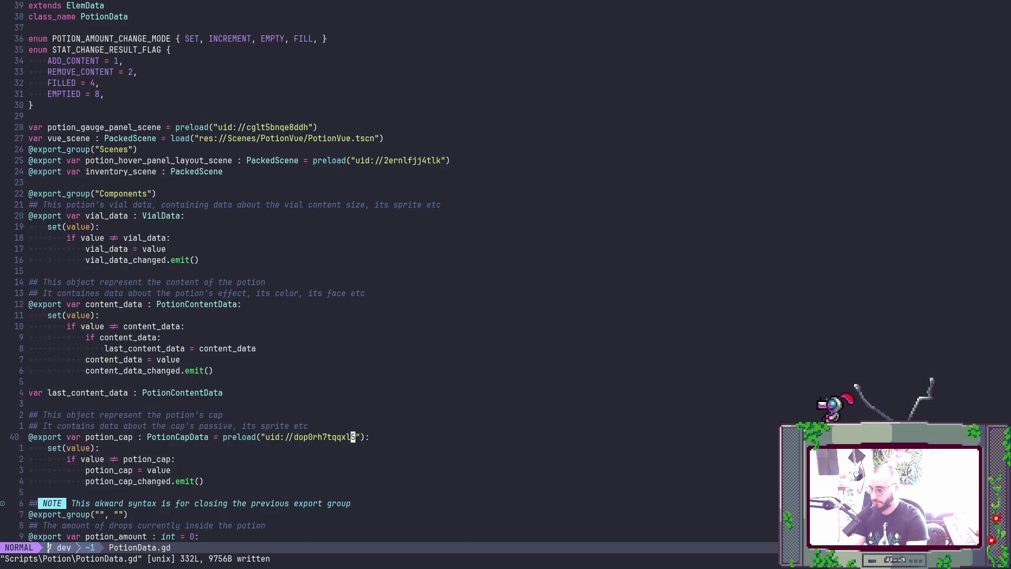
key("alt+Tab")
key("F5")
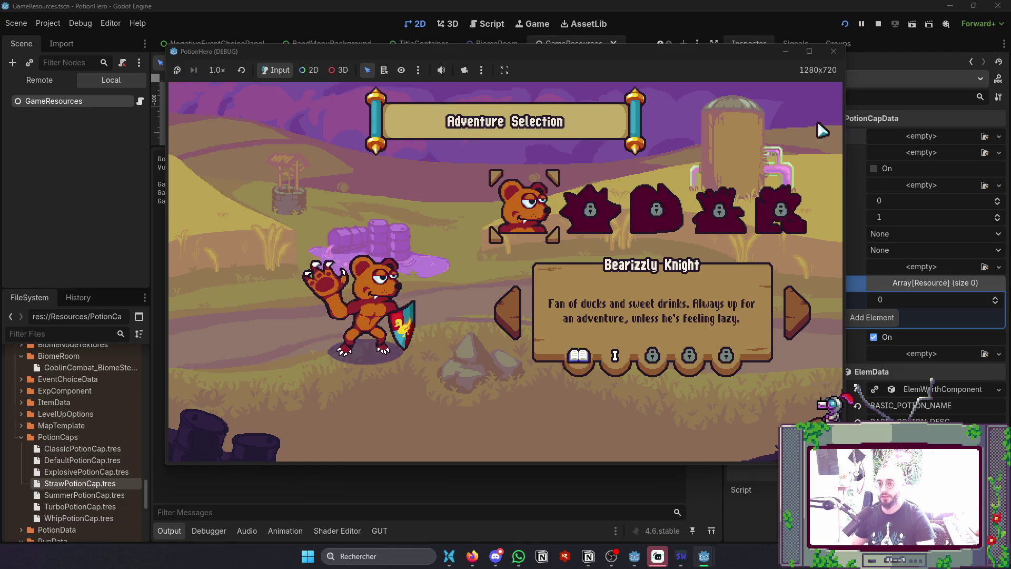
left_click(839, 57)
Re-export the Windows Desktop build over build/PotionHero0.1.exe and launch PotionHero0.1.console.exe.
left_click(47, 23)
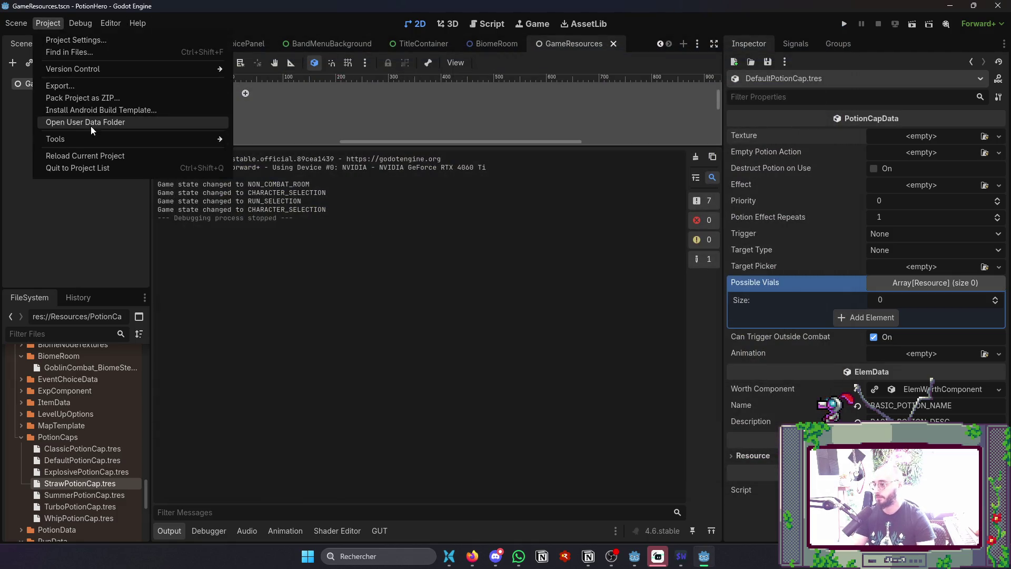
left_click(98, 91)
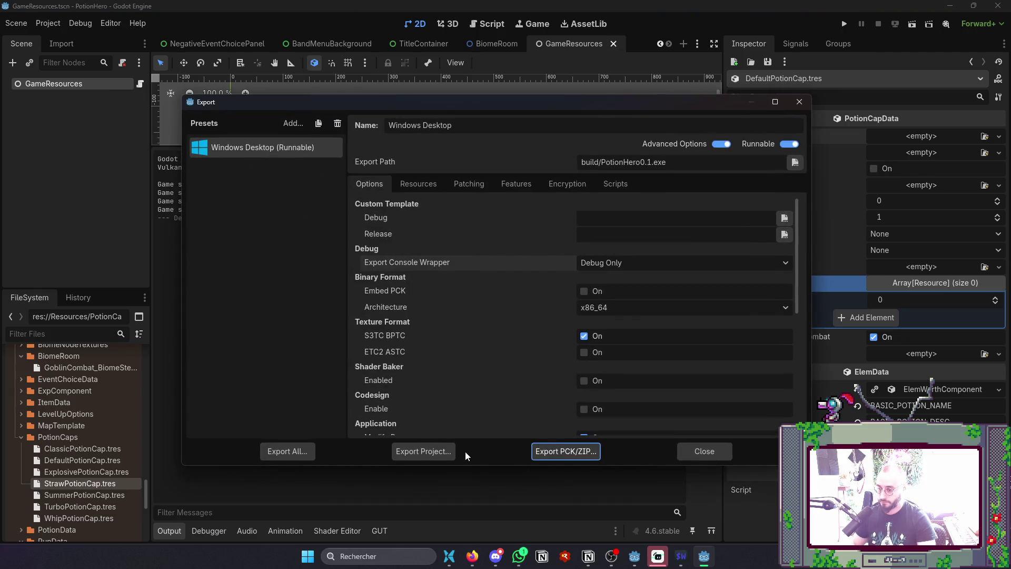
left_click(445, 451)
left_click(407, 454)
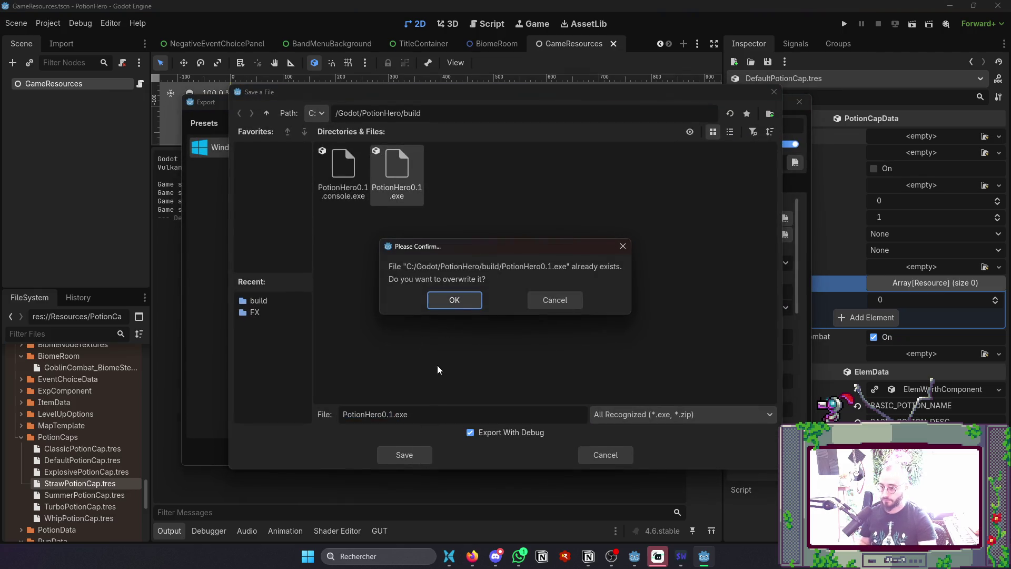
left_click(454, 300)
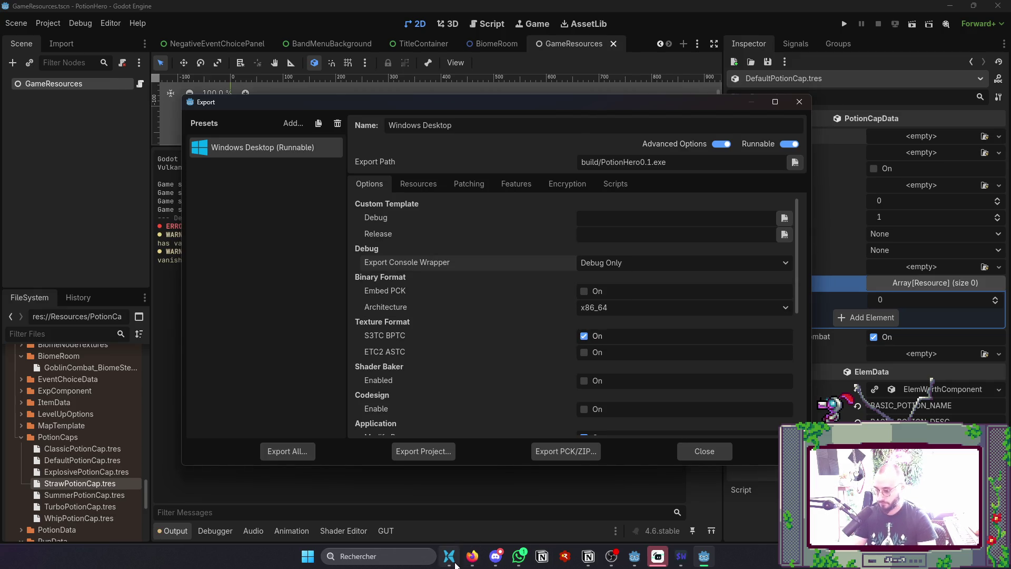
left_click(449, 556)
double_click(185, 54)
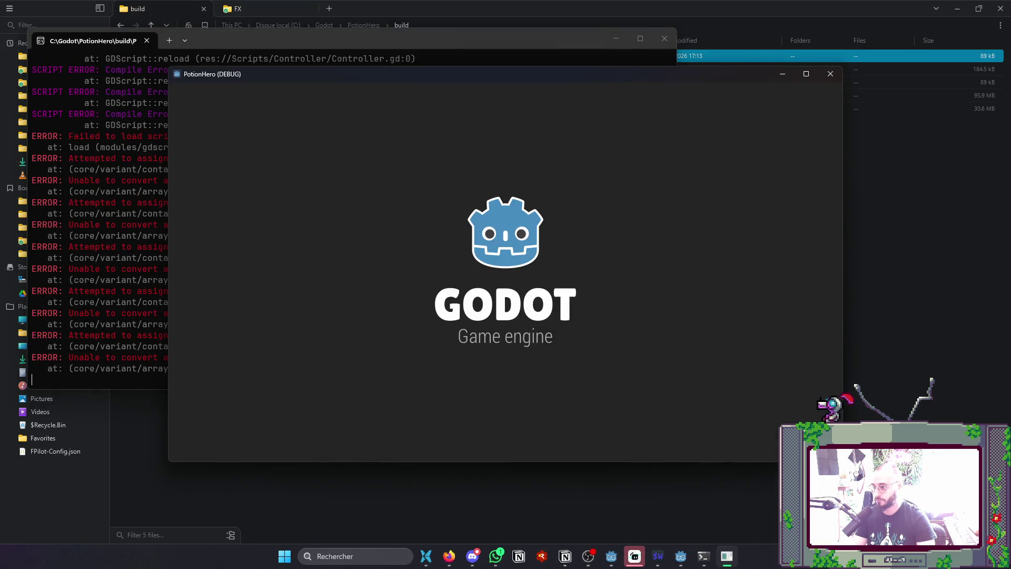
Try the exported game past Hero Selection, close its game and console windows, and return to Neovim.
key("Return")
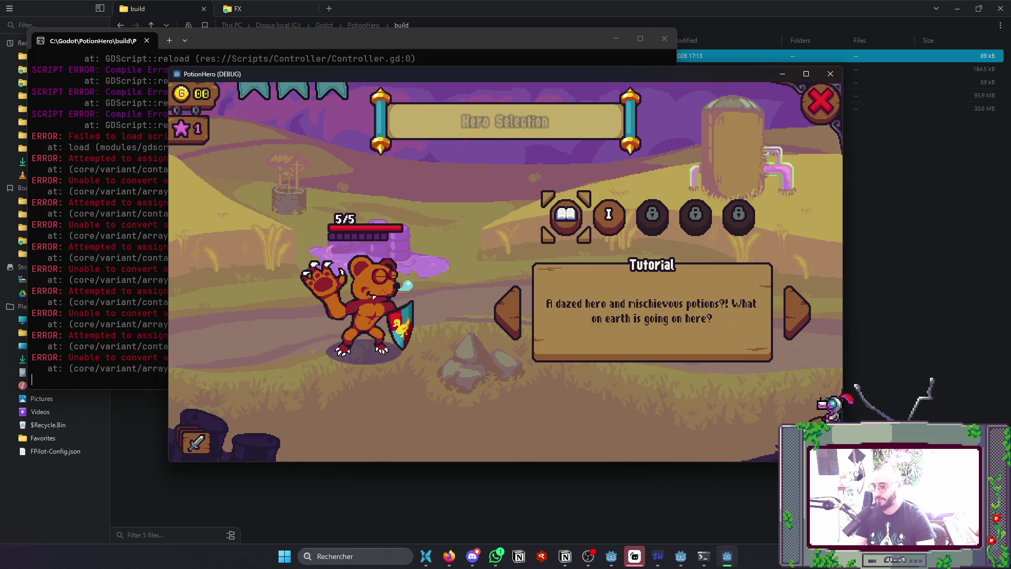
left_click(816, 108)
left_click(830, 73)
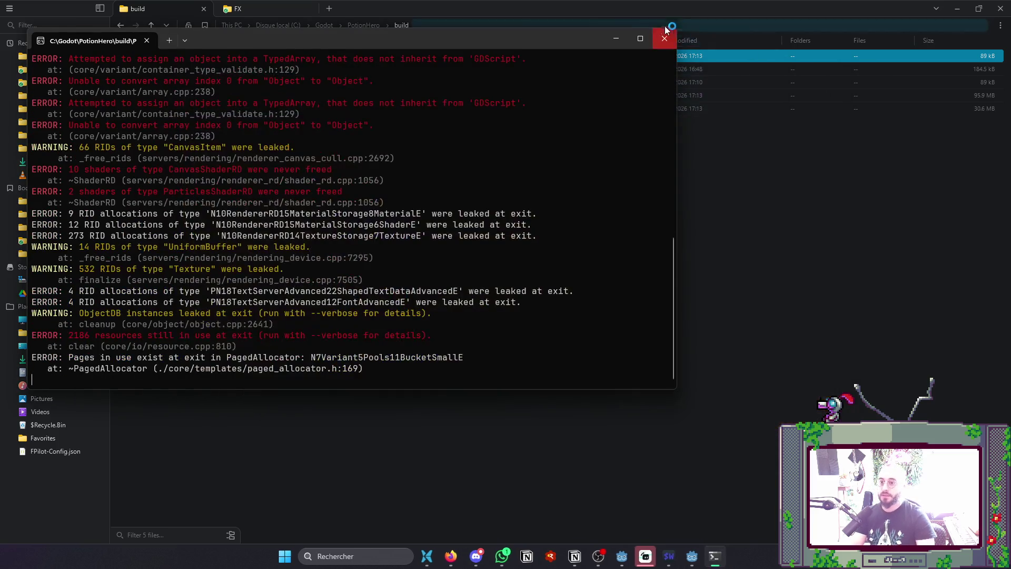
left_click(665, 38)
key("alt+Tab")
key("alt+Tab")
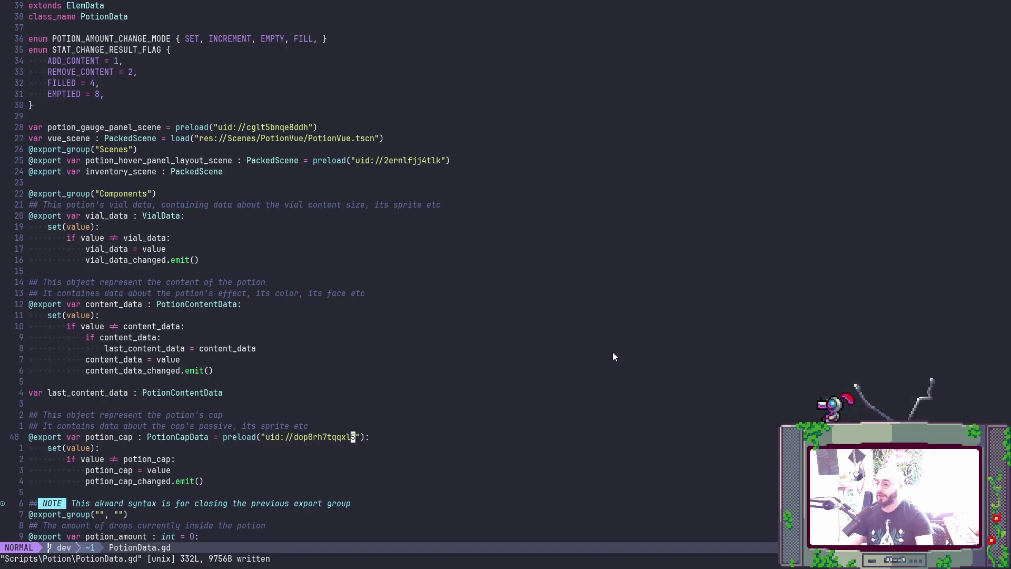
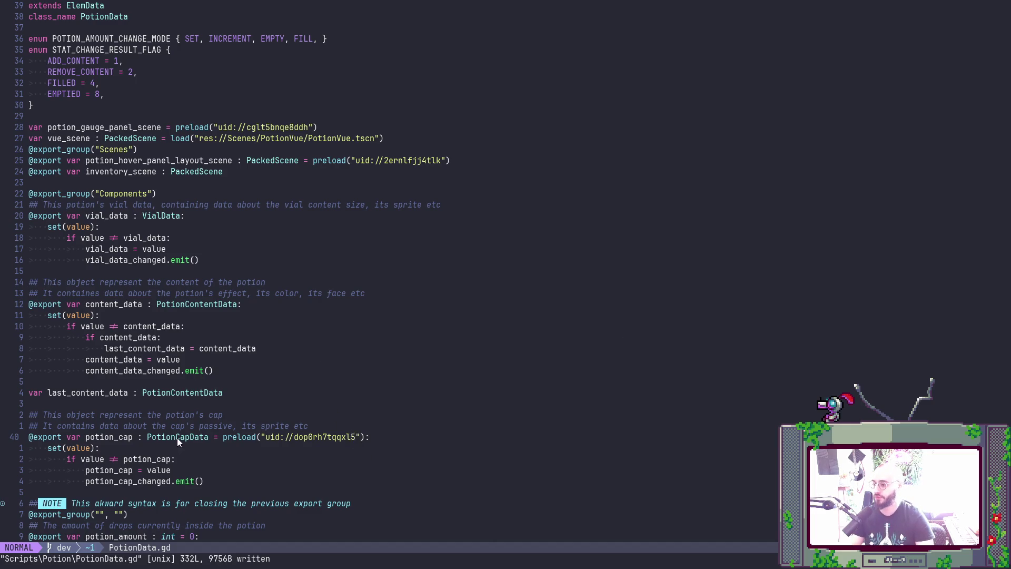
Add a classic_potion_cap variable preloading uid://dop0rh7tqqxl5 near the top of PotionData.gd.
left_click(226, 437)
key("k")
key("k")
key("k")
key("k")
key("k")
type("pu")
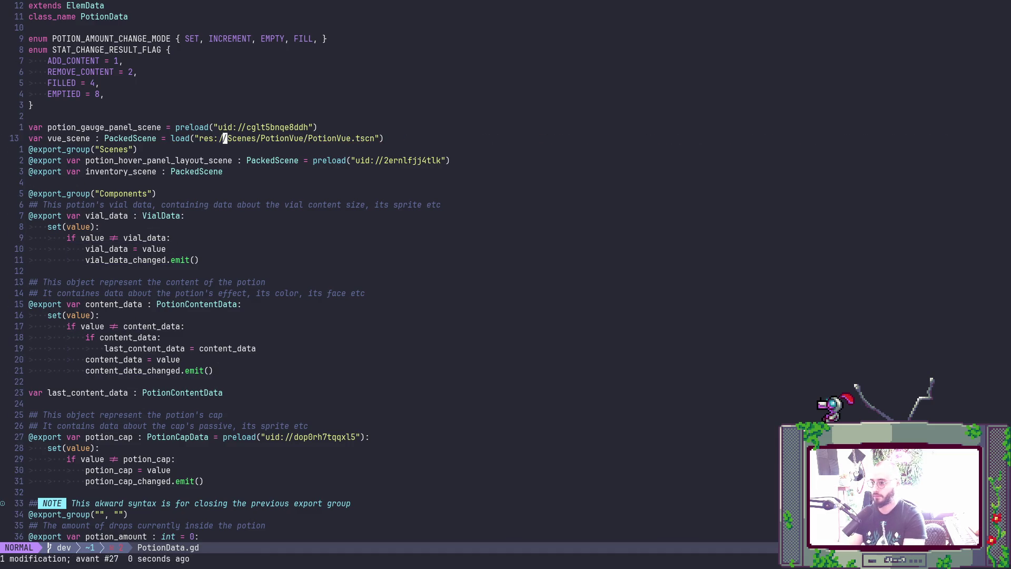
type("Ovar ")
type("class9")
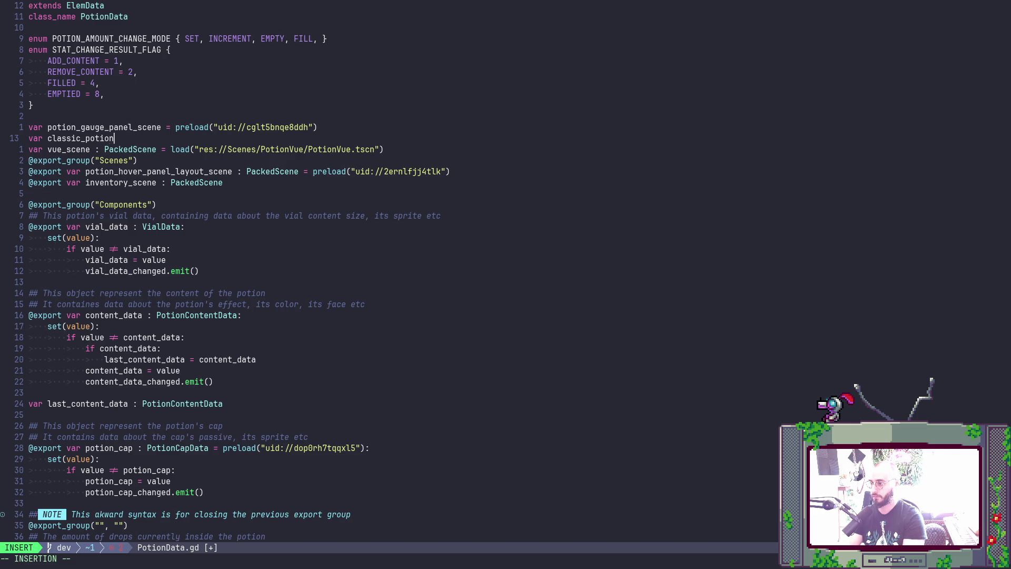
type("p =")
key("Escape")
key("p")
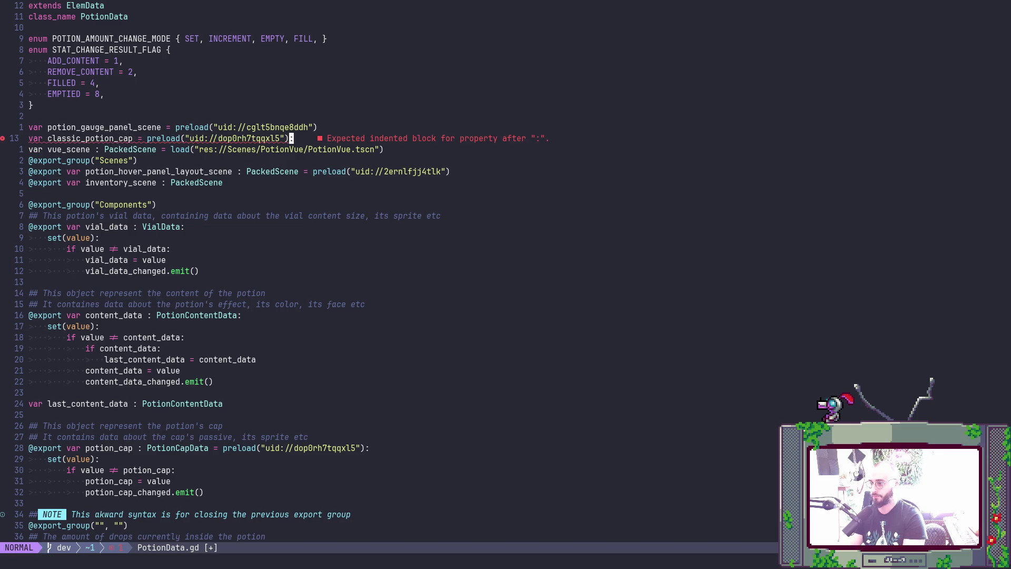
Replace potion_cap's preload default with classic_potion_cap.
key("j")
key("j")
key("j")
key("b")
key("b")
key("b")
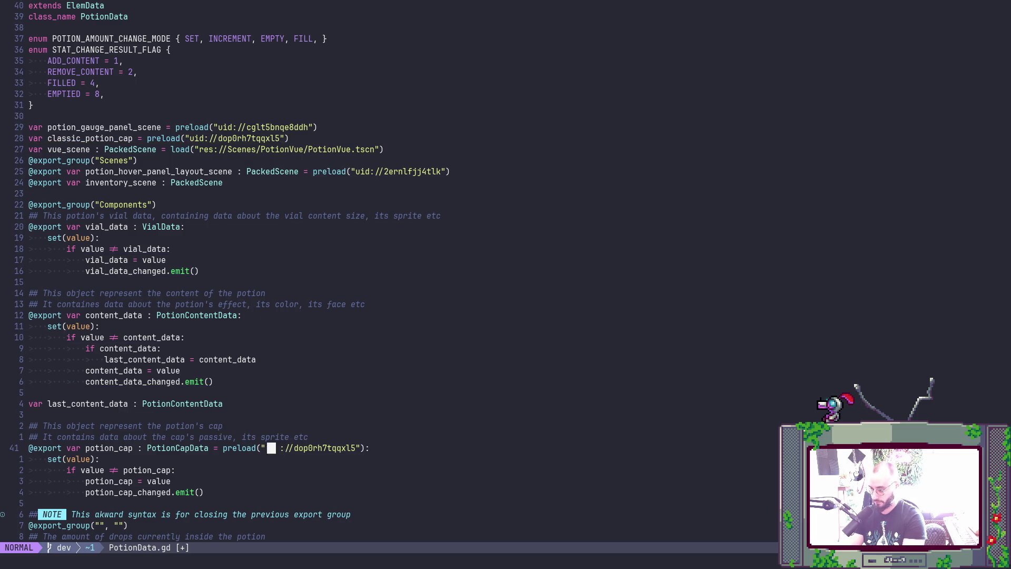
type("wCcl")
key("ctrl+n")
key("ctrl+n")
key("ctrl+n")
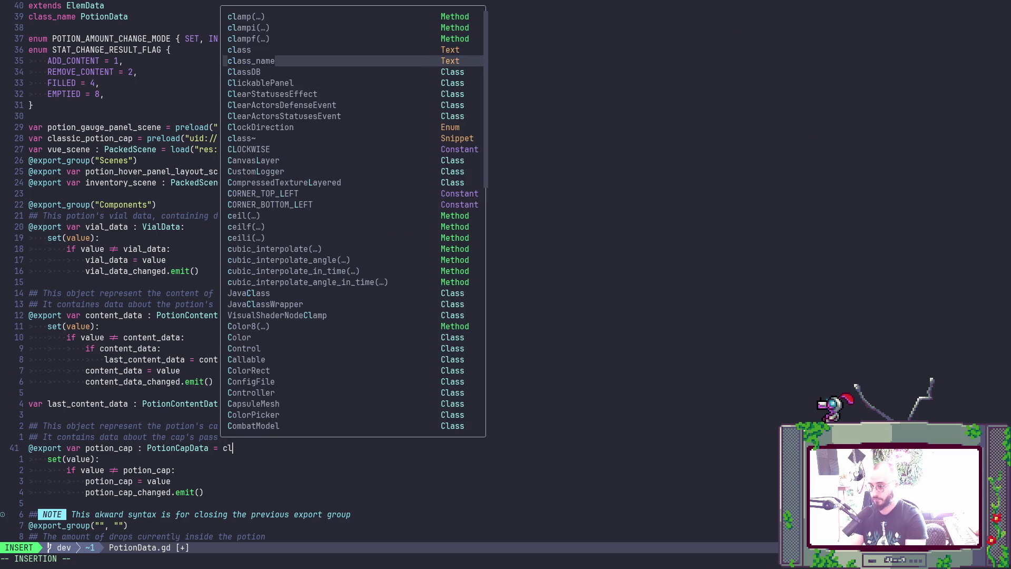
type("ass")
key("ctrl+n")
key("ctrl+n")
key("ctrl+n")
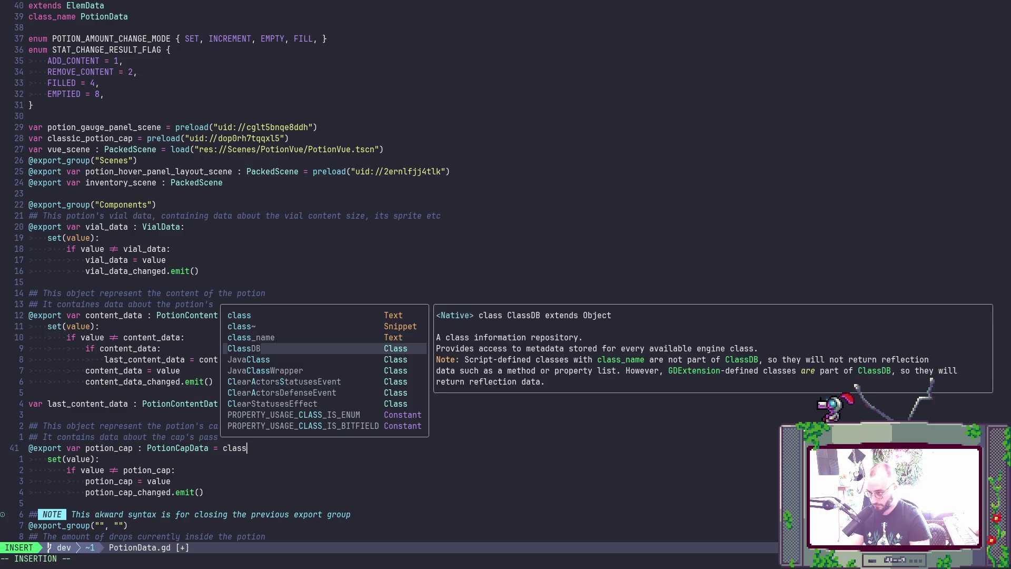
key("Escape")
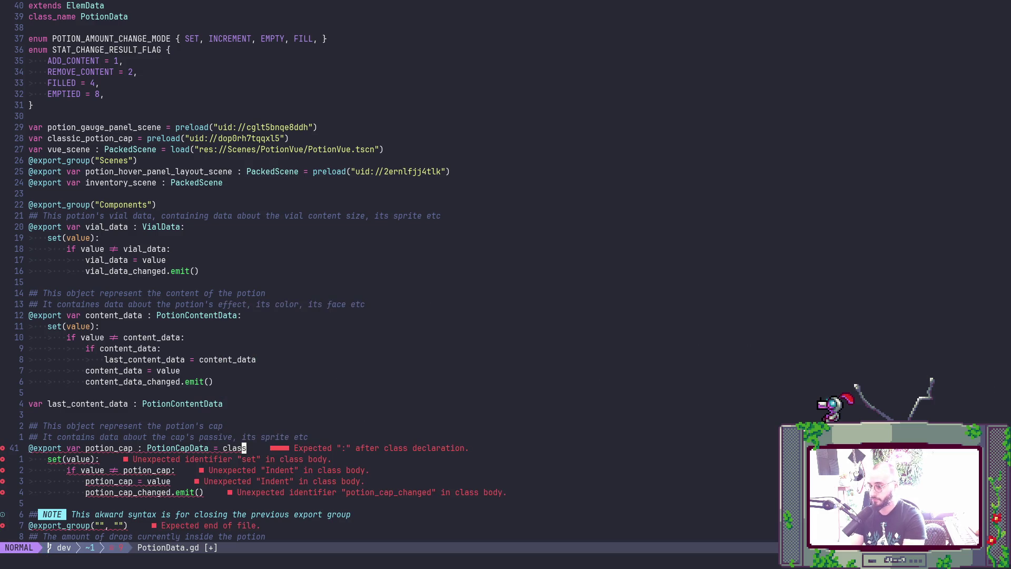
type("assic_potion_cap")
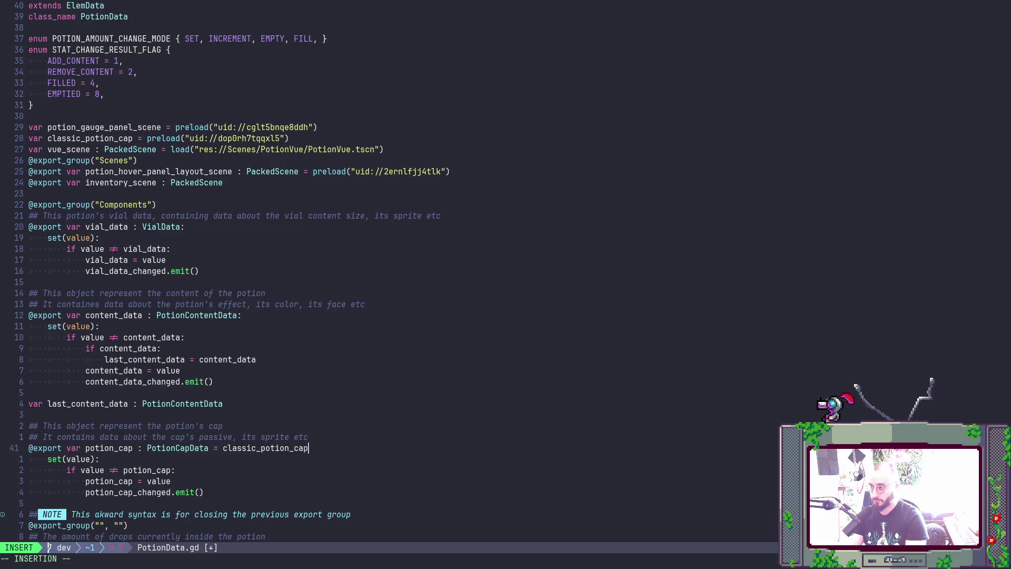
Save PotionData.gd with :w and return to Godot.
key("Escape")
type(":w")
key("Return")
key("alt+Tab")
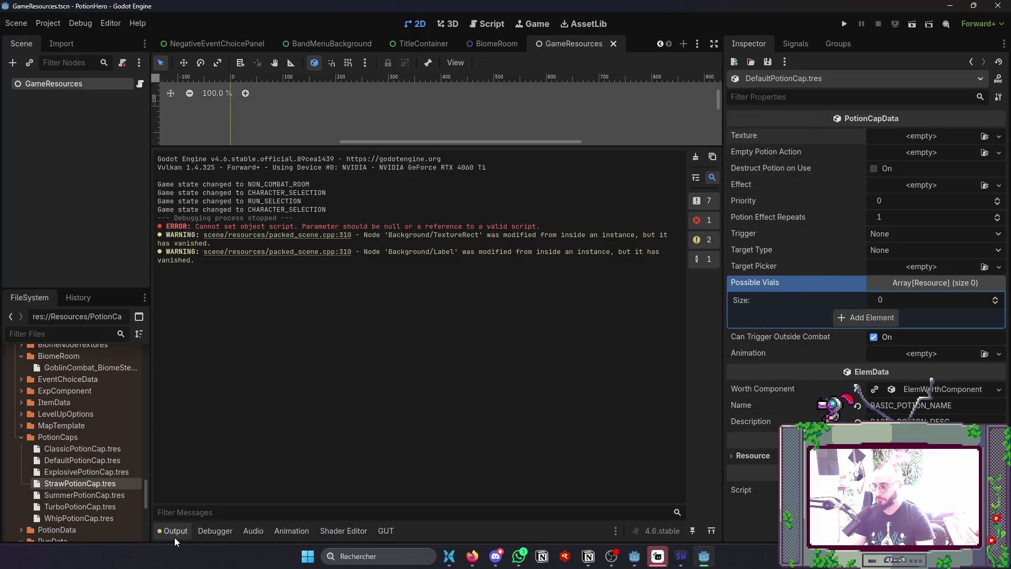
Test-run the game, then export Windows Desktop over PotionHero0.1.exe, confirming the overwrite.
key("F5")
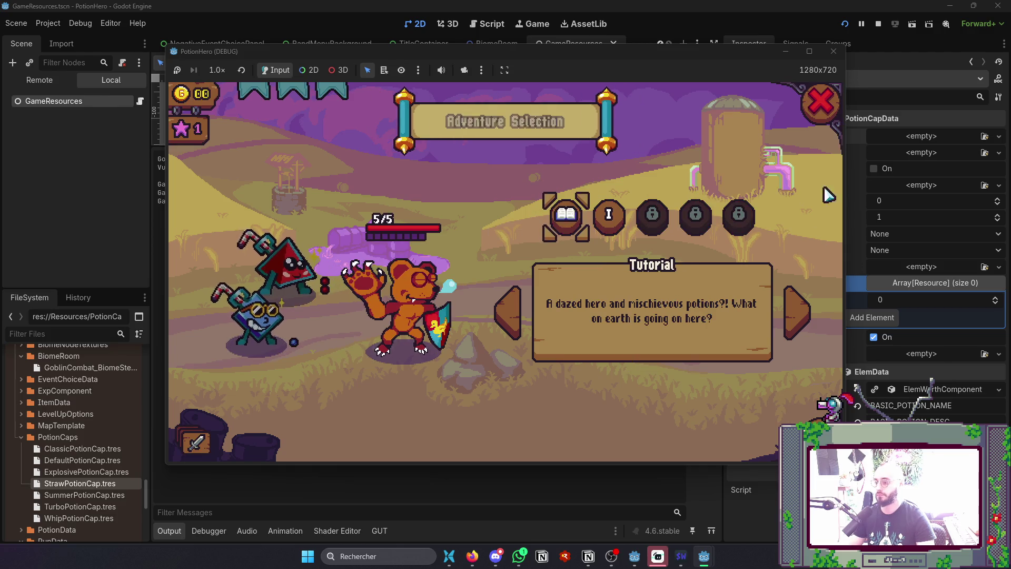
left_click(842, 53)
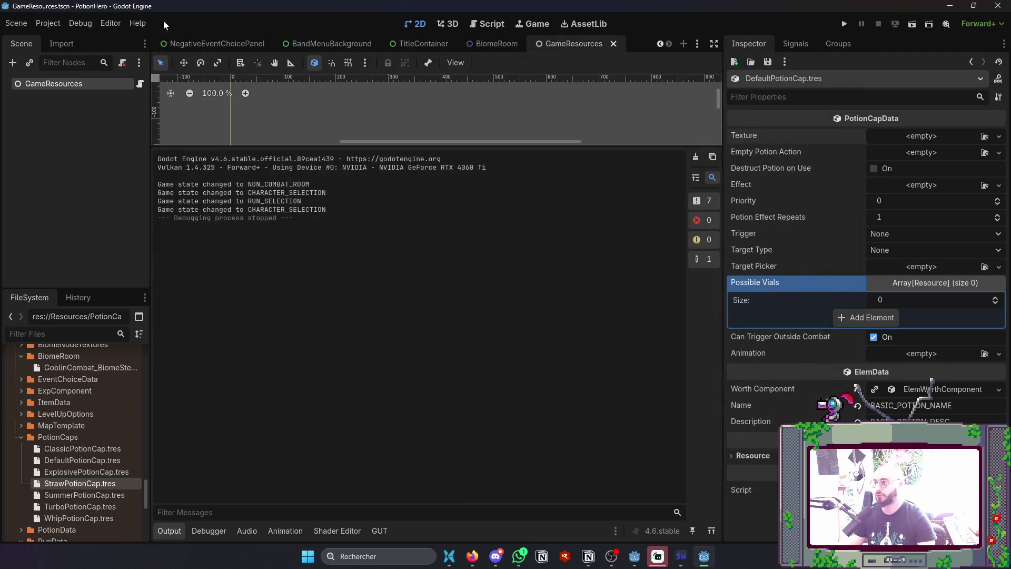
left_click(48, 23)
left_click(52, 87)
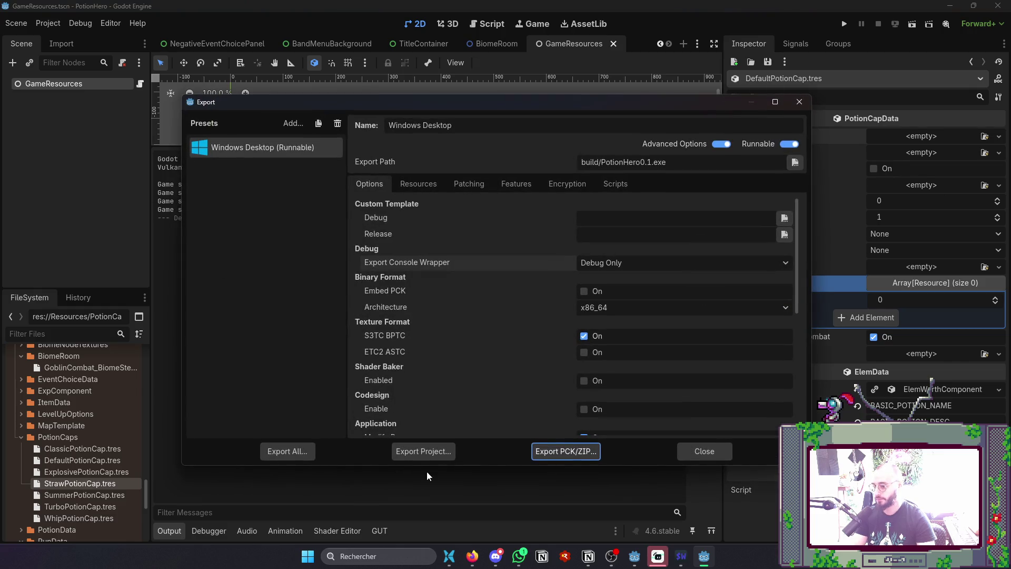
left_click(423, 450)
left_click(403, 451)
left_click(453, 299)
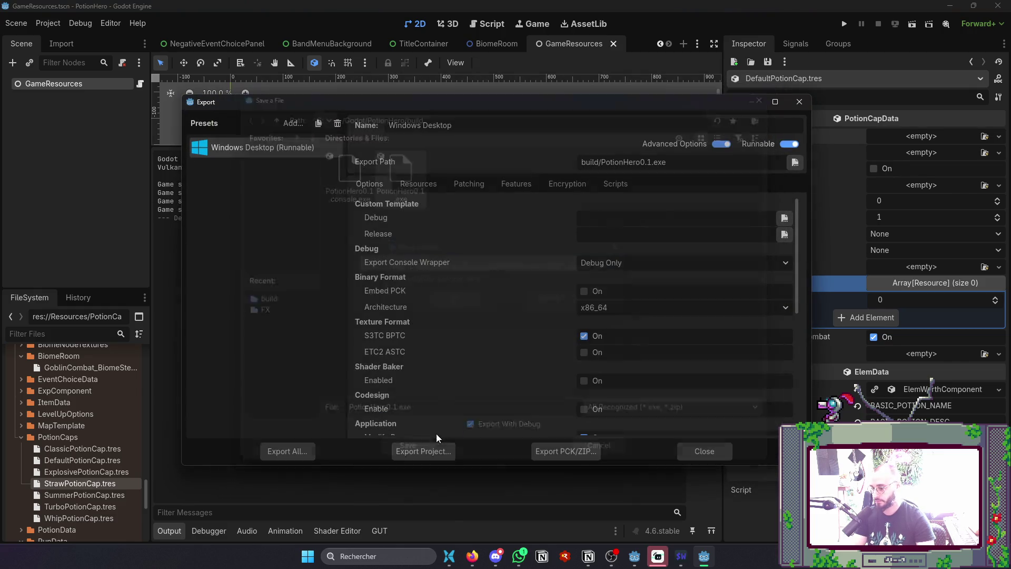
left_click(449, 556)
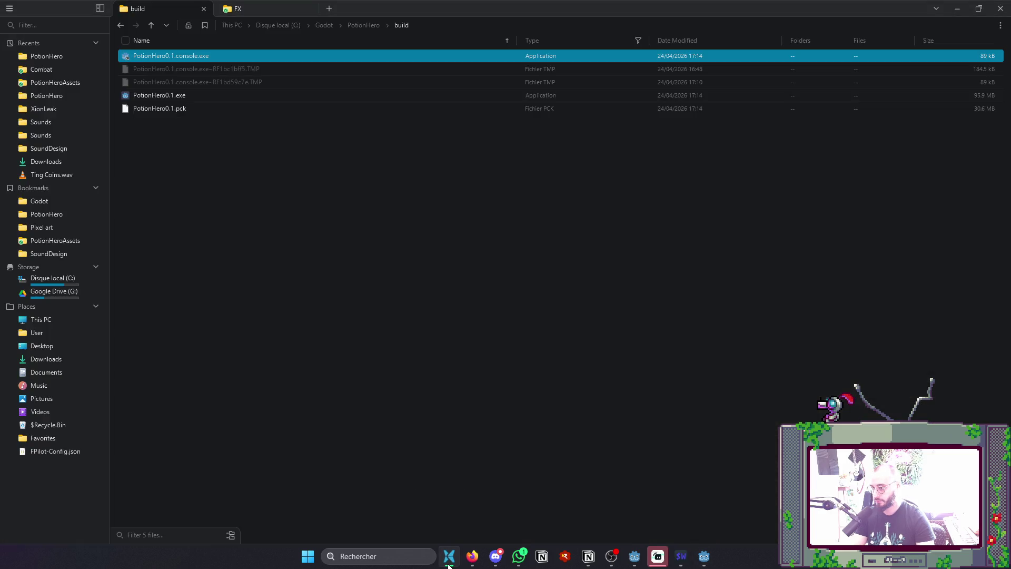
Run PotionHero0.1.console.exe to Hero Selection, check its script errors, then close game and console.
double_click(214, 54)
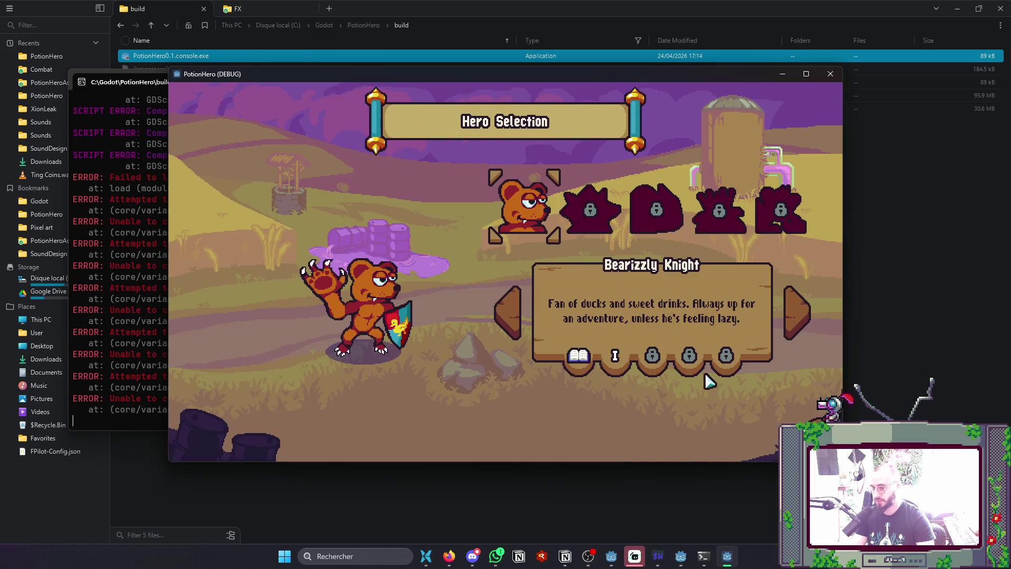
left_click(830, 74)
left_click(701, 80)
key("alt+Tab")
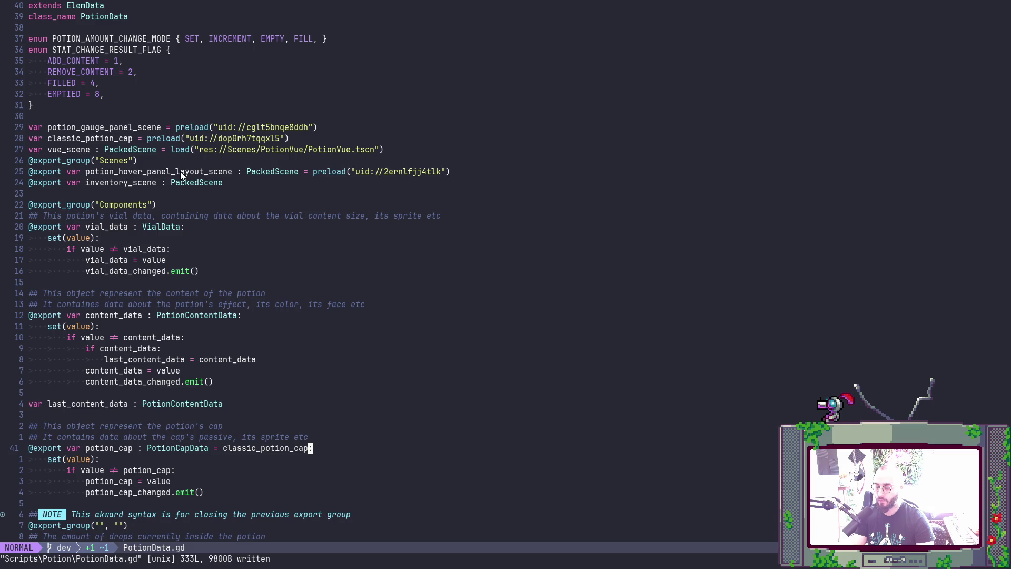
Change classic_potion_cap's preload() to load() and save PotionData.gd.
double_click(39, 448)
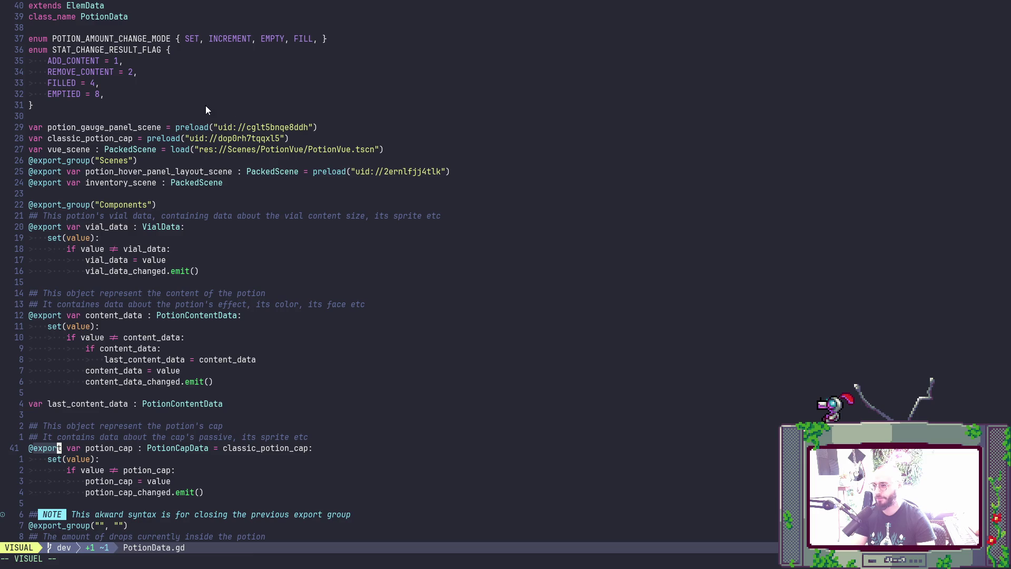
left_click(149, 139)
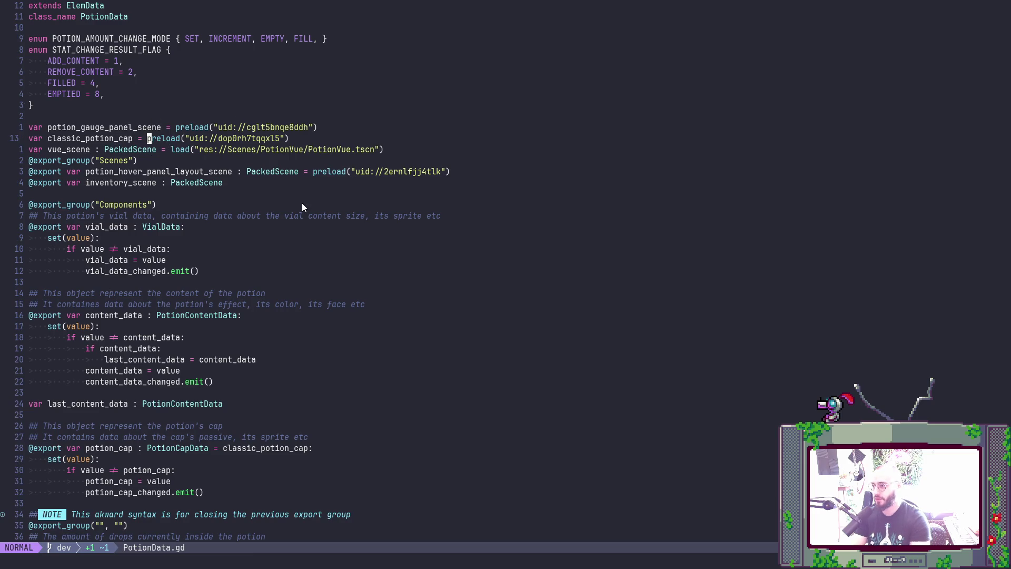
key("x")
key("x")
key("x")
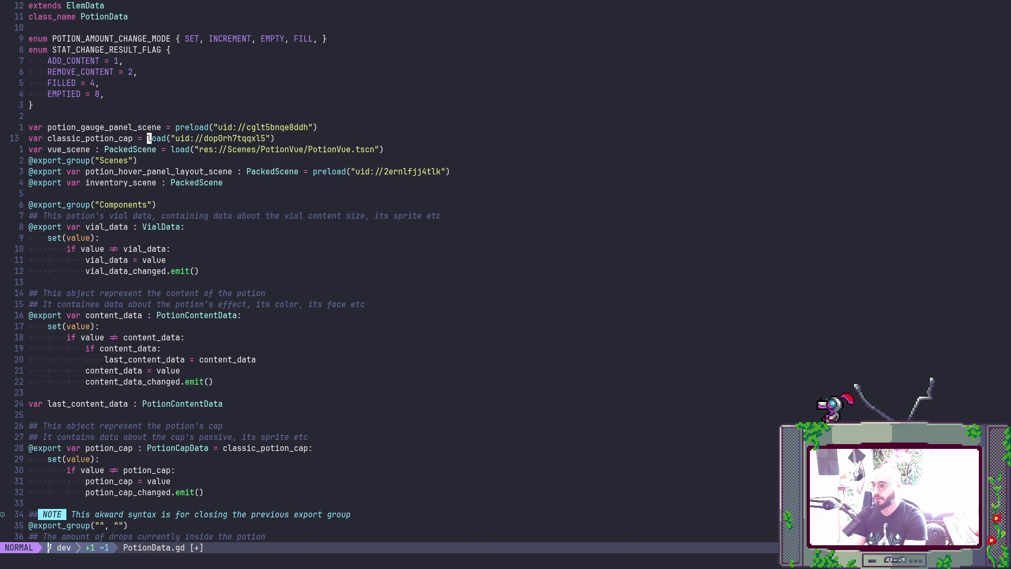
type(":w")
key("Return")
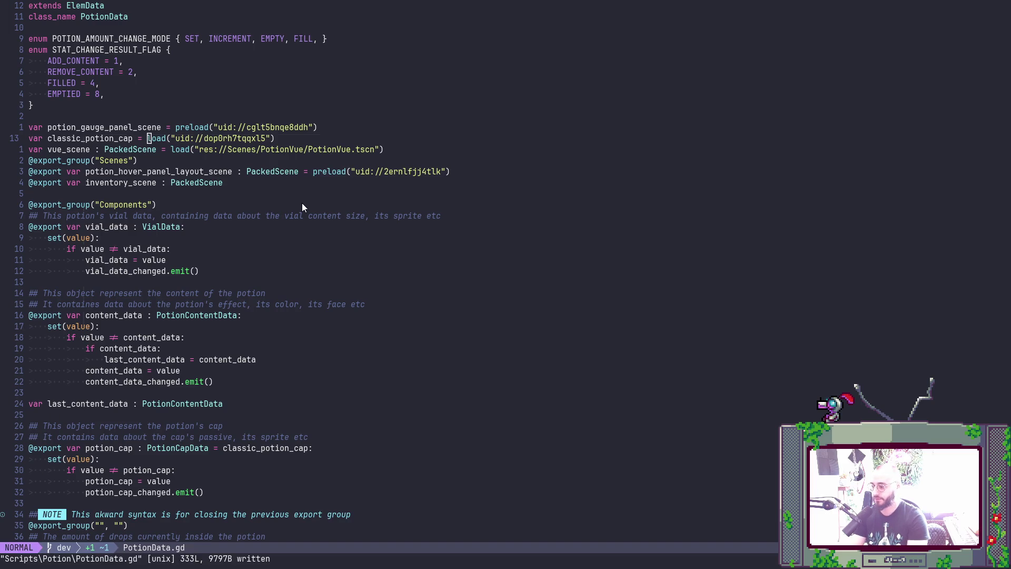
key("alt+Tab")
key("alt+Tab")
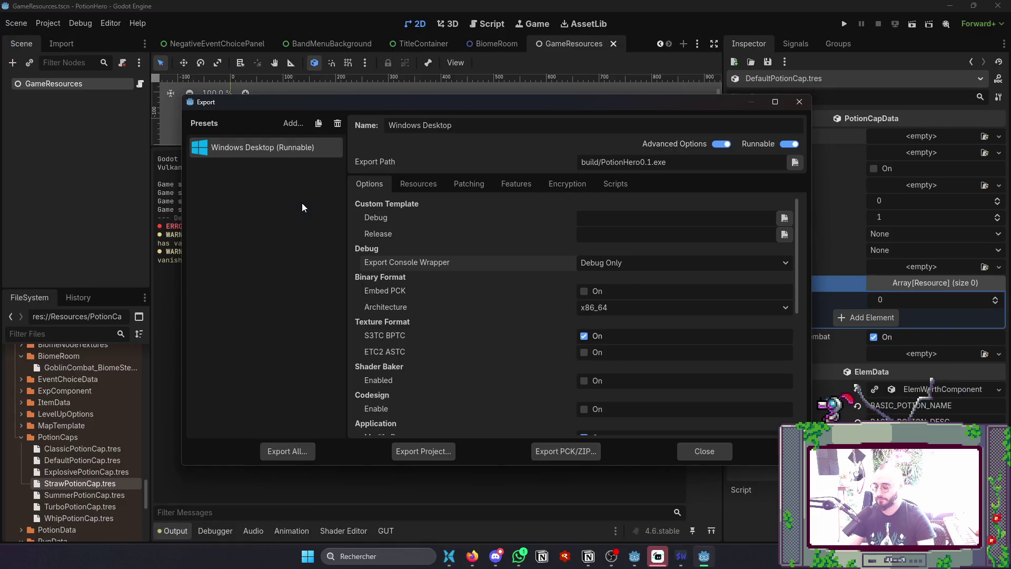
Test-run the game to Adventure Selection, stop the run and save the scene.
left_click(703, 450)
left_click(188, 530)
key("F5")
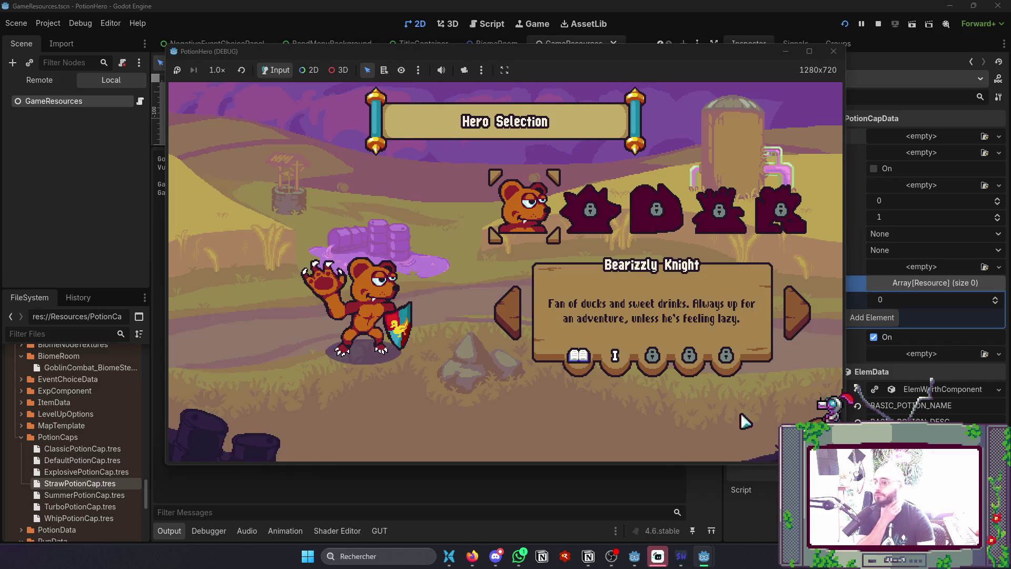
key("Return")
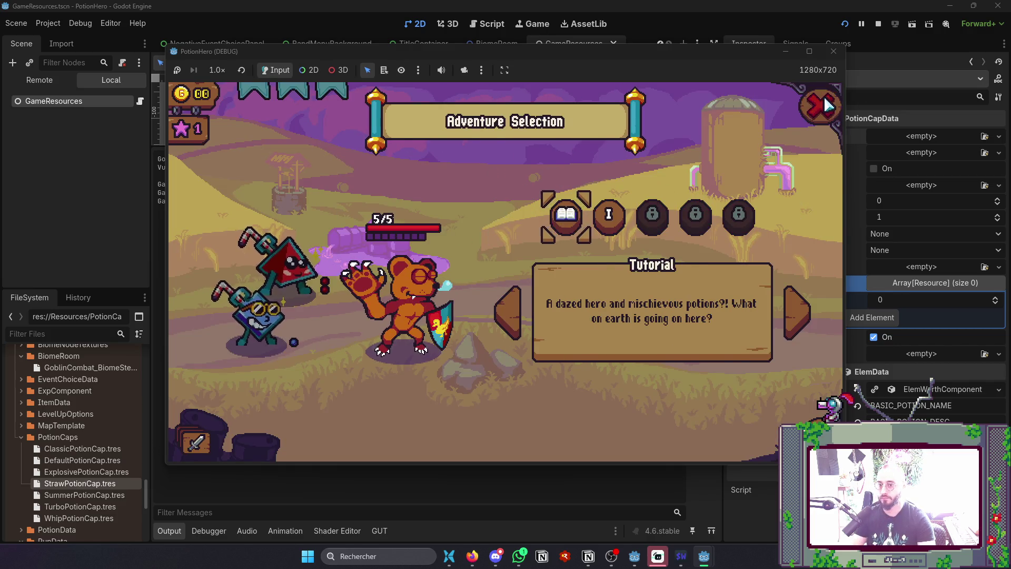
left_click(826, 104)
left_click(829, 51)
left_click(876, 24)
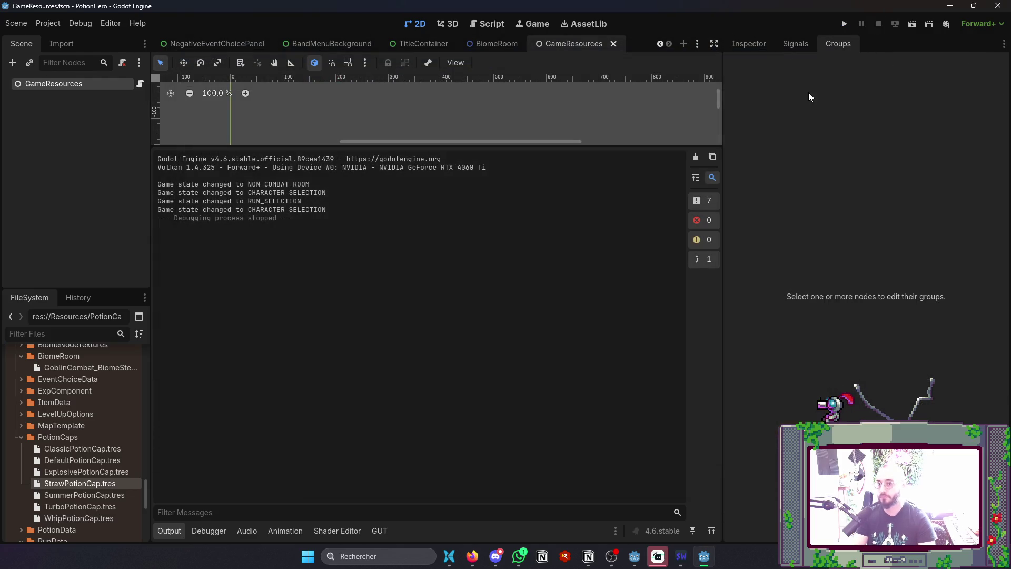
key("ctrl+s")
Re-export the Windows Desktop build over PotionHero0.1.exe, confirming the overwrite.
left_click(48, 23)
left_click(72, 90)
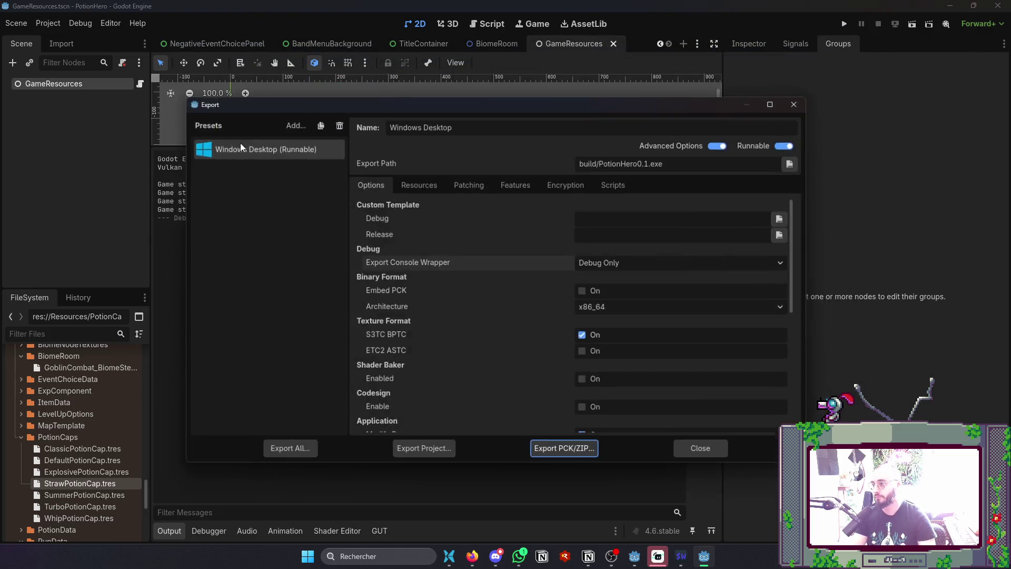
left_click(431, 452)
left_click(400, 455)
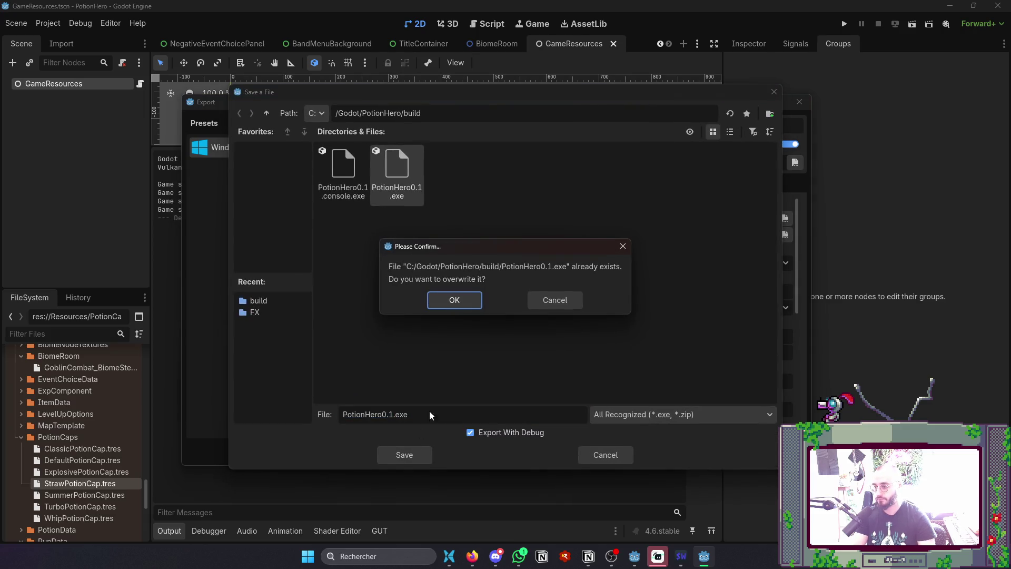
left_click(456, 298)
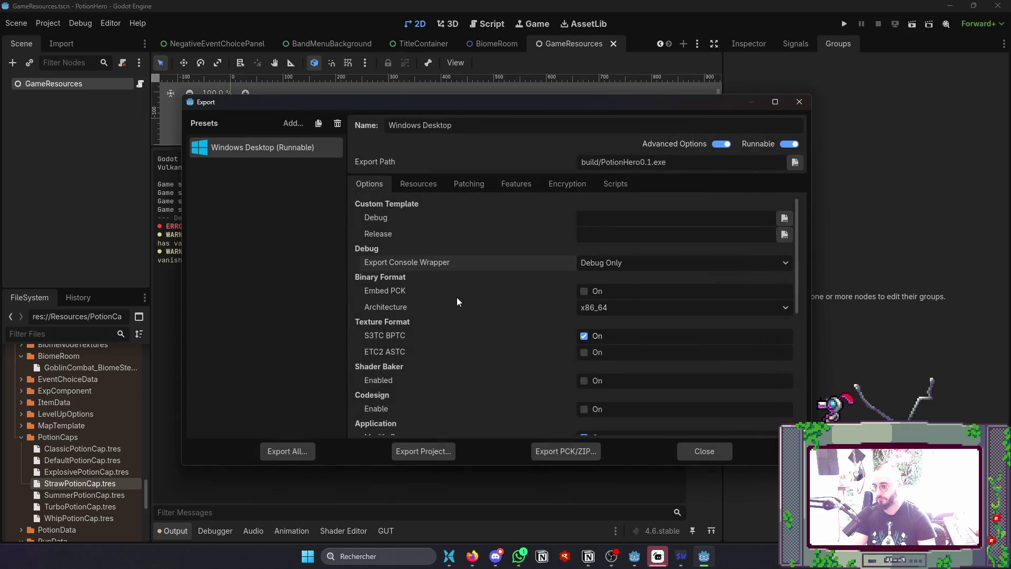
key("alt+Tab")
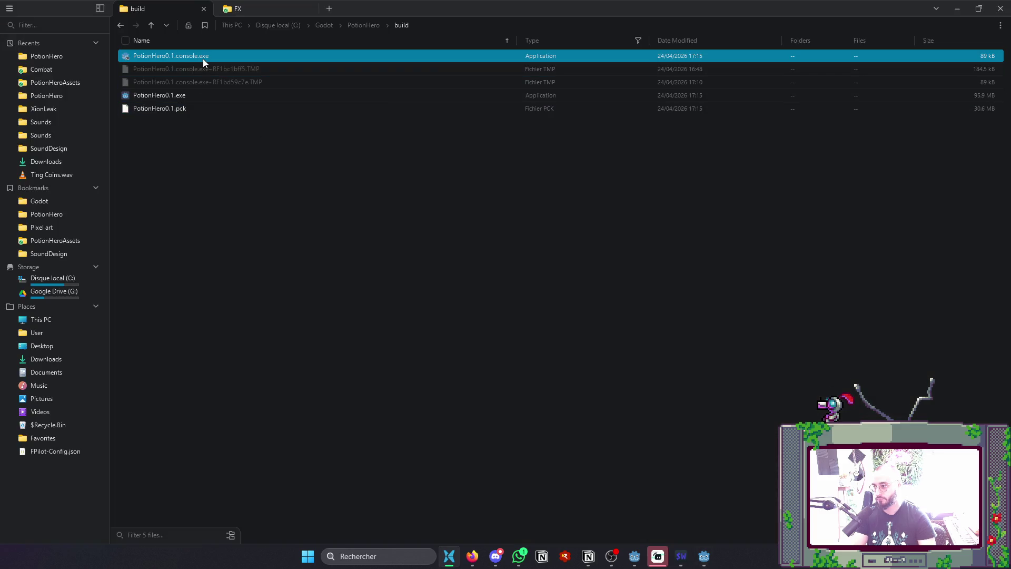
Run the re-exported PotionHero0.1.console.exe to Adventure Selection, then close it and review the console.
double_click(204, 58)
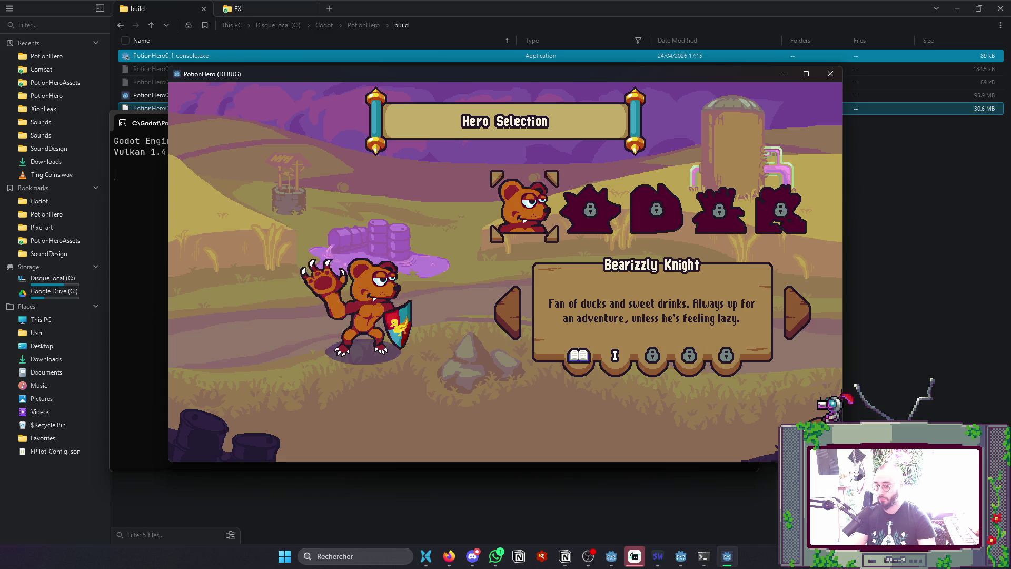
left_click(642, 275)
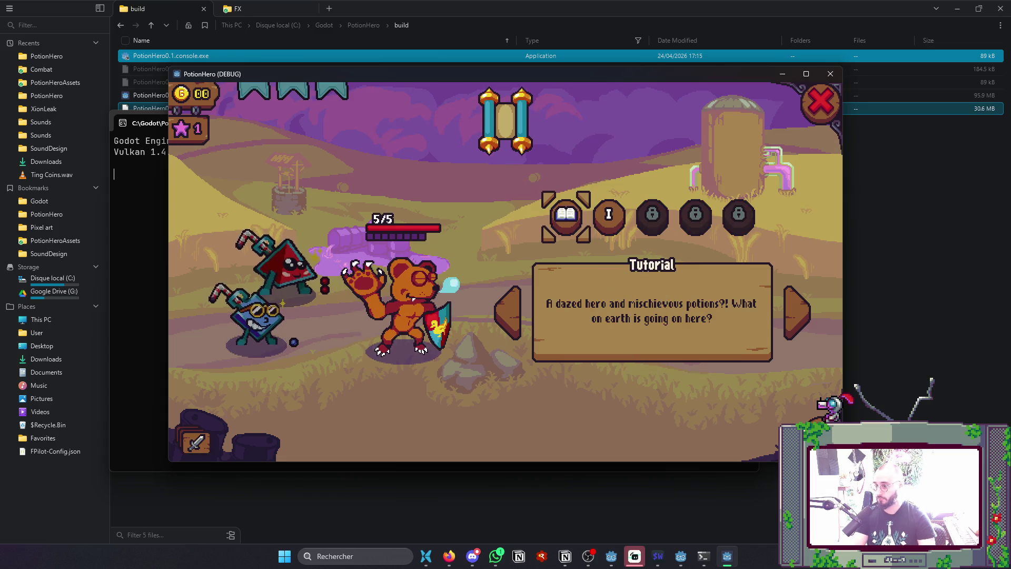
left_click(820, 102)
left_click(830, 73)
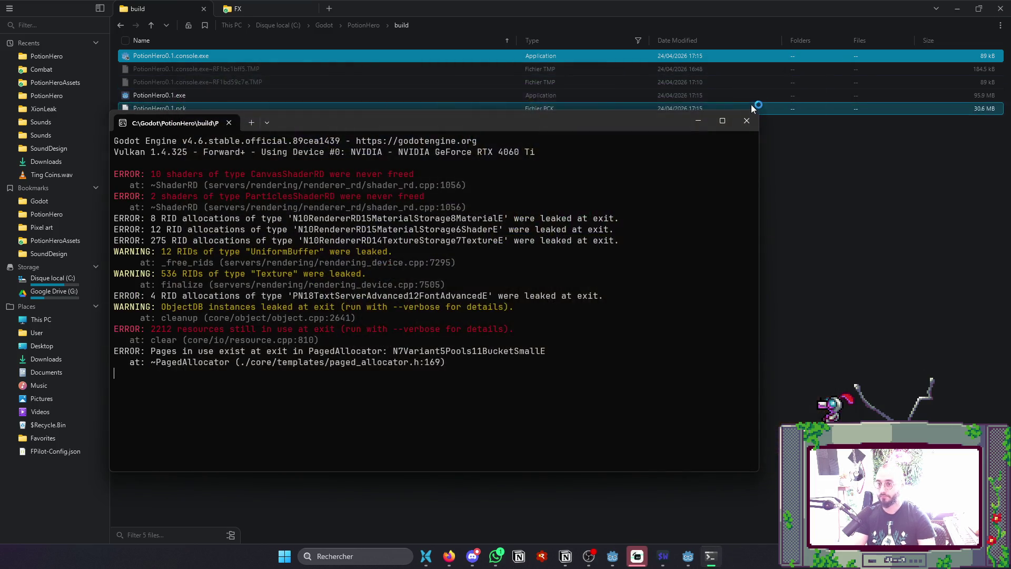
left_click(746, 118)
key("alt+Tab")
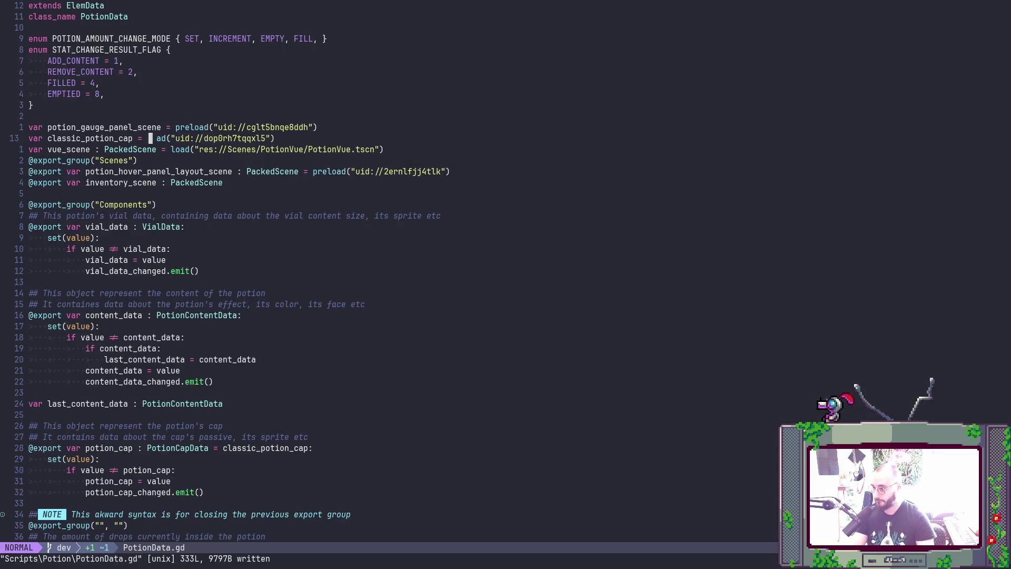
Undo the recent cap edits and delete the classic_potion_cap variable line.
key("u")
key("u")
key("u")
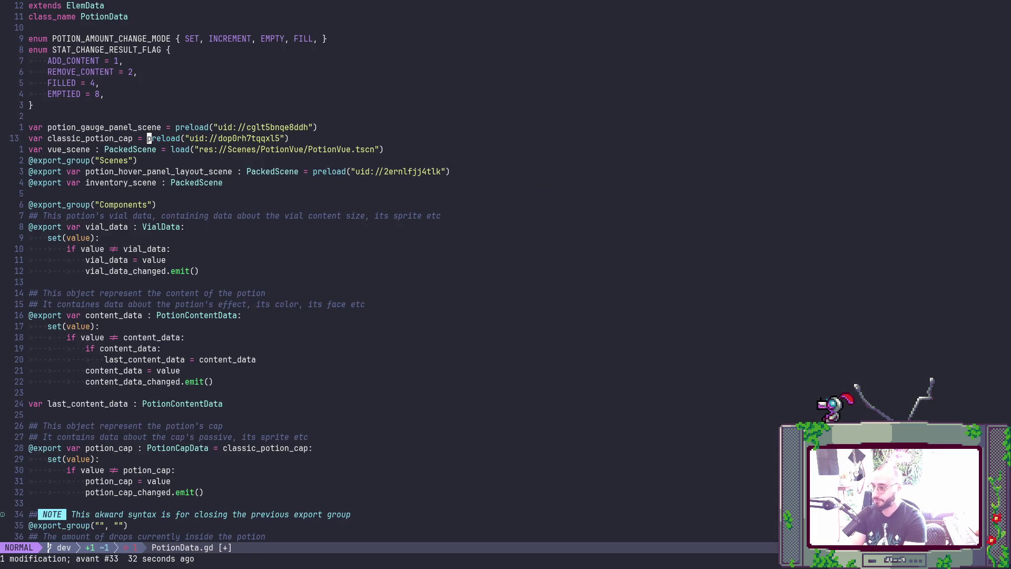
key("u")
key("u")
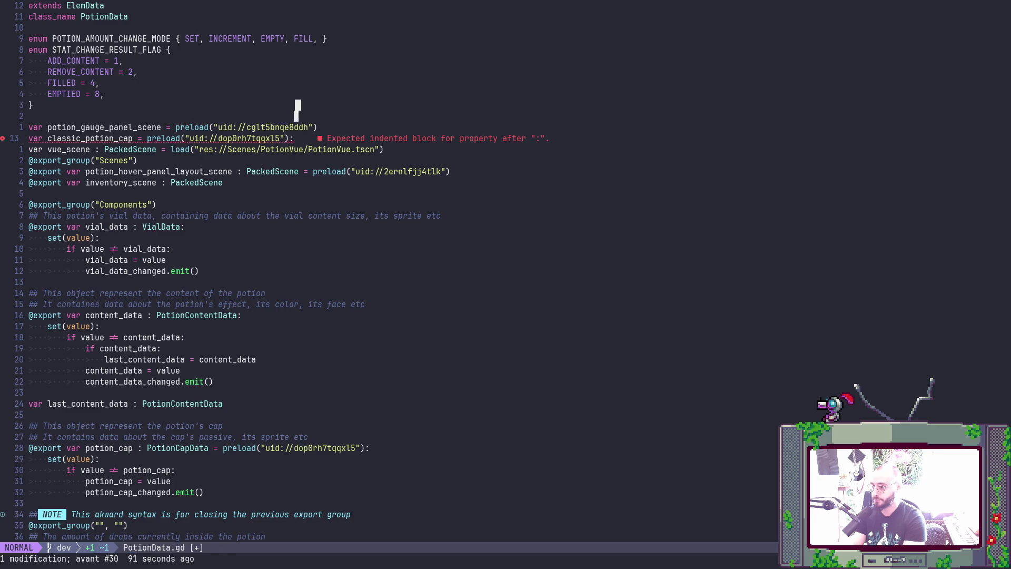
key("d")
key("d")
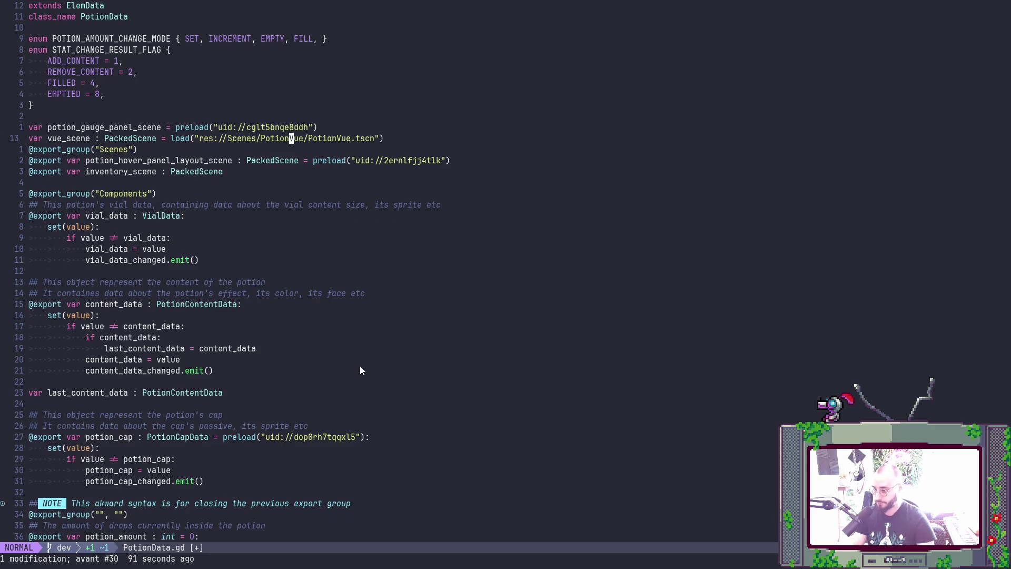
Make potion_cap default to load() of uid://dop0rh7tqqxl5, save, and close Godot's export dialog.
left_click(225, 436)
key("x")
key("x")
key("x")
type(":w")
key("Return")
key("alt+Tab")
key("alt+Tab")
key("alt+Tab")
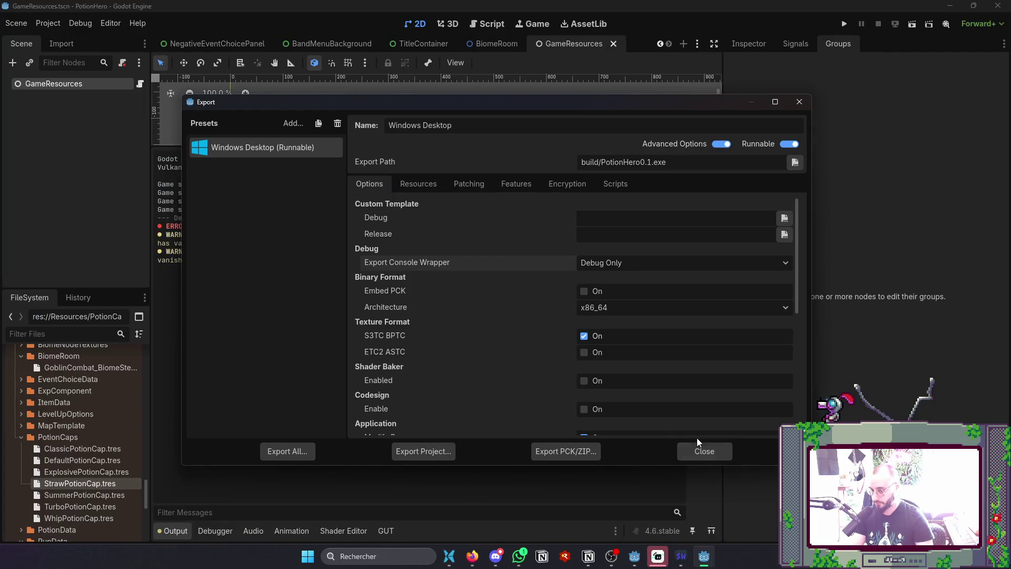
left_click(700, 451)
Delete DefaultPotionCap.tres from the PotionCaps folder.
left_click(88, 461)
right_click(89, 461)
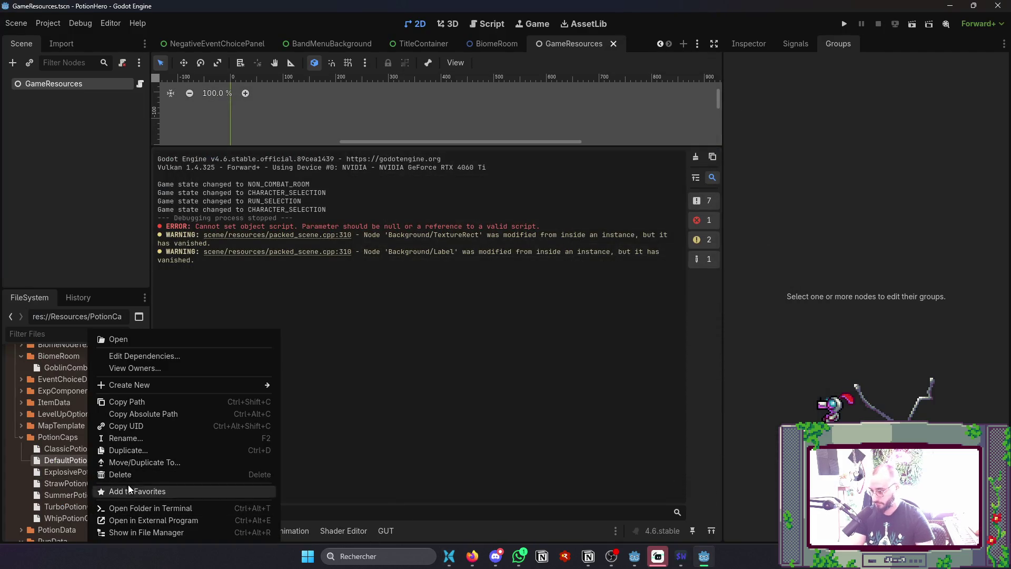
left_click(127, 474)
left_click(445, 336)
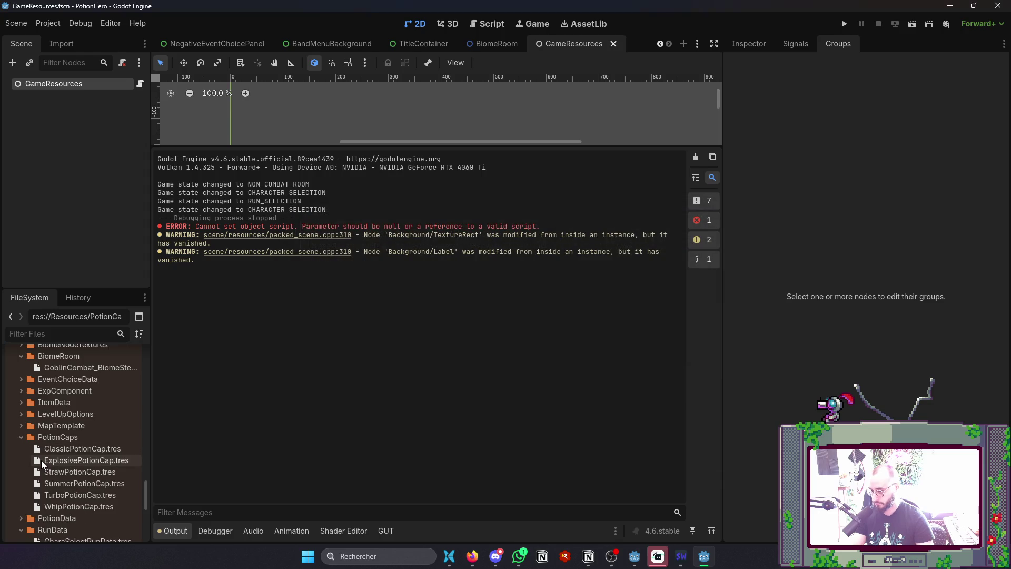
Copy ClassicPotionCap.tres's UID and move to the uid on line 40 in Neovim.
right_click(79, 448)
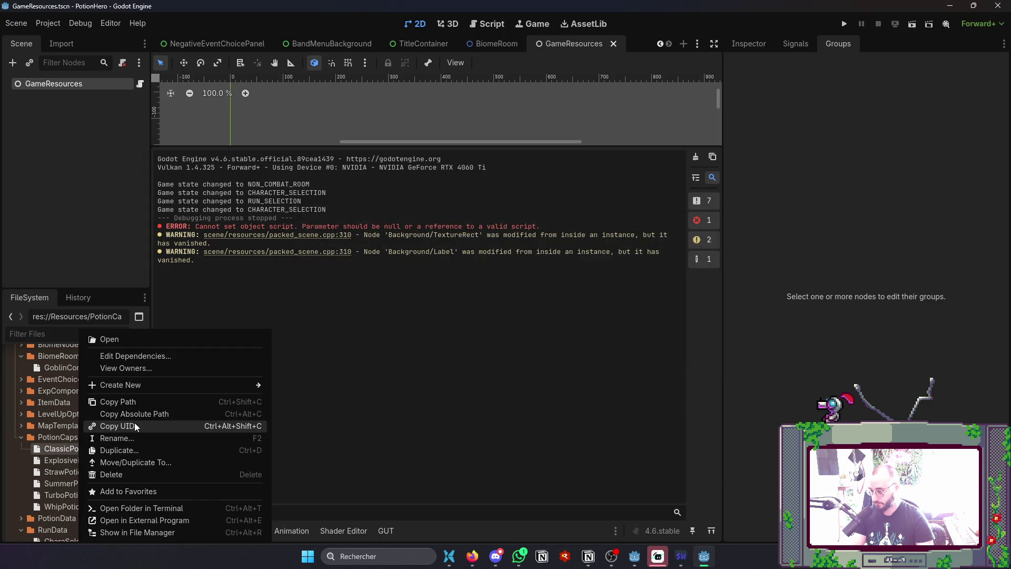
left_click(135, 423)
key("alt+Tab")
key("l")
key("l")
key("w")
key("w")
key("w")
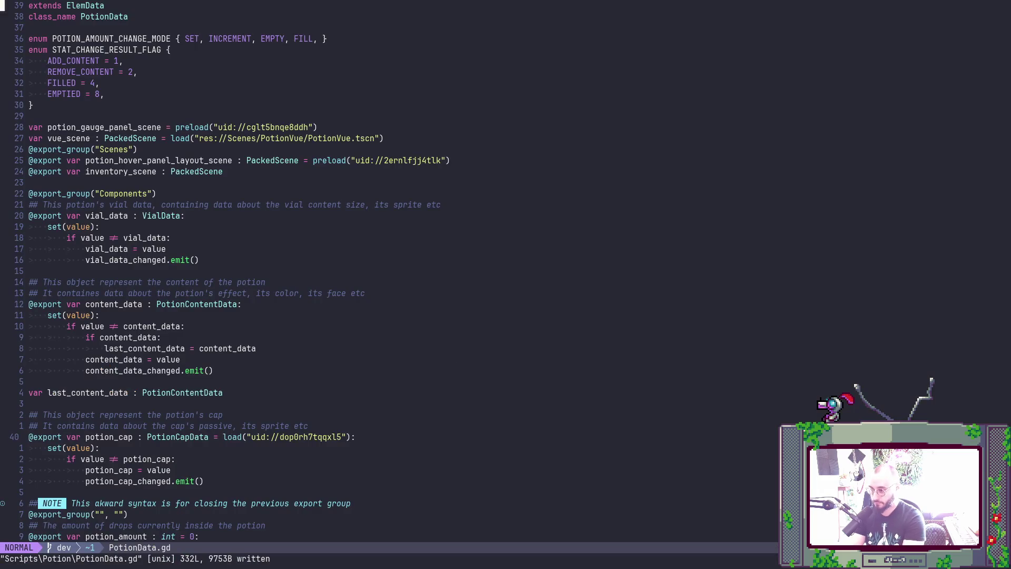
Undo an accidental replacement of the quoted uid, then copy ClassicPotionCap.tres's UID again.
key("v")
key("i")
key("quotedbl")
type("cpre")
key("Escape")
key("u")
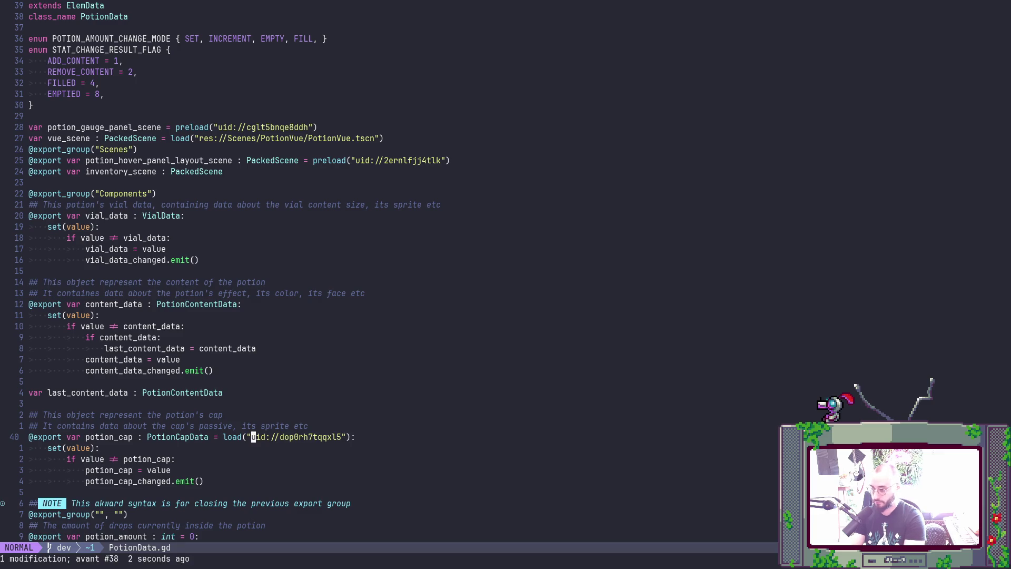
key("alt+Tab")
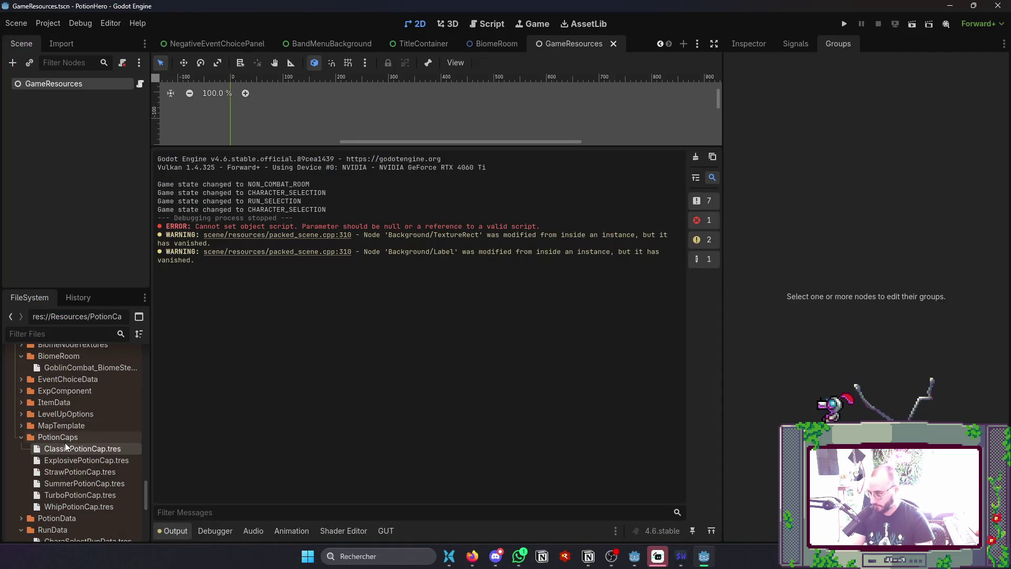
right_click(66, 450)
left_click(116, 431)
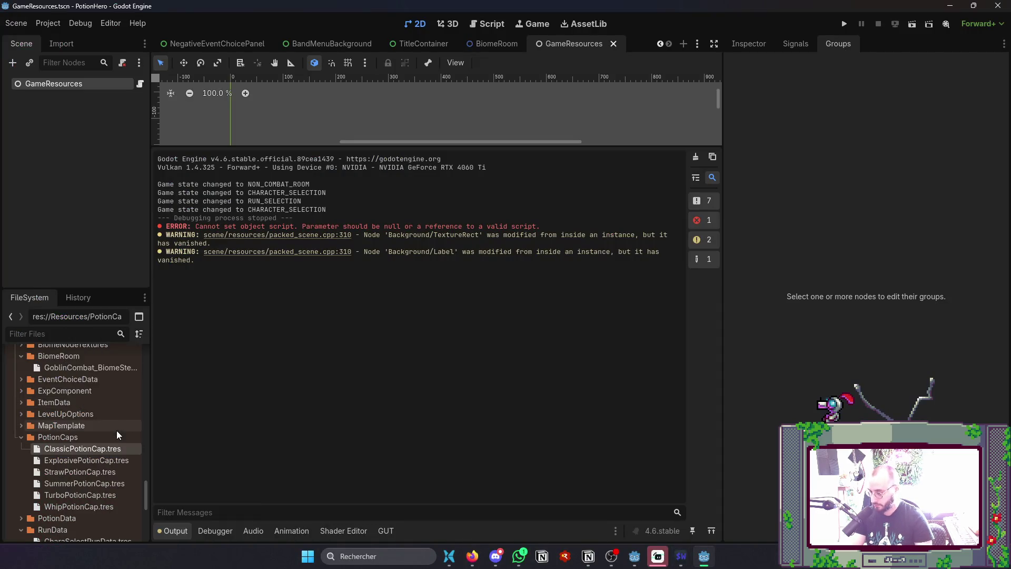
key("alt+Tab")
Try pasting over the quoted uid on line 40, then undo the misplaced paste.
key("v")
key("i")
key("quotedbl")
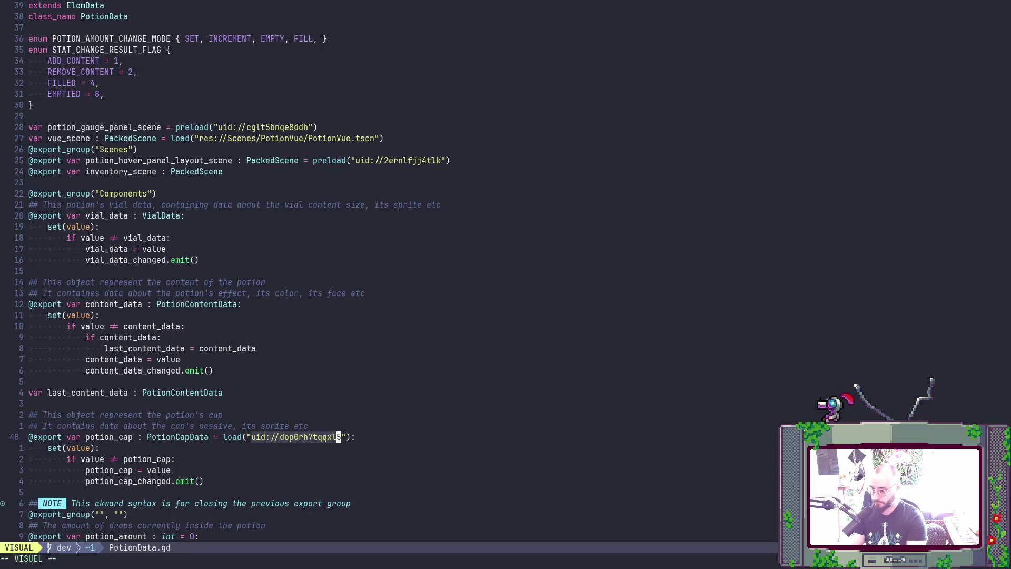
key("0")
key("p")
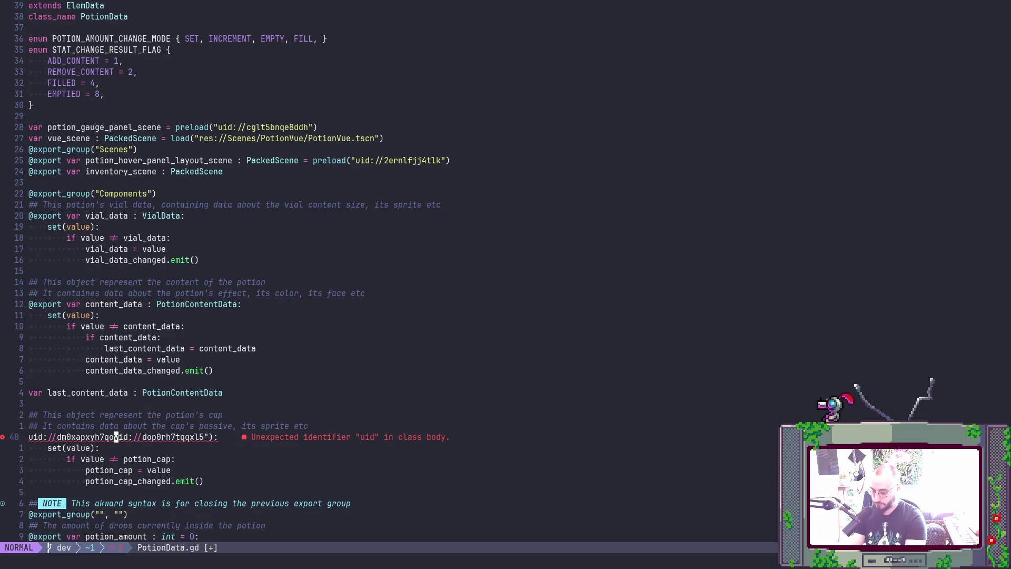
key("u")
Replace the uid with uid://dm0xapxyh7qov, save PotionData.gd, and run the game from Godot.
key("$")
key("h")
key("h")
key("h")
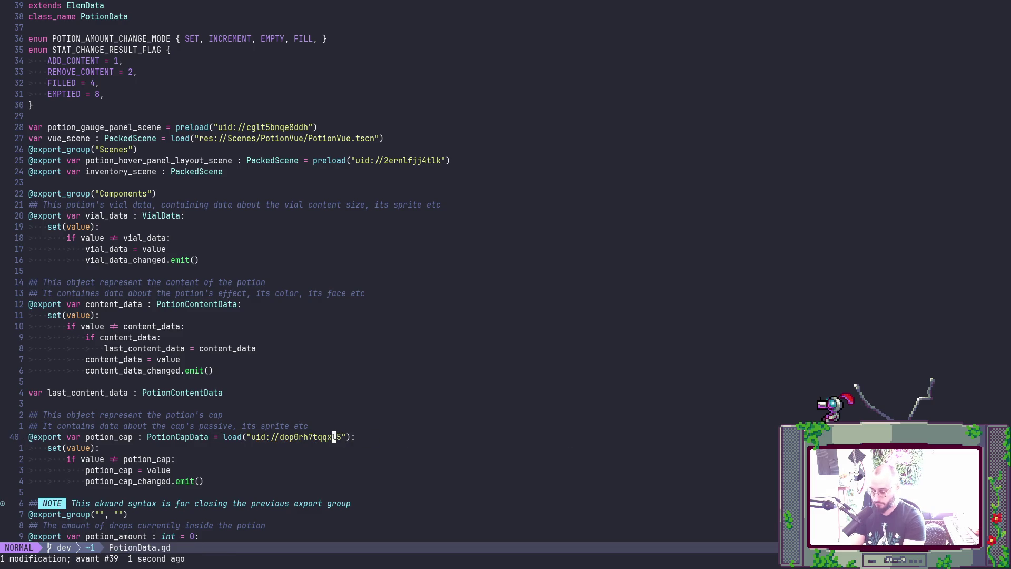
key("v")
key("i")
key("quotedbl")
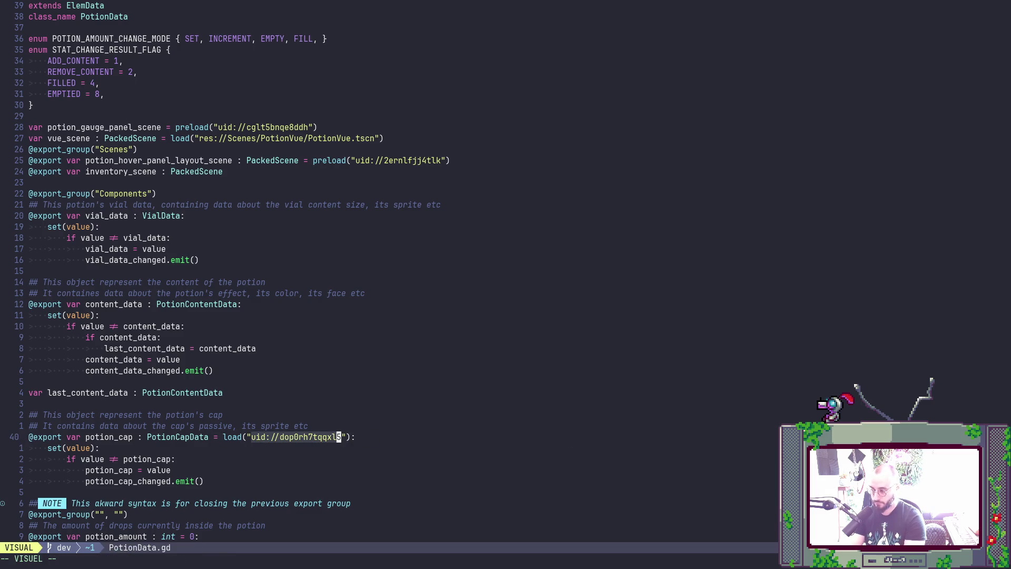
key("d")
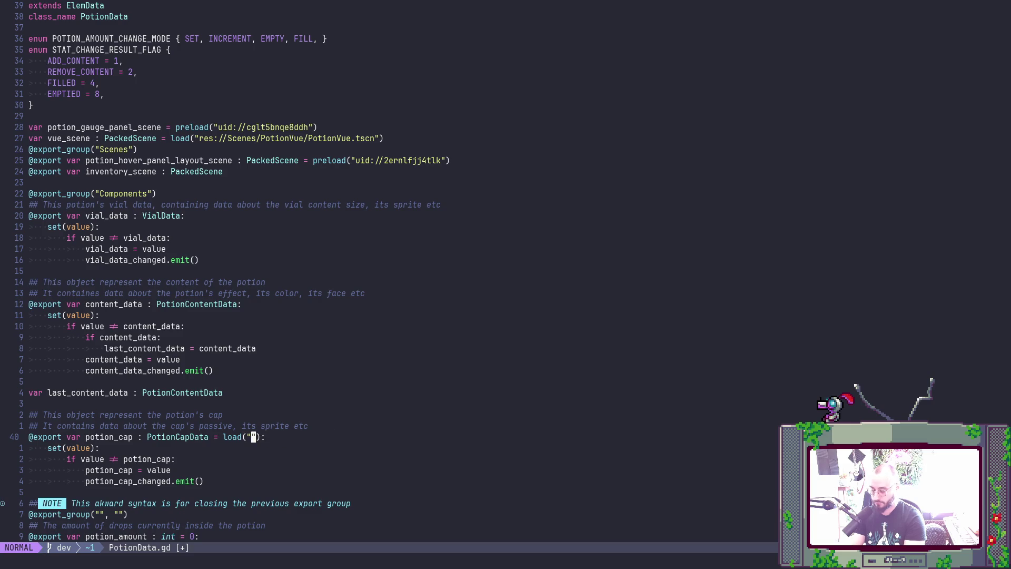
type("P")
type(":w")
key("Return")
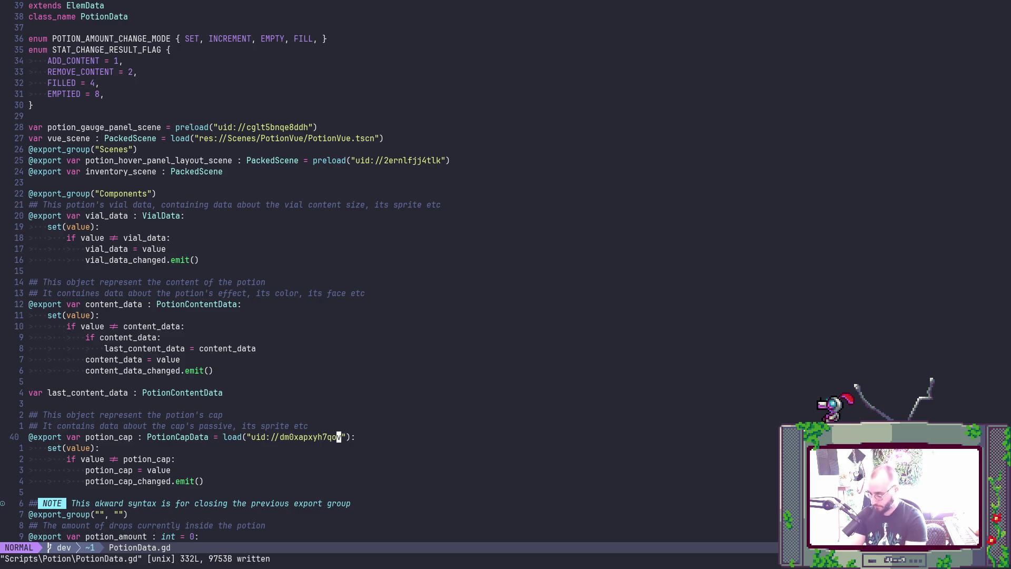
key("alt+Tab")
key("F5")
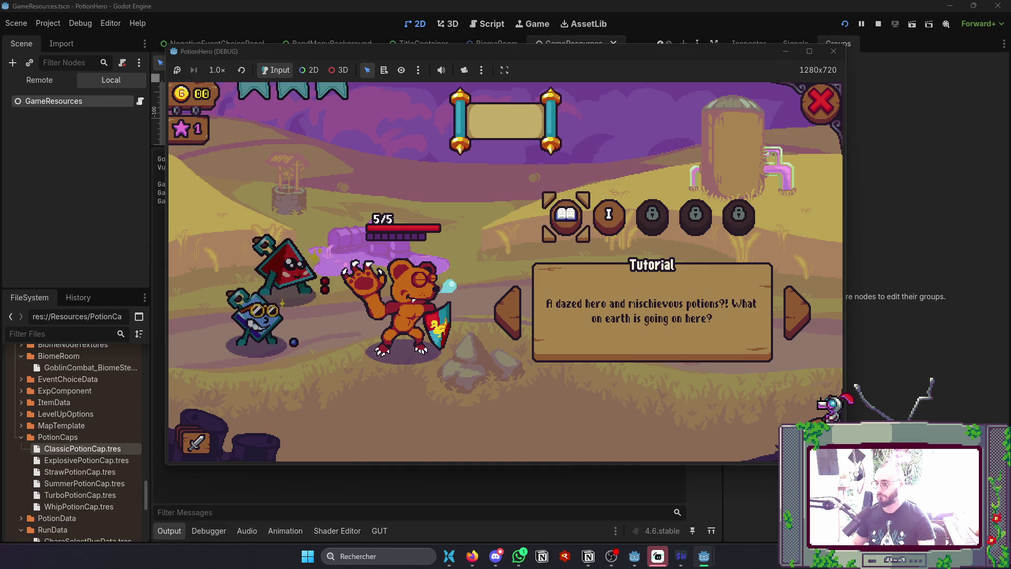
Close the test game, export Windows Desktop over PotionHero0.1.exe confirming overwrite, and show the build folder.
left_click(833, 51)
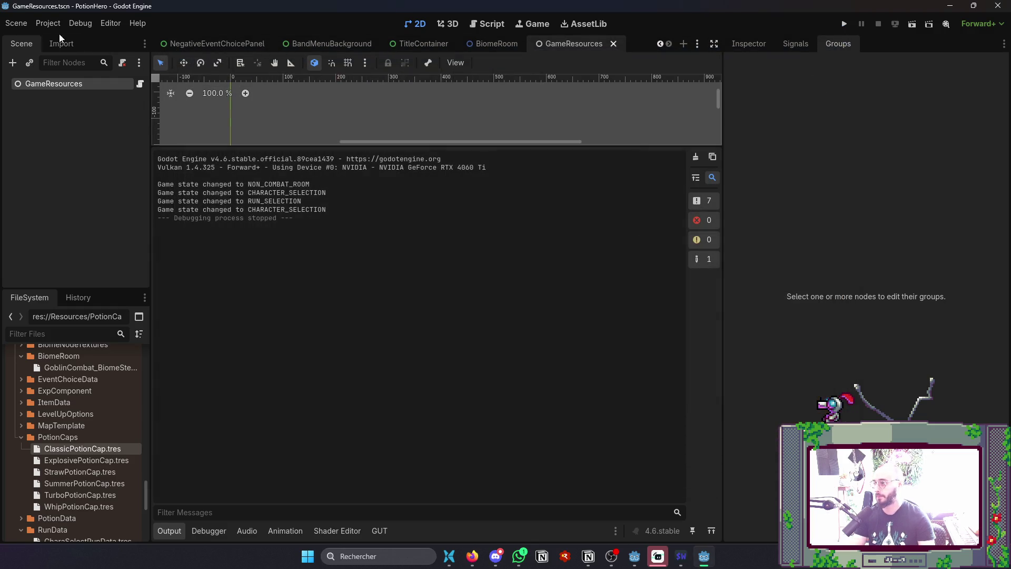
left_click(48, 23)
left_click(63, 84)
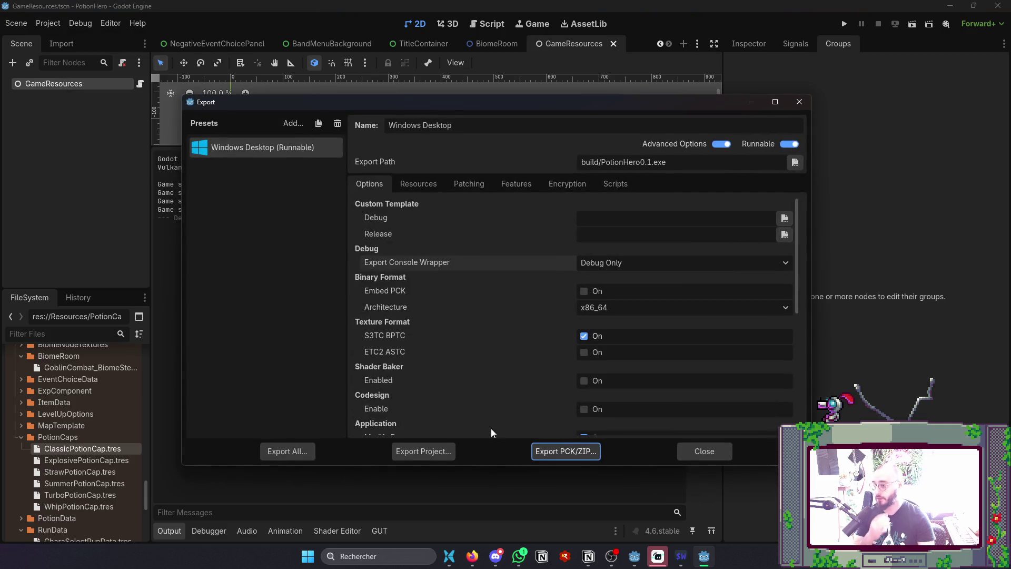
left_click(420, 450)
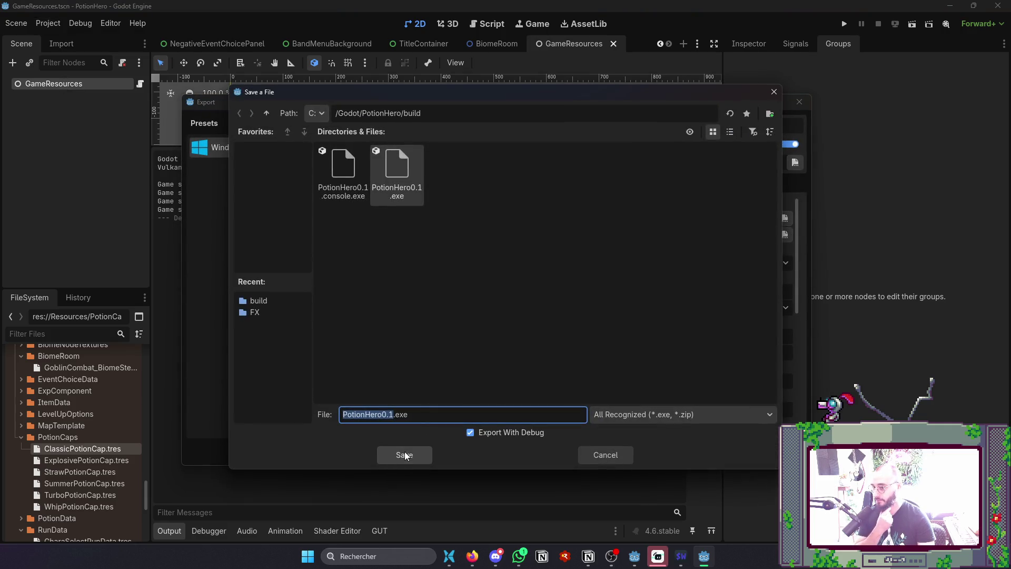
left_click(404, 451)
left_click(467, 300)
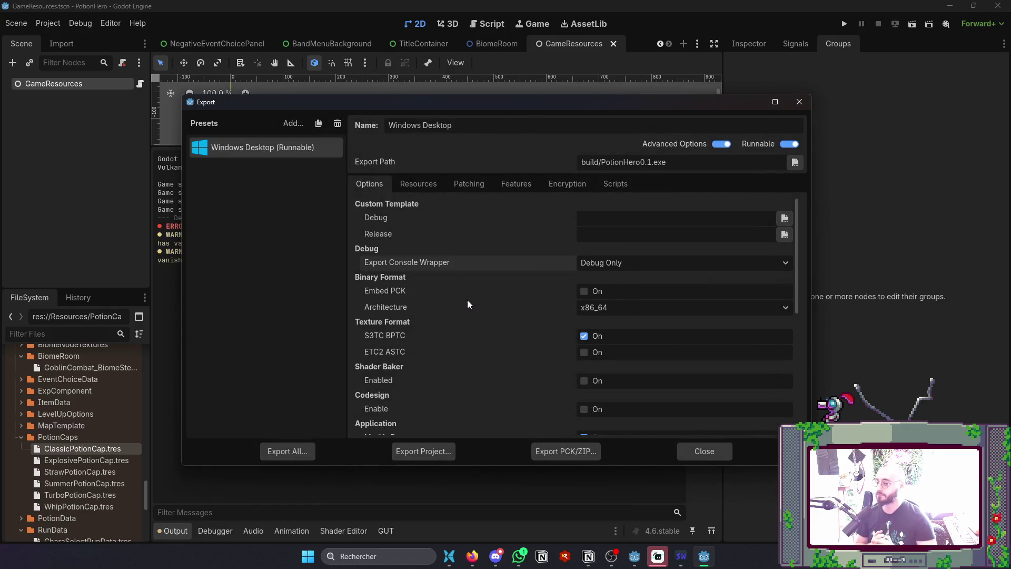
left_click(448, 556)
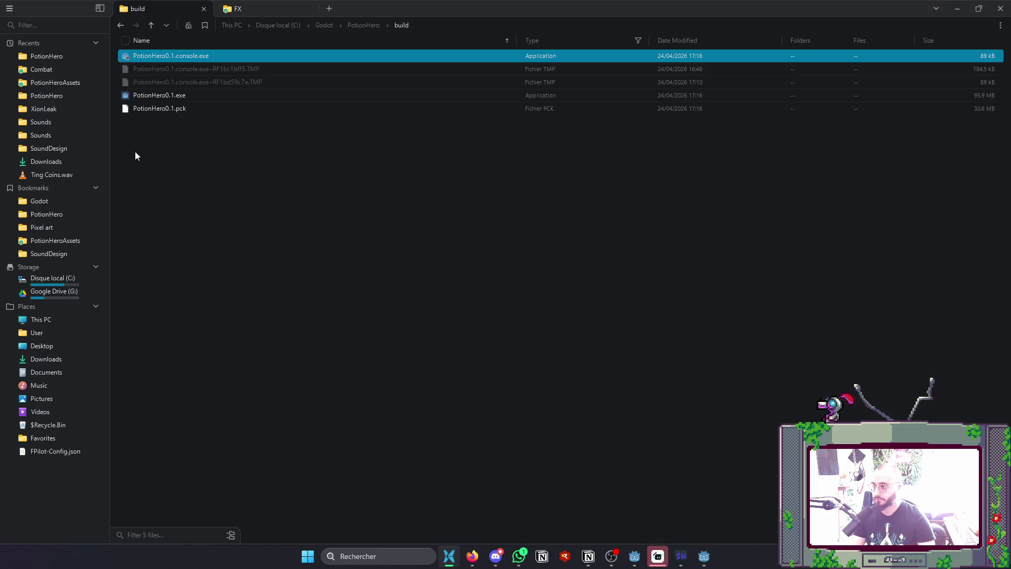
Launch PotionHero0.1.console.exe, pick the hero and start the Tutorial adventure.
double_click(193, 56)
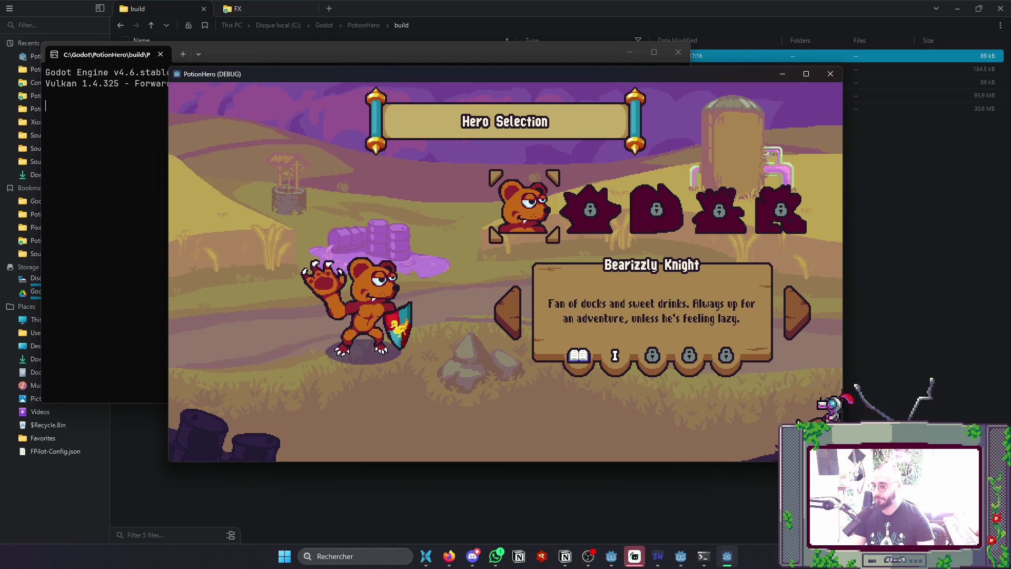
left_click(779, 415)
left_click(779, 416)
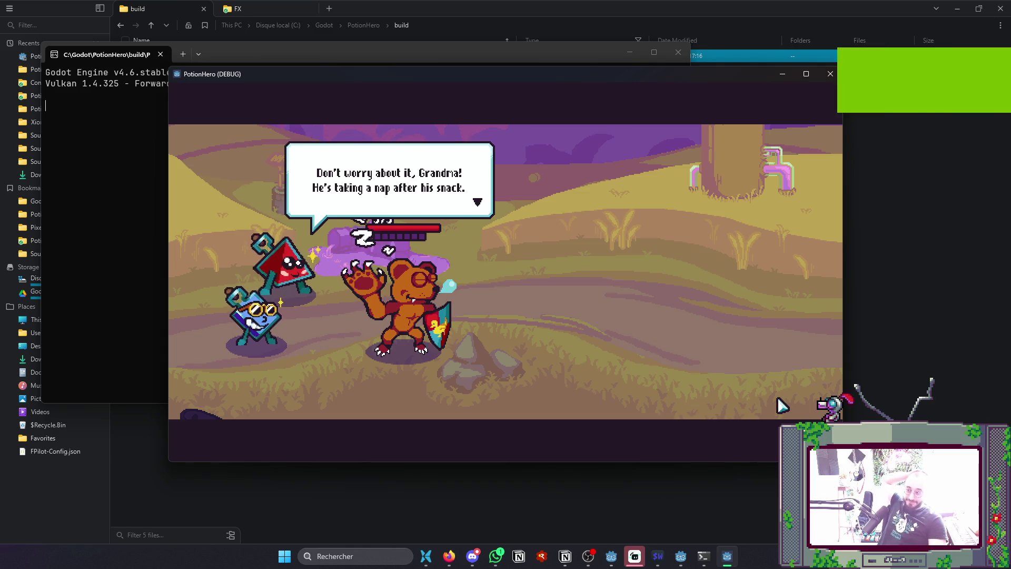
Advance through the tutorial dialogue, go fullscreen with F11, and move the hero to the first battle.
left_click(742, 385)
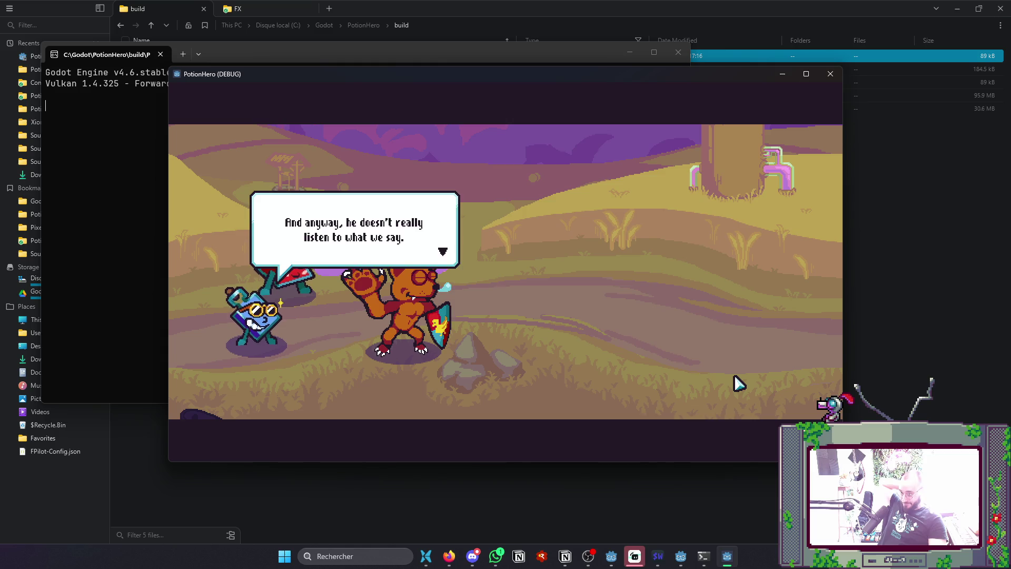
left_click(738, 383)
left_click(738, 383)
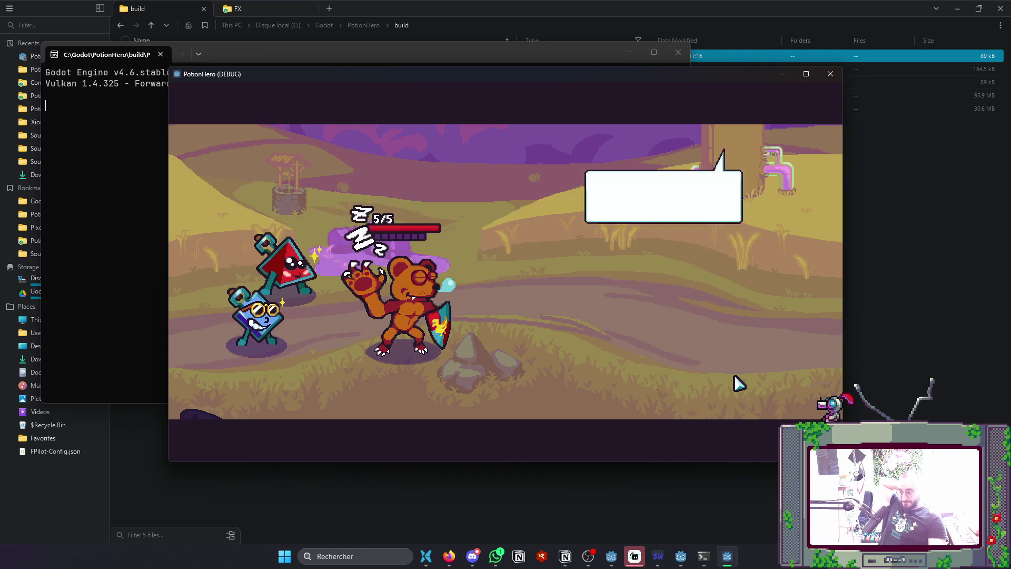
left_click(739, 383)
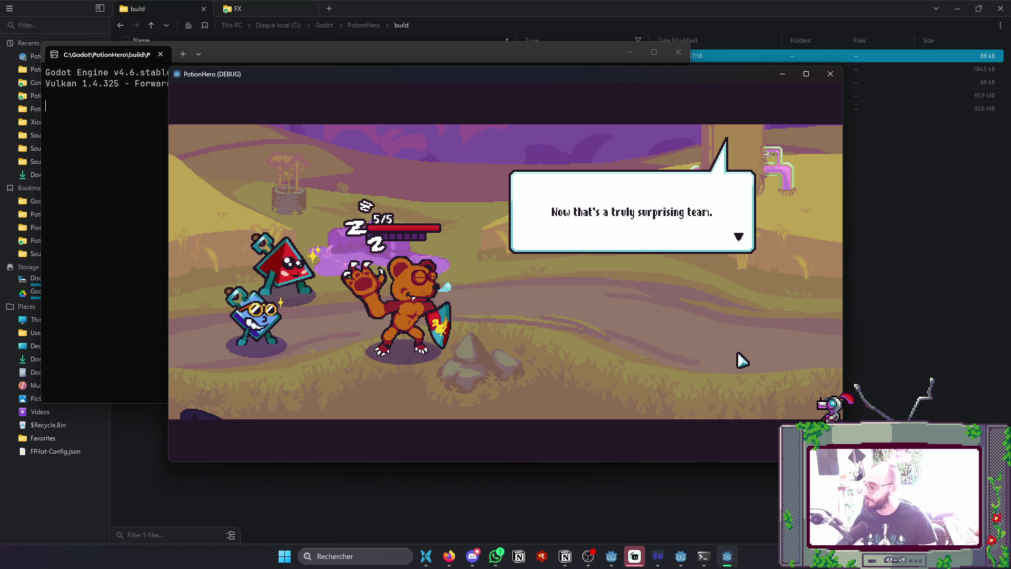
left_click(738, 354)
left_click(738, 354)
left_click(739, 360)
left_click(739, 361)
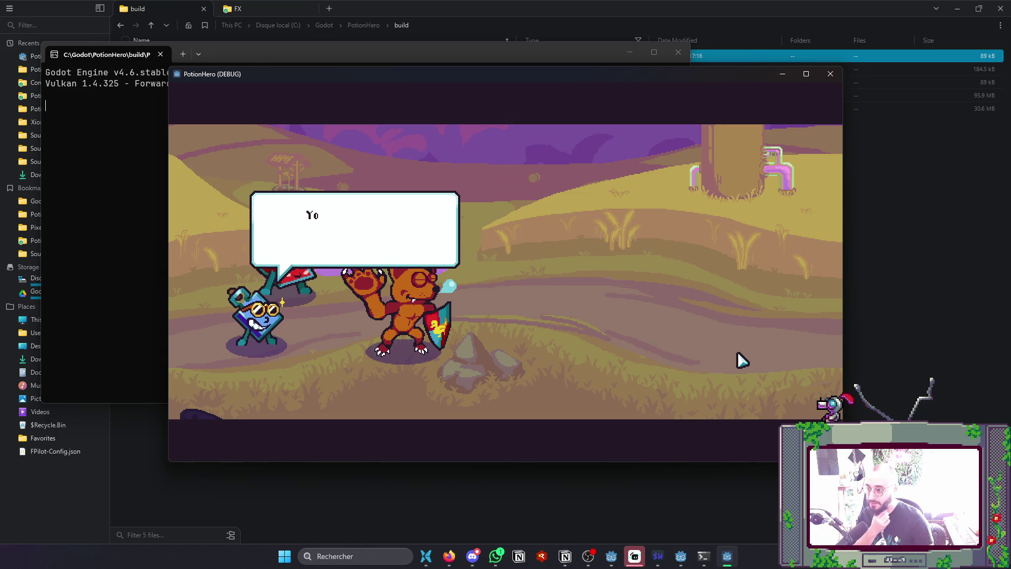
left_click(739, 360)
key("F11")
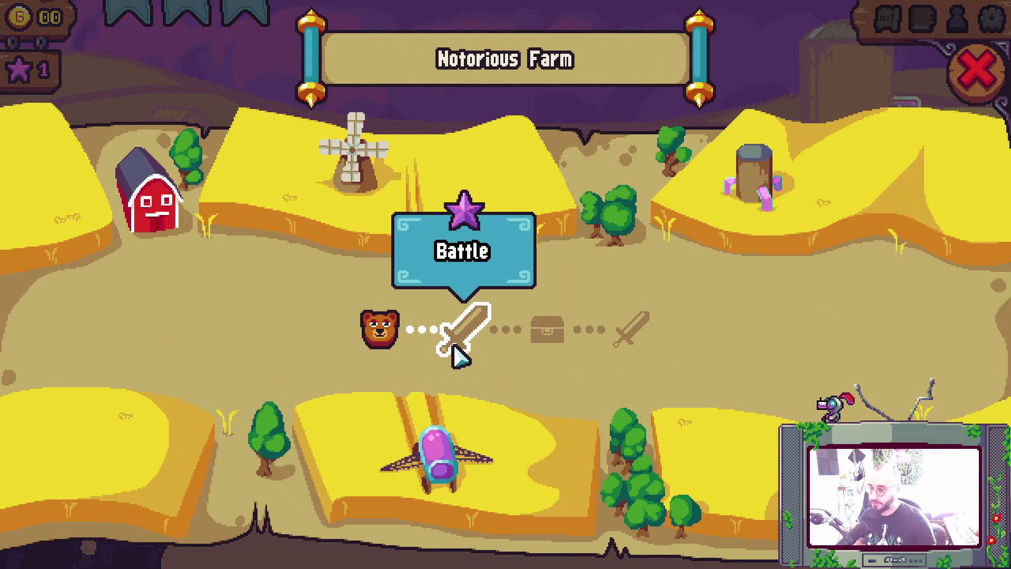
left_click(461, 334)
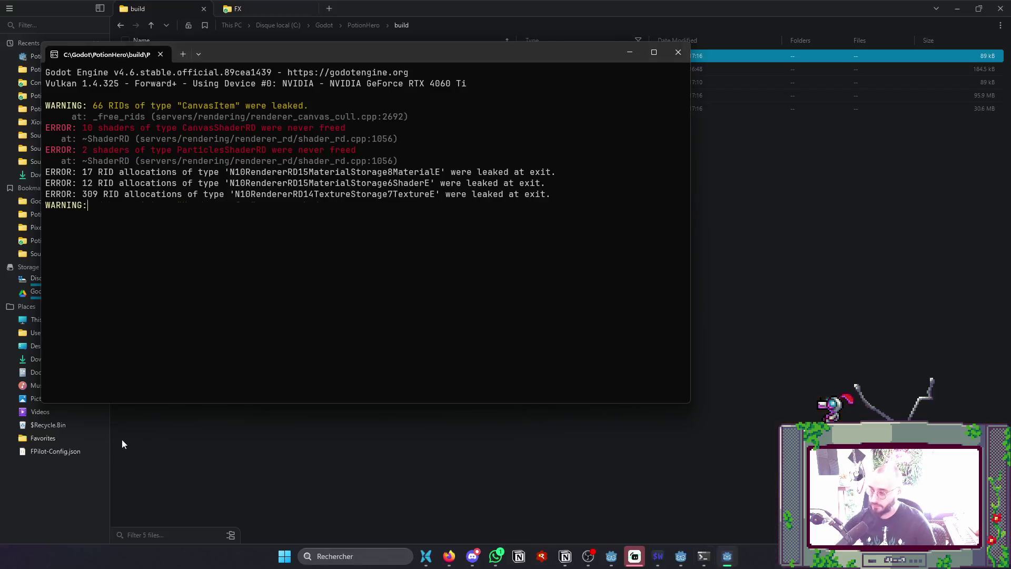